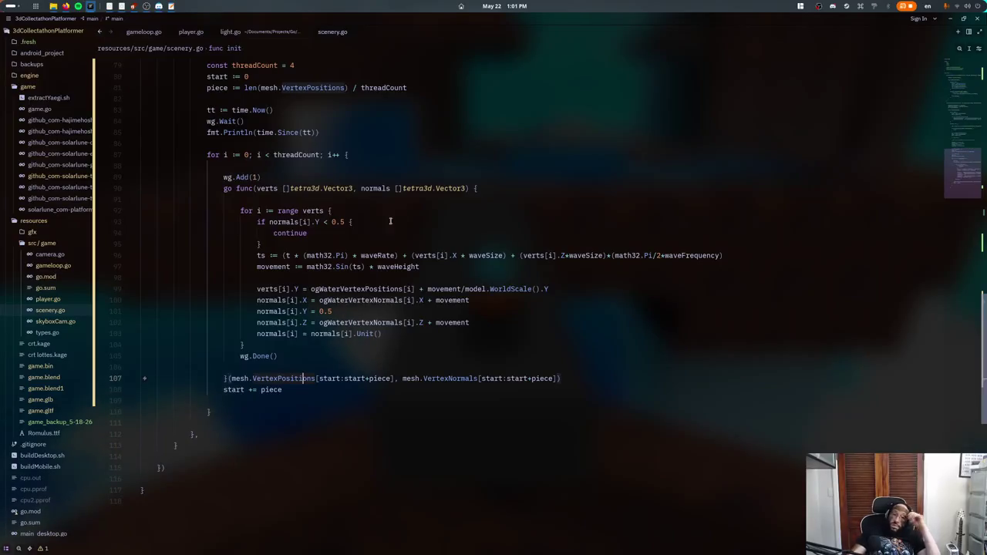
- Delete the tt := time.Now() and fmt.Println(time.Since(tt)) timing debug lines
scroll(401, 231, up, 3)
scroll(366, 249, up, 5)
scroll(366, 248, up, 9)
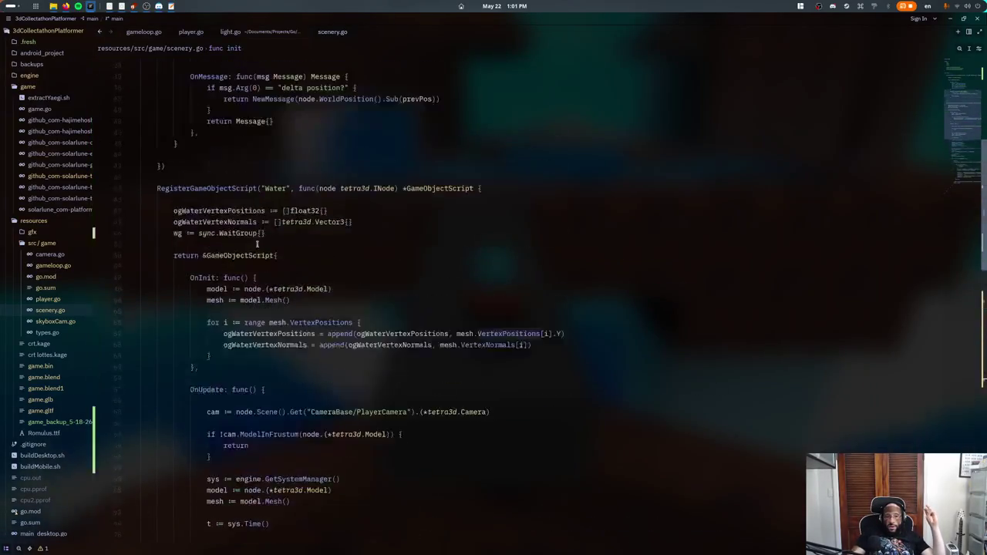
scroll(416, 272, down, 6)
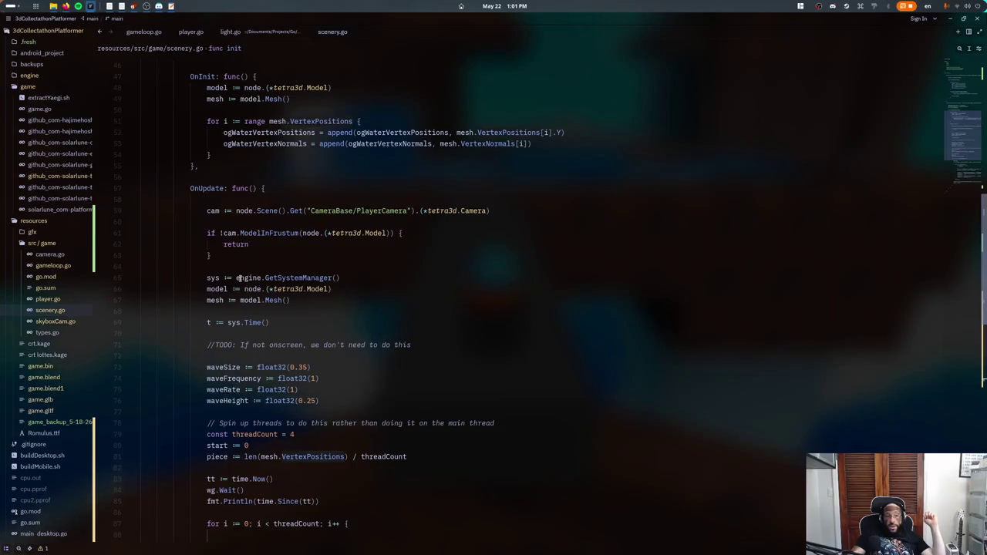
scroll(239, 278, up, 1)
scroll(231, 270, down, 8)
scroll(208, 231, down, 4)
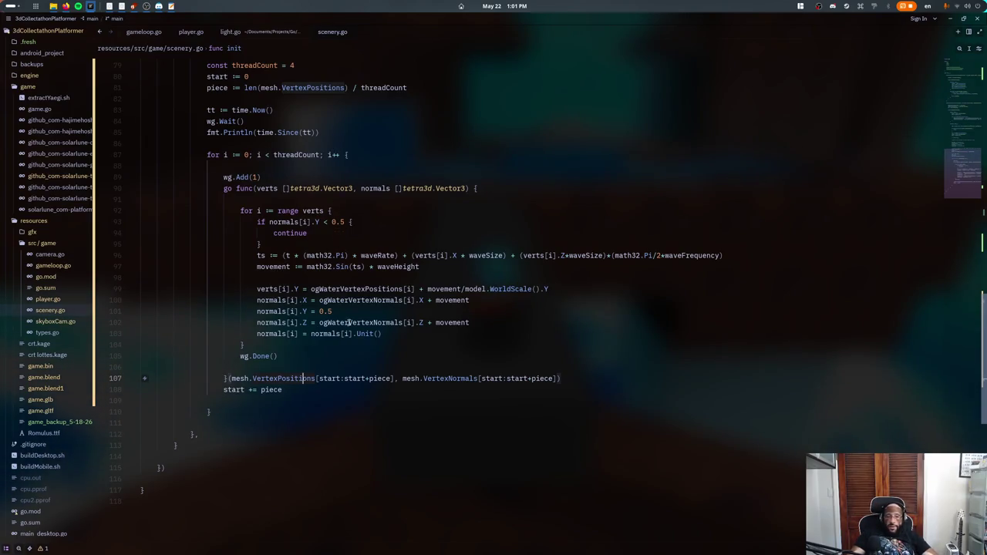
scroll(349, 323, up, 3)
click(231, 231)
key(ctrl+shift+k)
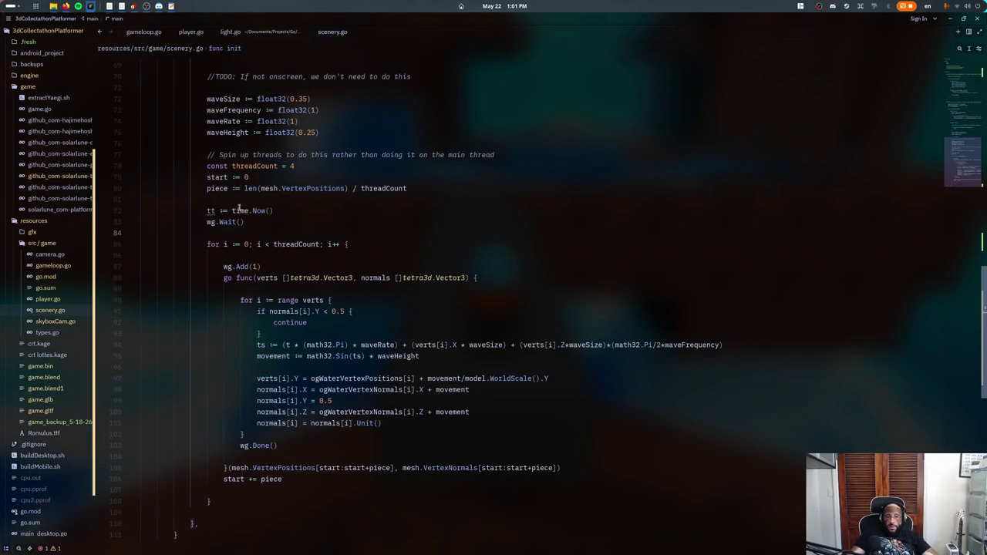
click(239, 210)
key(ctrl+shift+k)
- Start a waitgroup comment on a new line above wg.Wait()
scroll(245, 267, up, 2)
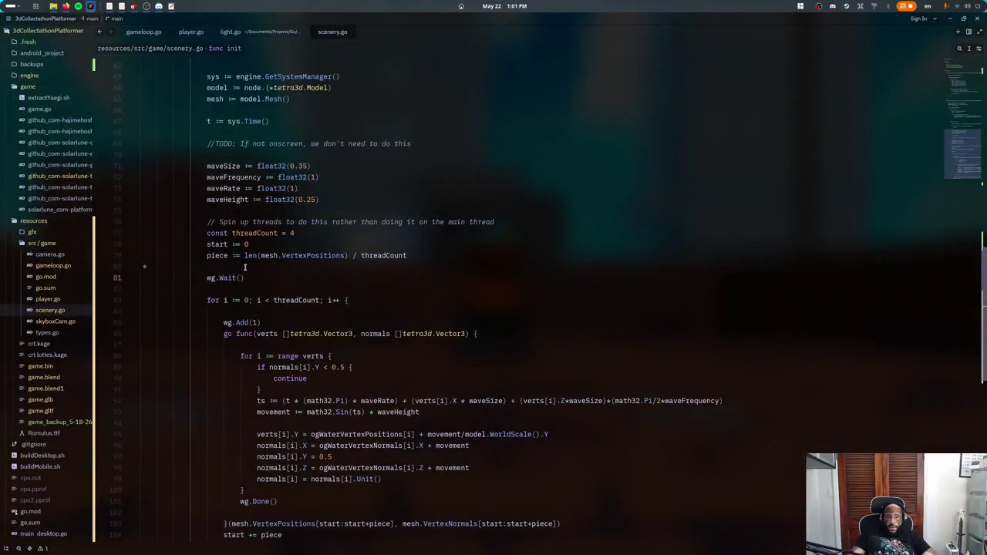
click(246, 267)
key(Return)
text(// Wo)
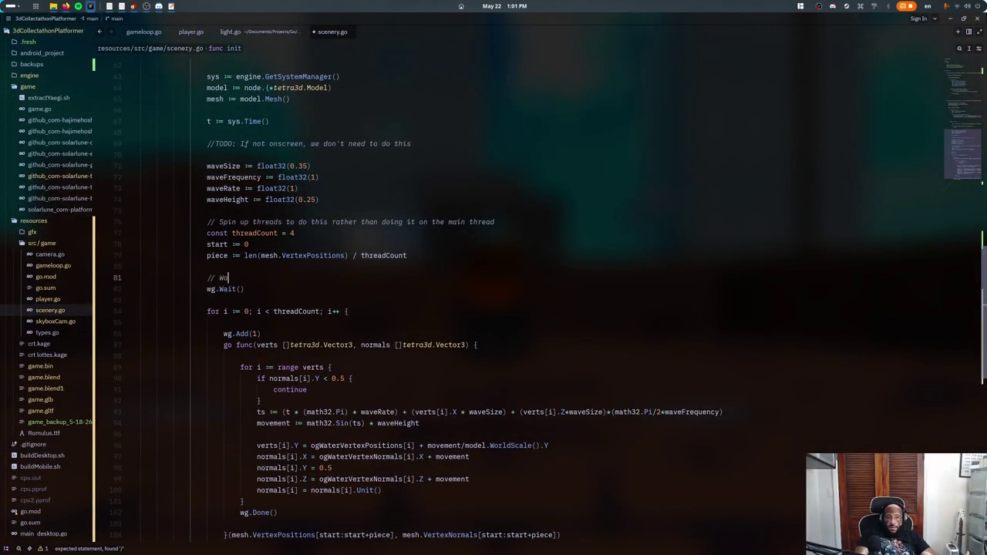
key(BackSpace)
text(ait for the wait)
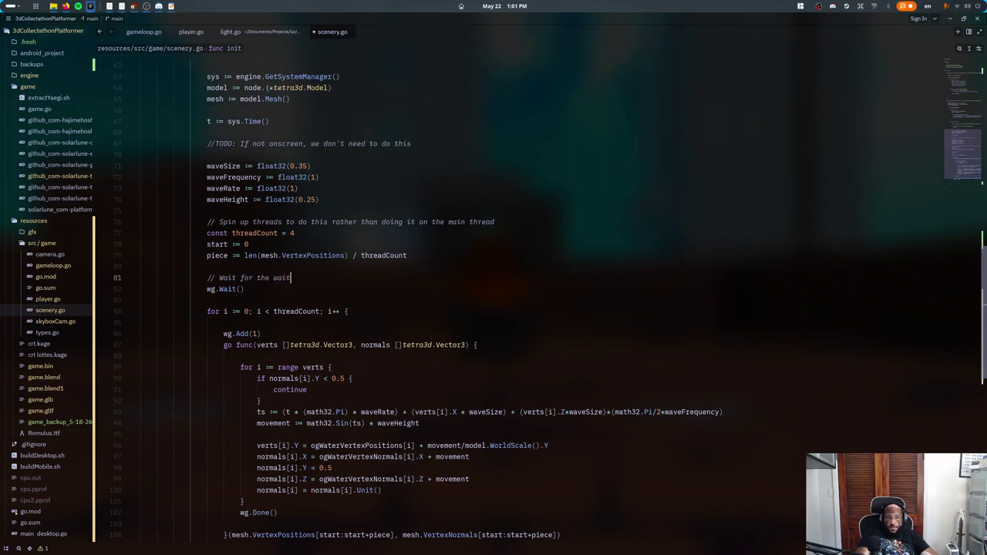
text(group to)
scroll(252, 199, down, 2)
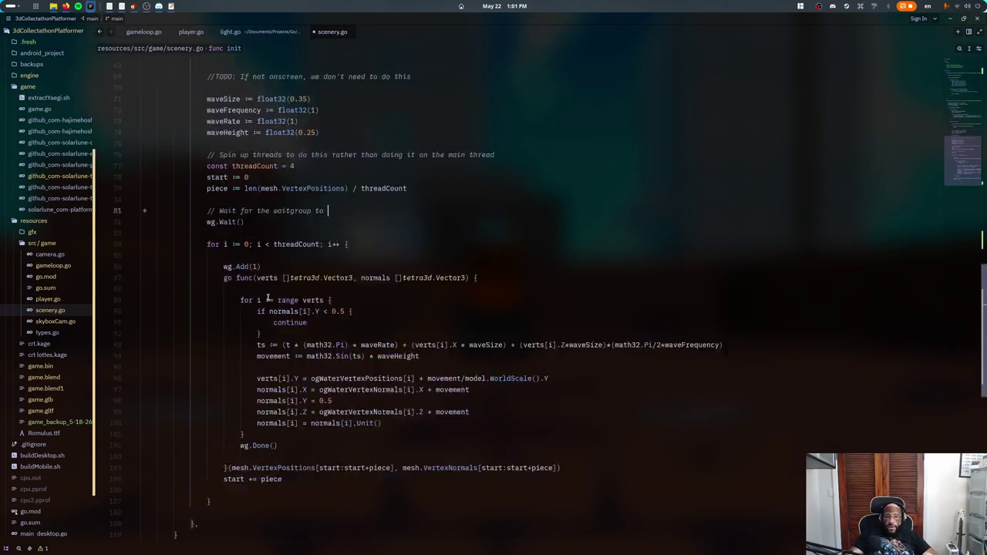
scroll(252, 199, down, 1)
scroll(252, 199, down, 1)
scroll(252, 199, up, 2)
scroll(252, 199, up, 3)
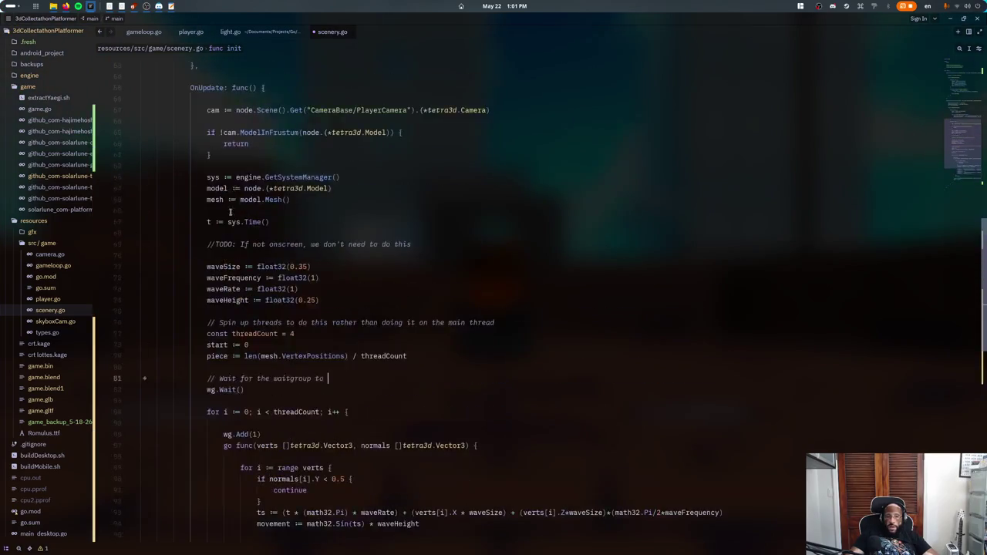
scroll(252, 199, up, 4)
scroll(252, 199, up, 5)
scroll(293, 355, down, 8)
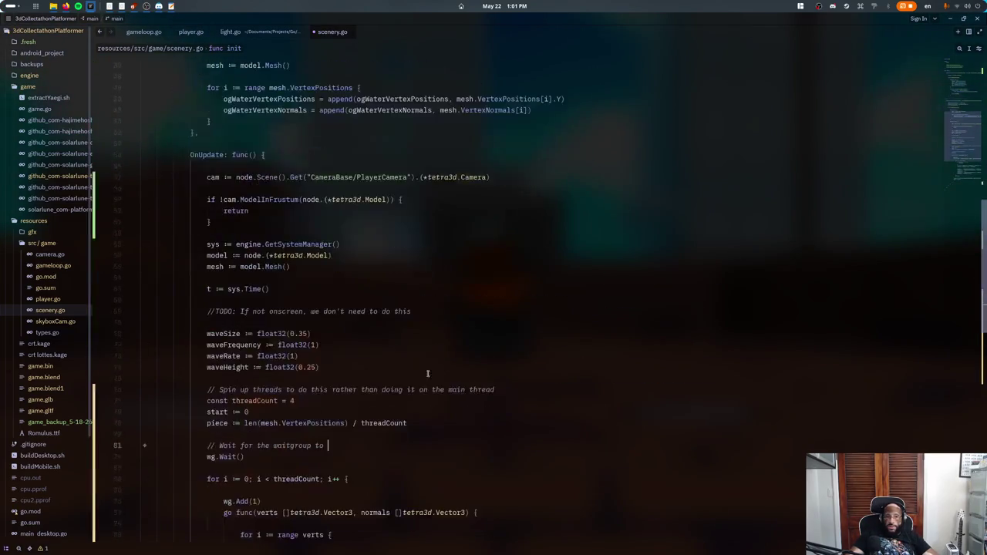
scroll(292, 356, down, 6)
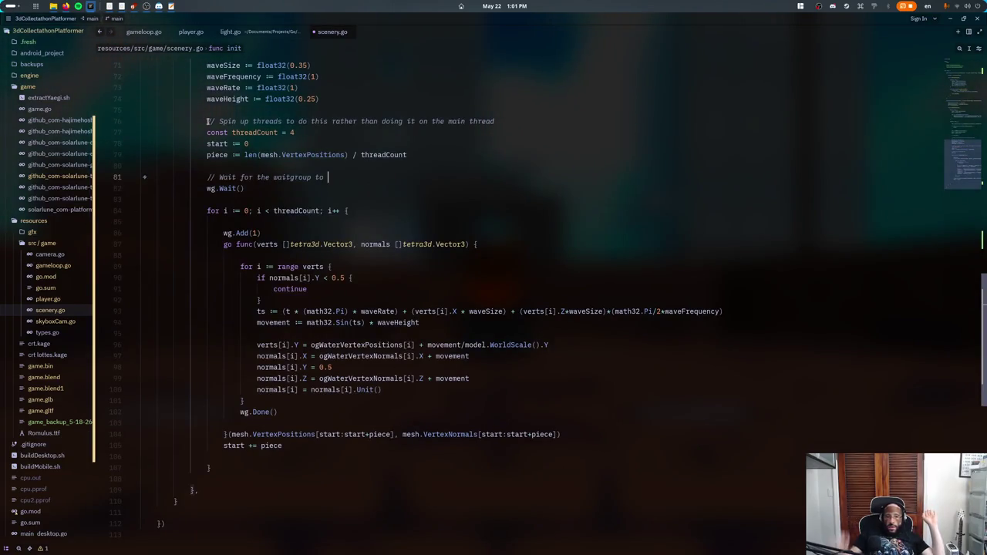
scroll(207, 121, down, 2)
scroll(307, 332, up, 5)
scroll(307, 331, up, 3)
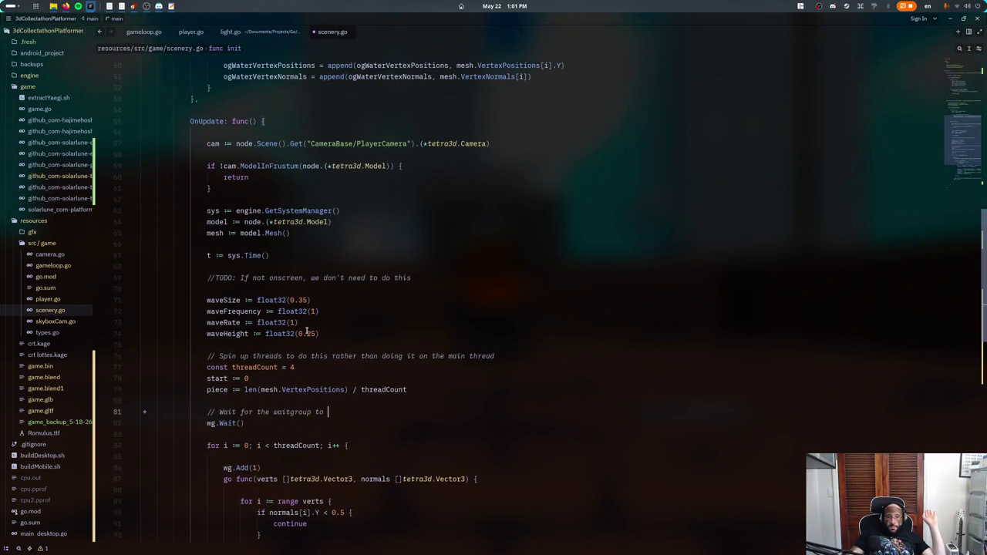
scroll(307, 332, down, 3)
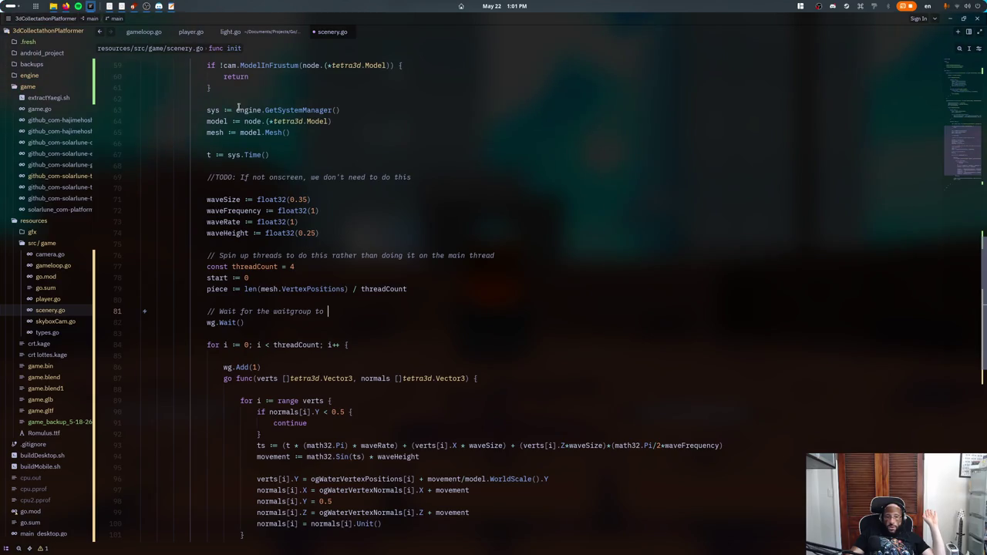
scroll(239, 106, up, 2)
scroll(227, 231, down, 1)
scroll(217, 341, down, 6)
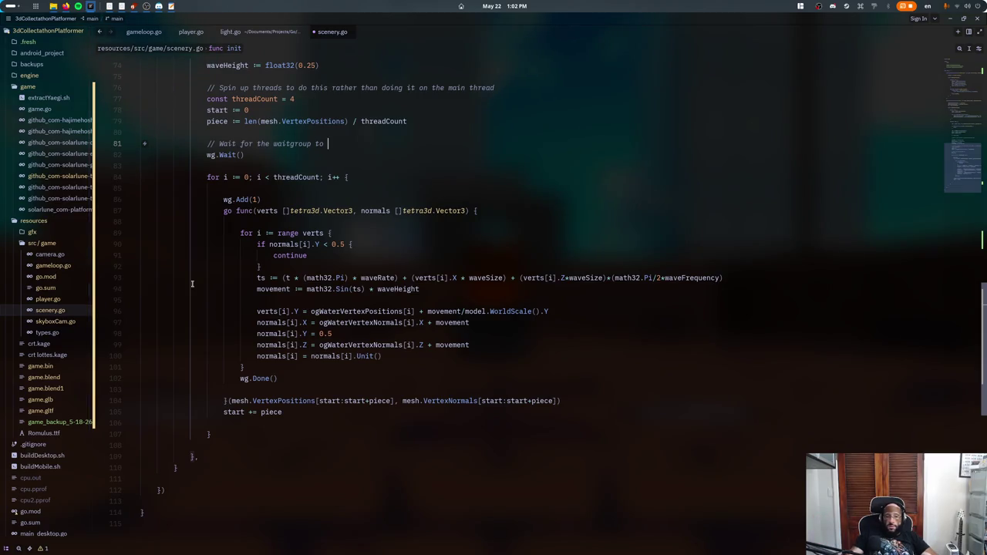
- Finish the two-line comment about the goroutine taking longer than a frame (16ms), and save scenery.go
click(244, 154)
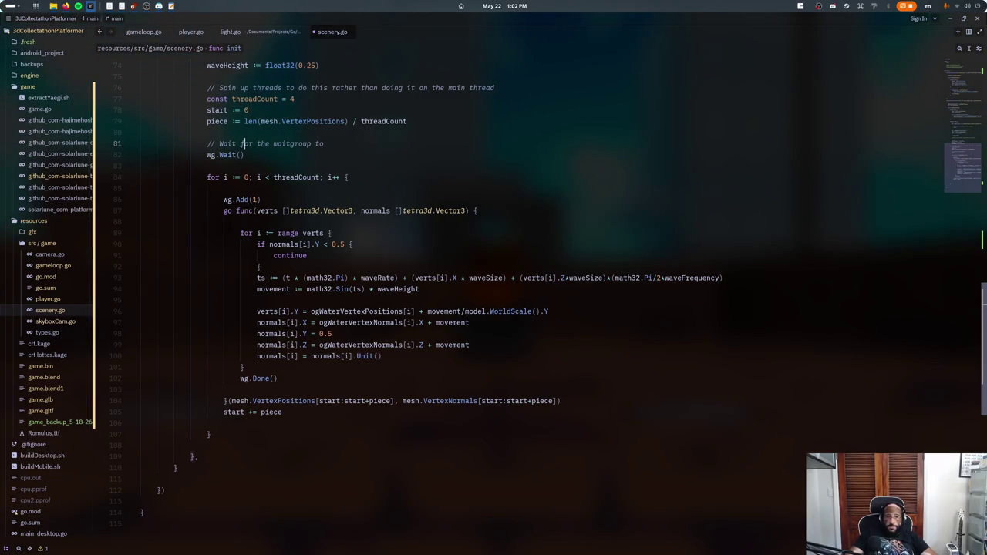
click(325, 143)
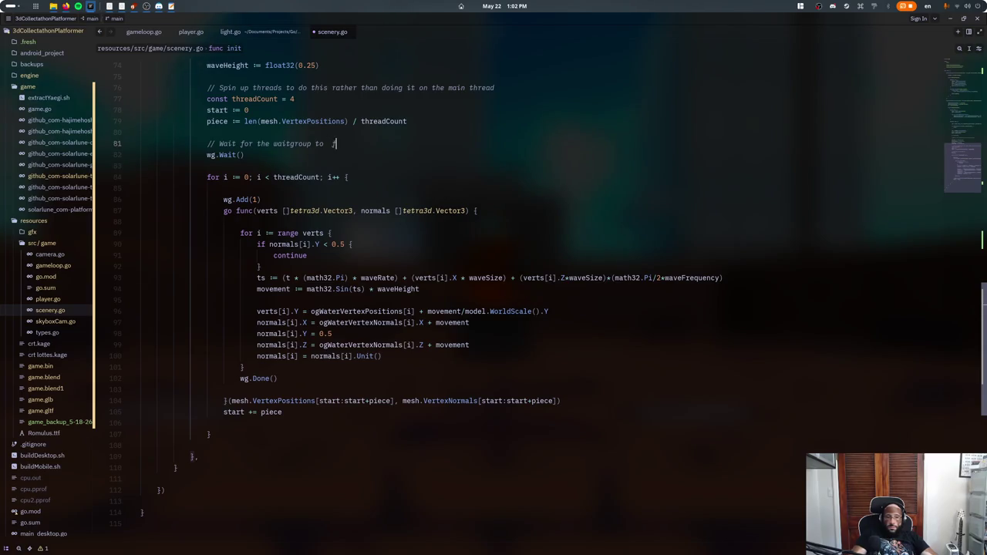
text(finish if they're)
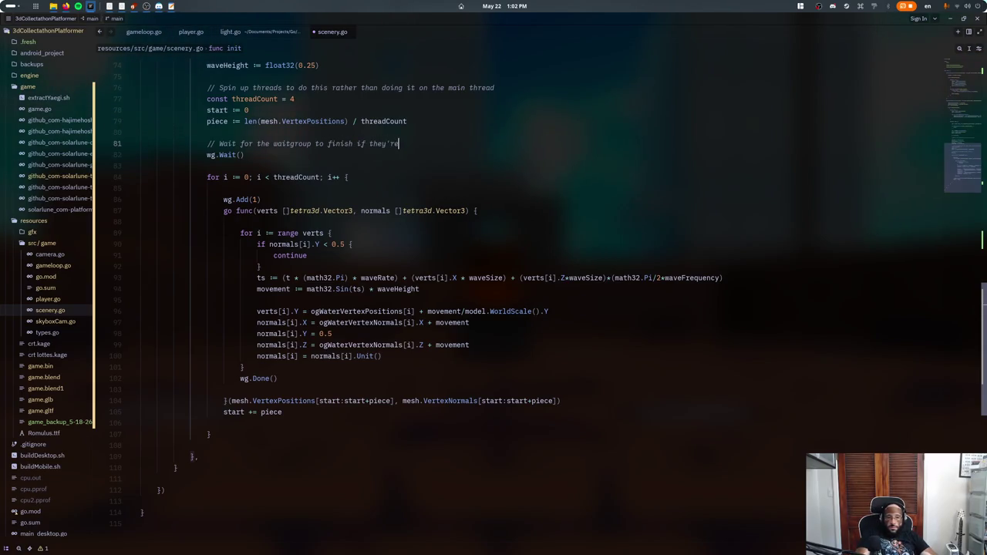
text( working on stuff - th)
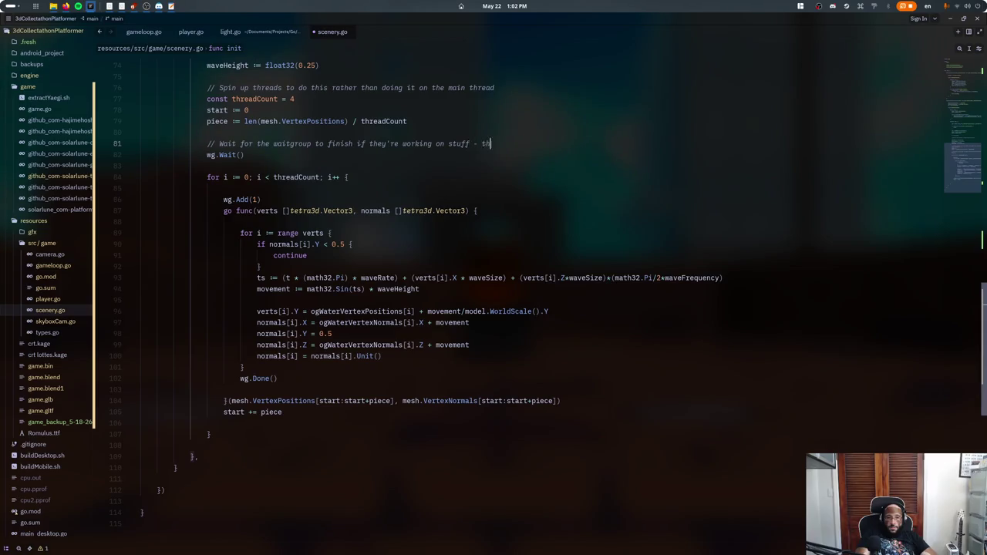
text(is is)
key(BackSpace)
key(BackSpace)
key(BackSpace)
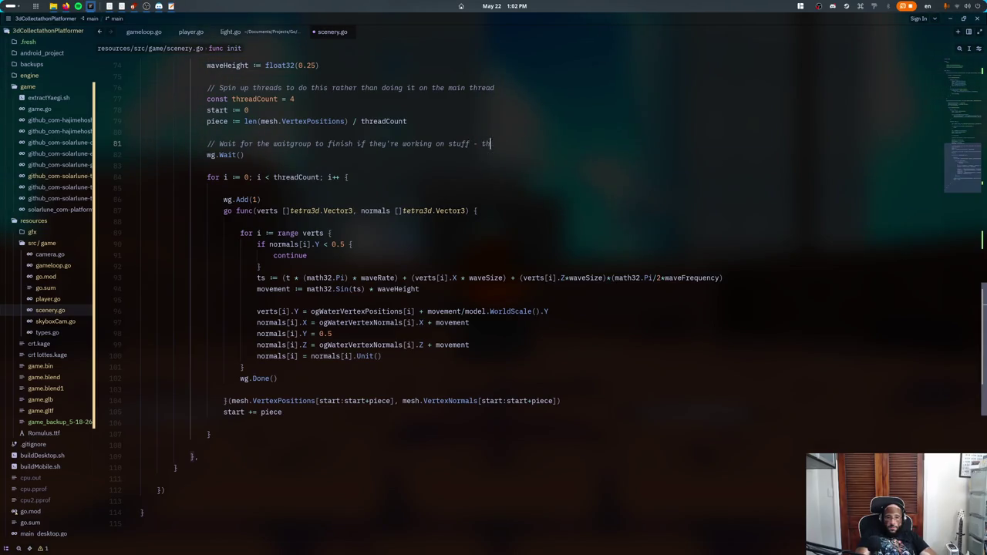
key(BackSpace)
key(BackSpace)
key(BackSpace)
key(BackSpace)
text(, jus)
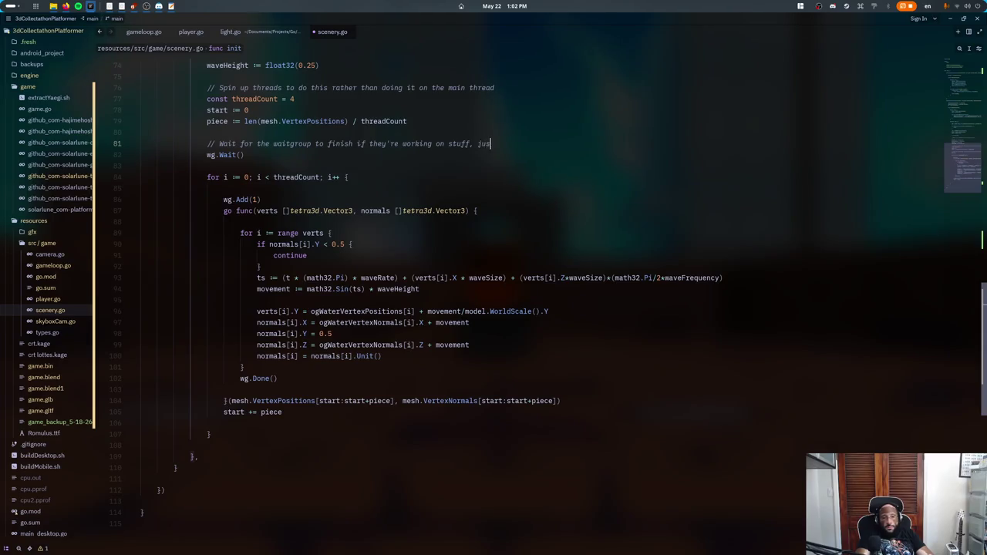
text(t in case)
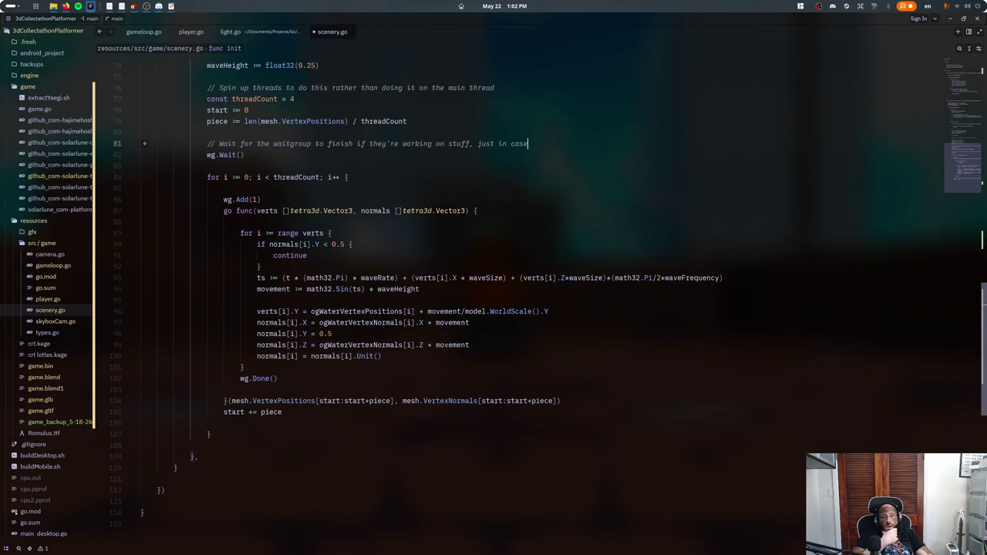
text( u)
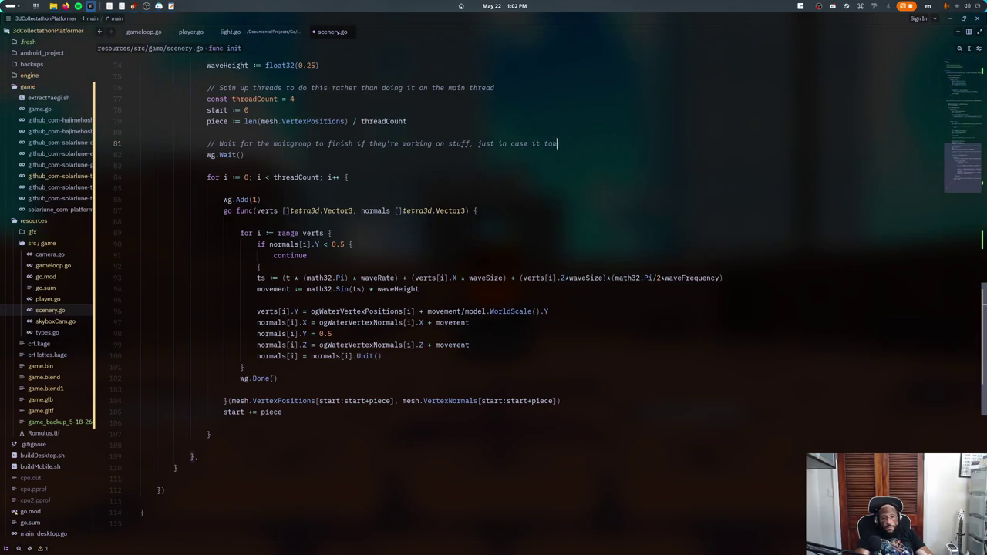
text(es longer to run the goroutine than to)
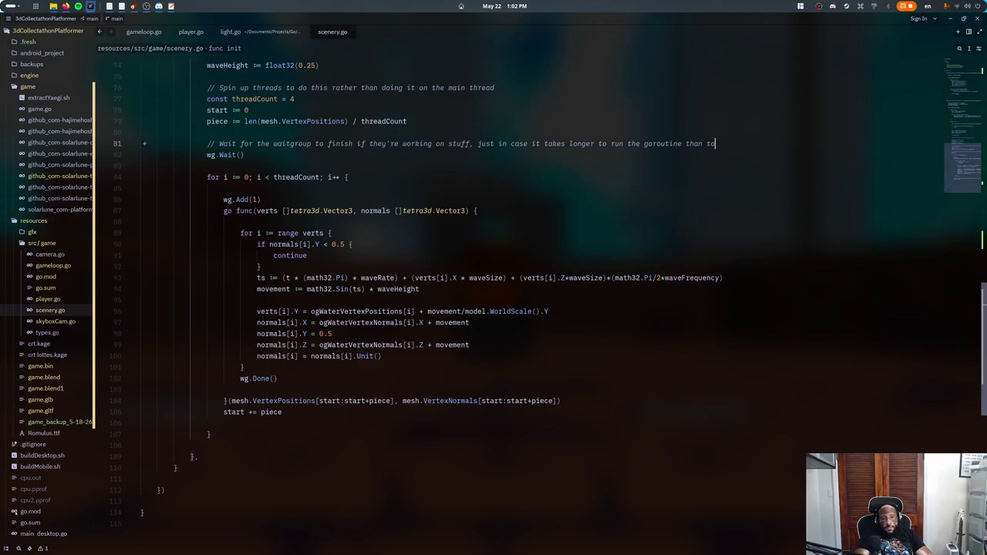
key(BackSpace)
key(BackSpace)
key(BackSpace)
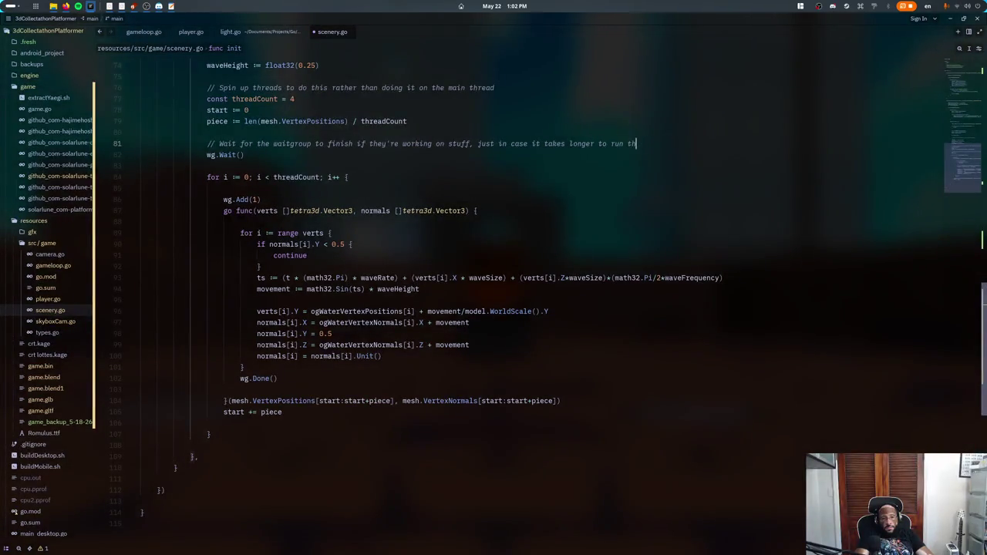
key(BackSpace)
key(BackSpace)
key(BackSpace)
key(BackSpace)
key(Return)
text(run the gor)
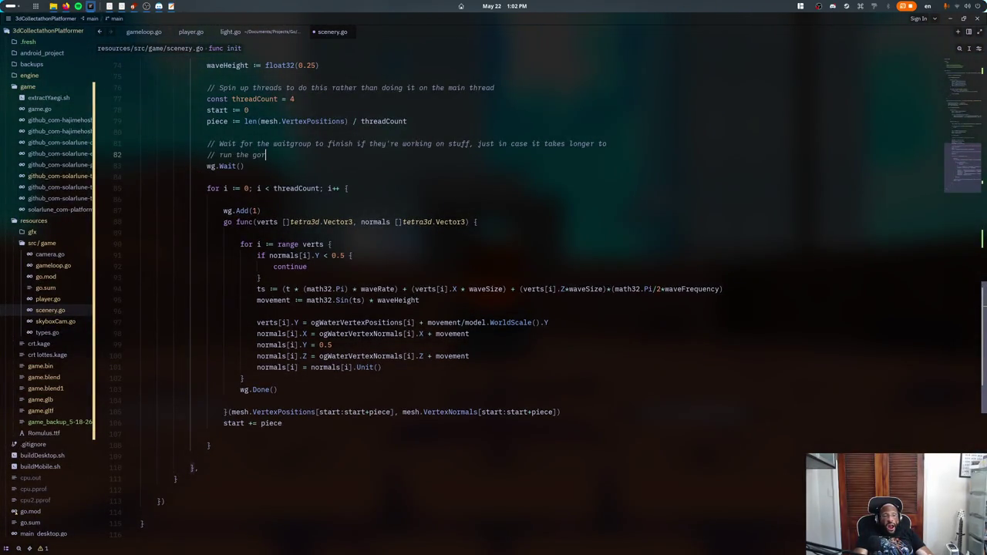
text(outine than a ful)
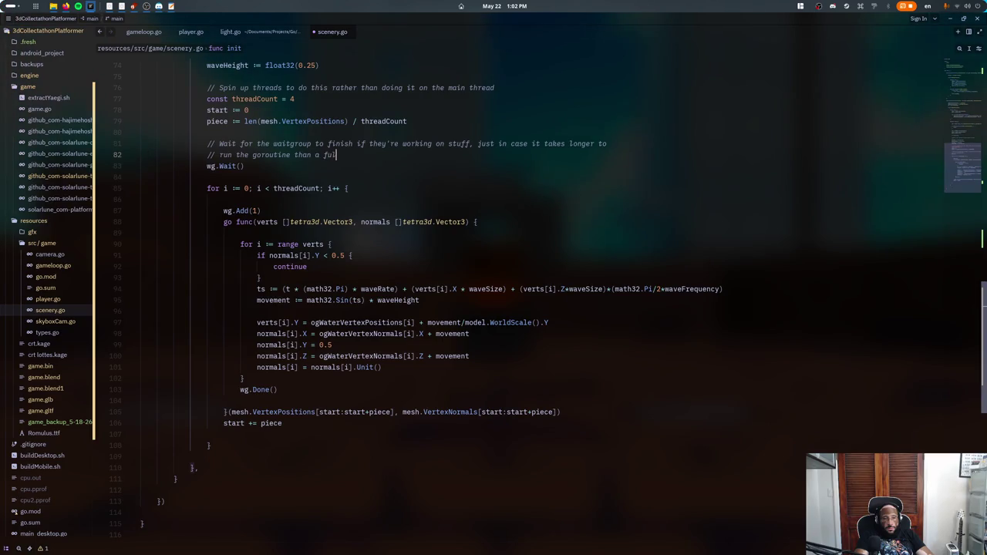
text(l frame l)
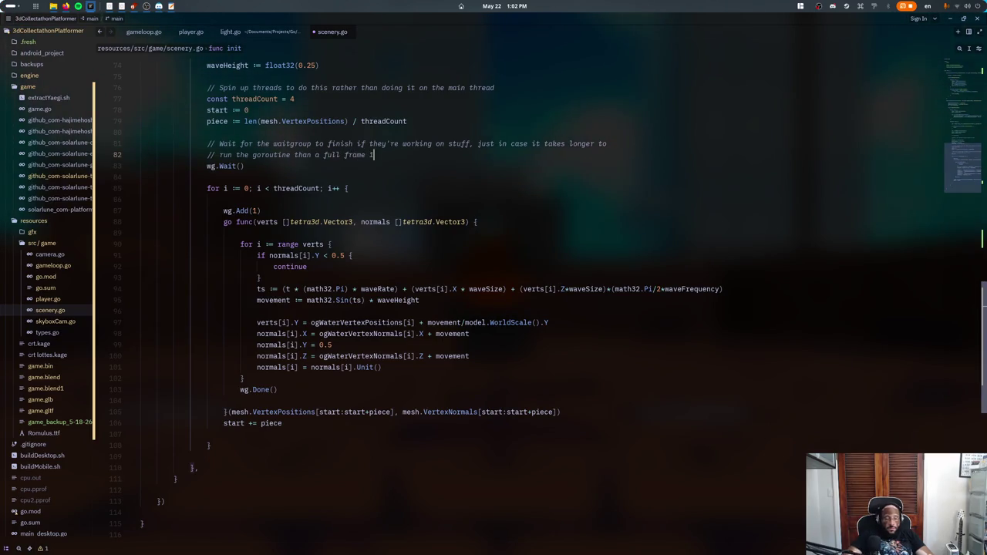
text( 16mms)
key(Left)
key(Left)
key(Left)
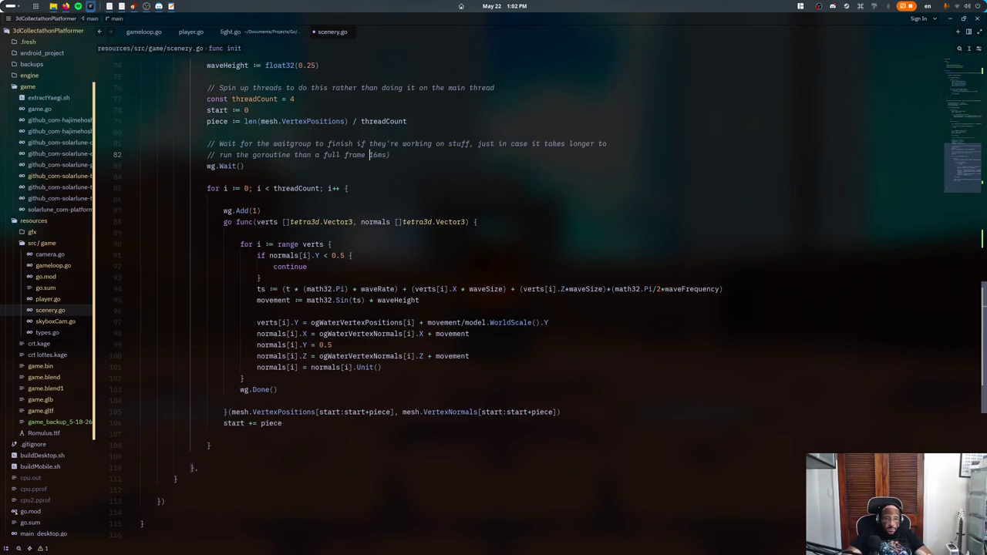
text(()
key(ctrl+s)
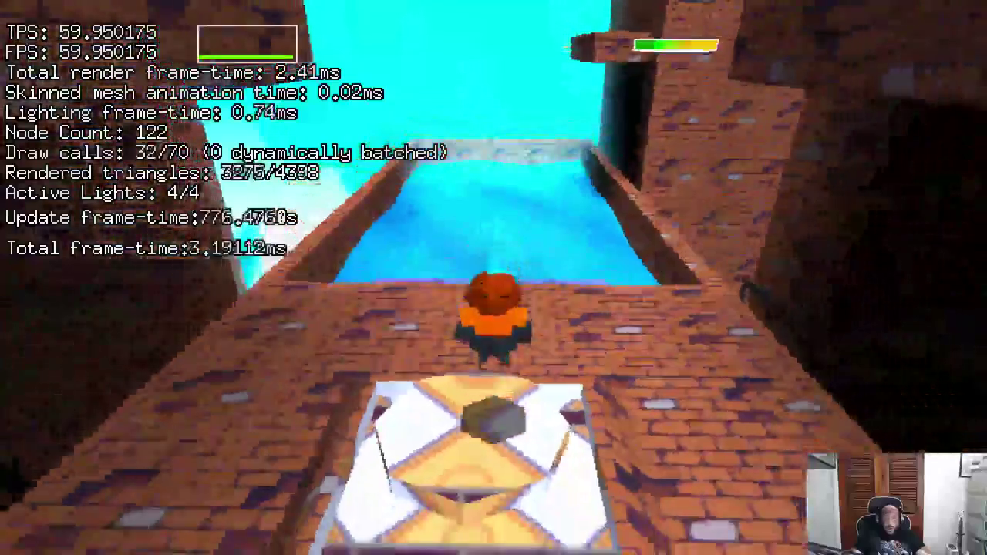
- Return to Blender, switch to the Assets scene and frame the stairs
key(alt+Tab)
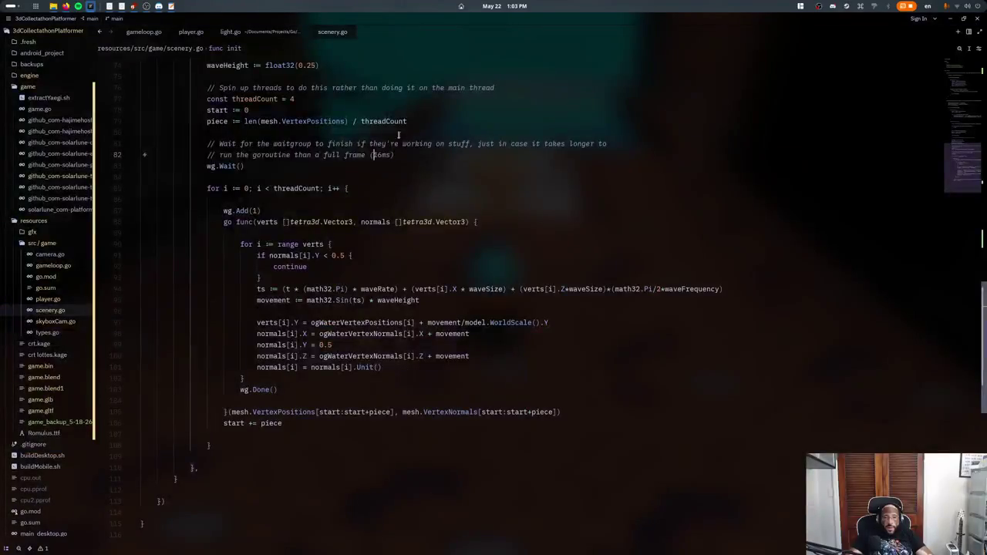
key(super)
click(543, 378)
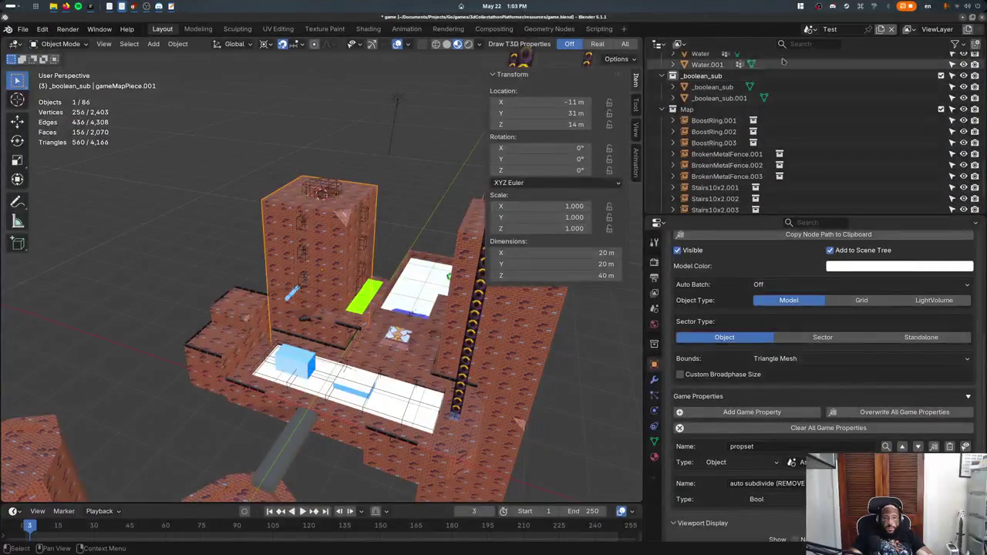
click(809, 29)
click(819, 47)
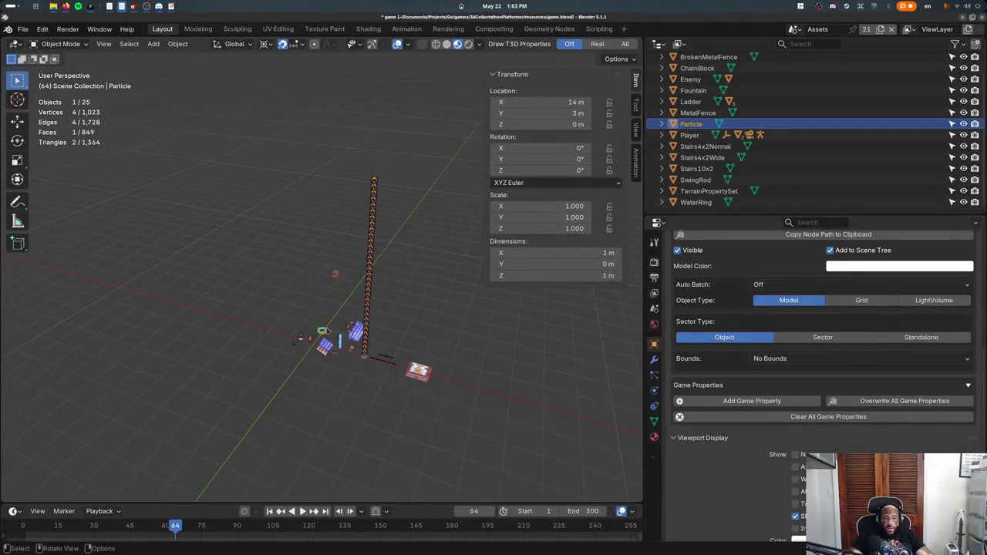
click(705, 145)
key(KP_Decimal)
mouse_move(327, 359)
middle_down()
mouse_move(381, 334)
mouse_move(308, 232)
middle_up()
- Snap the cursor to the ladder, add a cube there, and move it 4 m along X
click(290, 214)
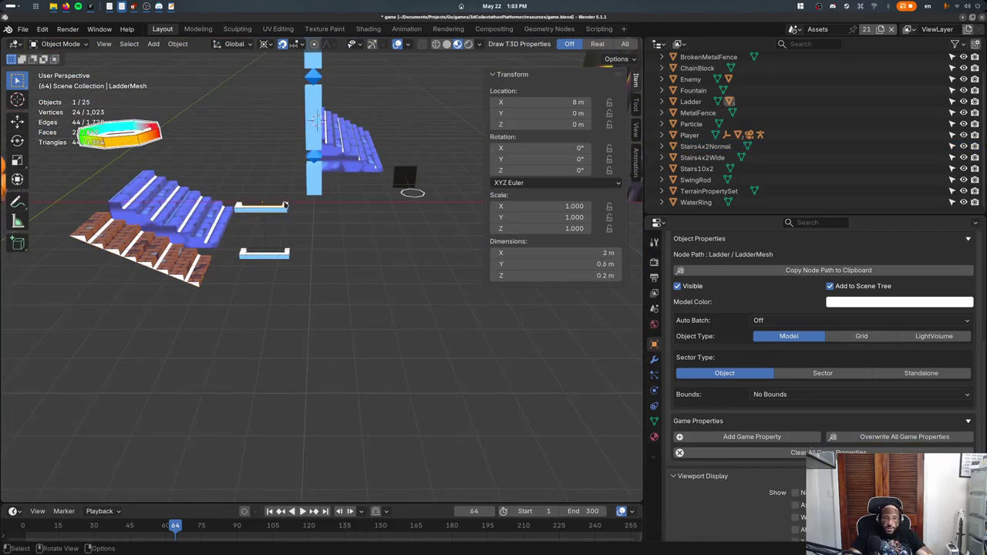
key(shift+s)
key(Escape)
key(shift+a)
text(ad)
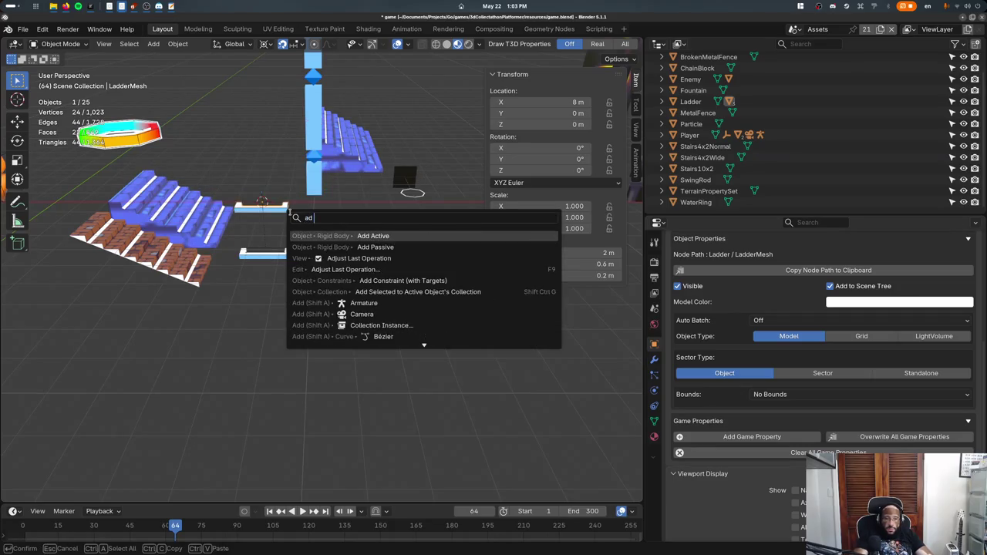
text(cube)
key(Return)
key(g)
key(x)
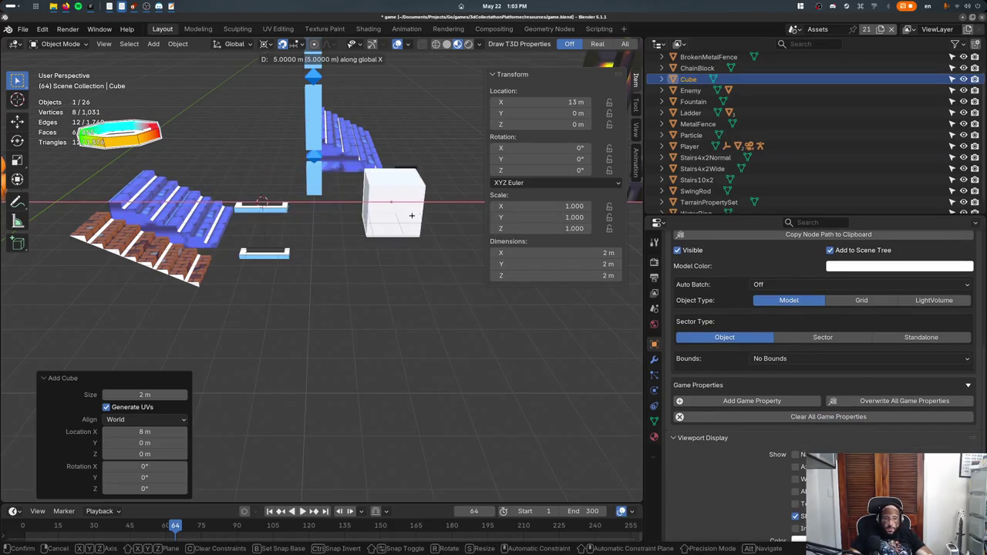
key(4)
key(Return)
middle_drag(309, 231, 325, 245)
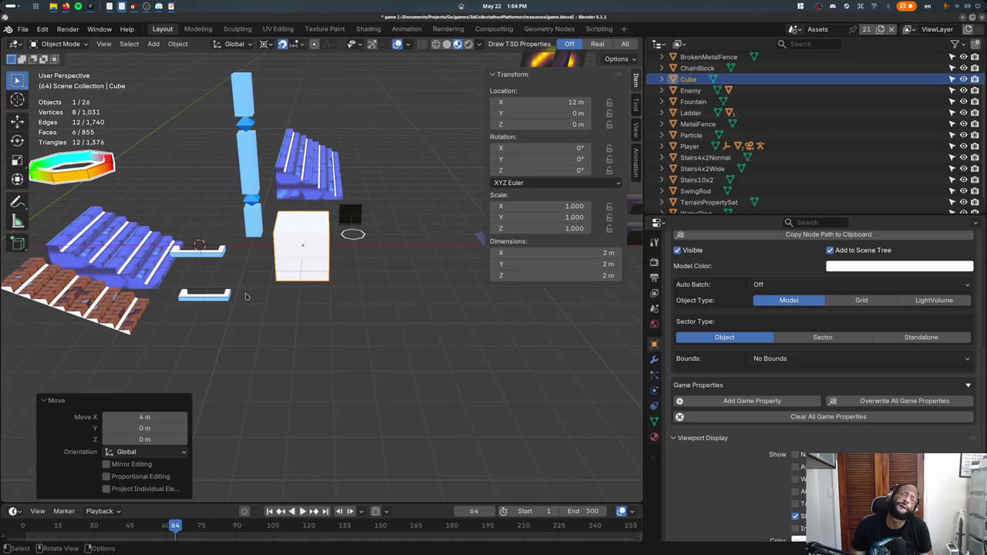
- Frame the boost ring from top view in wireframe and cycle the selection to BoostRingMesh
scroll(239, 300, down, 4)
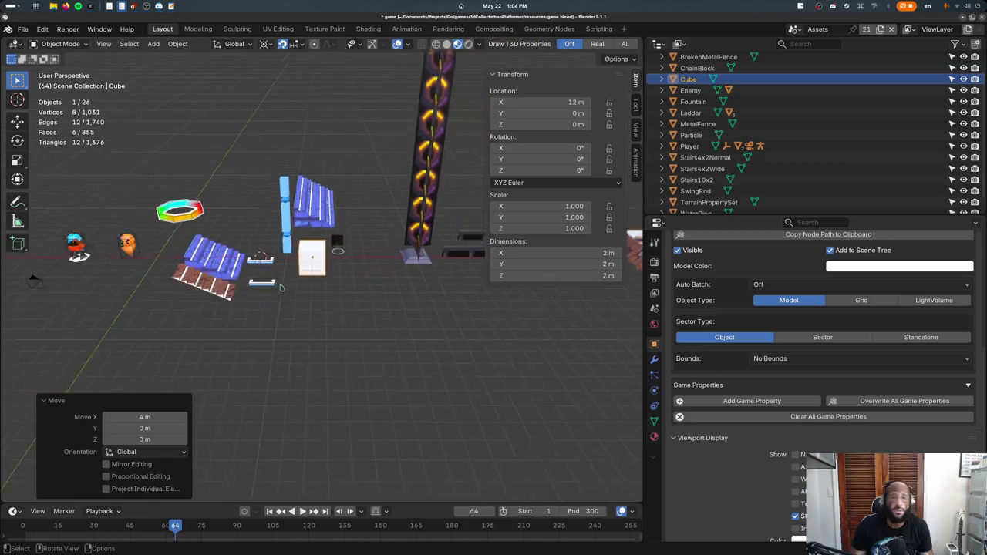
scroll(239, 300, down, 3)
scroll(240, 278, up, 3)
click(233, 233)
key(KP_7)
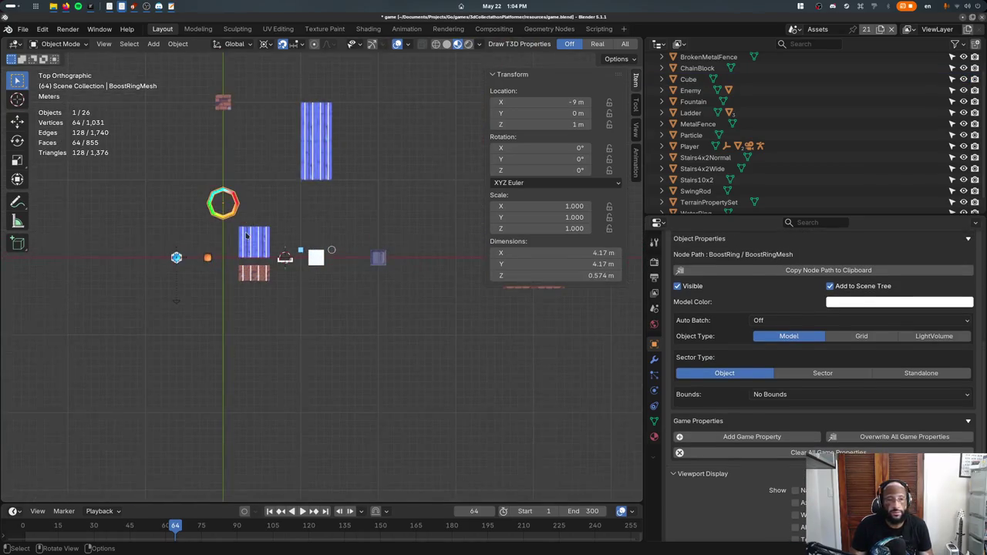
key(KP_Decimal)
scroll(246, 236, down, 5)
key(shift+z)
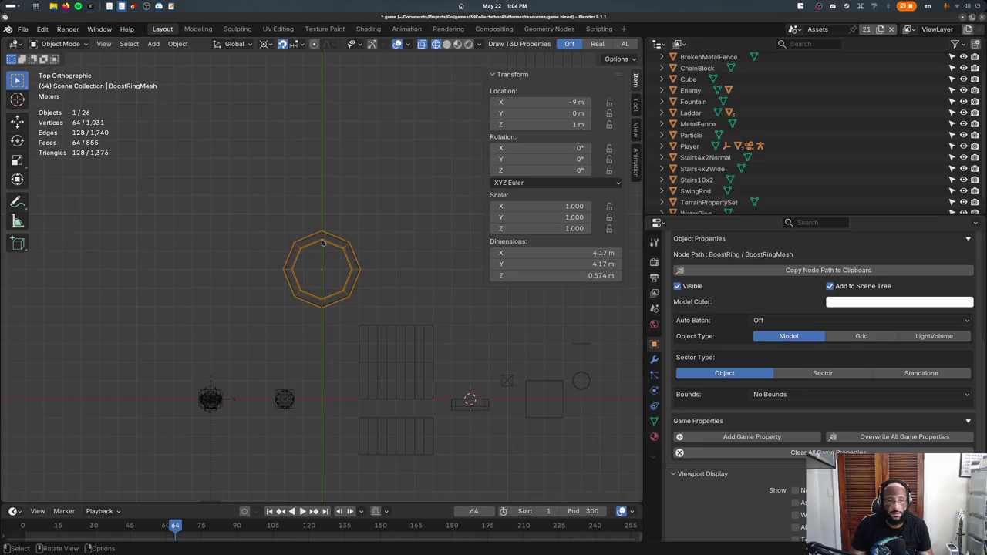
middle_drag(338, 253, 340, 256)
click(340, 256)
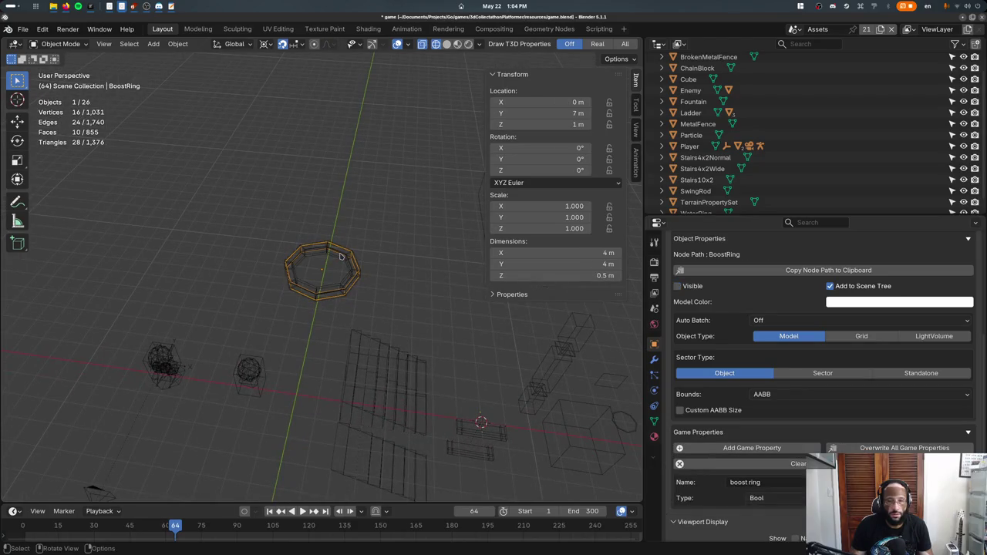
click(340, 256)
click(341, 256)
- Duplicate the boost ring and place the copy further along Y
click(344, 258)
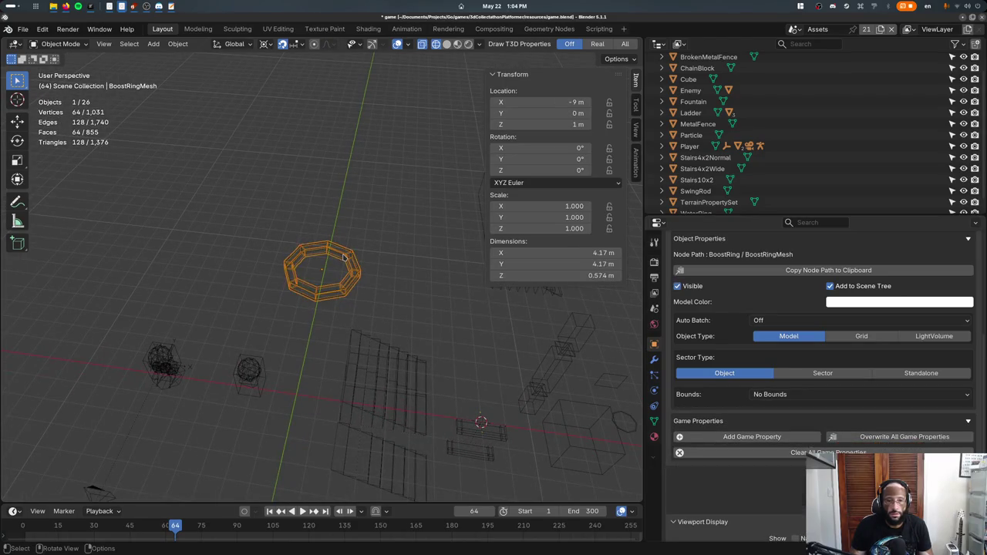
click(344, 258)
key(shift+d)
text(y3)
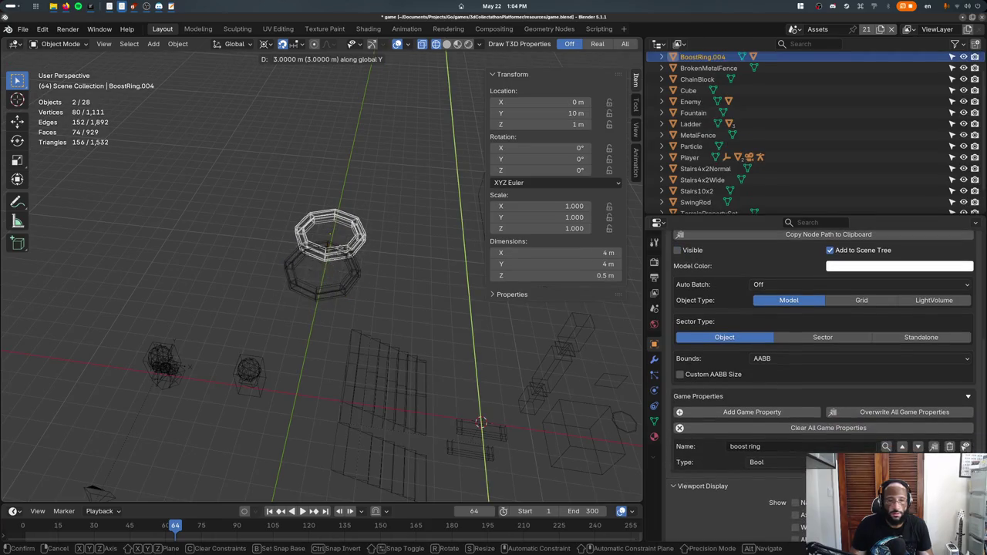
click(364, 216)
click(365, 219)
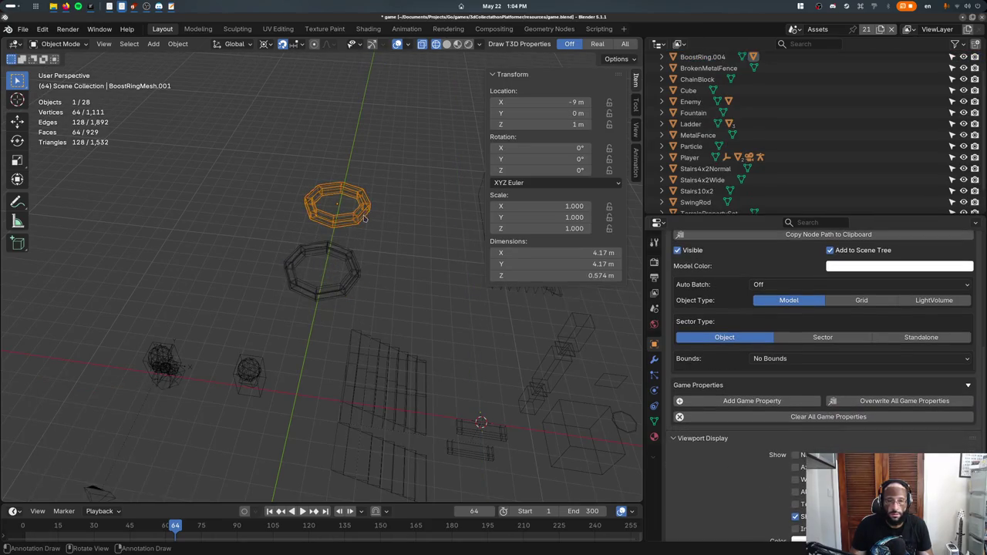
click(364, 218)
scroll(729, 261, up, 5)
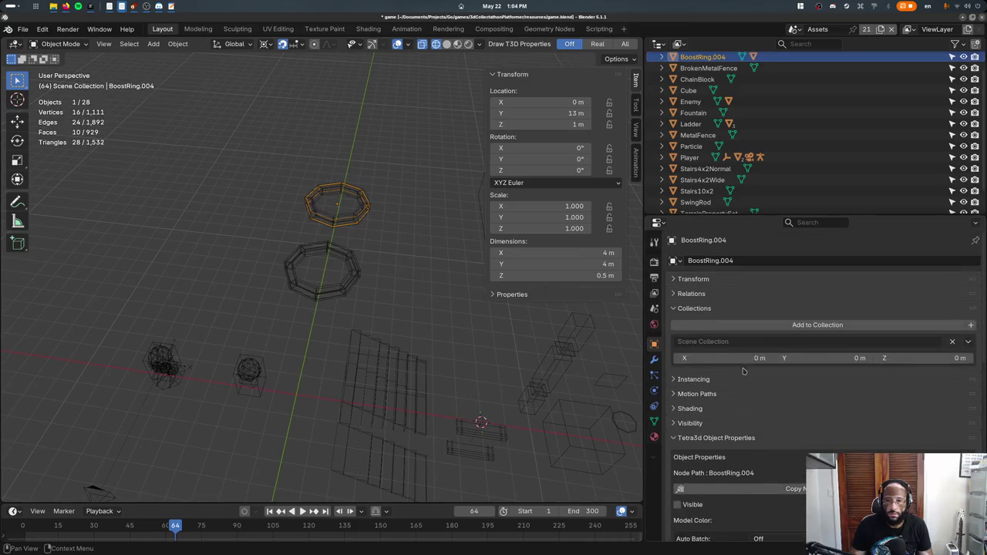
- Rename the copy SuperBoostRing and its mesh SuperBoostRingMesh, then restore solid shading
double_click(728, 261)
text(SuperBoostRing)
key(Return)
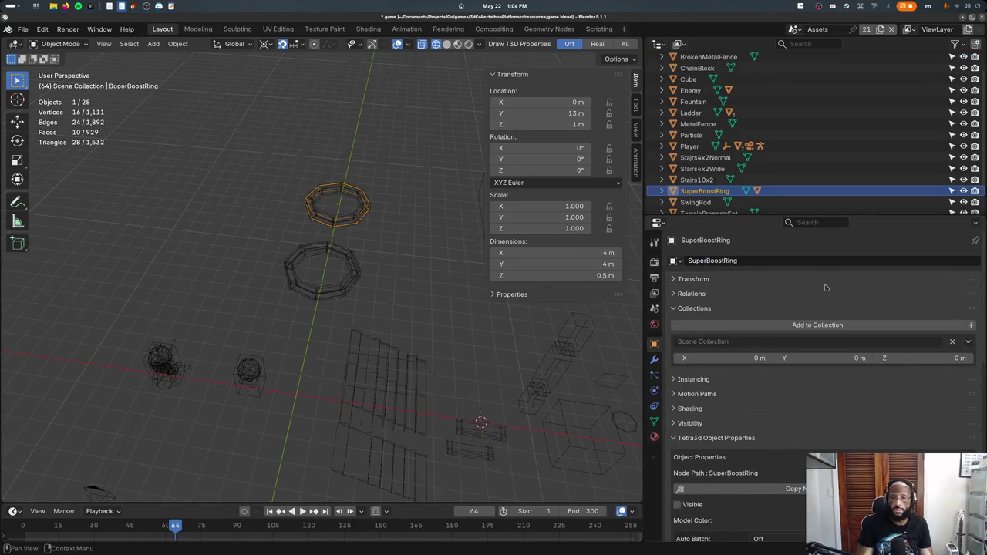
click(373, 216)
double_click(730, 260)
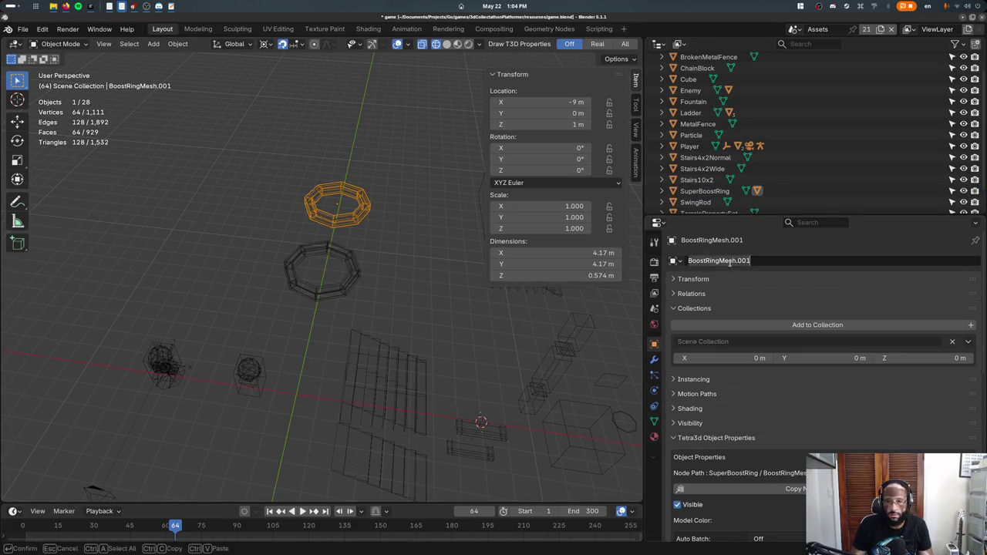
text(SuperBoostRingMesh)
key(Return)
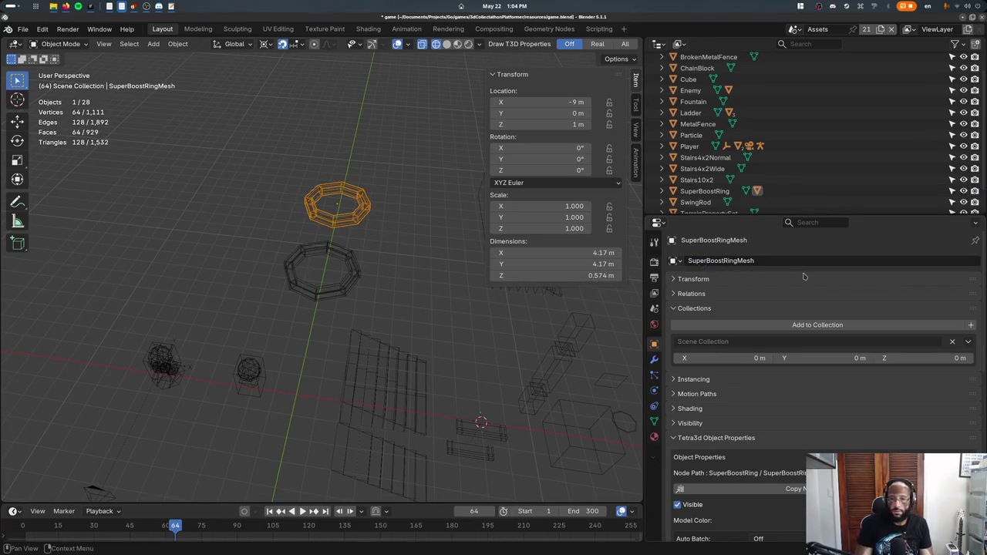
key(shift+z)
- Select the lower boost ring, enter Vertex Paint and apply the paint colour
scroll(347, 216, up, 5)
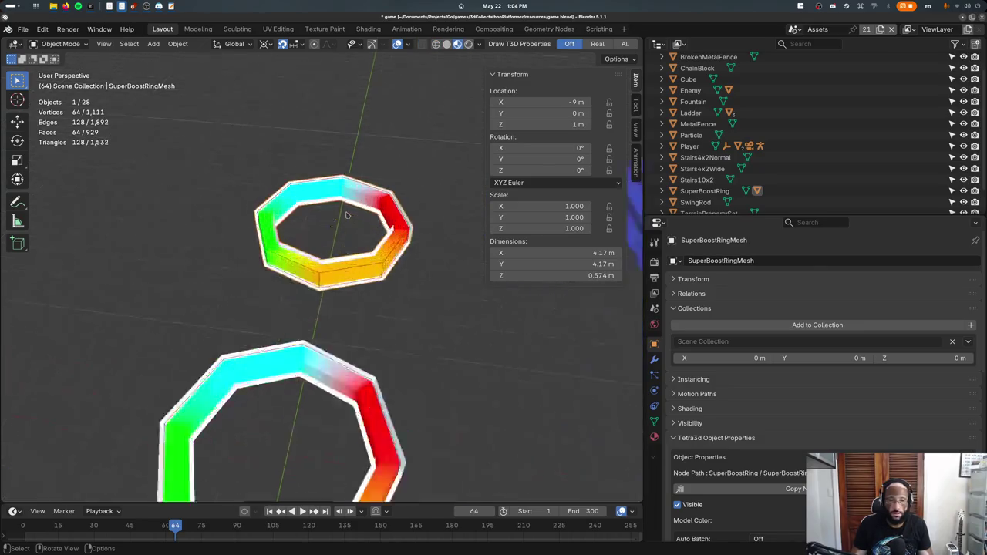
middle_drag(347, 215, 323, 346)
click(322, 345)
click(323, 344)
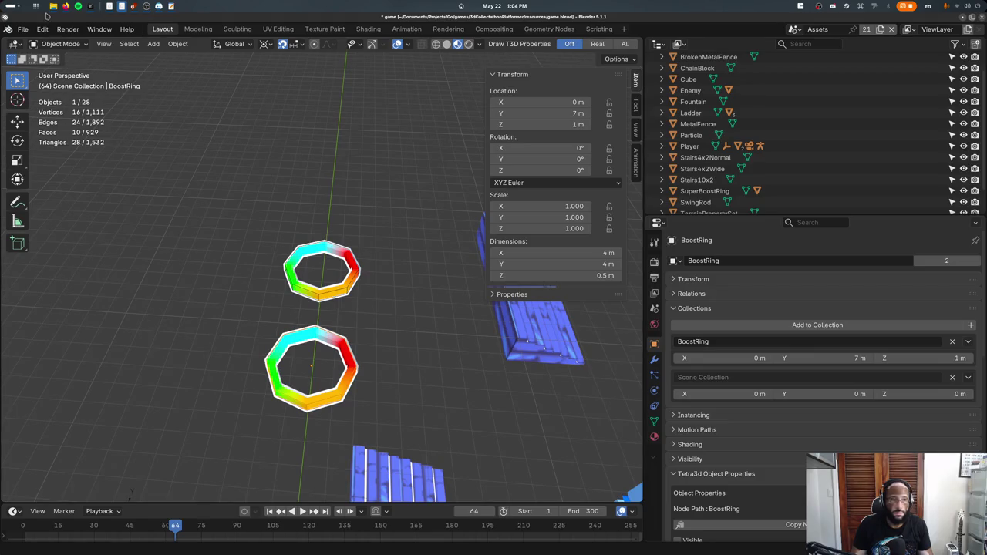
click(62, 43)
click(77, 96)
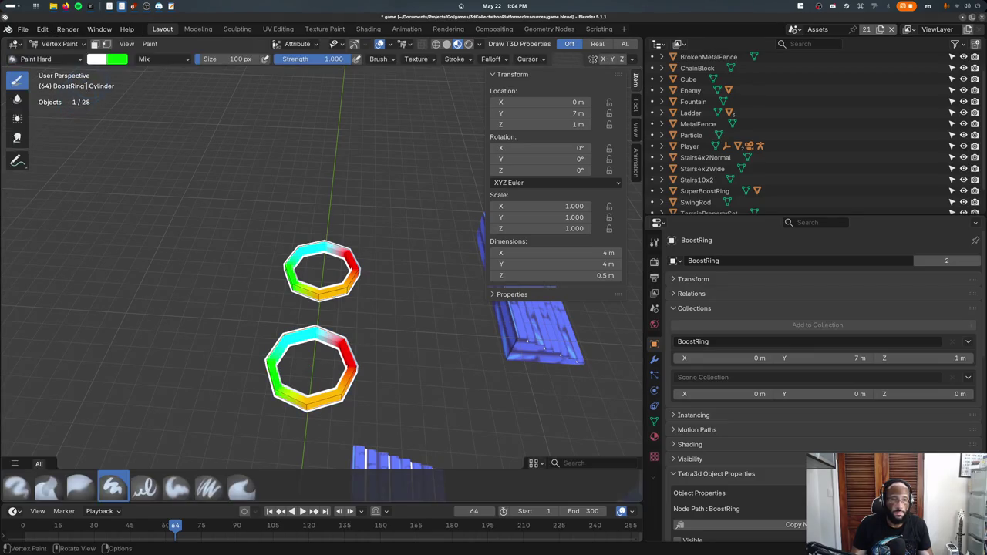
key(shift+k)
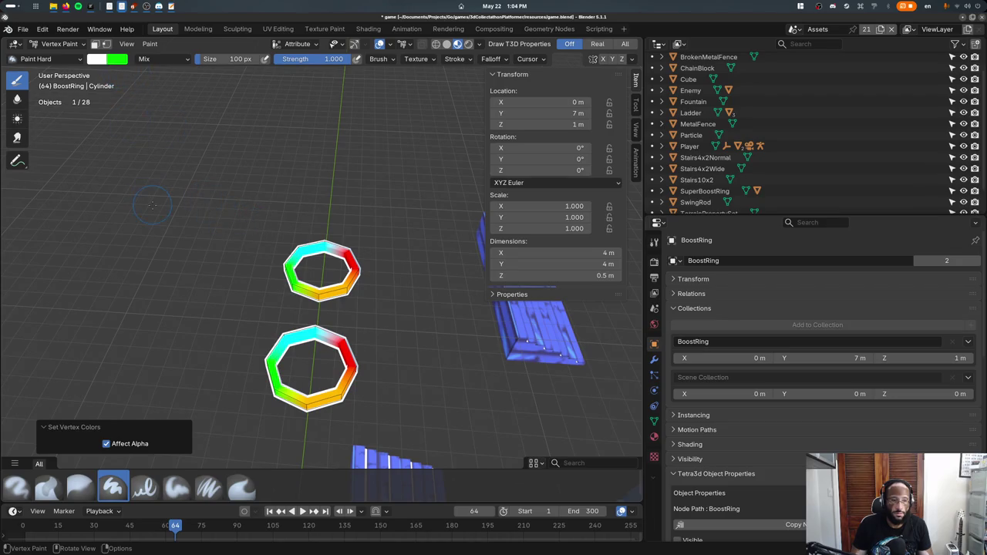
- Enable face-selection masking, toggle the ring's face selection in Edit Mode, and return to Object Mode
click(95, 43)
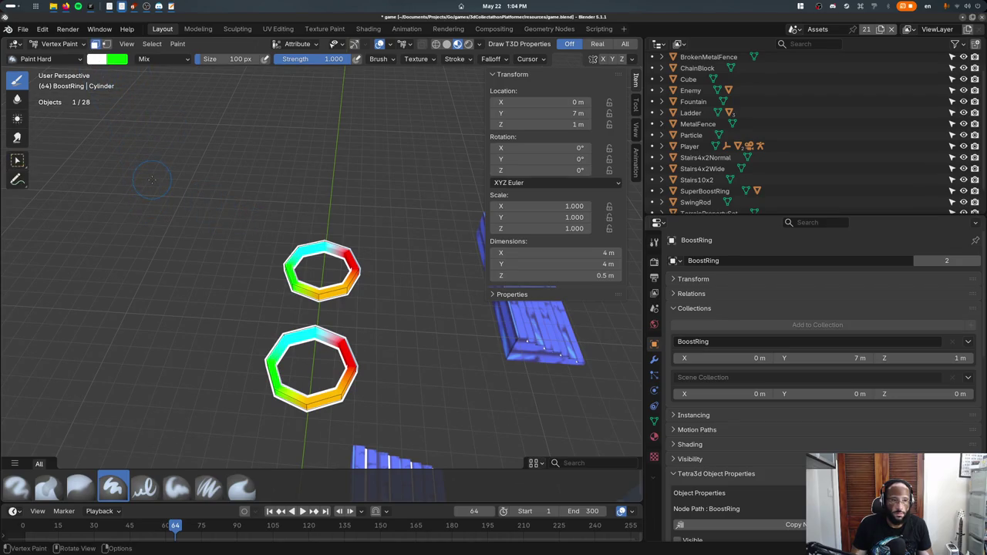
key(h)
key(Tab)
key(alt+a)
key(a)
key(alt+a)
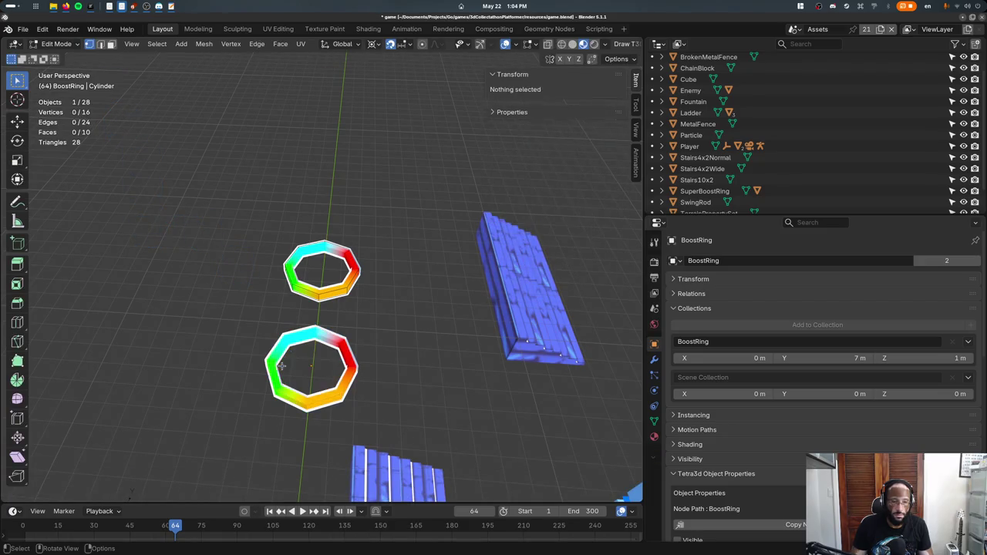
key(Tab)
key(Tab)
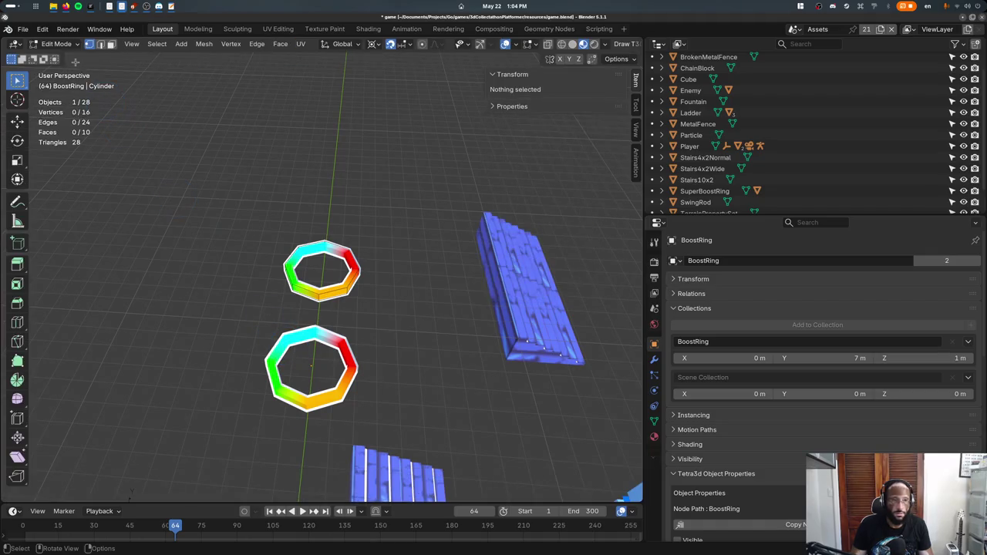
click(54, 43)
click(58, 57)
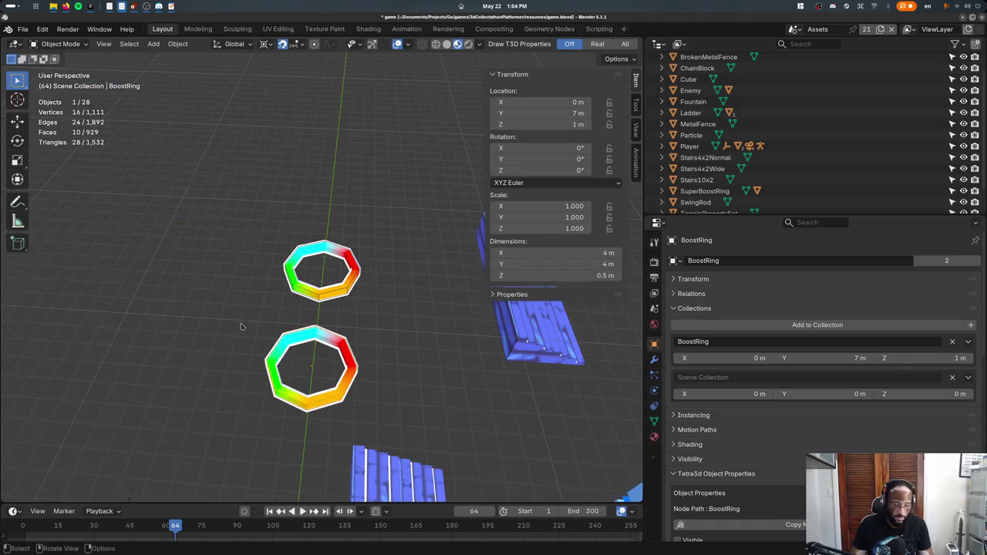
- Inspect the mesh's Color Attributes and Attributes lists, then re-enter Vertex Paint on BoostRingMesh
click(654, 420)
scroll(734, 429, down, 3)
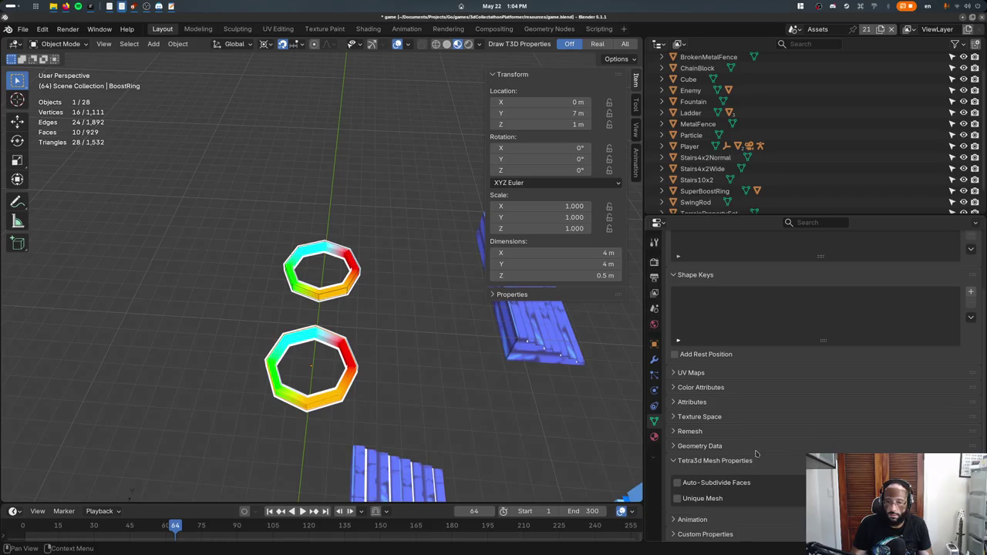
click(700, 388)
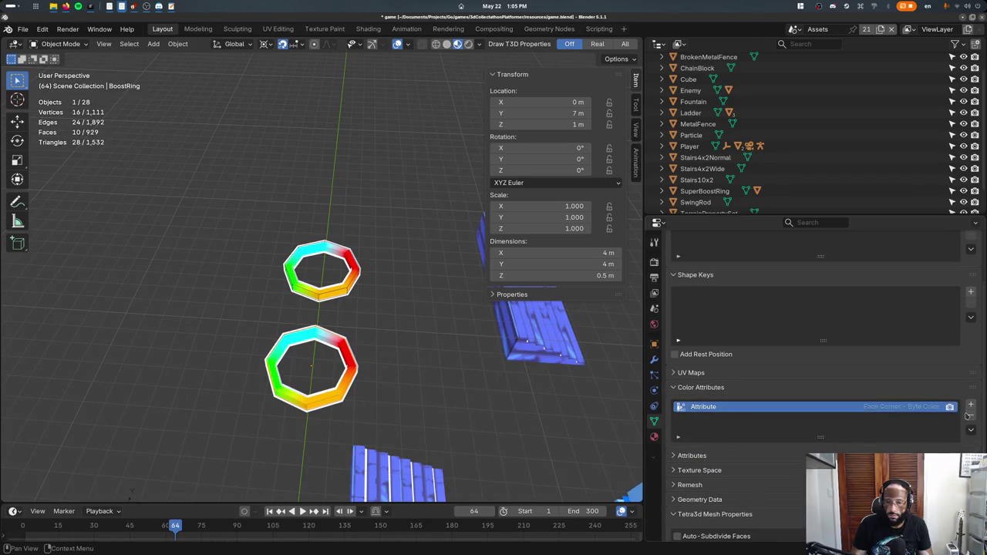
click(703, 455)
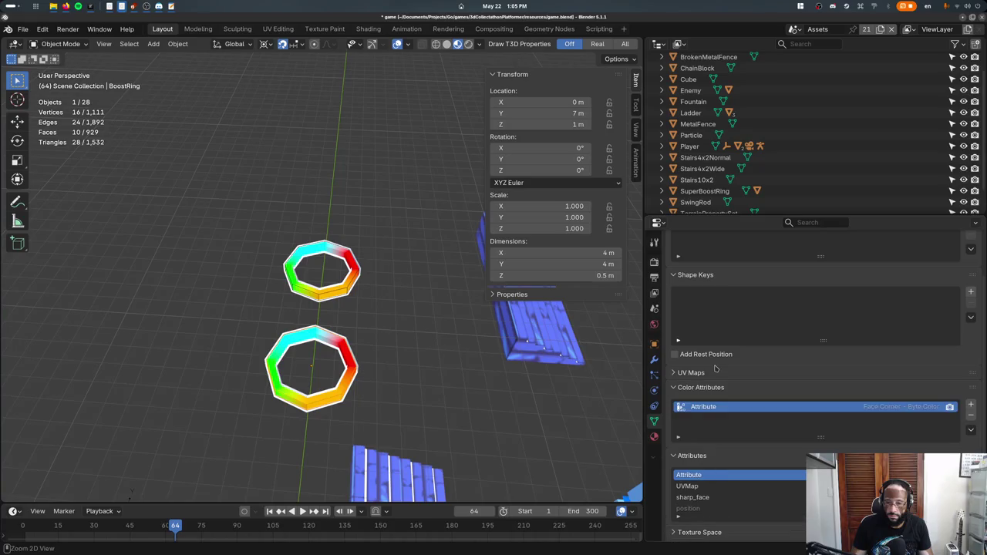
click(346, 355)
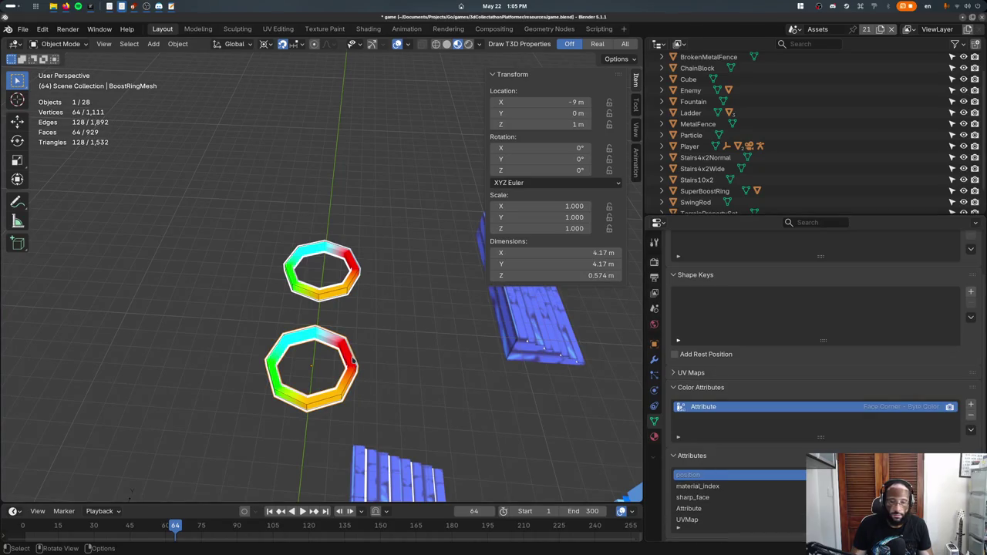
key(Tab)
key(Tab)
click(58, 43)
- Set the brush colour to blue #005CFF and fill the lower ring's vertex colours
click(62, 93)
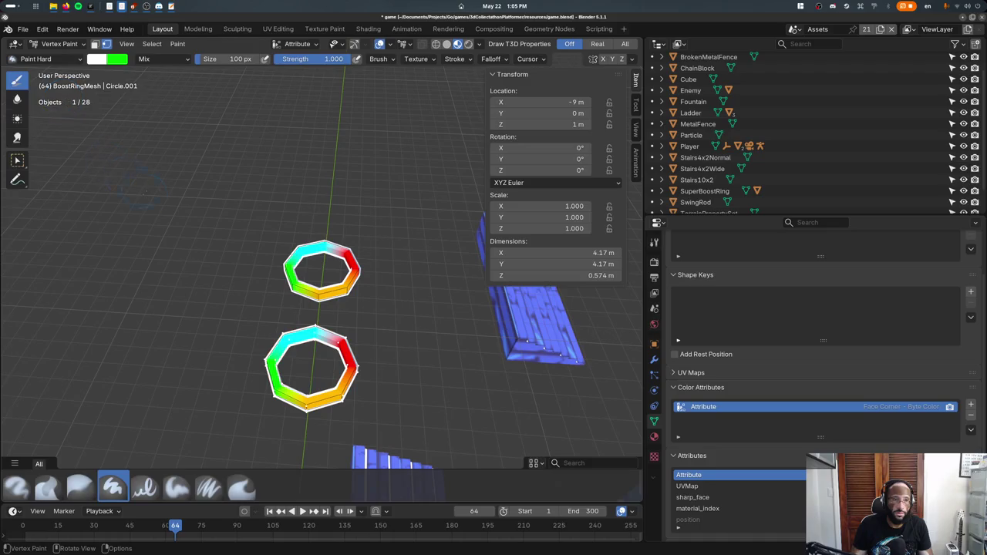
key(Tab)
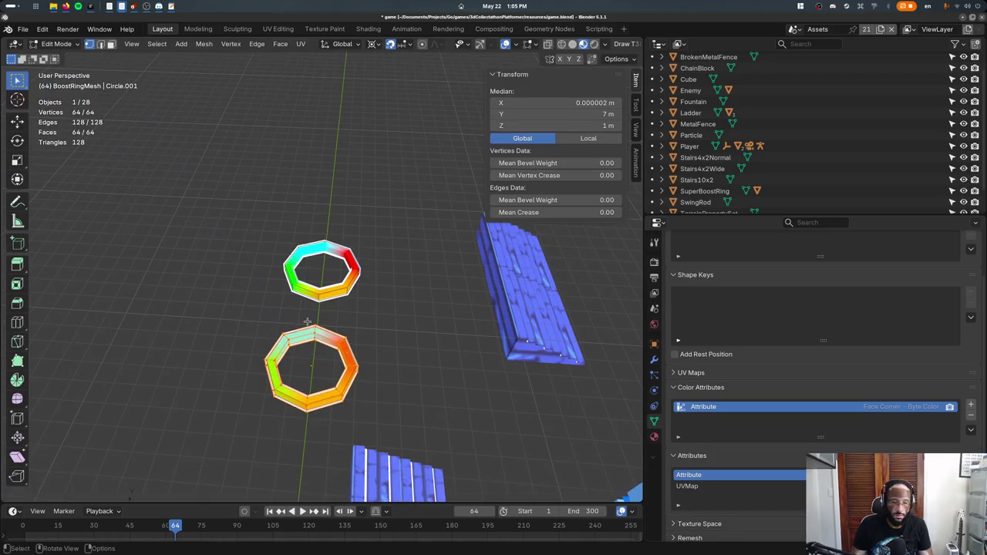
key(h)
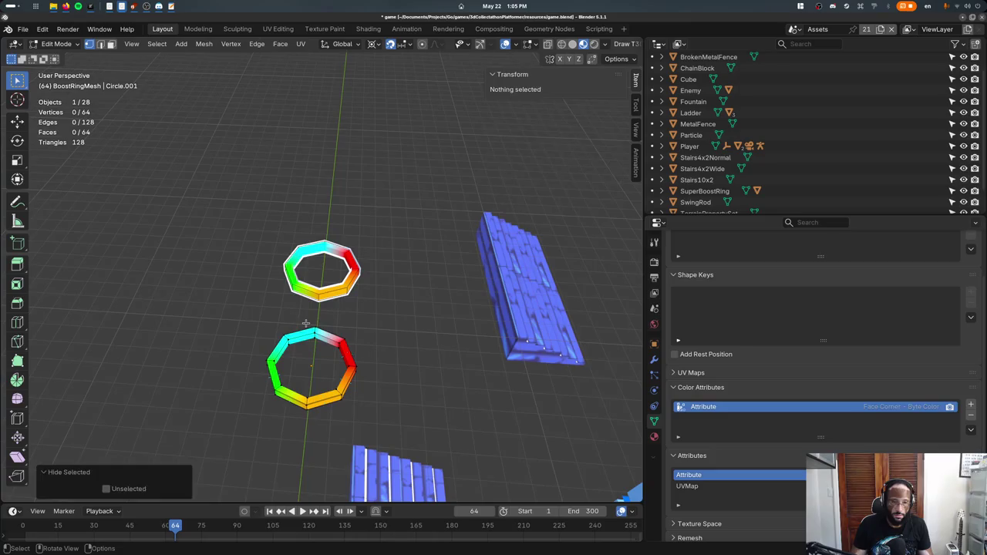
key(Tab)
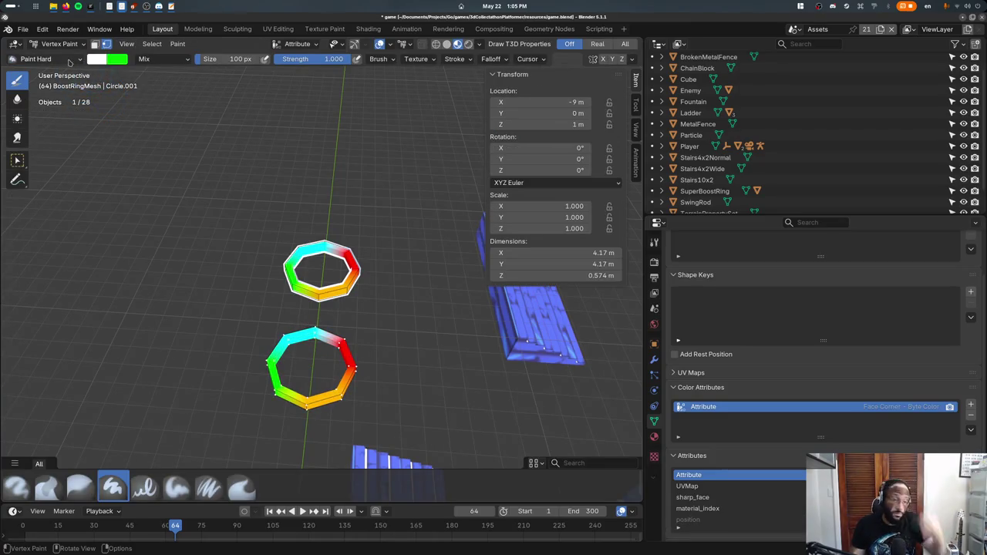
click(96, 59)
drag(115, 212, 177, 212)
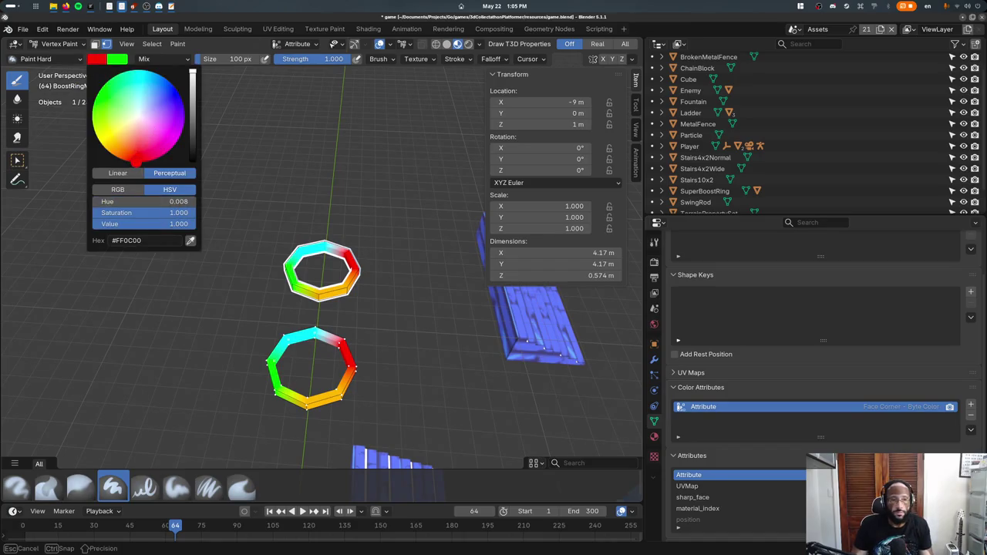
drag(137, 154, 175, 101)
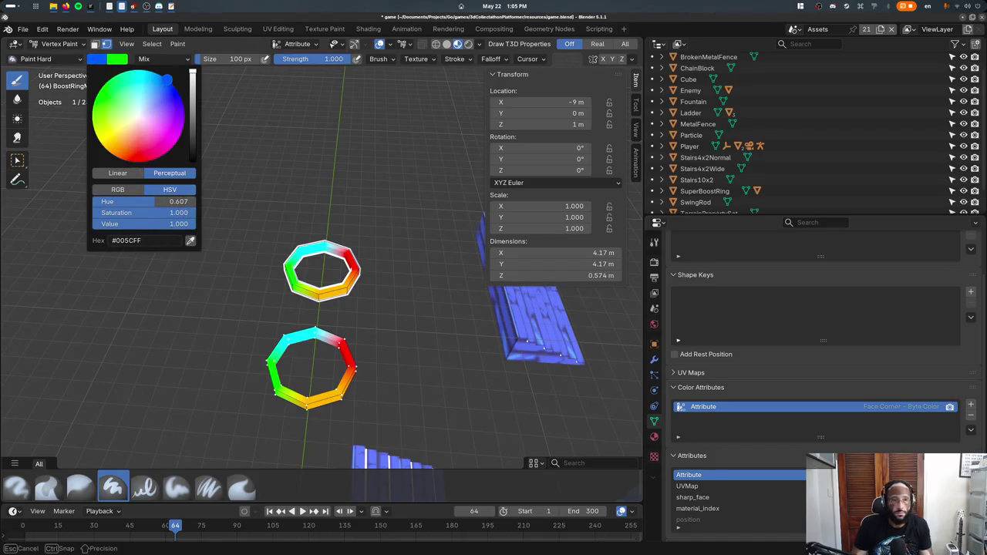
key(shift+k)
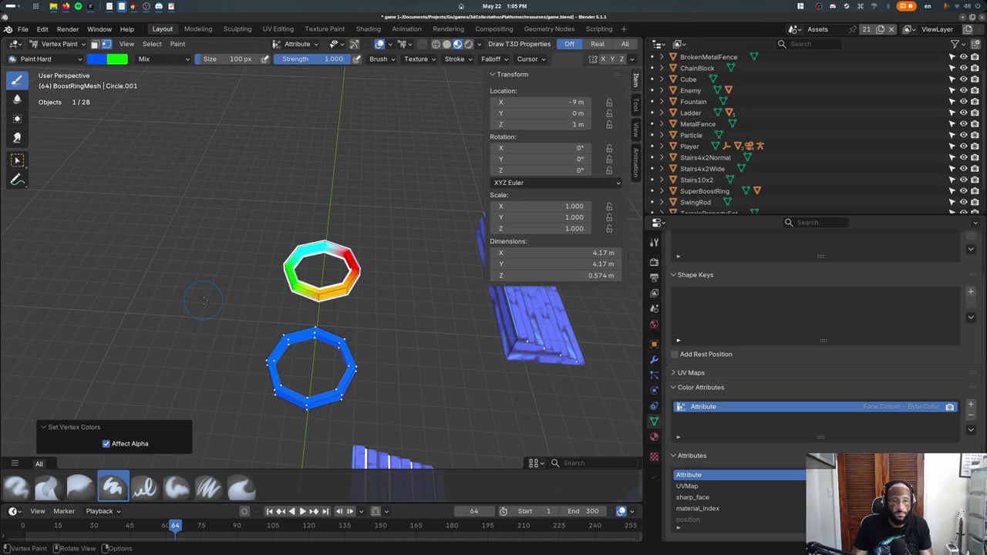
- Check the blue fill with undo/redo, return to Object Mode and save game.blend
middle_drag(201, 301, 225, 308)
key(ctrl+z)
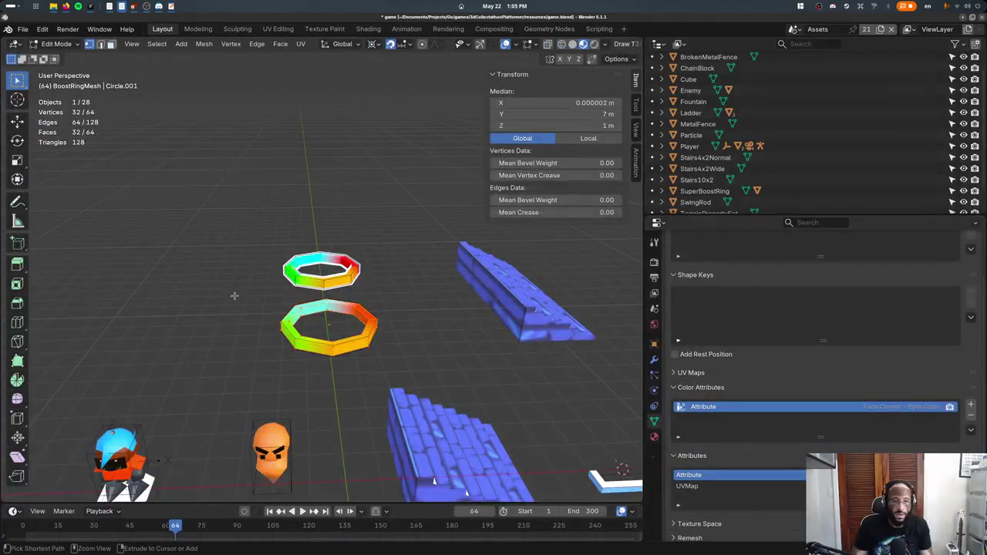
key(ctrl+shift+z)
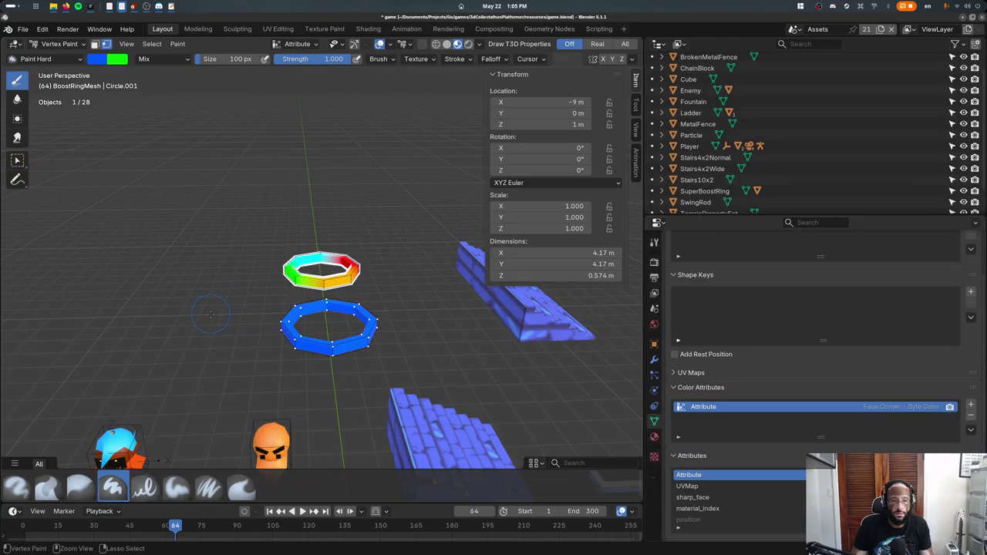
mouse_move(211, 314)
middle_down()
mouse_move(228, 281)
mouse_move(290, 384)
middle_up()
key(ctrl+Tab)
key(ctrl+s)
- Select the SuperBoostRing and bring the properties panel to its Object settings with Game Properties
click(339, 294)
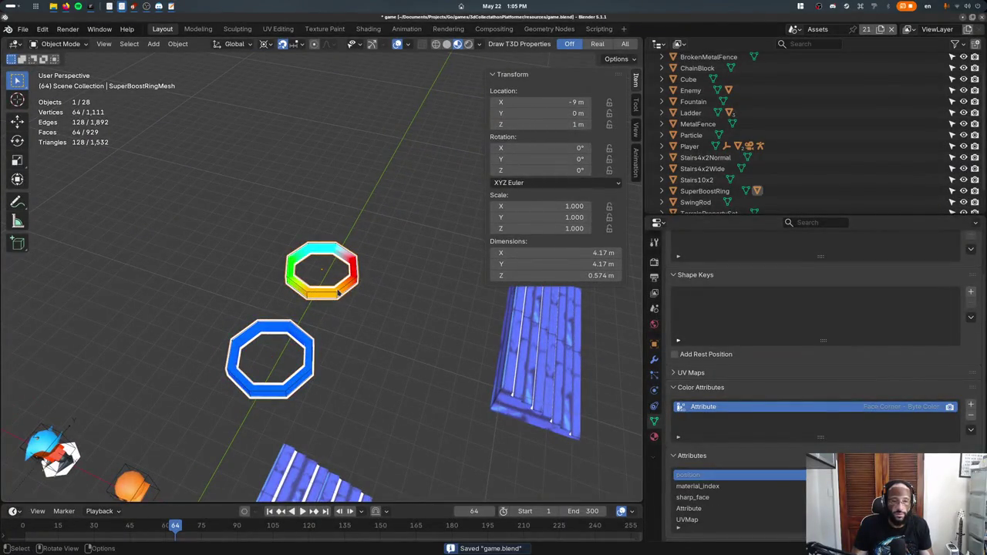
click(339, 289)
key(KP_Decimal)
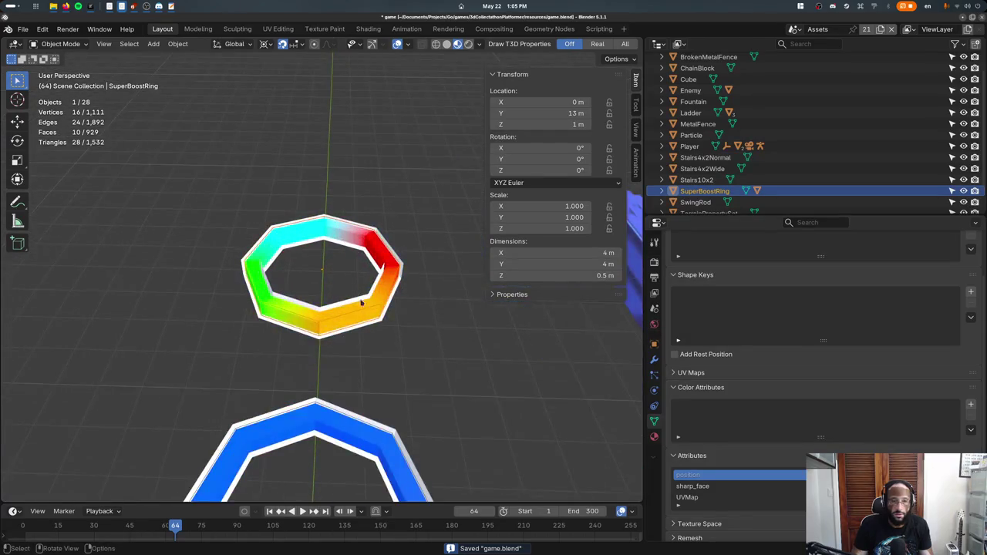
key(g)
key(Escape)
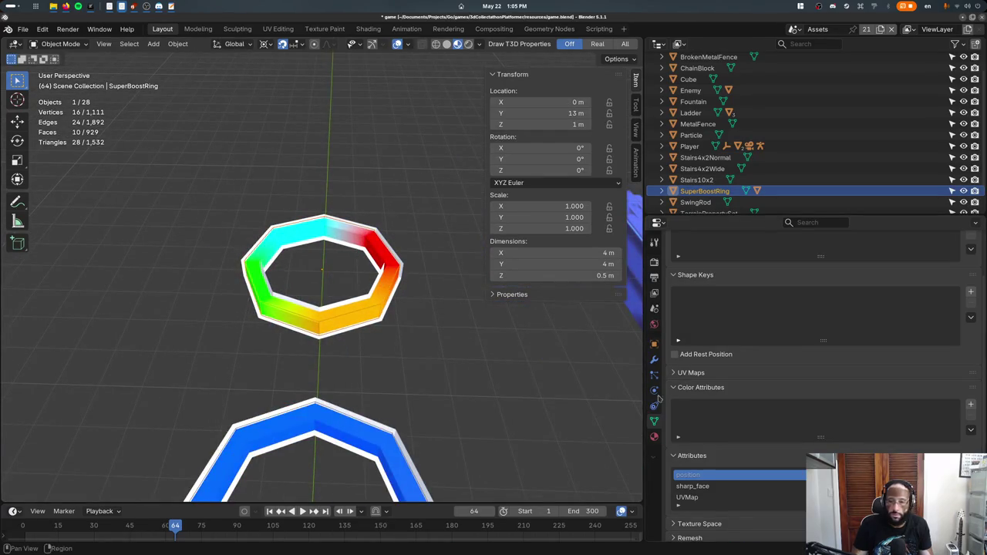
click(655, 358)
click(655, 390)
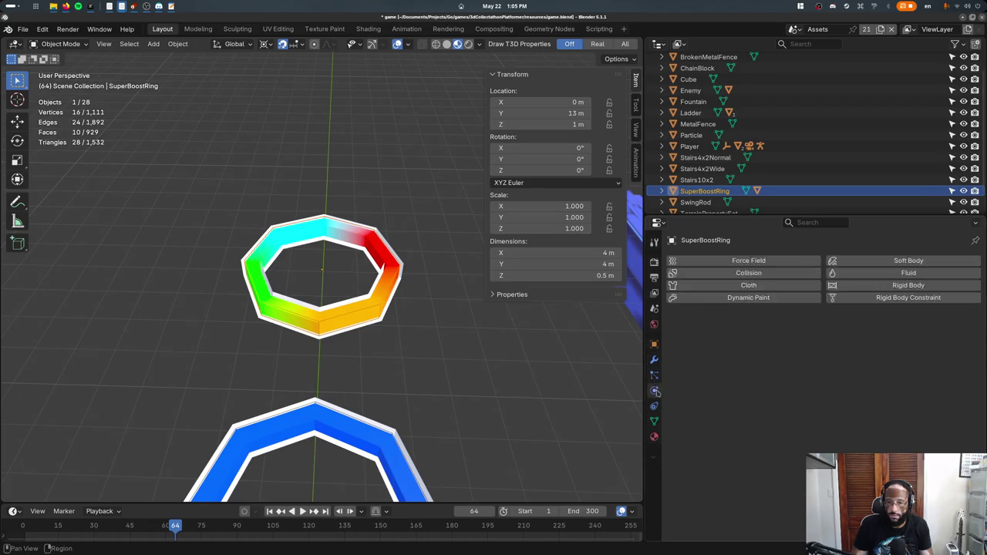
click(654, 421)
scroll(694, 347, down, 5)
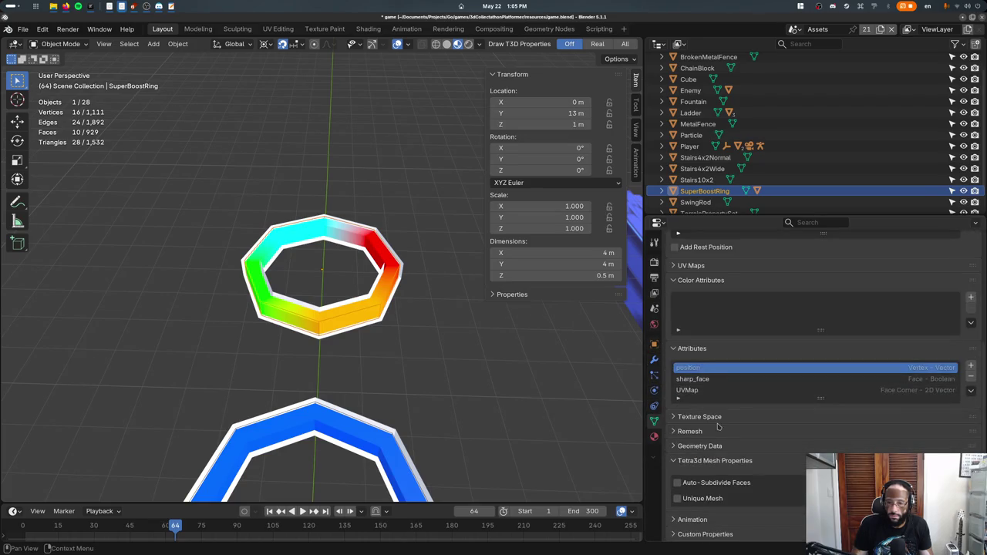
click(655, 344)
scroll(763, 421, down, 3)
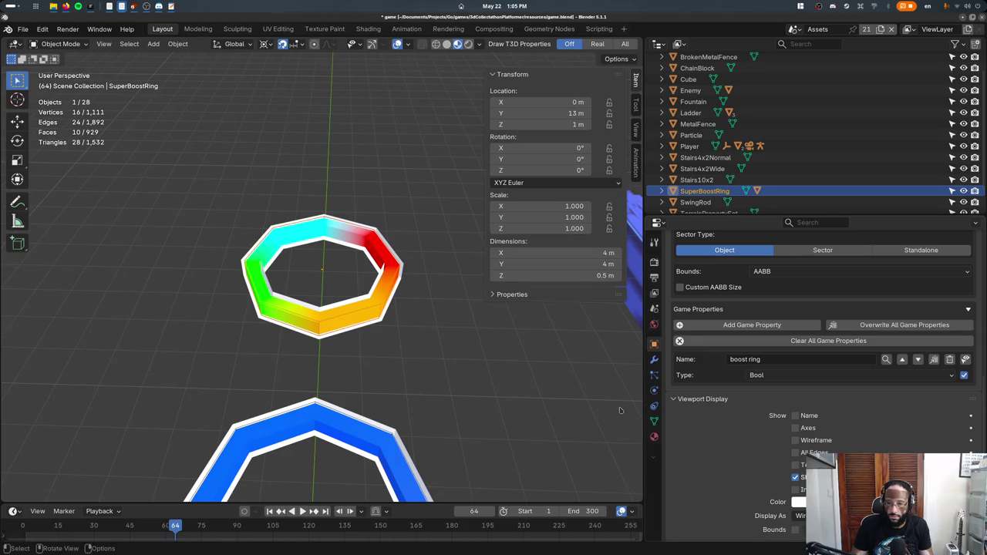
scroll(332, 293, down, 4)
- Select BoostRing to show its 'boost ring' Bool game property, then save the file
click(345, 287)
click(346, 287)
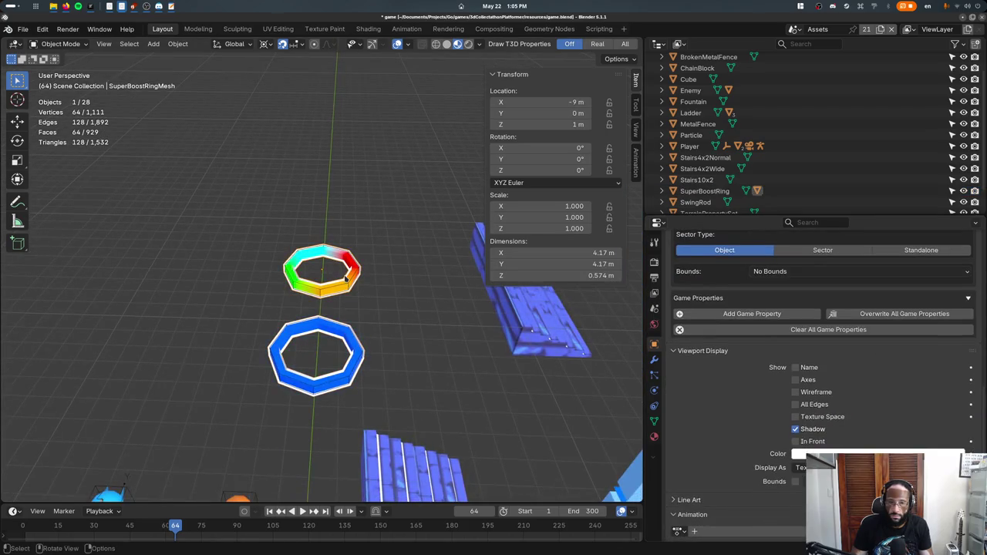
click(351, 287)
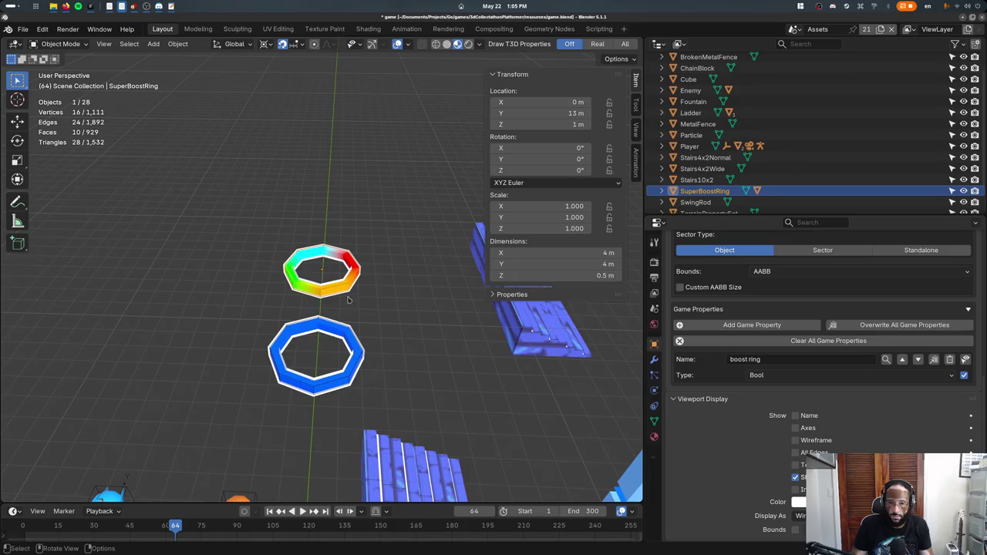
click(347, 340)
click(351, 332)
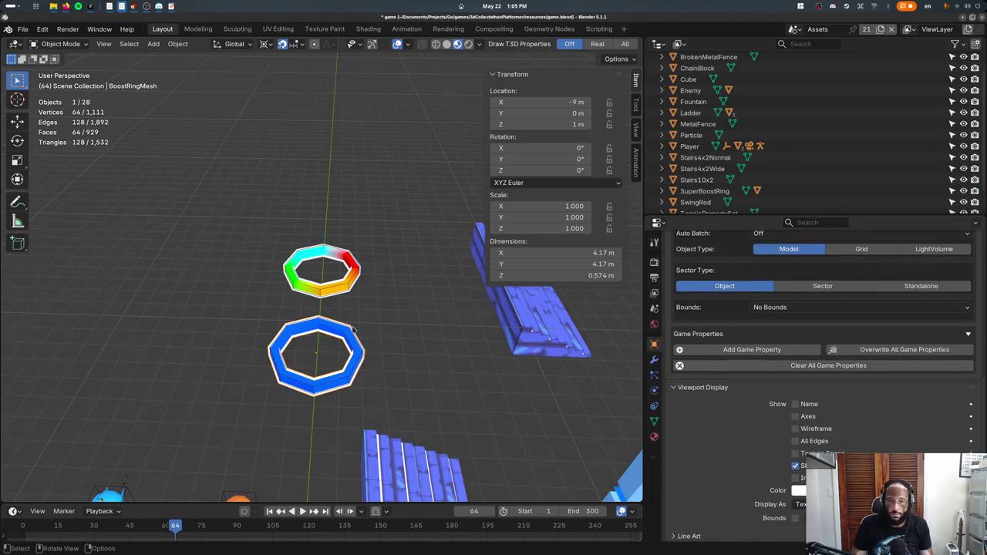
scroll(349, 333, up, 1)
key(ctrl+s)
- Frame BoostRing up close and orbit to a low side view of the scene
middle_drag(348, 333, 324, 328)
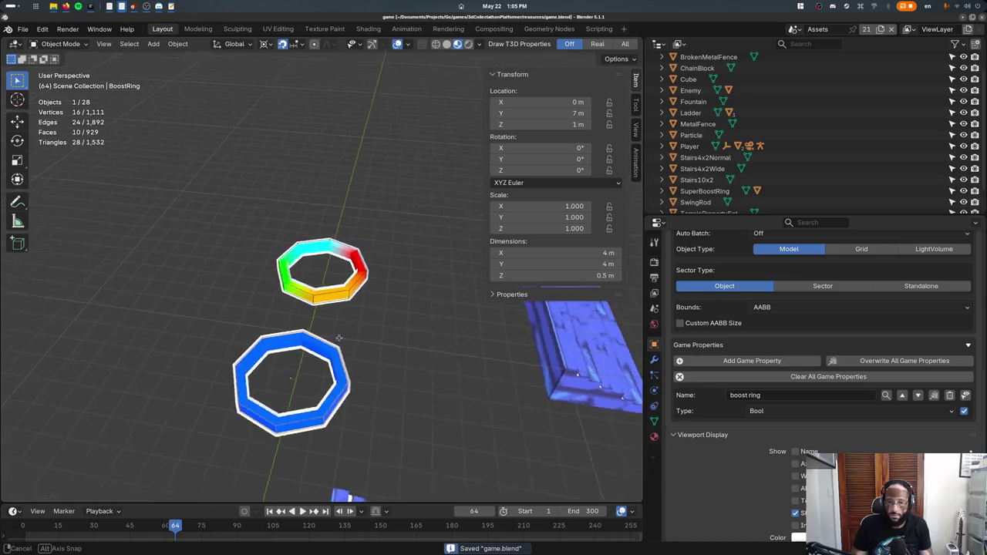
key(KP_Decimal)
key(shift+s)
key(Escape)
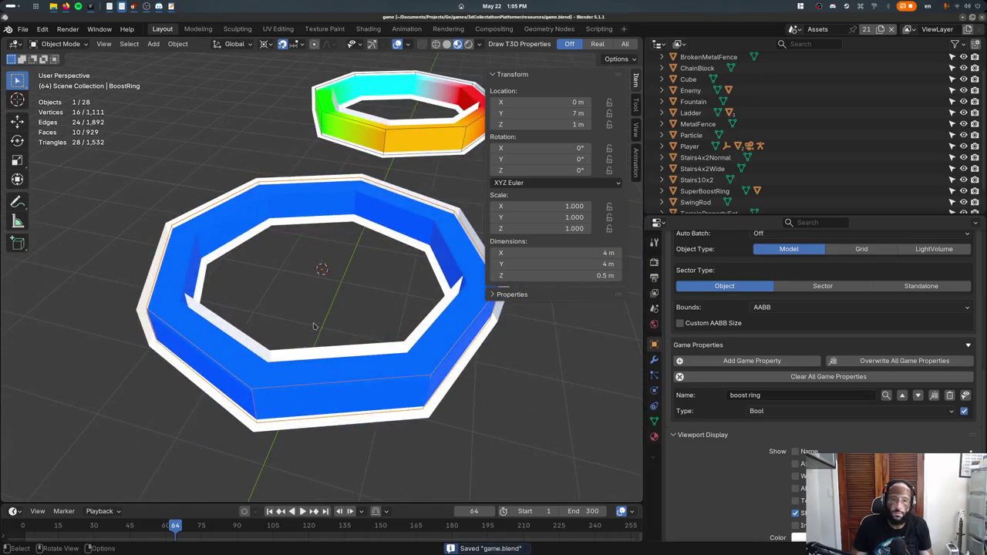
scroll(314, 325, down, 8)
mouse_move(314, 325)
middle_down()
mouse_move(495, 366)
mouse_move(523, 395)
mouse_move(494, 396)
middle_up()
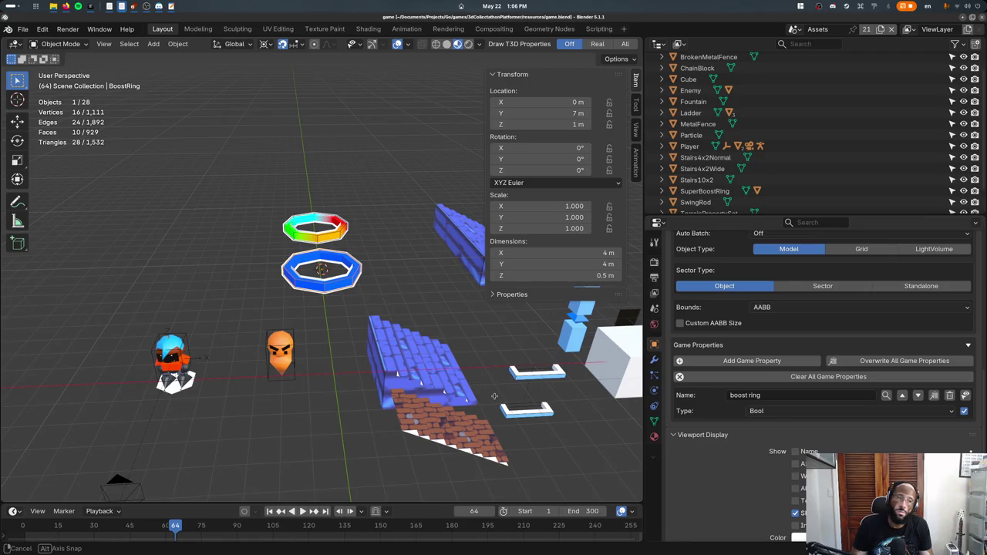
- Add a Bool game property, 'New Property', to BoostRing below 'boost ring'
middle_drag(495, 396, 478, 413)
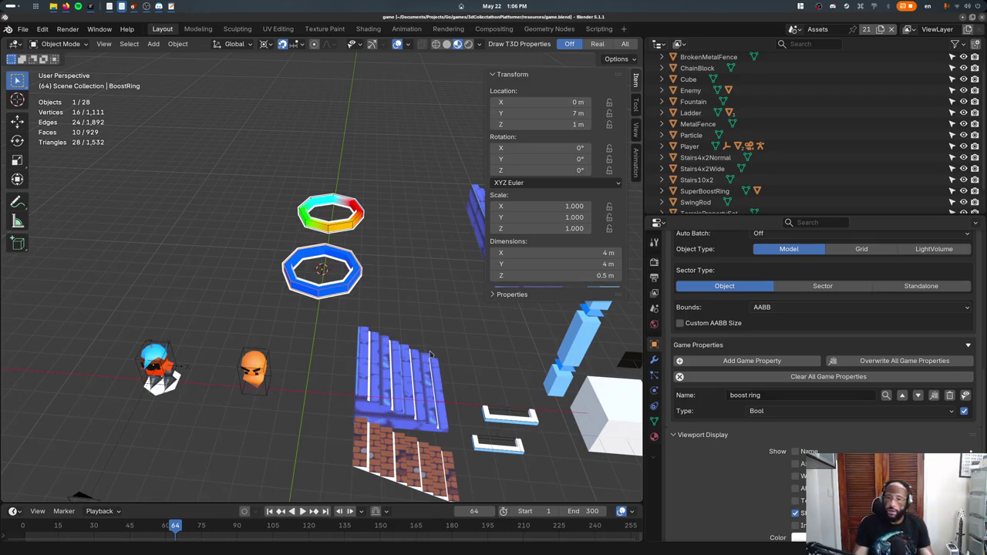
click(752, 361)
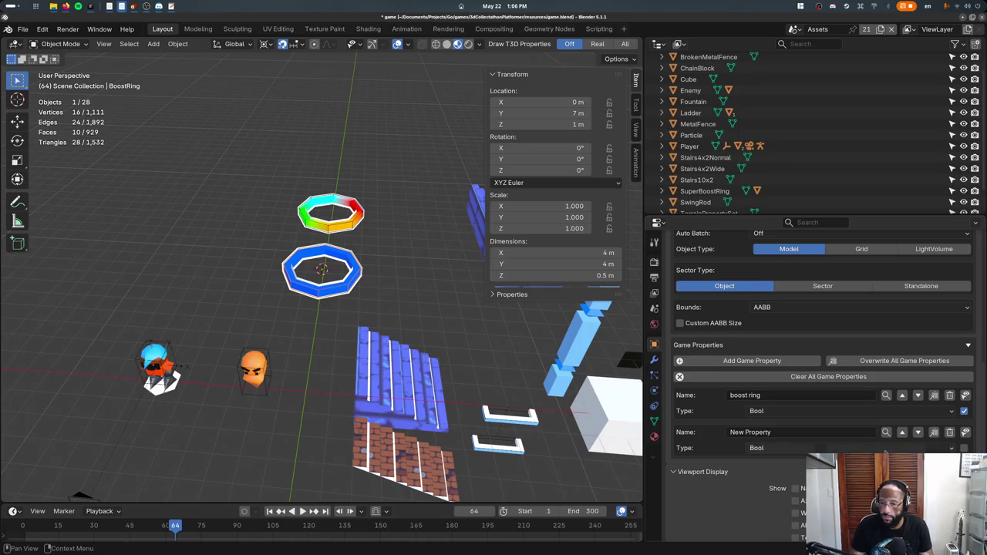
- Switch New Property's type to Object, then delete it from BoostRing's game properties
click(885, 449)
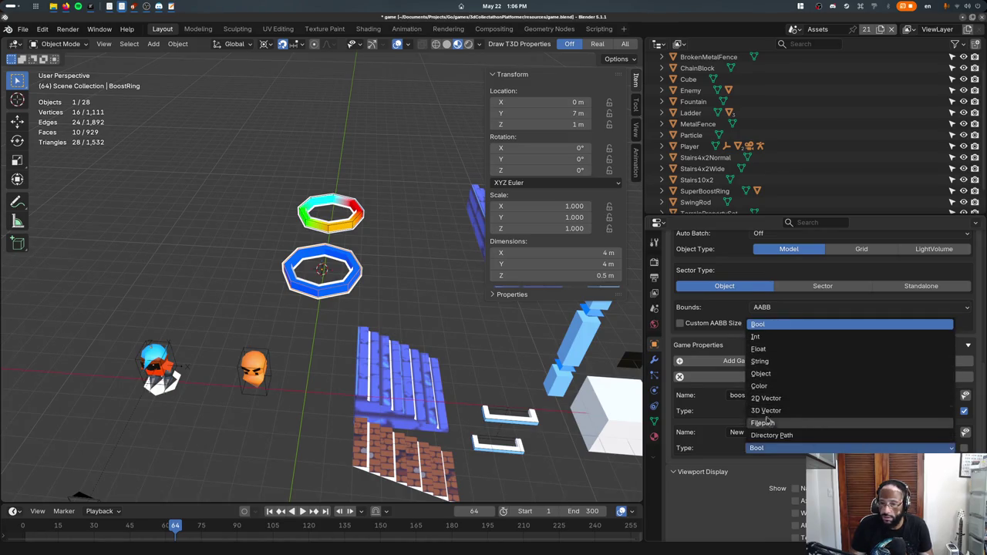
click(762, 373)
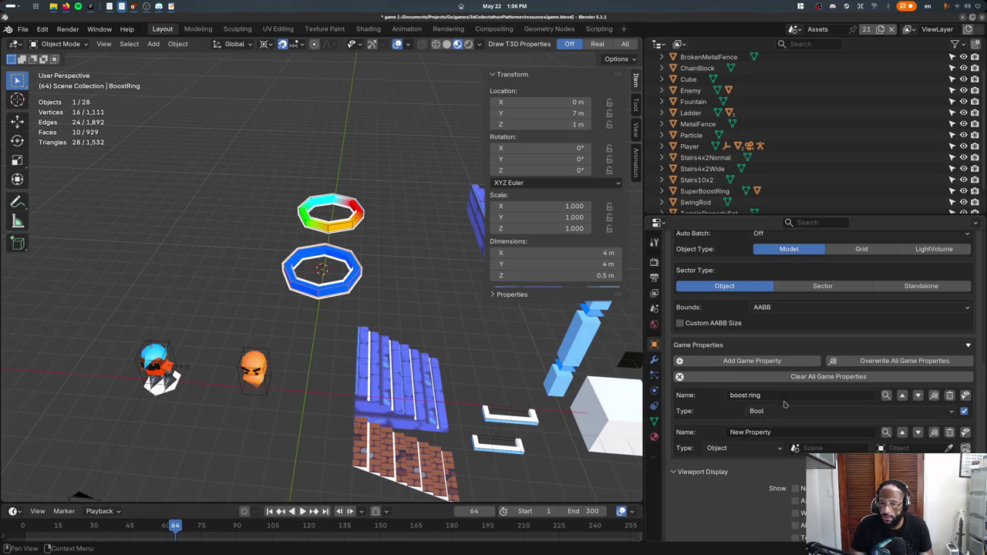
click(730, 451)
click(963, 434)
key(ctrl+q)
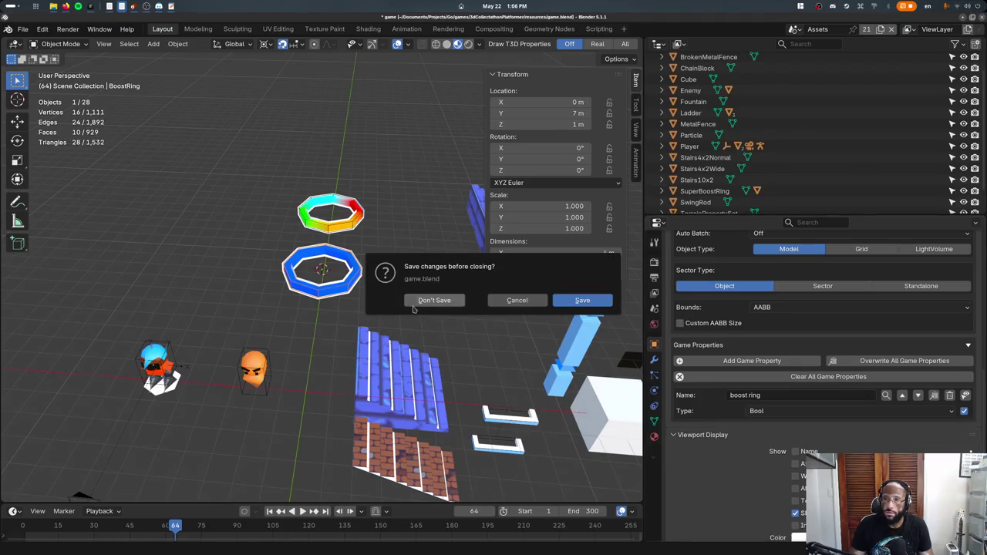
click(417, 302)
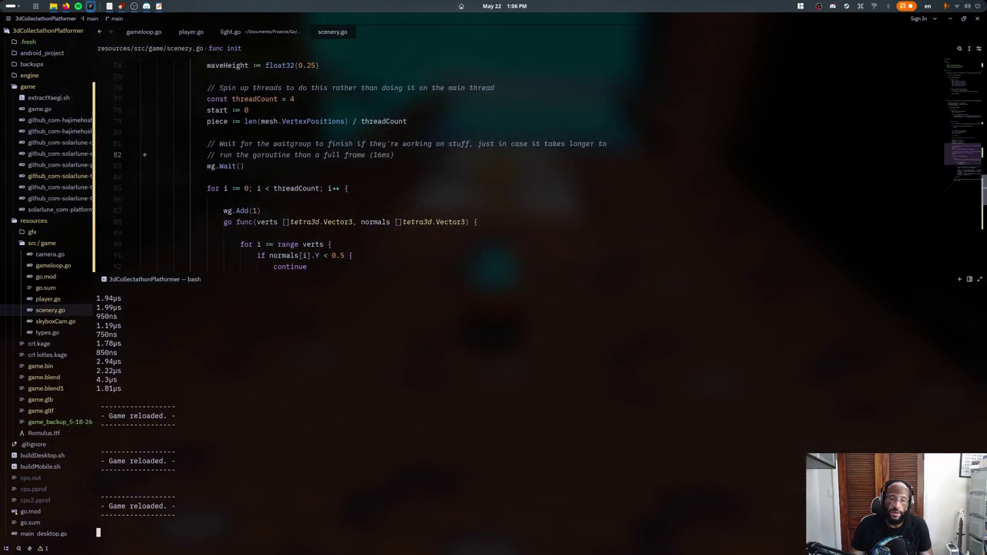
key(ctrl+j)
key(super)
text(blender)
key(Return)
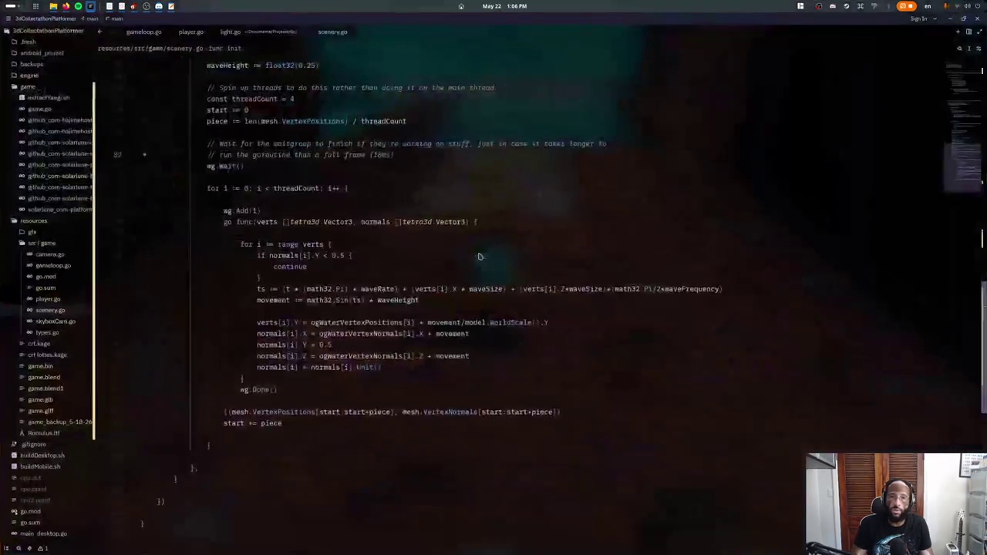
click(23, 29)
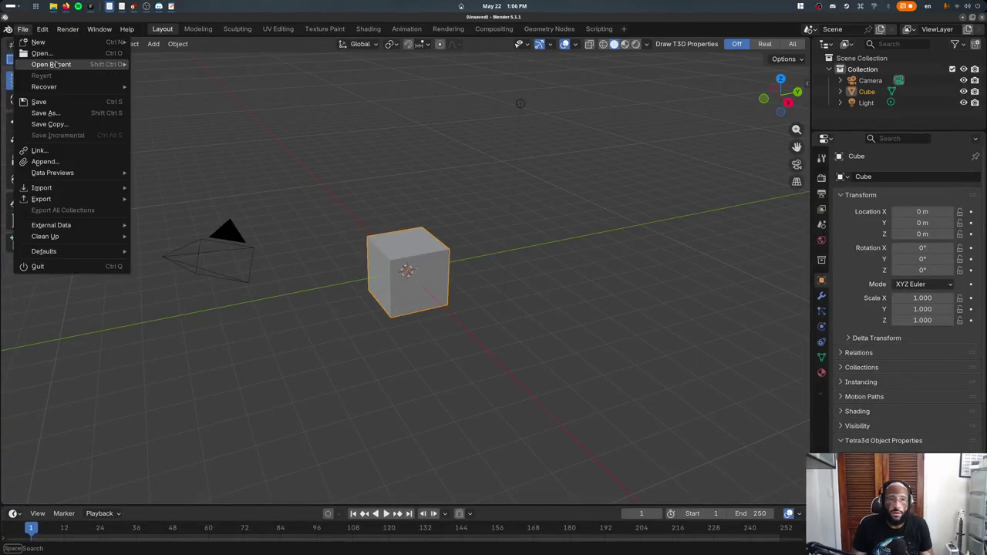
mouse_move(51, 64)
click(170, 64)
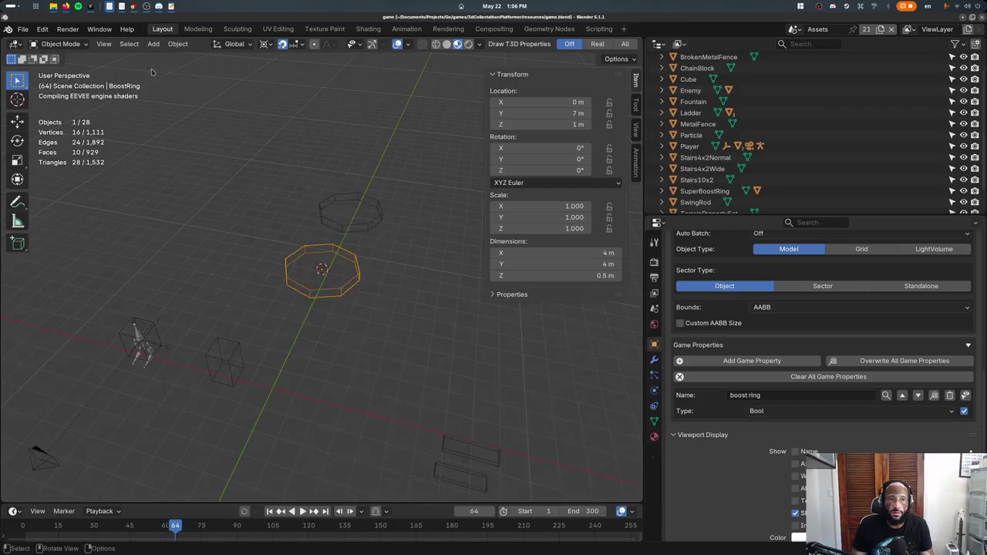
click(355, 279)
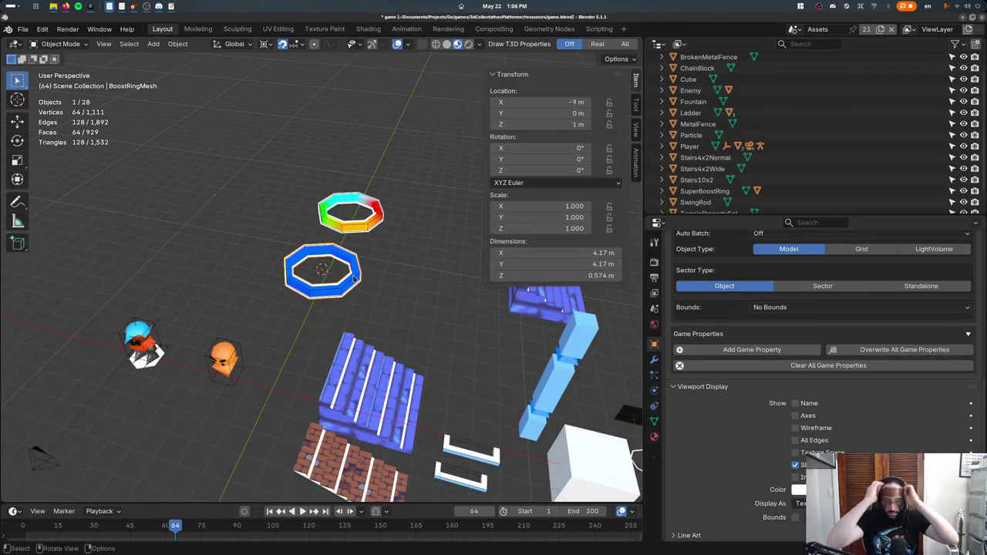
middle_drag(355, 279, 379, 297)
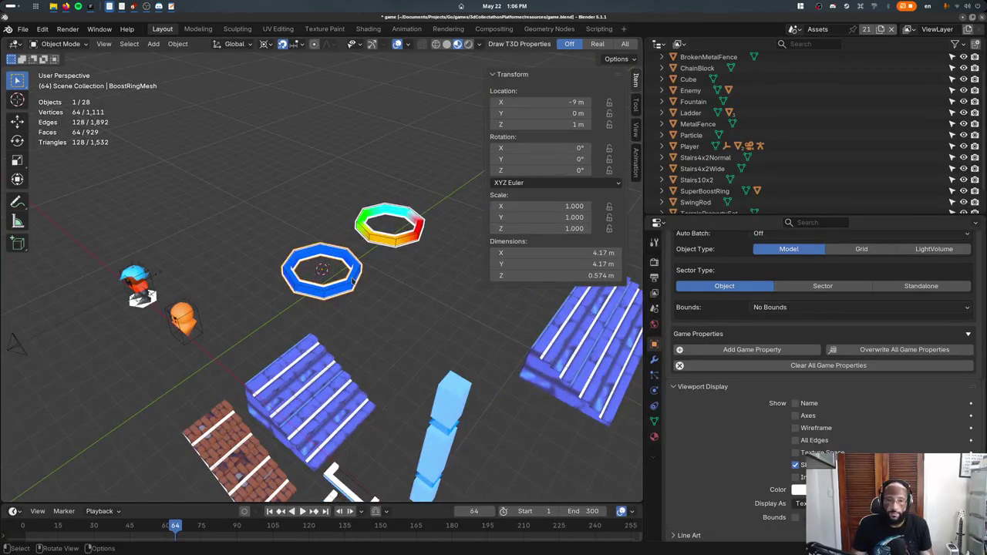
click(356, 283)
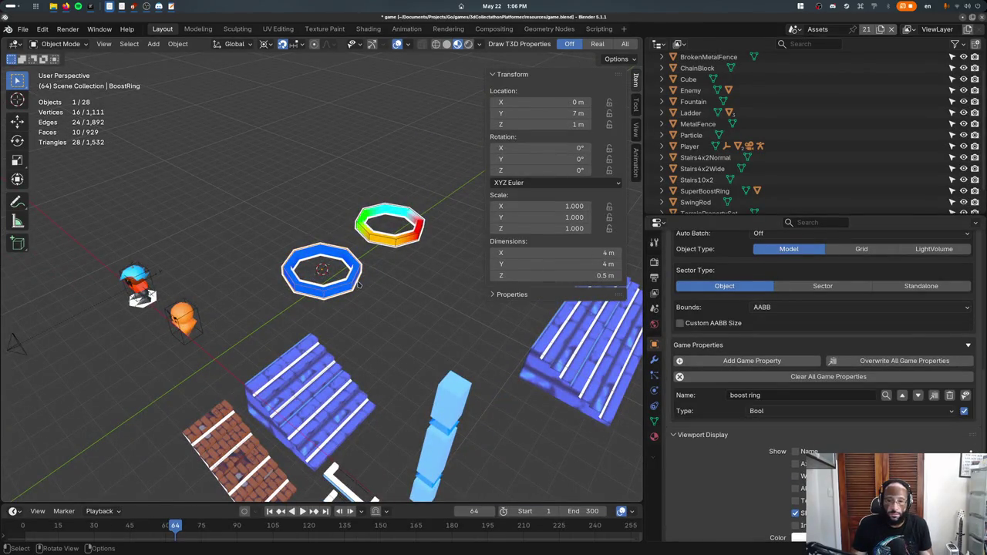
scroll(358, 283, up, 3)
middle_drag(357, 284, 434, 288)
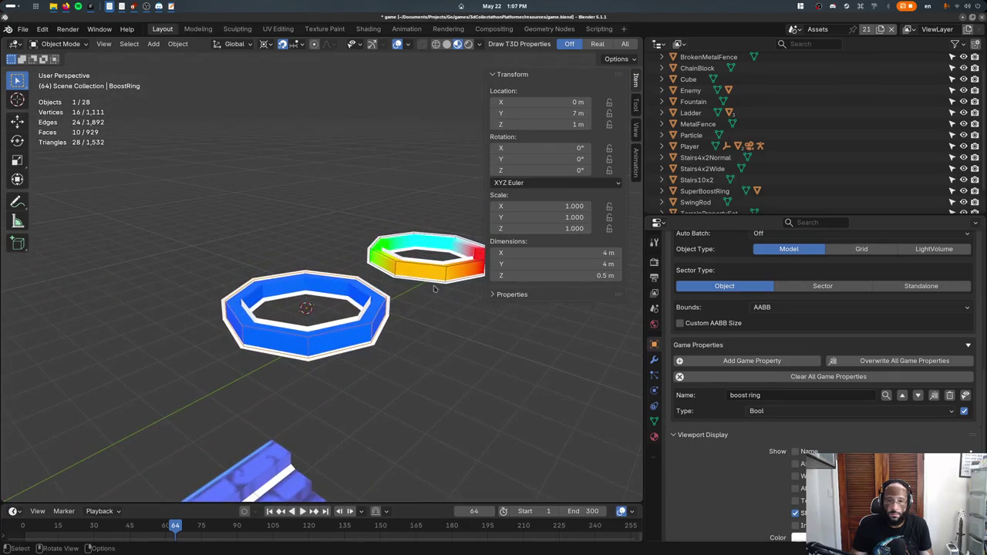
click(451, 269)
key(g)
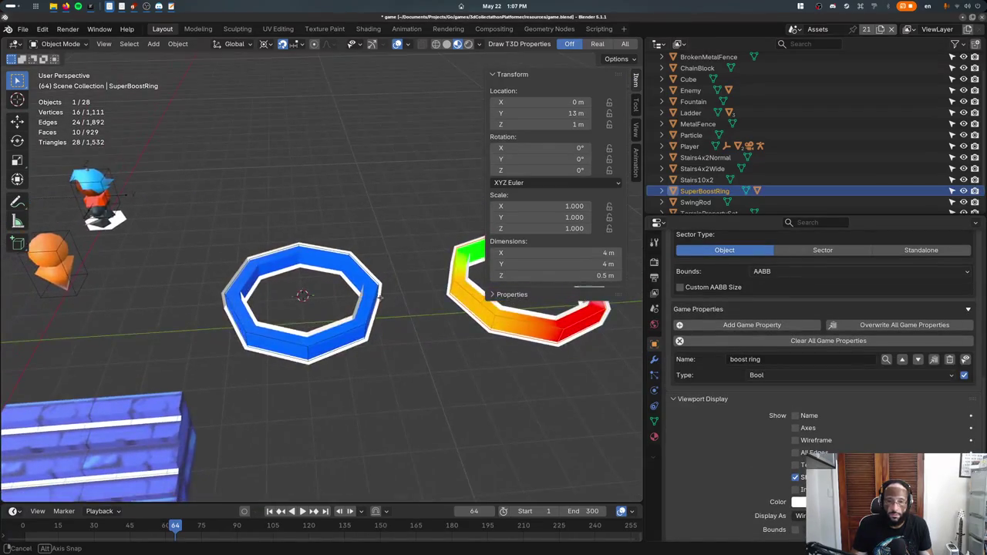
middle_drag(379, 297, 462, 308)
key(n)
scroll(556, 328, up, 2)
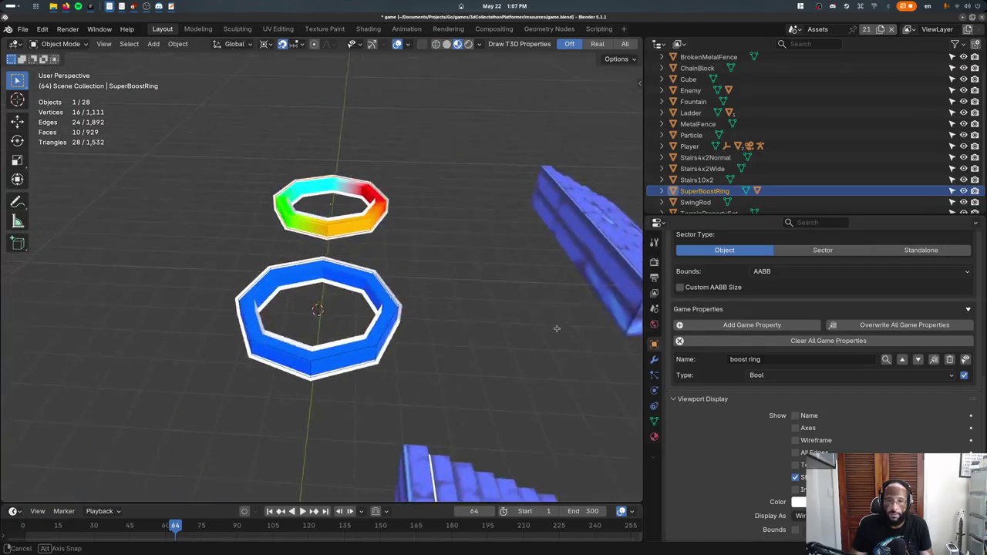
mouse_move(557, 328)
middle_down()
mouse_move(355, 295)
mouse_move(349, 309)
middle_up()
click(350, 309)
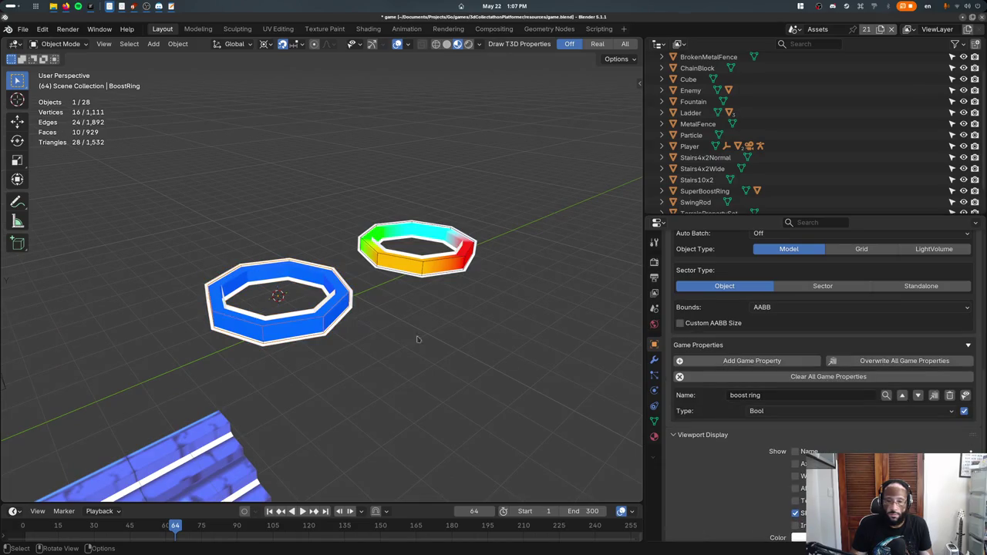
- Add a BoostRing game property named 'default action', then quit Blender
click(752, 360)
click(779, 433)
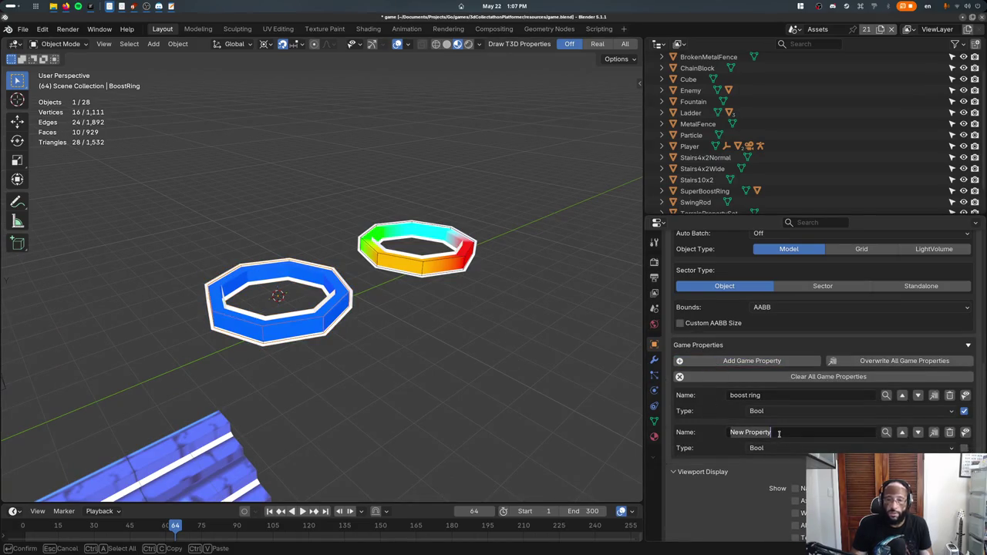
text(default action)
key(Return)
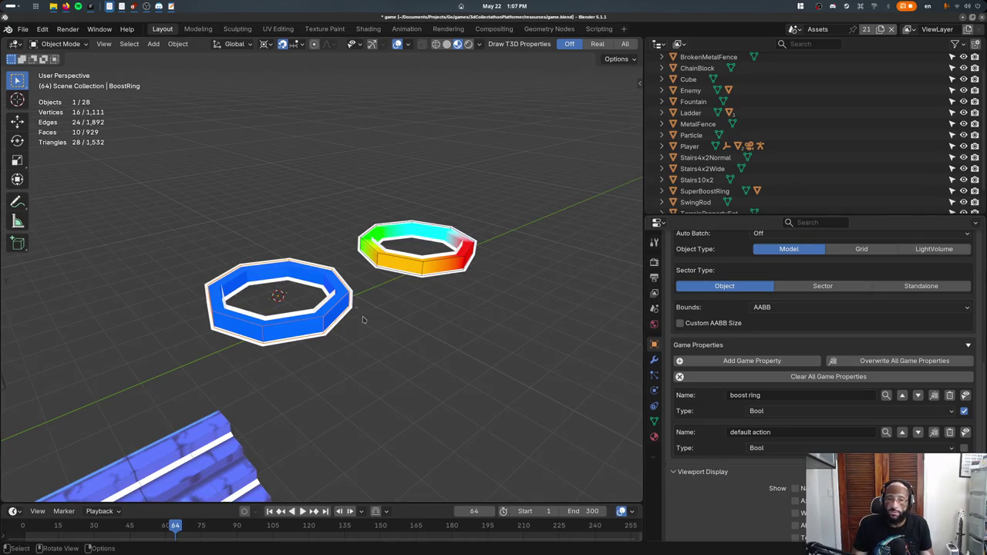
key(ctrl+q)
- Close Blender at the save prompt and switch to tetra3d.py in the tetra3d Zed window
click(436, 300)
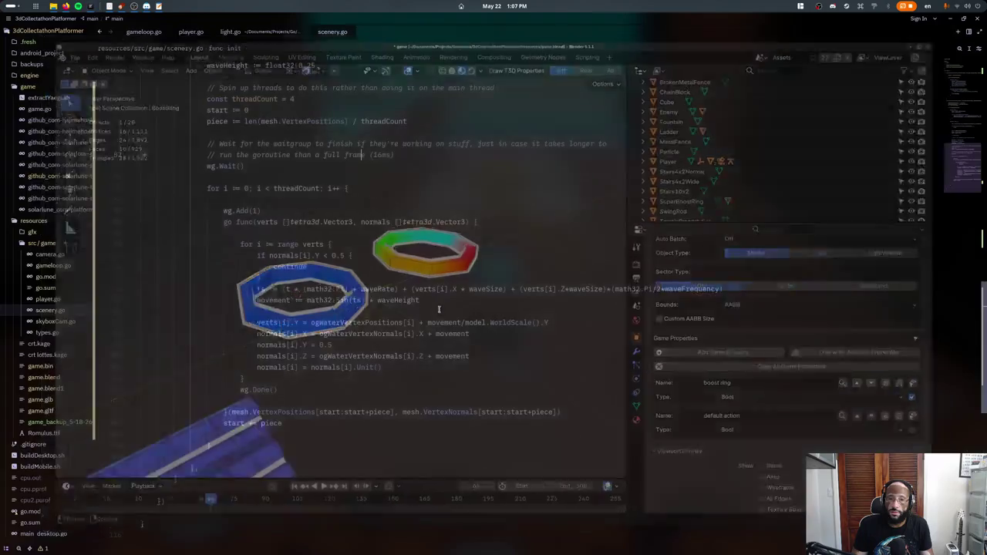
key(ctrl+p)
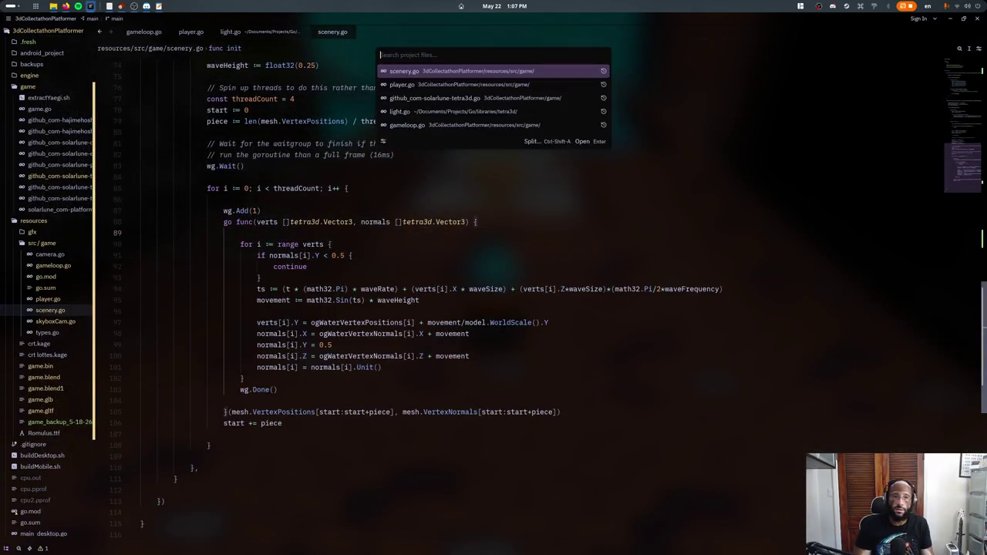
key(Escape)
click(9, 18)
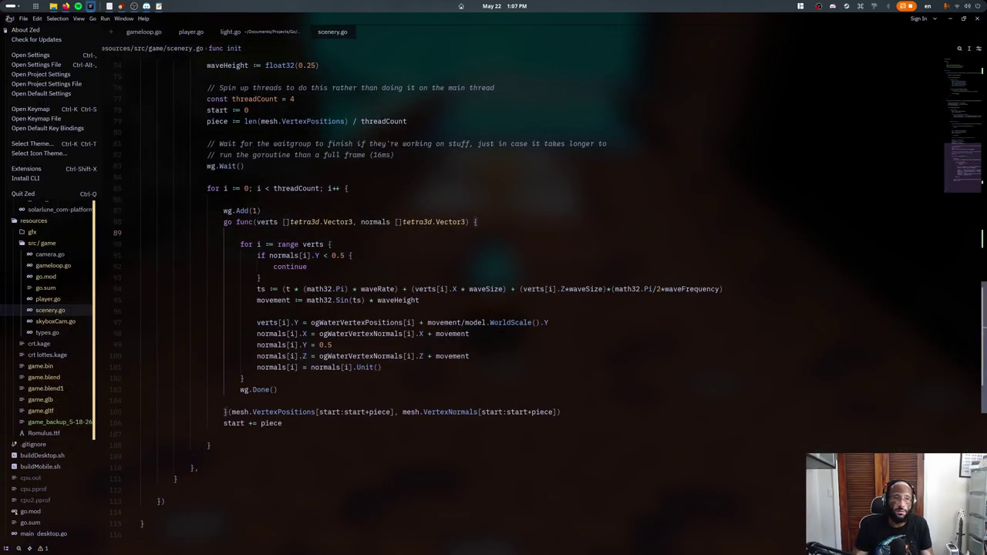
click(35, 43)
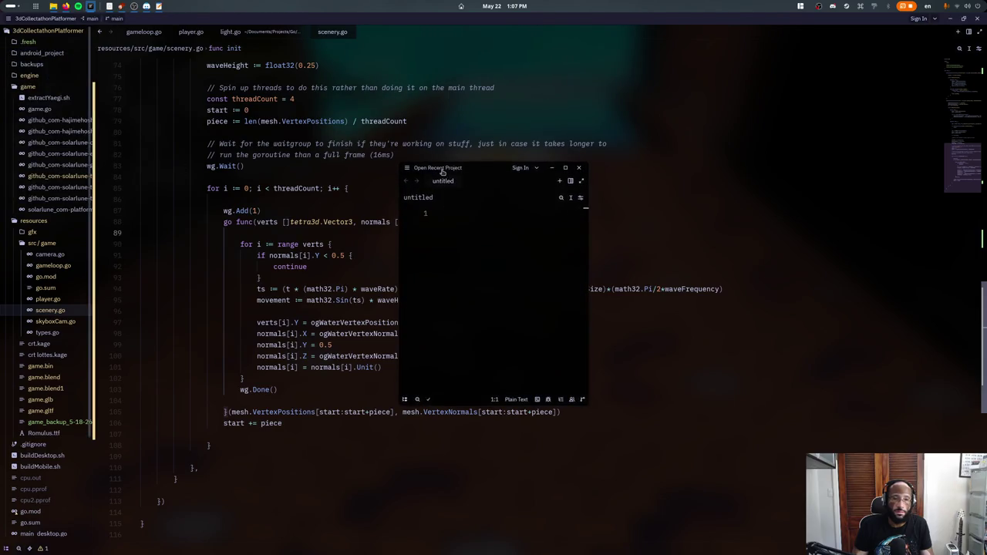
drag(443, 172, 178, 172)
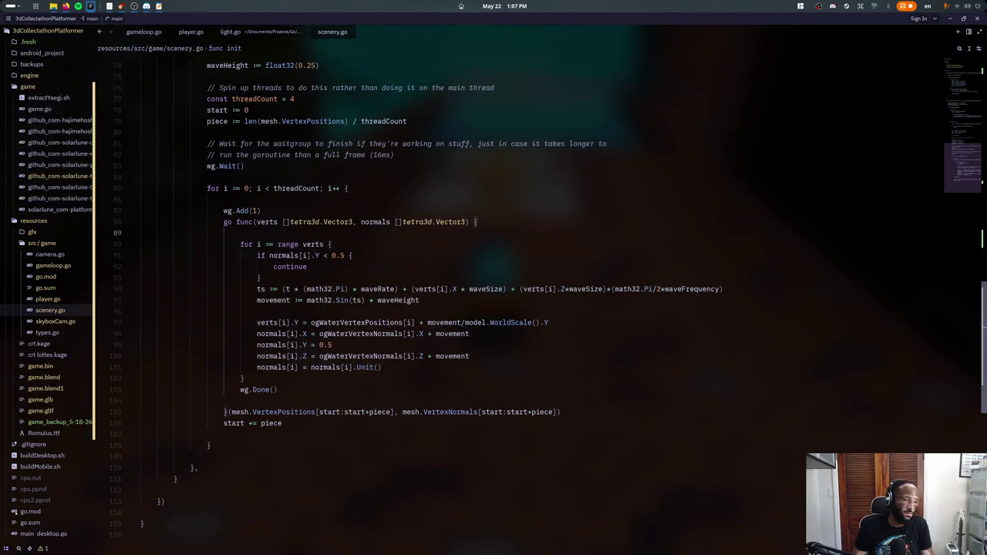
click(473, 193)
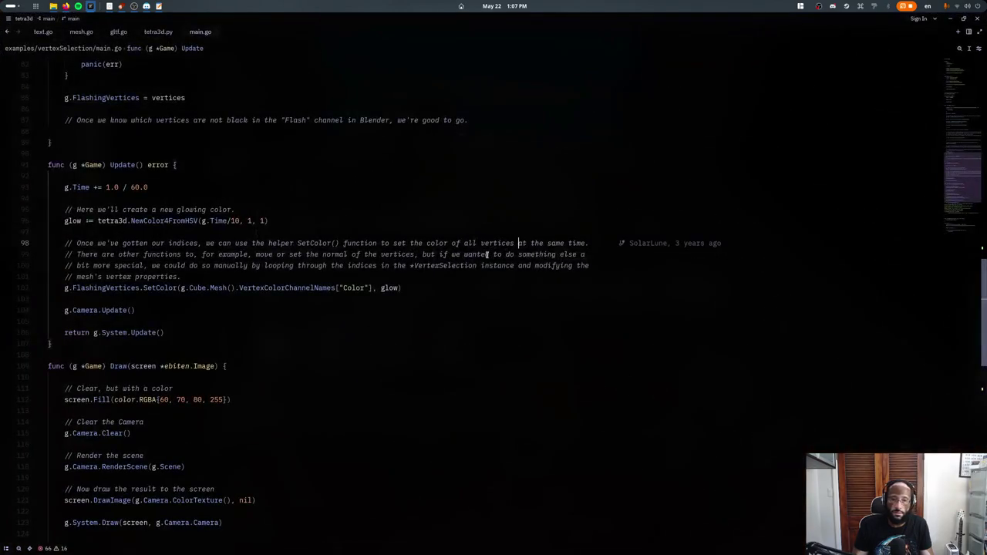
key(ctrl+p)
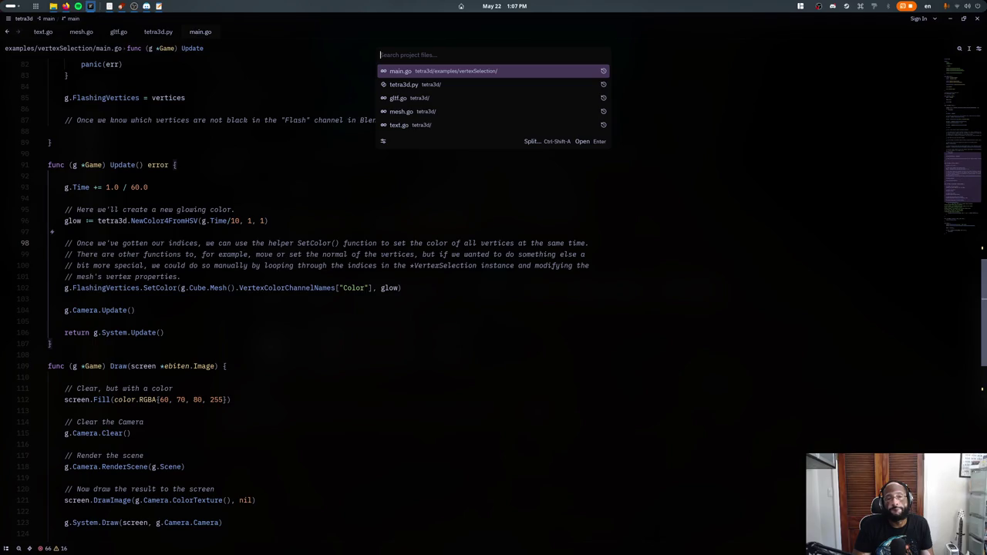
key(Escape)
click(166, 33)
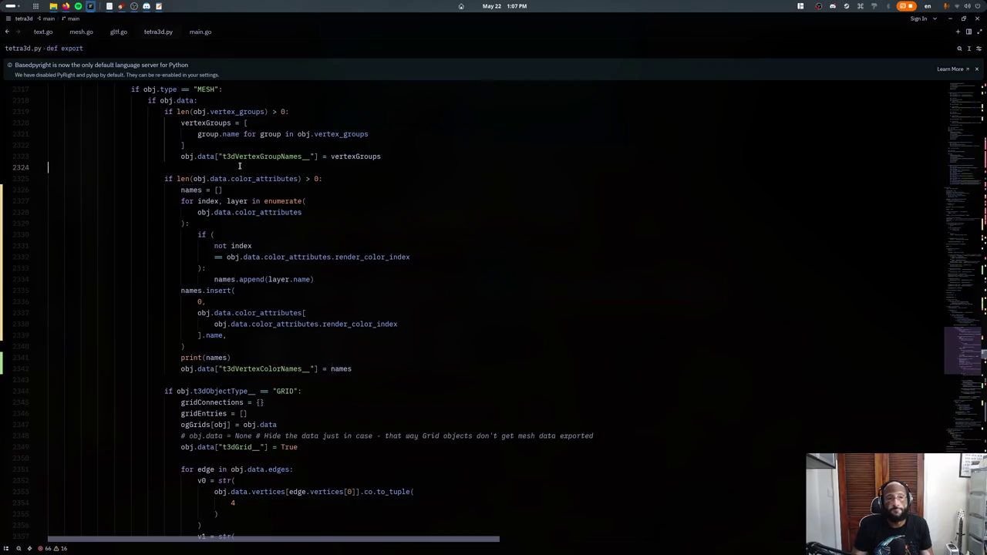
- Search tetra3d.py for 'gameproperties' and jump to the objectProps definition
scroll(48, 122, up, 10)
scroll(47, 122, up, 10)
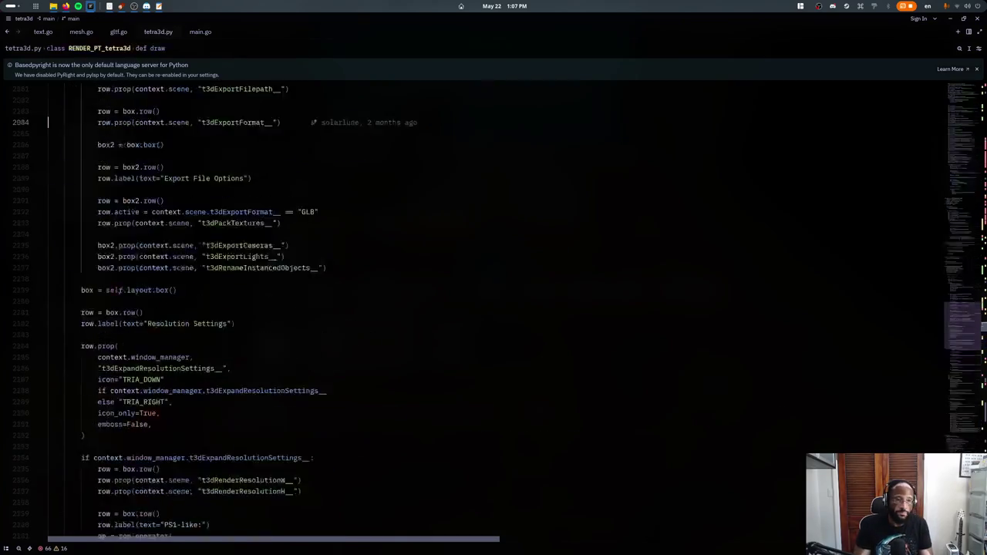
scroll(48, 121, up, 10)
scroll(48, 122, up, 10)
scroll(48, 122, up, 10)
scroll(47, 121, up, 10)
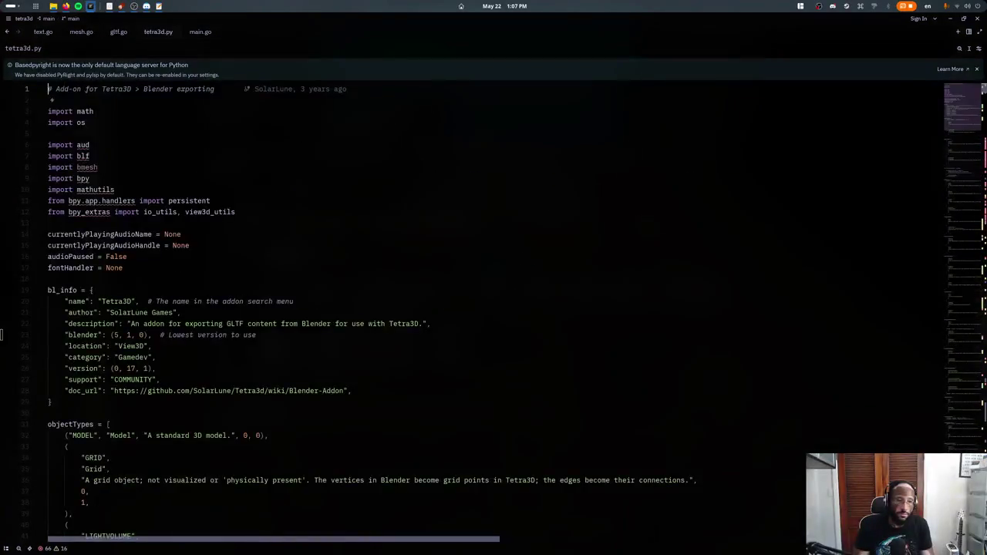
key(ctrl+f)
text(gamepropert)
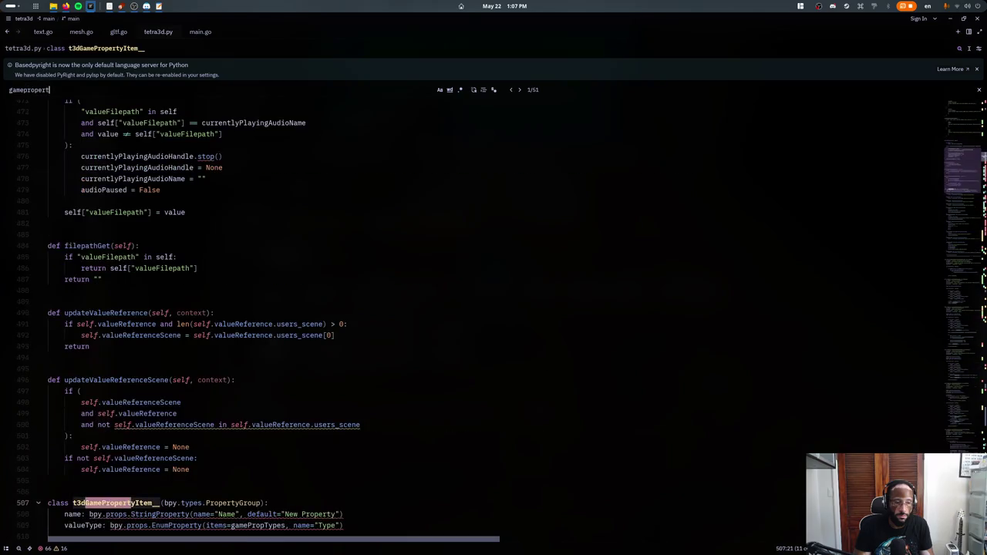
text(ies)
key(Return)
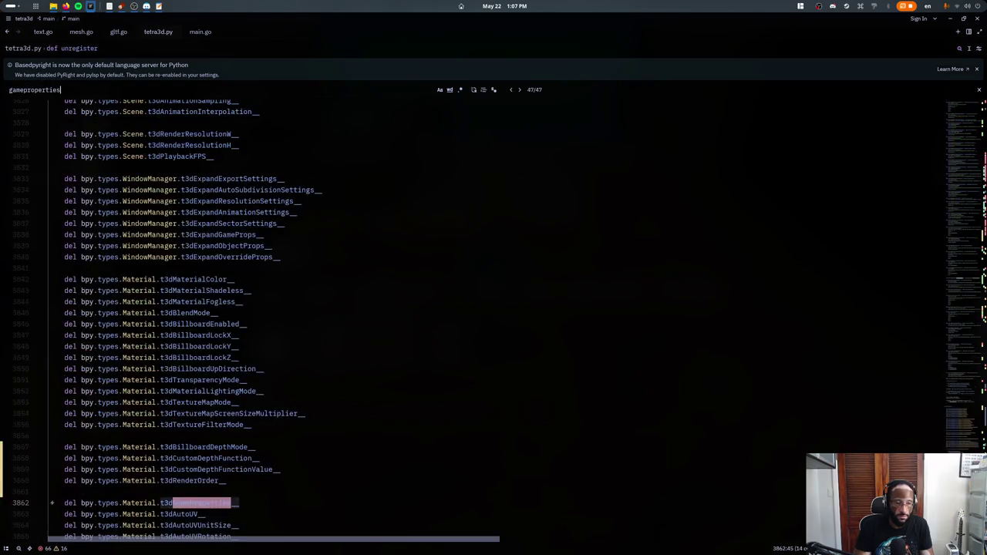
key(shift+Return)
key(shift+Return)
key(shift+Return)
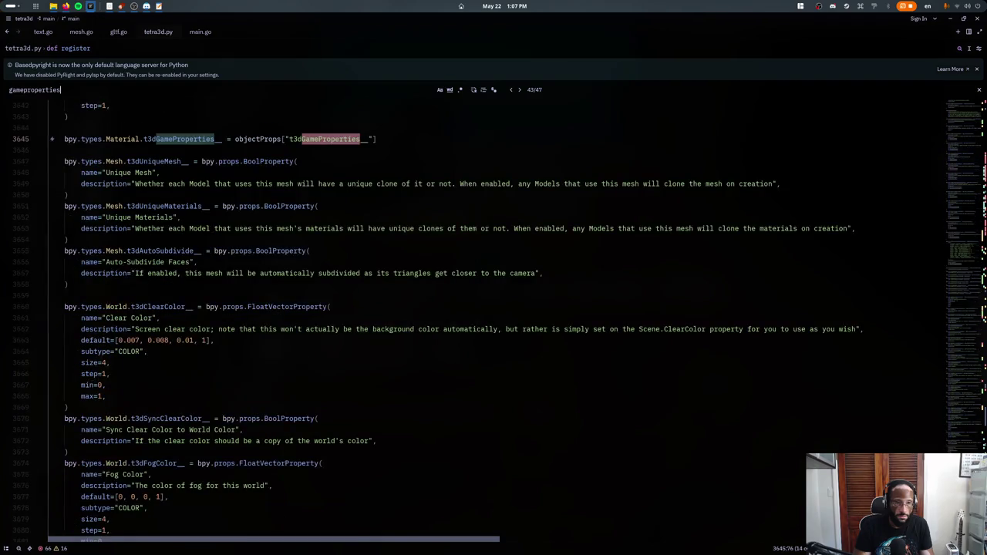
key(Escape)
ctrl+click(270, 141)
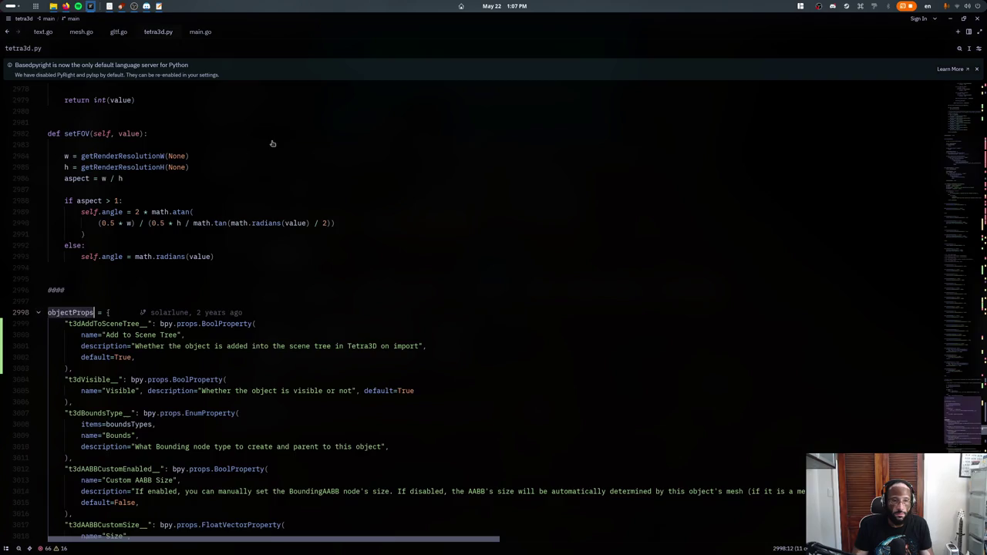
- Find 't3dgameproperti' and jump to the t3dGamePropertyItem class's value properties
key(ctrl+f)
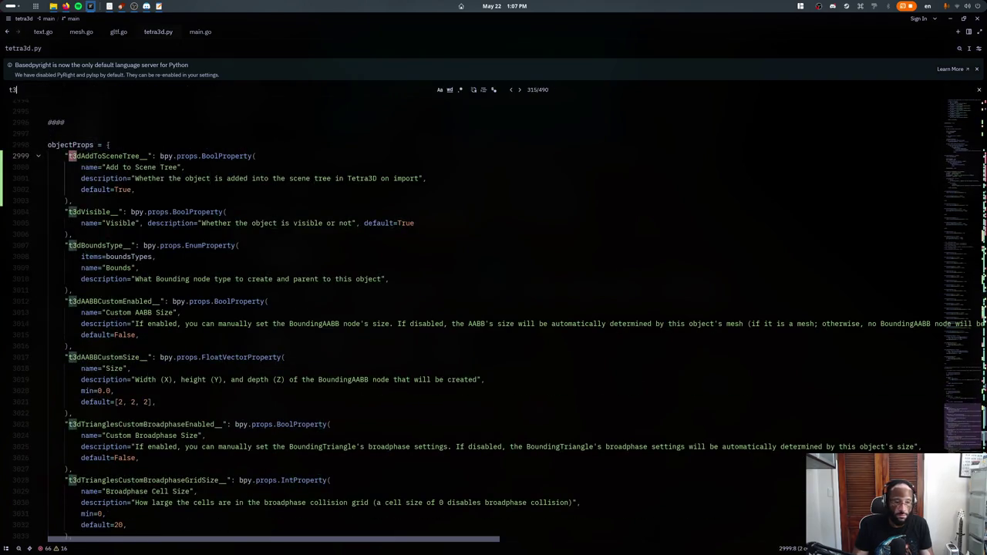
text(t3dgameproperti)
key(Escape)
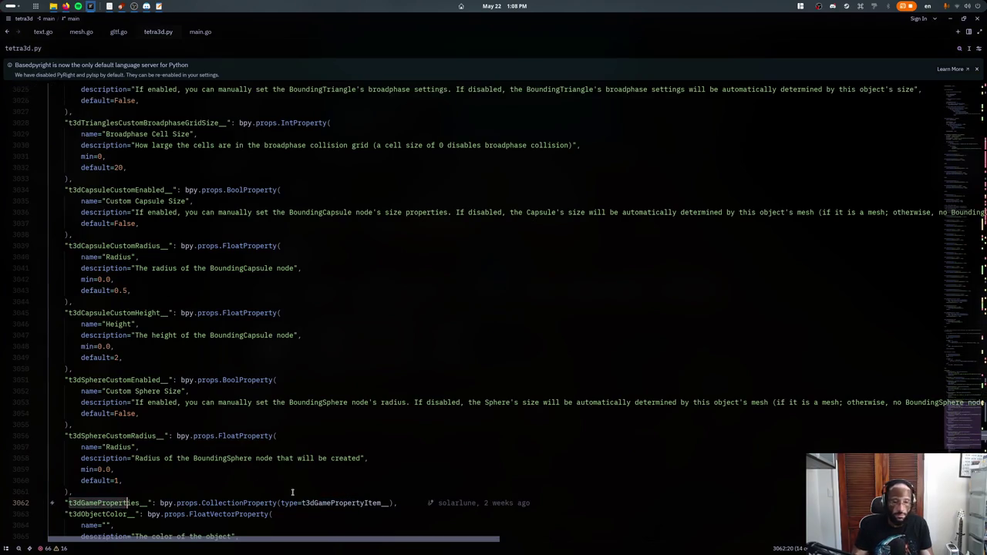
ctrl+click(306, 503)
scroll(167, 330, down, 3)
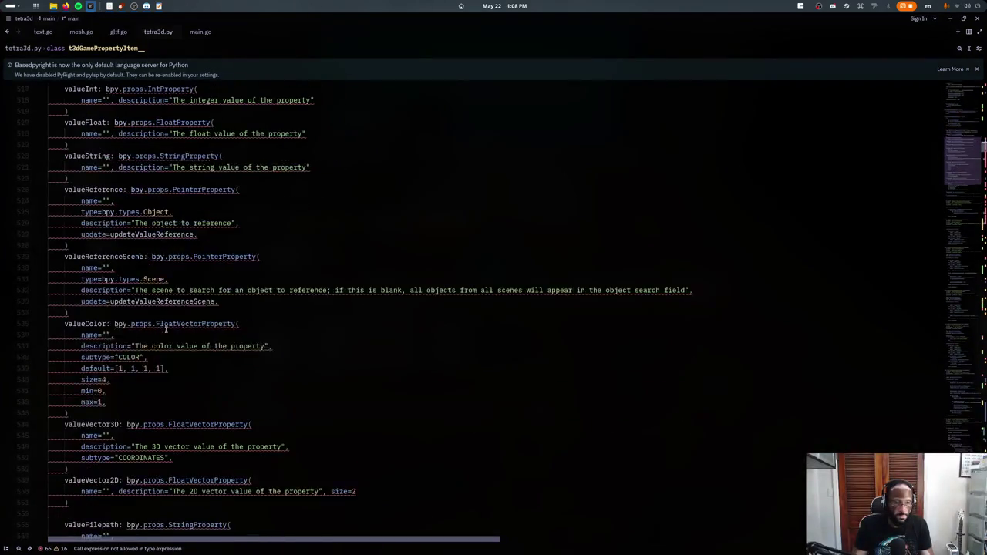
scroll(146, 305, down, 1)
- Add a valueAction PointerProperty line after valueReferenceScene, with name=""
click(125, 278)
key(Return)
text(va)
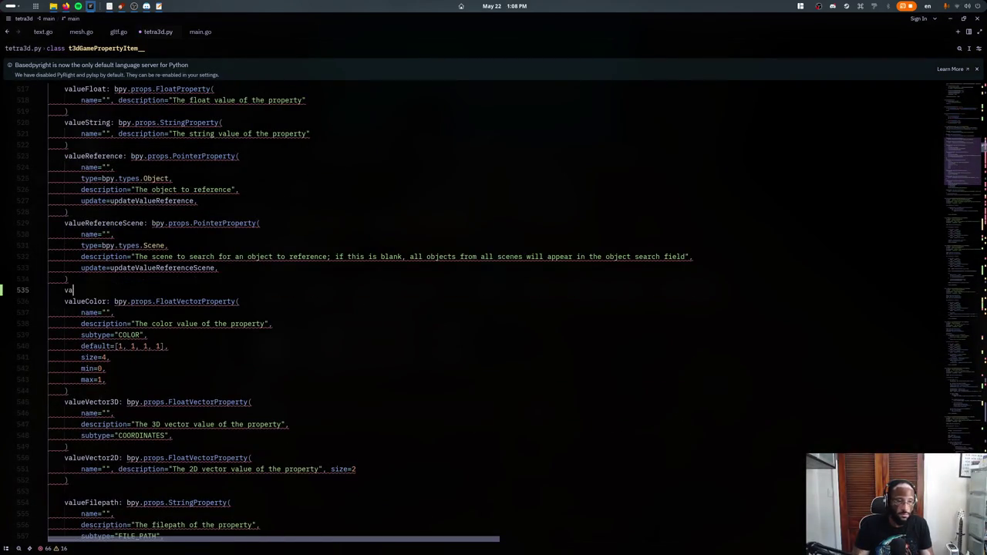
key(BackSpace)
key(BackSpace)
key(BackSpace)
key(BackSpace)
key(BackSpace)
text(Ac)
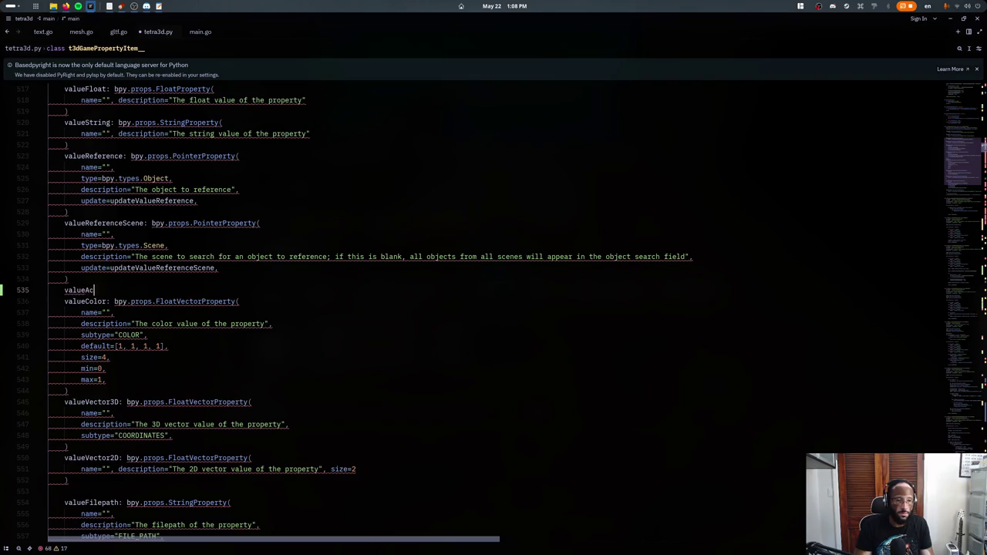
text(tion: bpy.props.)
text(PointerProperty)
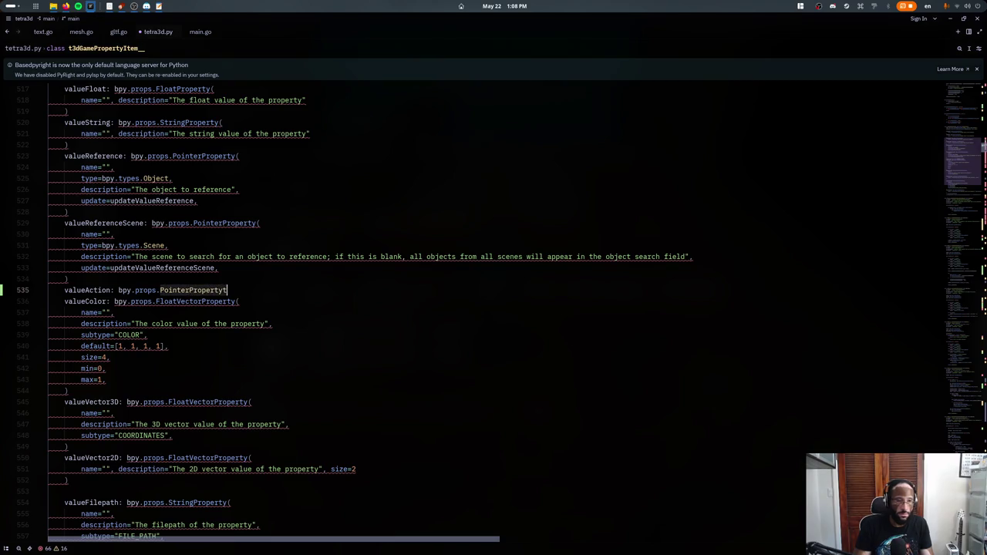
text(()
key(Return)
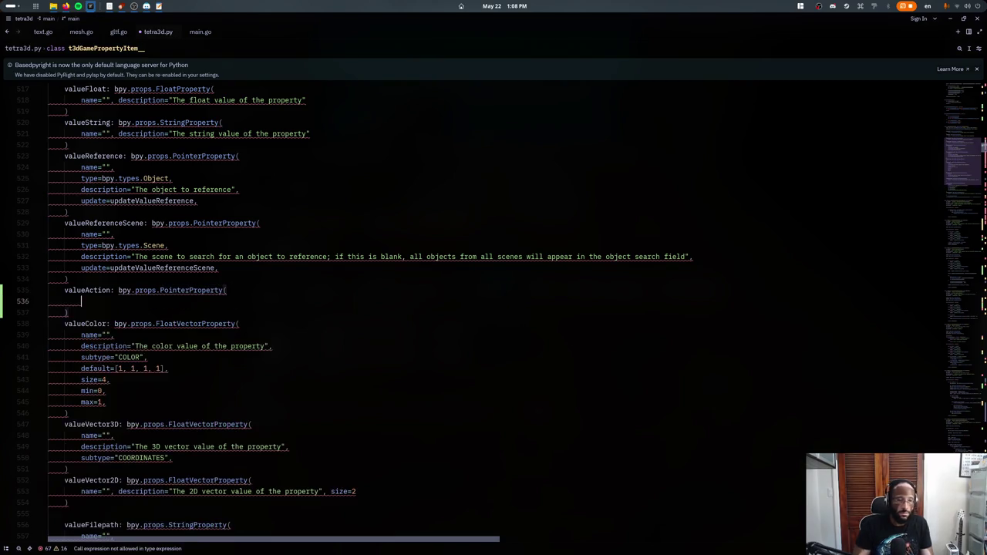
text(nam)
key(BackSpace)
key(BackSpace)
key(BackSpace)
text("",)
- Give valueAction type bpy.types.Action and description "The action to reference"
key(Return)
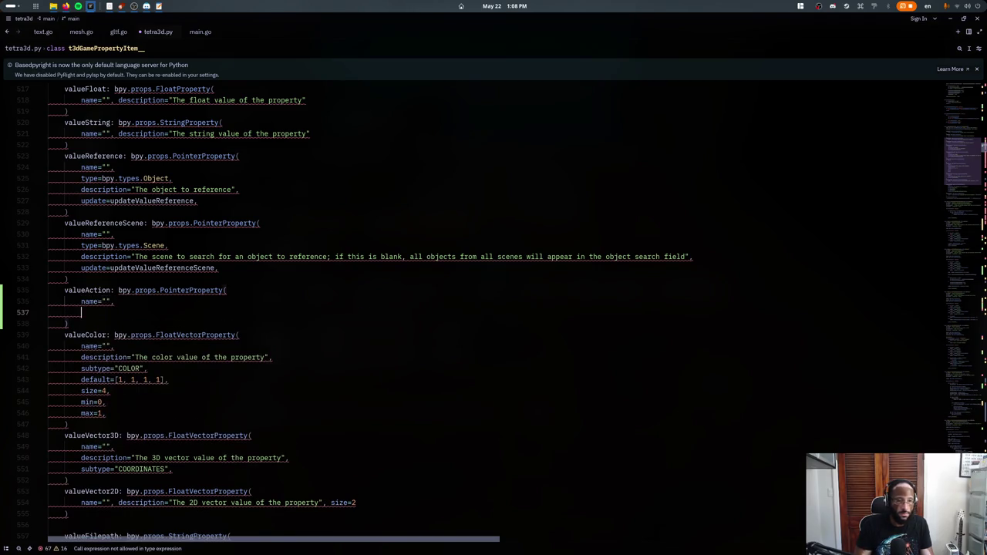
text(type=bpy.types.Ac)
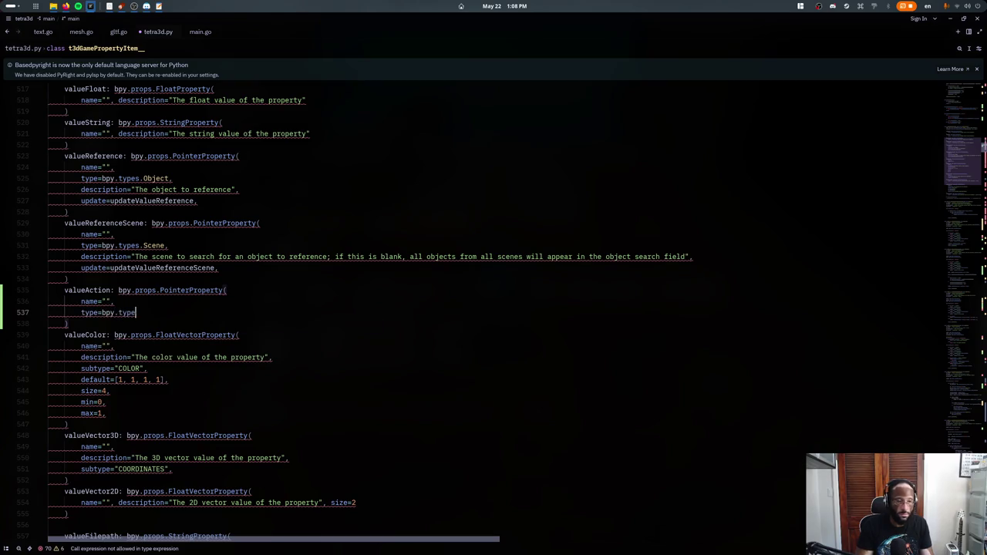
text(tions)
key(Return)
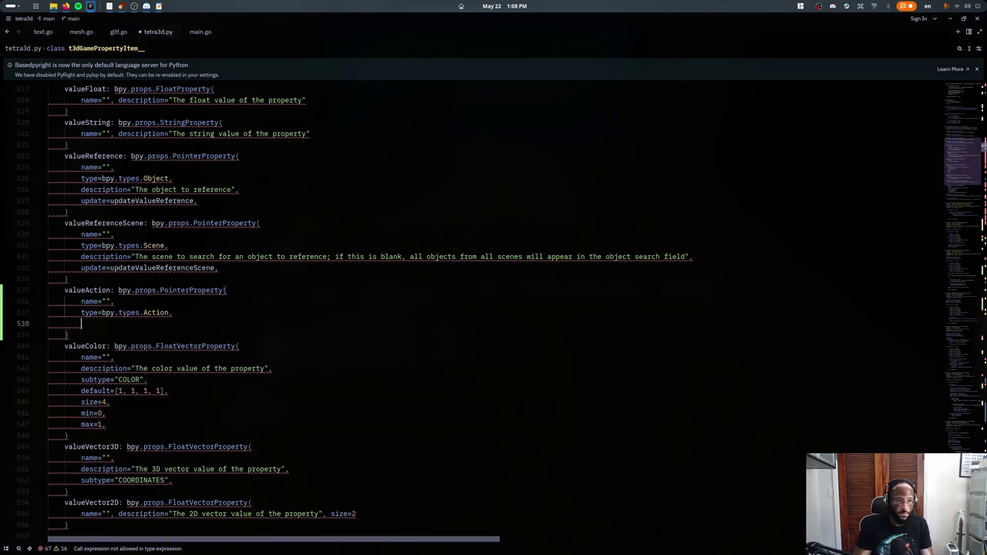
text(desc)
key(Tab)
text(:)
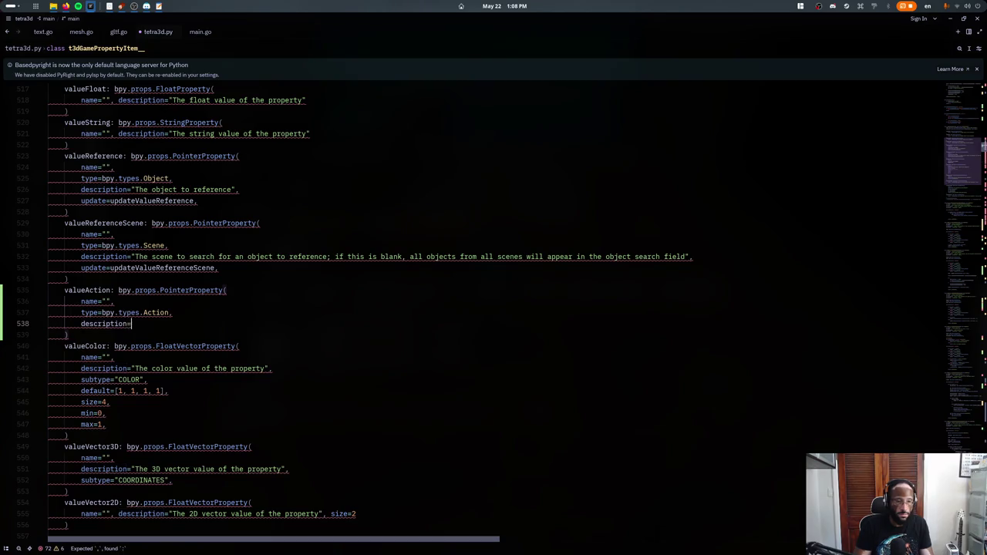
key(BackSpace)
text(="The)
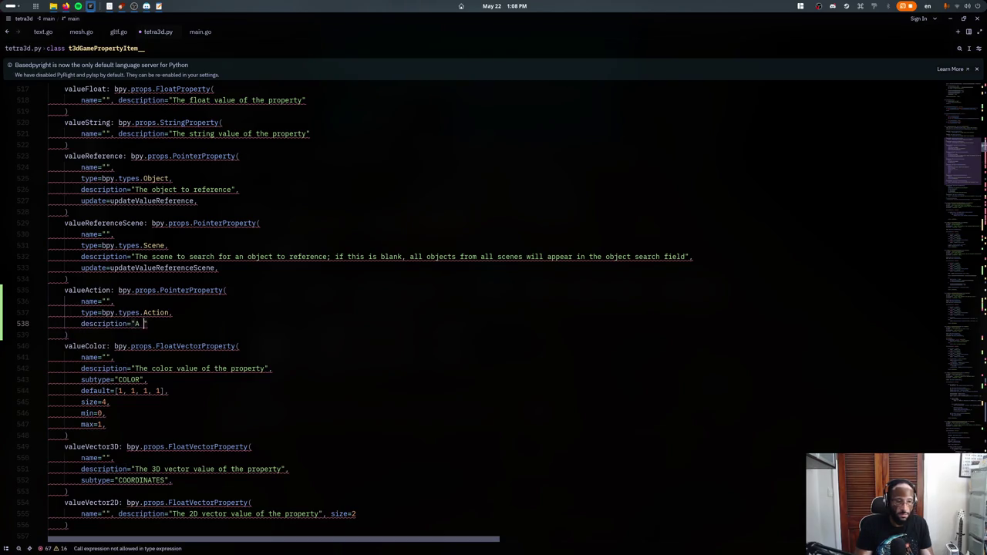
text( action to reference")
text(,)
key(Return)
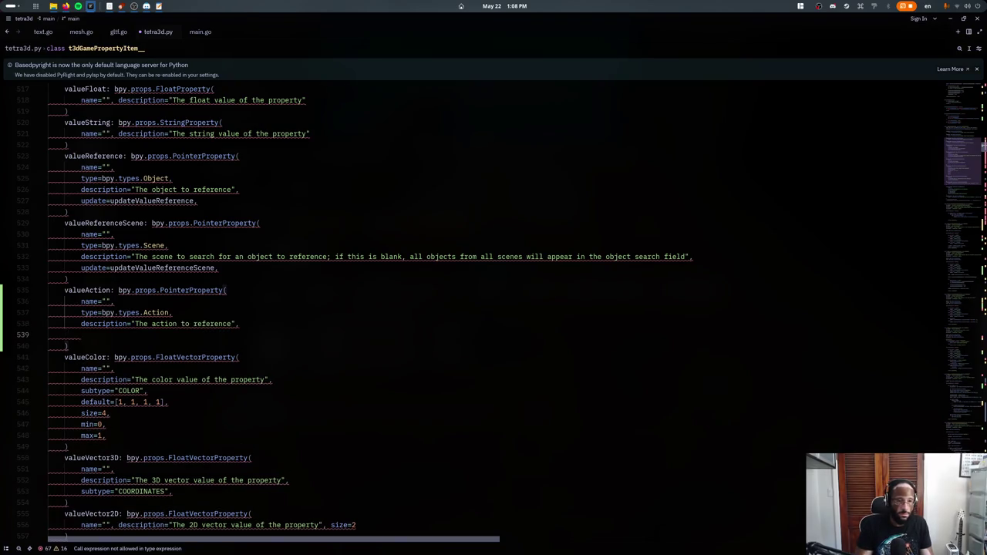
key(ctrl+z)
key(ctrl+f)
- Duplicate copyProp's valueReferenceScene copy line and rename it to valueAction
text(value)
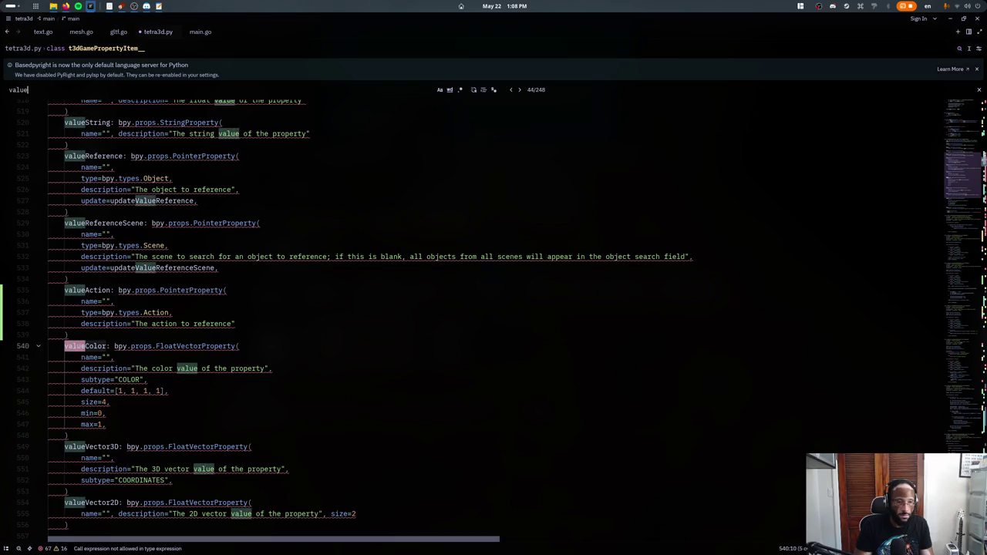
text(referencescene)
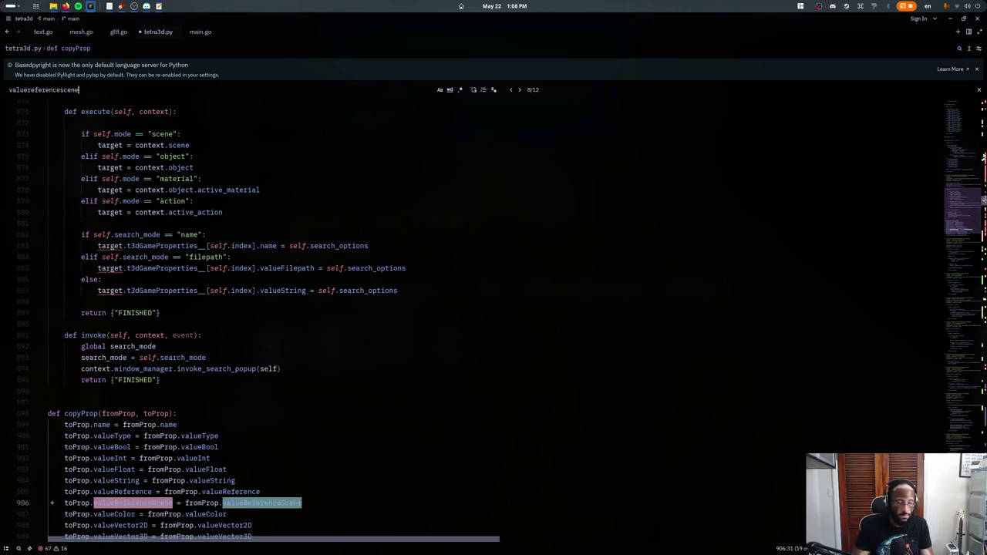
key(Escape)
key(ctrl+d)
key(ctrl+d)
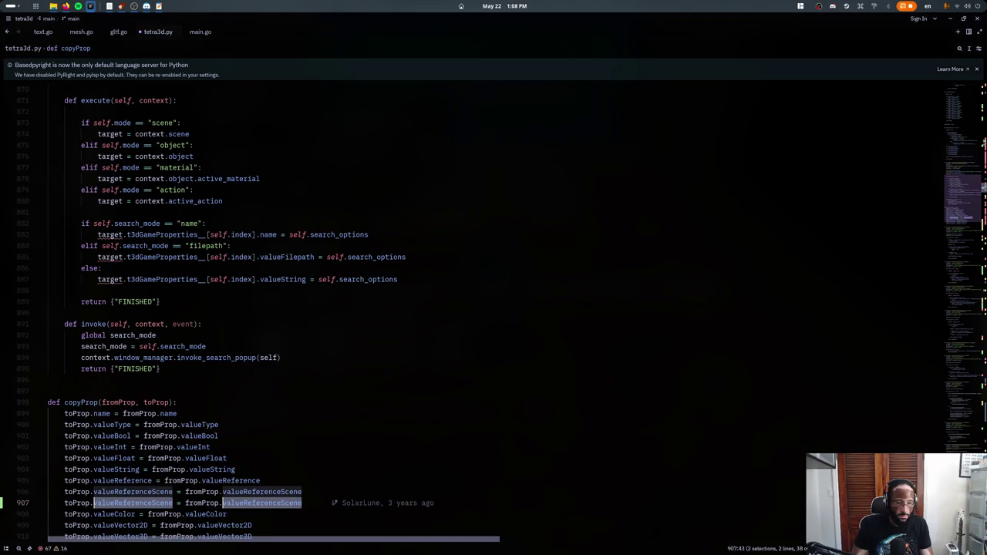
text(valueReferenc)
key(BackSpace)
key(BackSpace)
key(BackSpace)
text(Action)
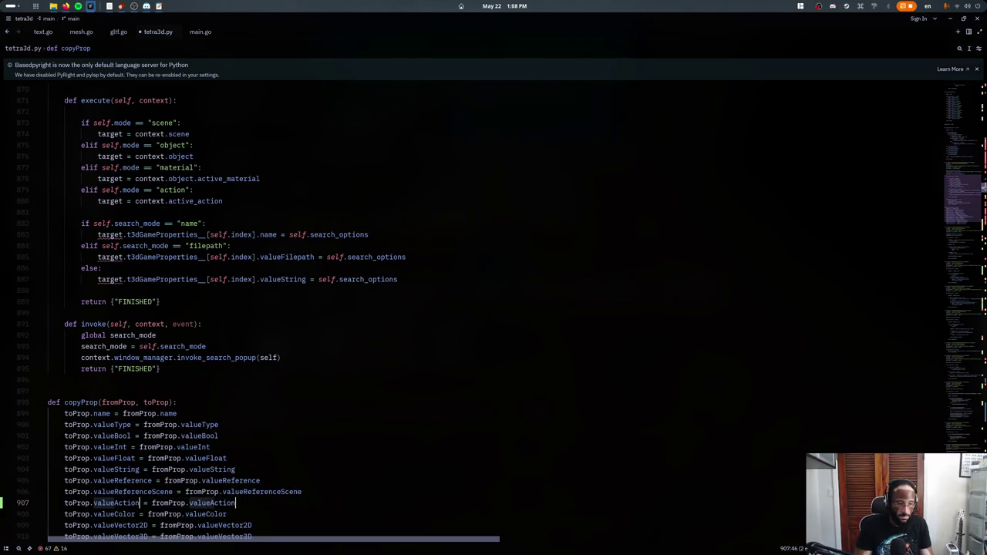
- Duplicate the valueType 'reference' branch of the properties panel code
key(ctrl+f)
text(valueReference)
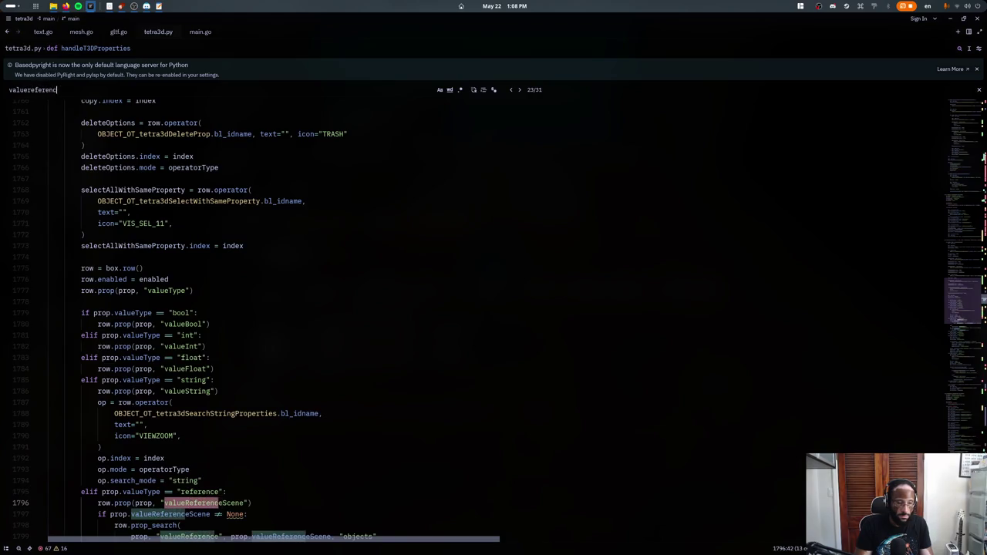
key(Escape)
click(80, 224)
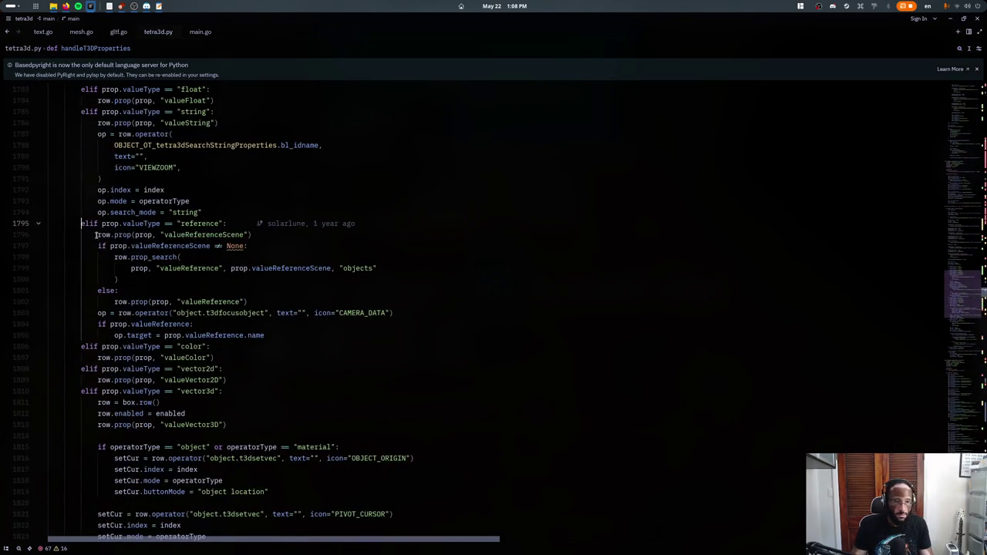
shift+click(295, 335)
key(shift+alt+Down)
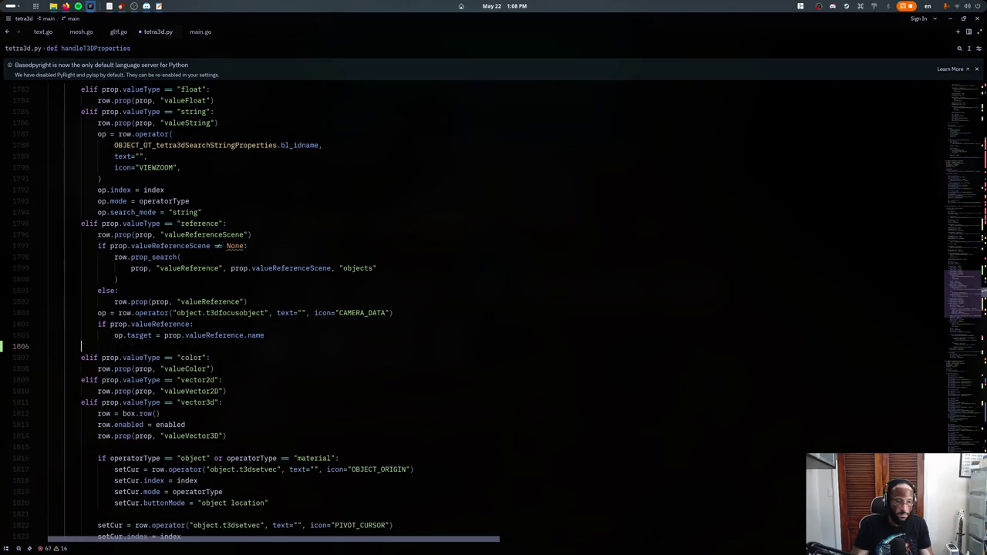
- Turn the copy into an 'action' branch drawing valueAction, removing scene search and else lines
double_click(199, 346)
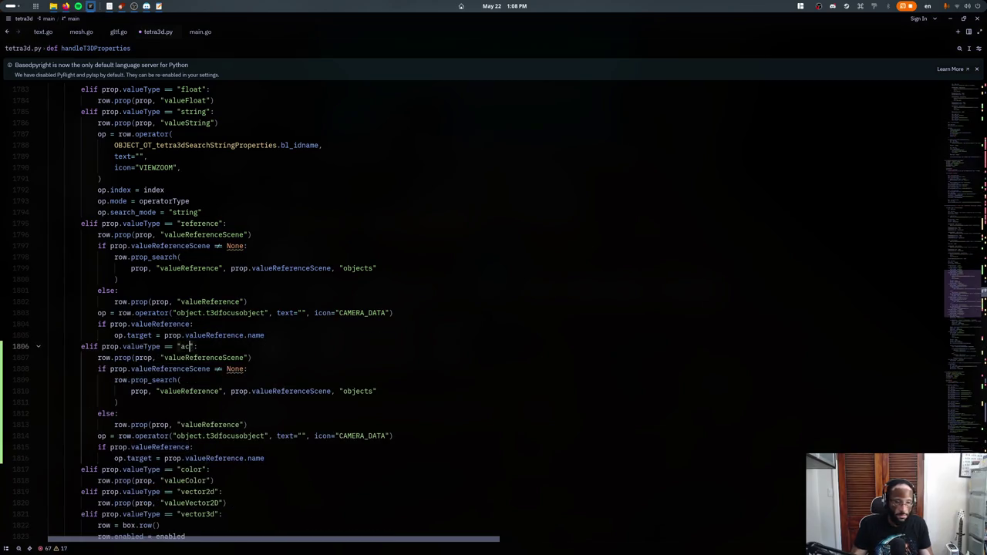
text(action)
key(Down)
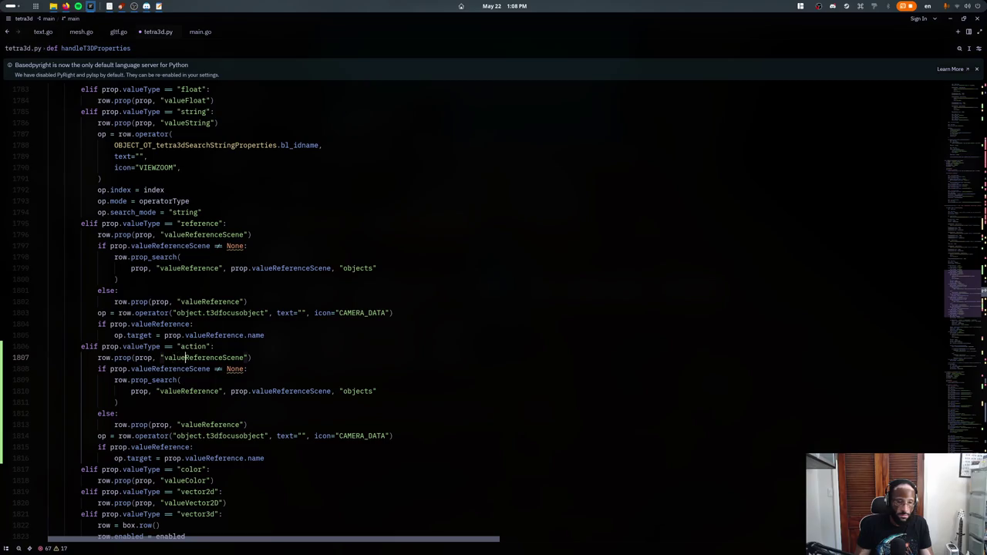
key(ctrl+shift+Right)
text(Action)
key(Down)
key(ctrl+shift+k)
key(ctrl+shift+k)
key(ctrl+shift+k)
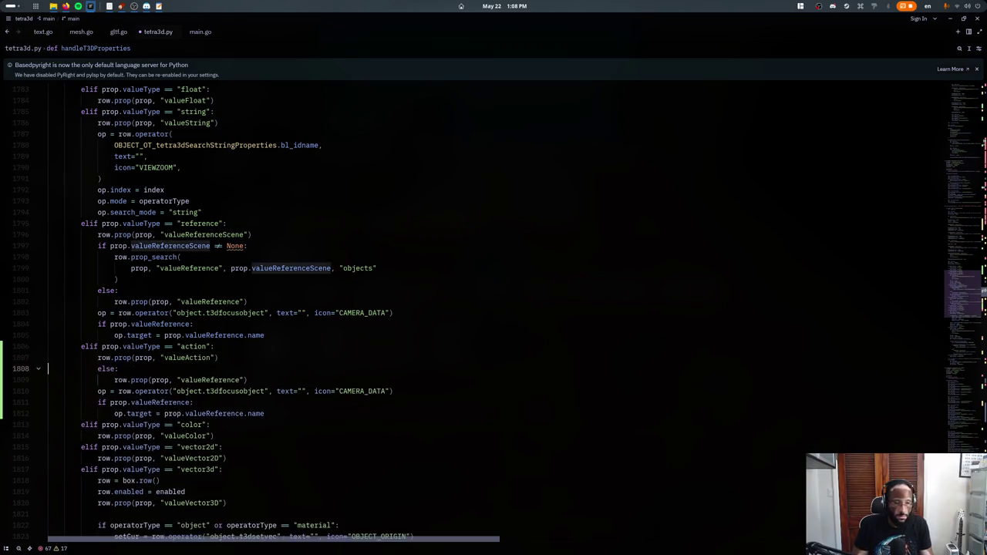
key(ctrl+shift+k)
key(ctrl+shift+k)
key(ctrl+shift+k)
key(ctrl+f)
- Find the valueReference drawing code and duplicate writePropText's string-type branch below itself
text(valu)
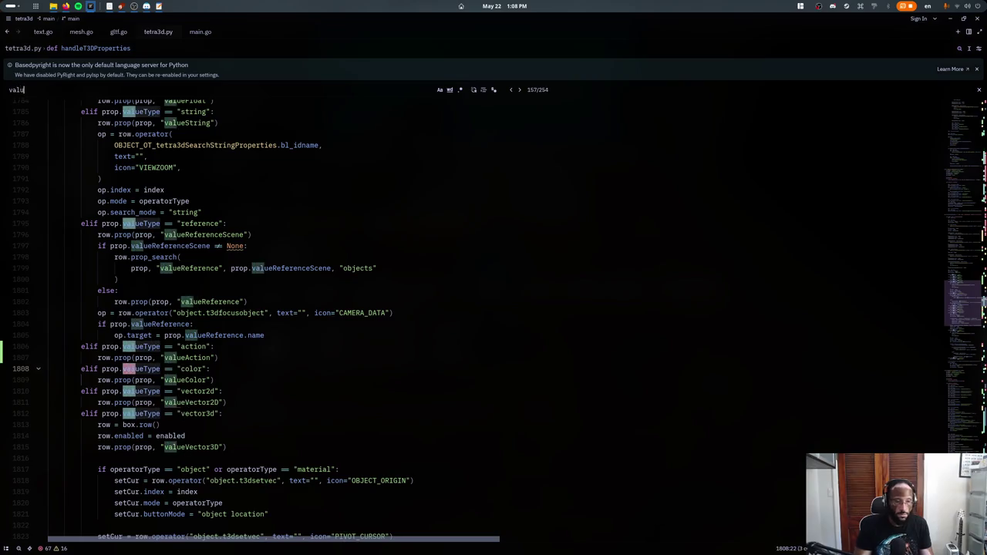
text(ereference)
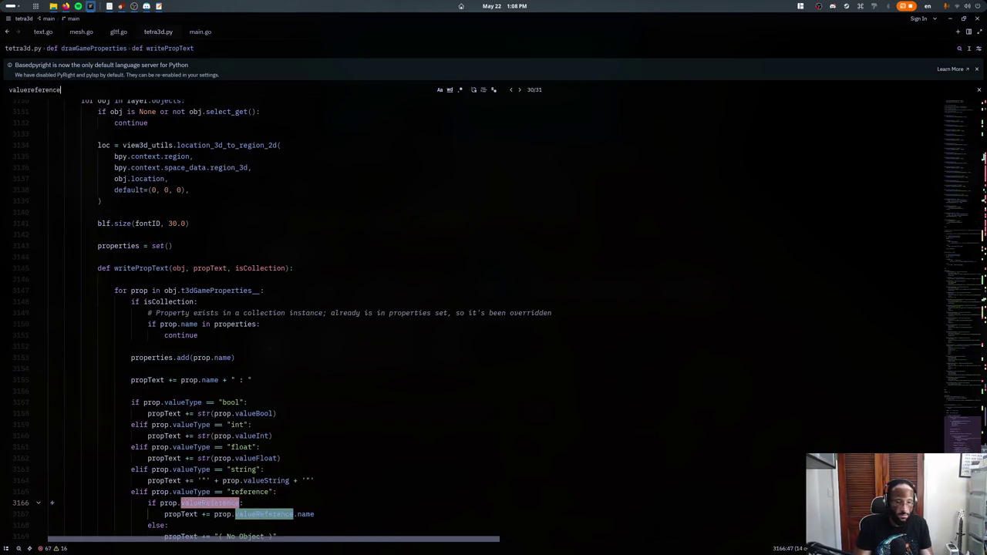
key(Escape)
scroll(278, 352, down, 3)
click(272, 279)
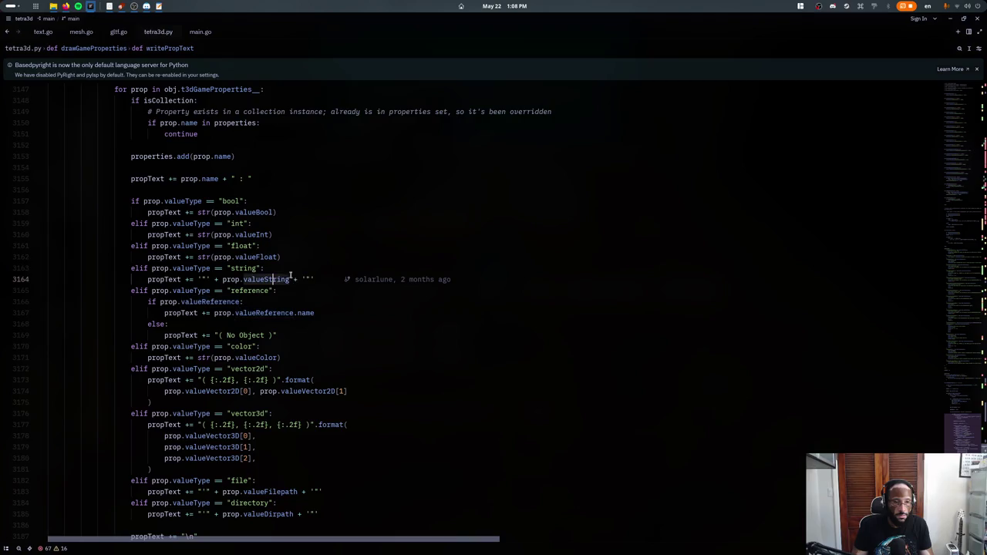
drag(323, 281, 300, 279)
scroll(280, 269, up, 3)
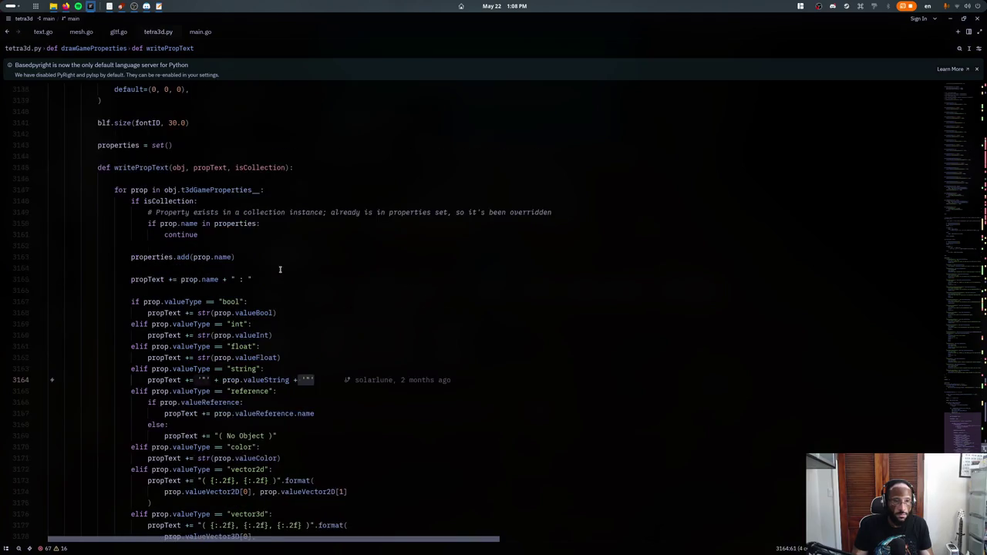
scroll(269, 274, up, 1)
scroll(270, 274, down, 3)
drag(314, 312, 127, 302)
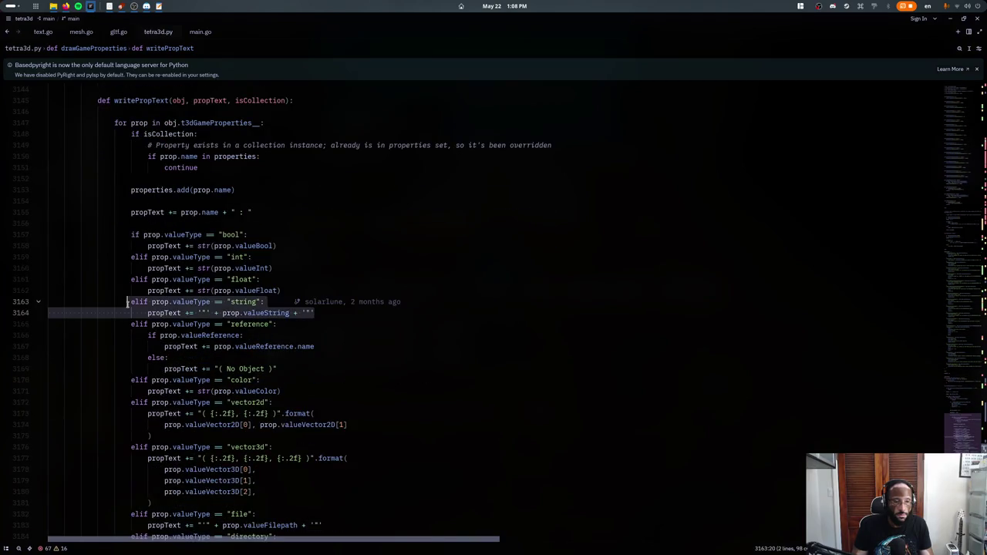
key(ctrl+c)
key(Right)
key(Return)
key(ctrl+v)
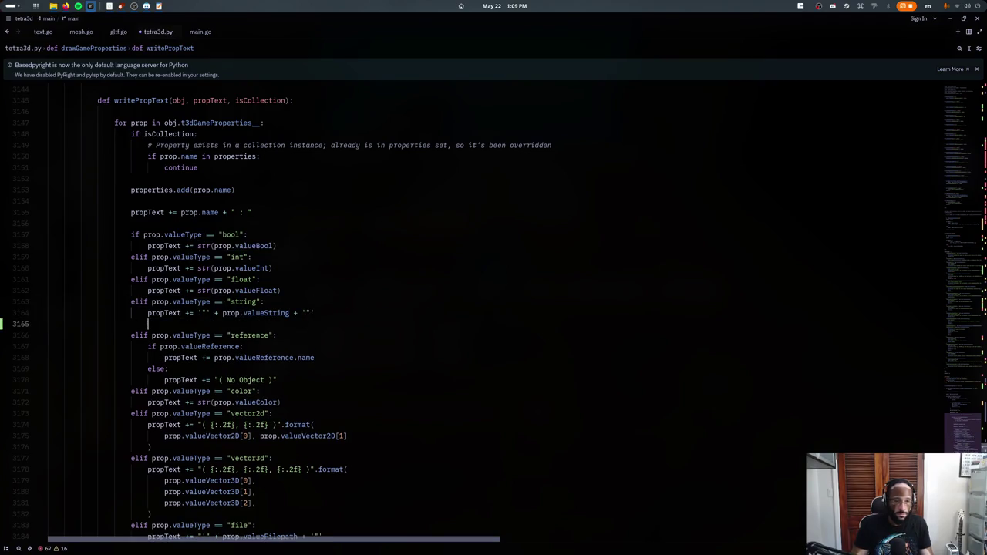
- Turn the copy into an "action" branch using prop.valueAction.name, removing stray quotes
double_click(255, 325)
text(action)
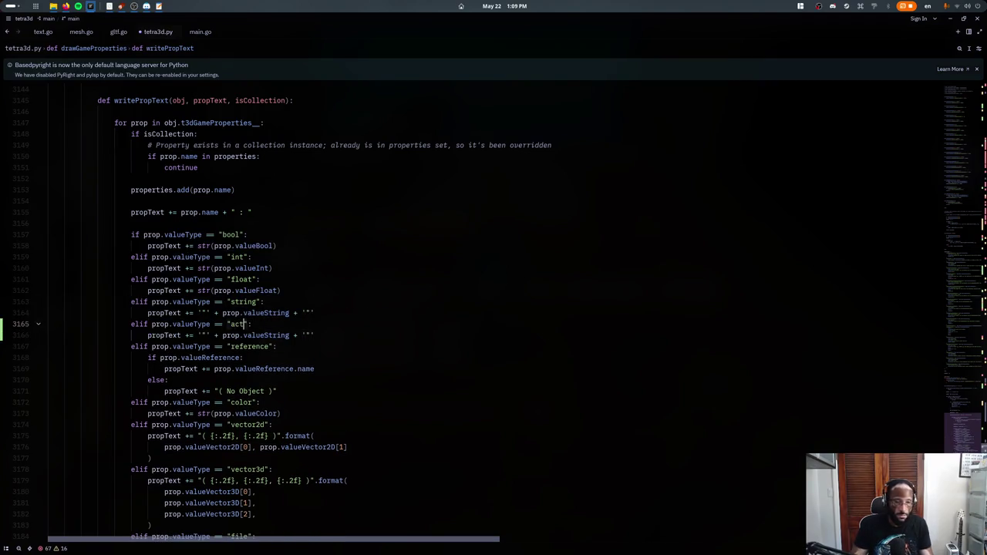
click(243, 335)
key(ctrl+Delete)
text(valueAction)
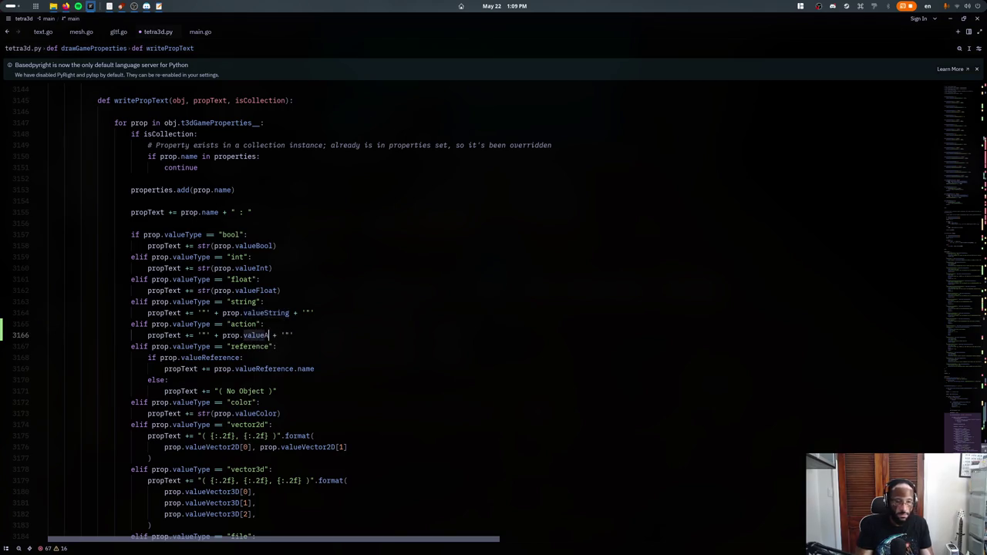
text(.name)
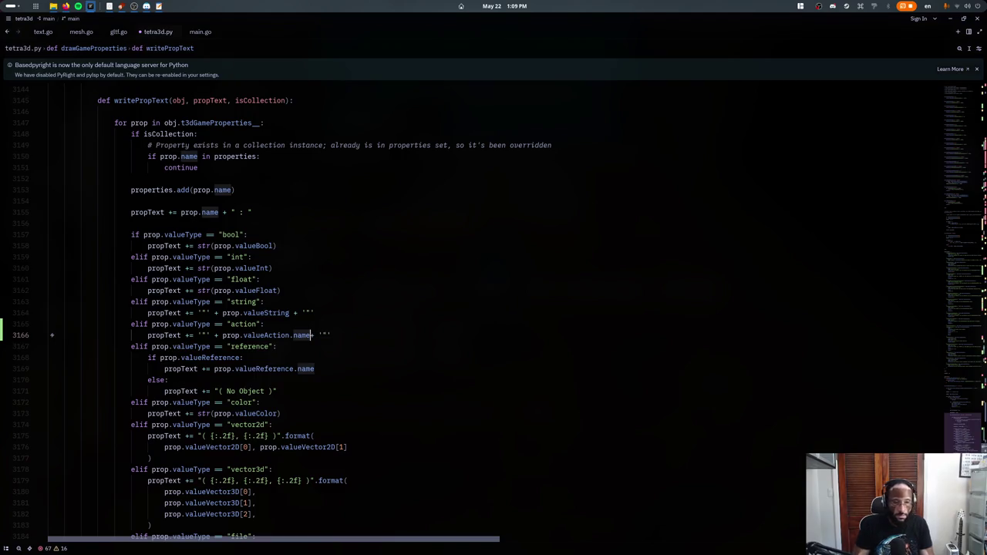
key(Delete)
key(Delete)
key(Delete)
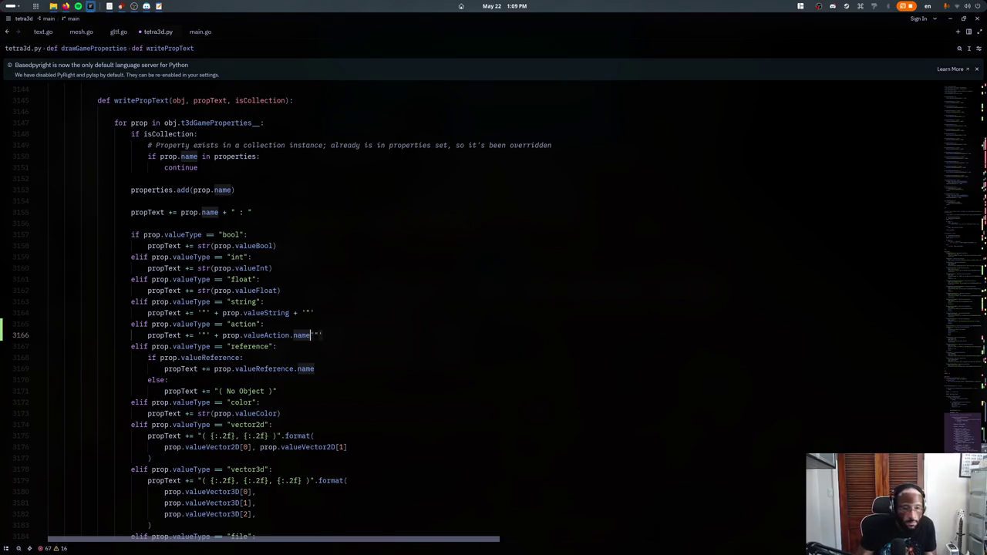
key(Delete)
key(Delete)
key(Delete)
click(209, 336)
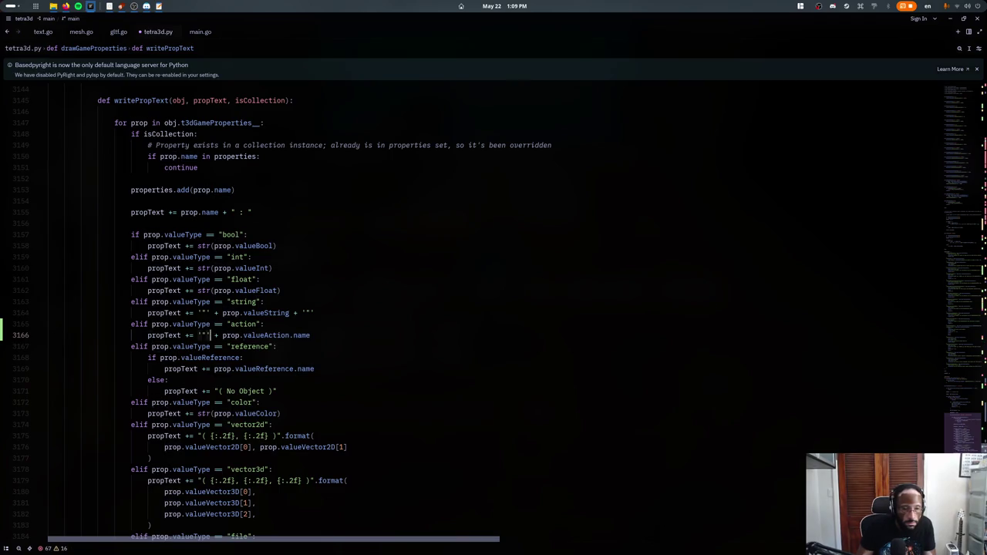
key(Delete)
key(Delete)
key(Delete)
key(Delete)
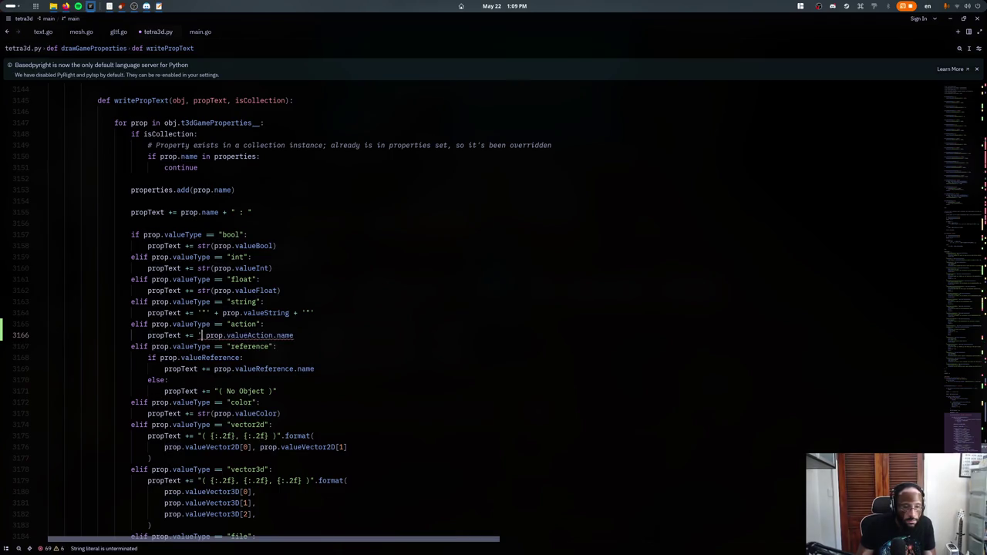
key(BackSpace)
key(Delete)
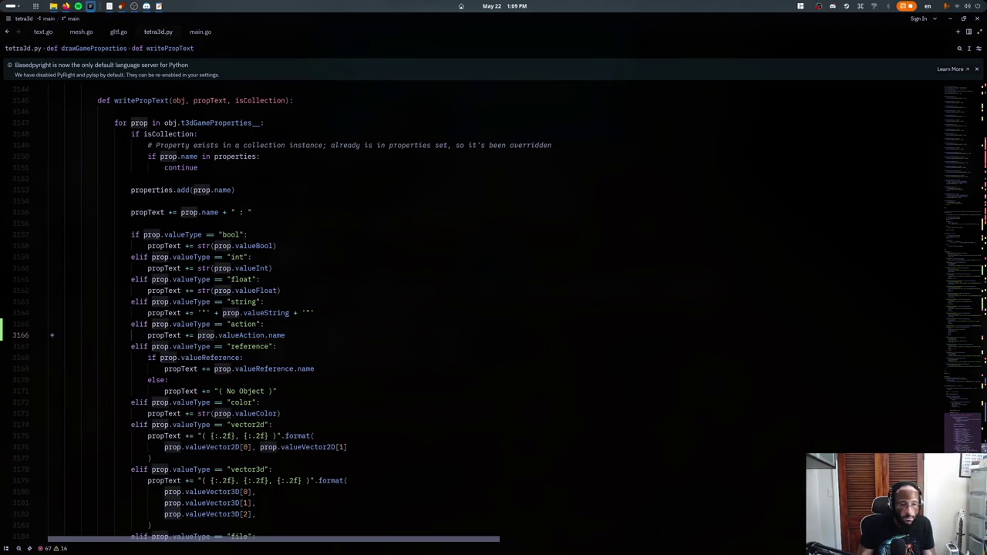
- Add the "Action:" label, joined to the action name with a plus
text("Action)
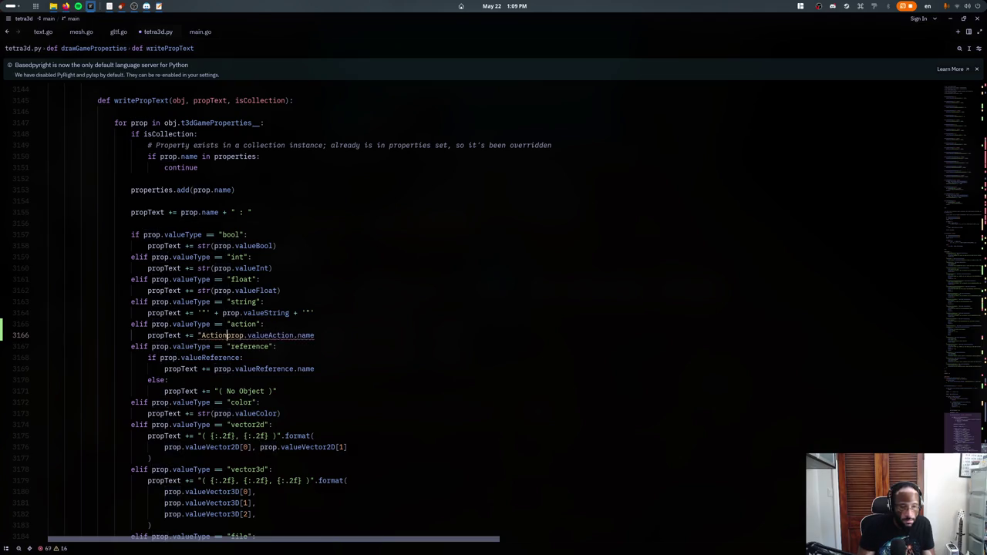
text(:",)
key(BackSpace)
key(BackSpace)
text(+)
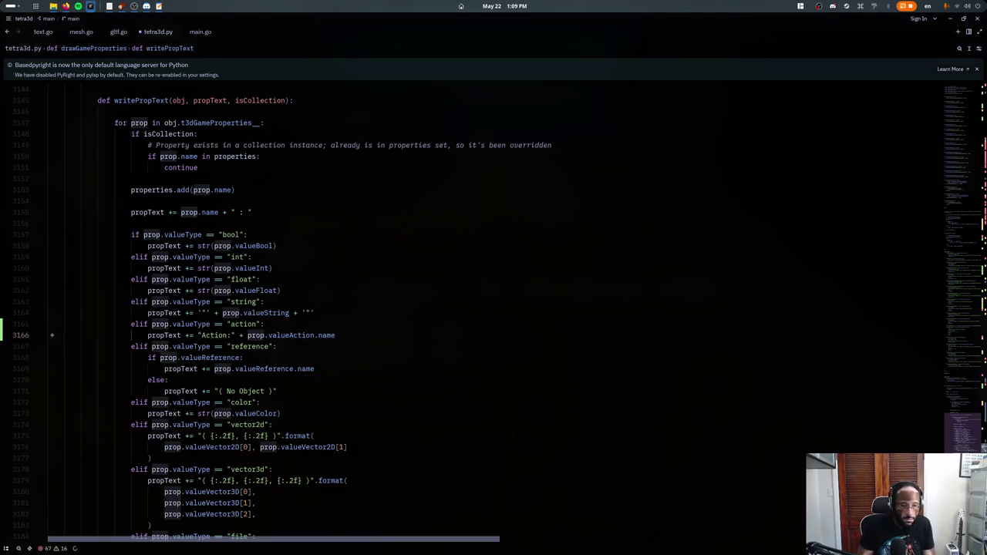
click(231, 334)
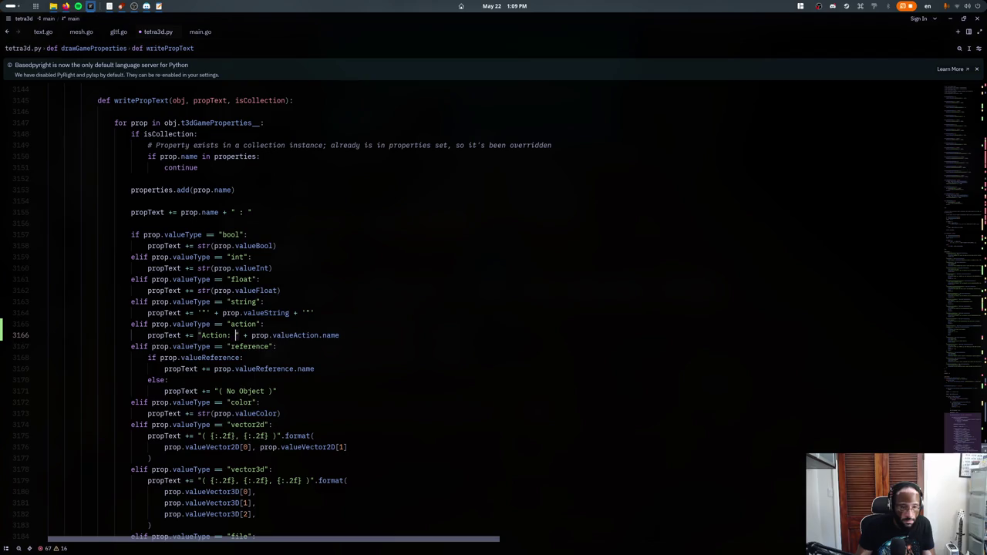
text(')
key(End)
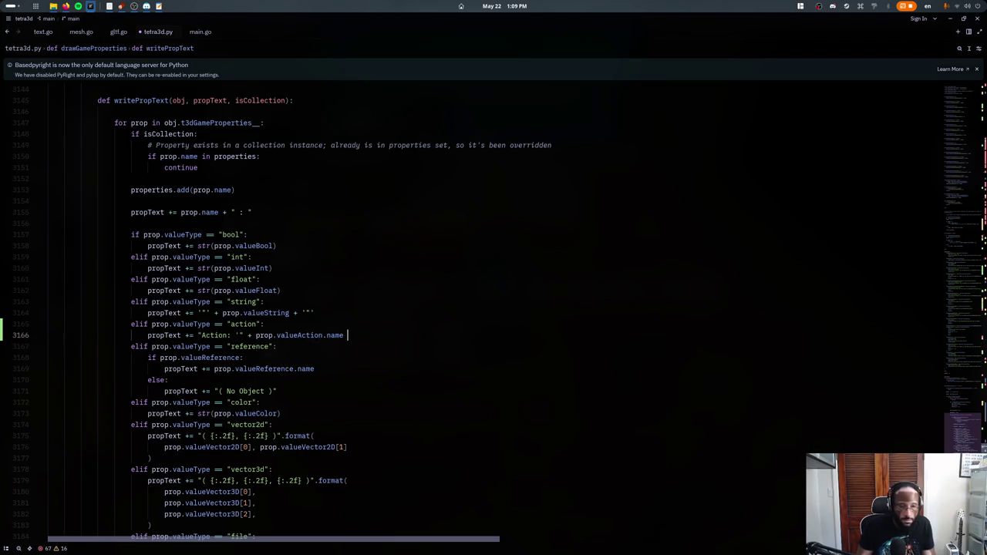
text("')
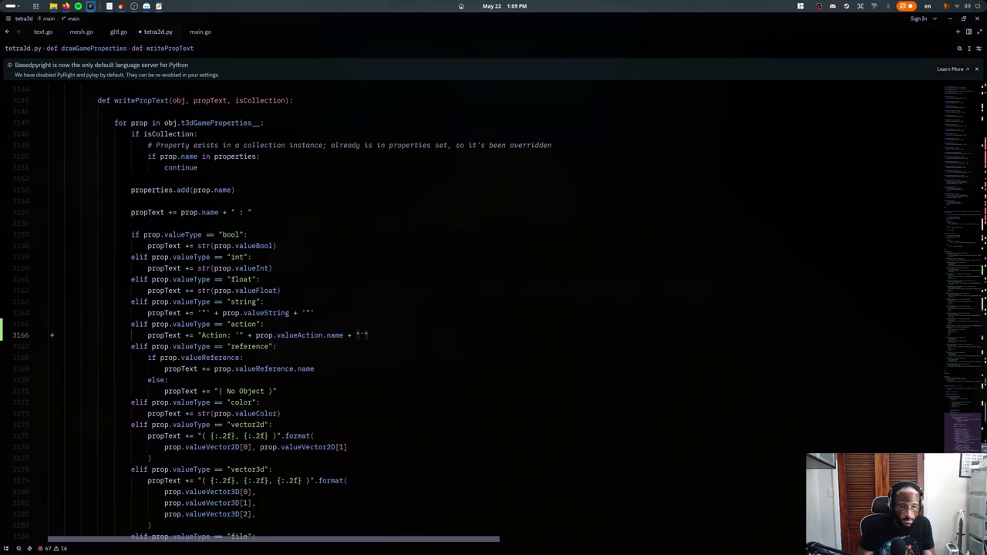
- Fix the quotes so line 3166 reads 'Action: "' + prop.valueAction.name + '"'
click(200, 336)
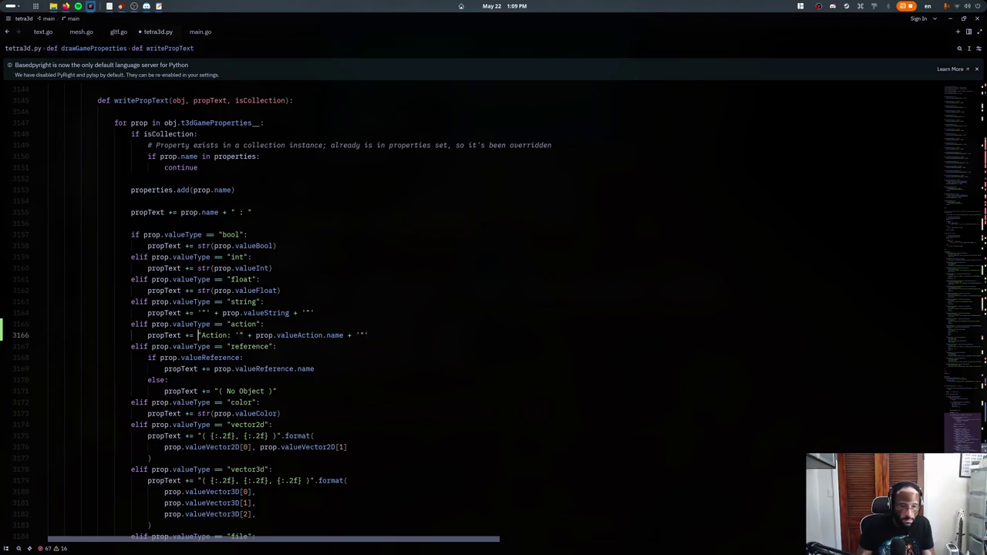
alt+click(242, 335)
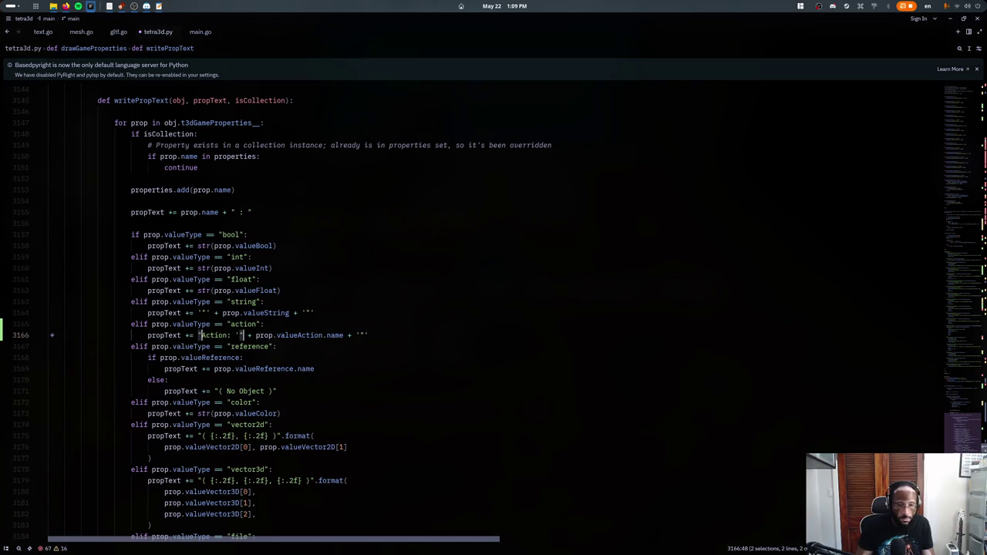
text("')
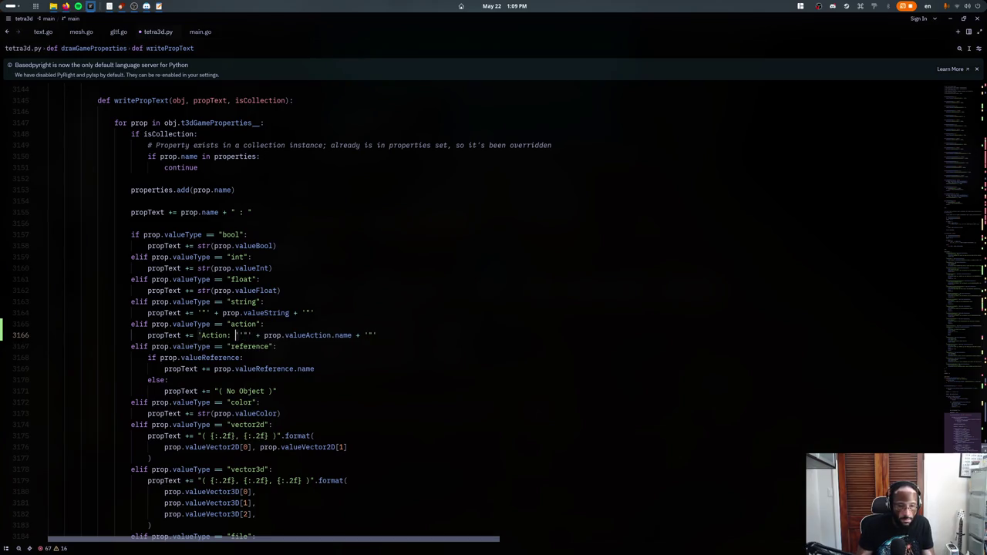
key(Delete)
key(Right)
key(Delete)
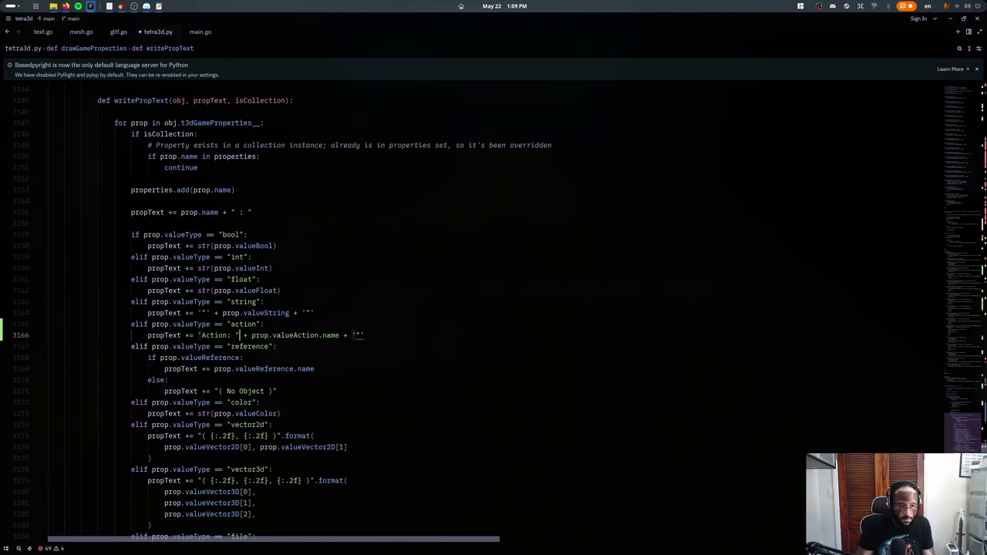
text(')
click(341, 293)
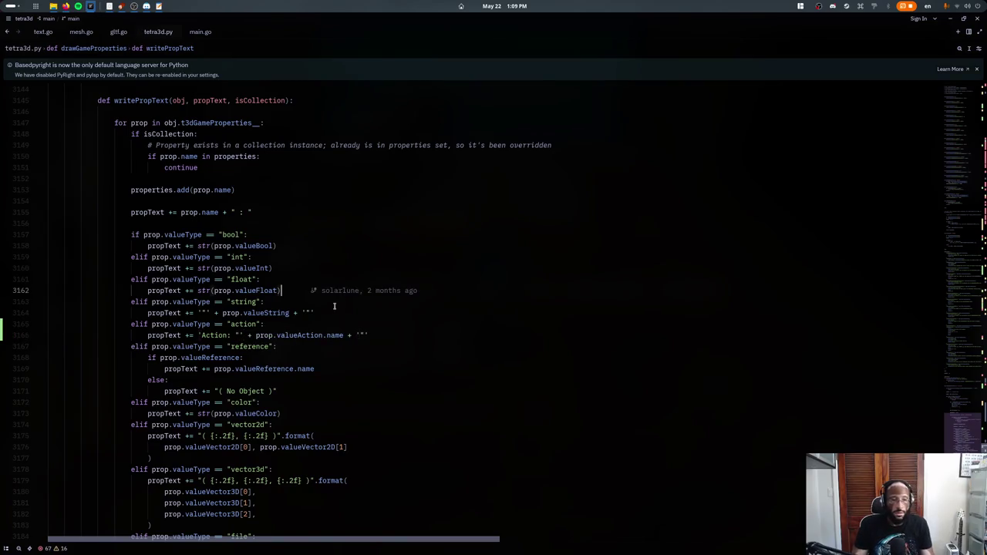
scroll(341, 294, down, 2)
key(slash)
- Search for valueString to locate the string case in valueFromProp
text(valueaction)
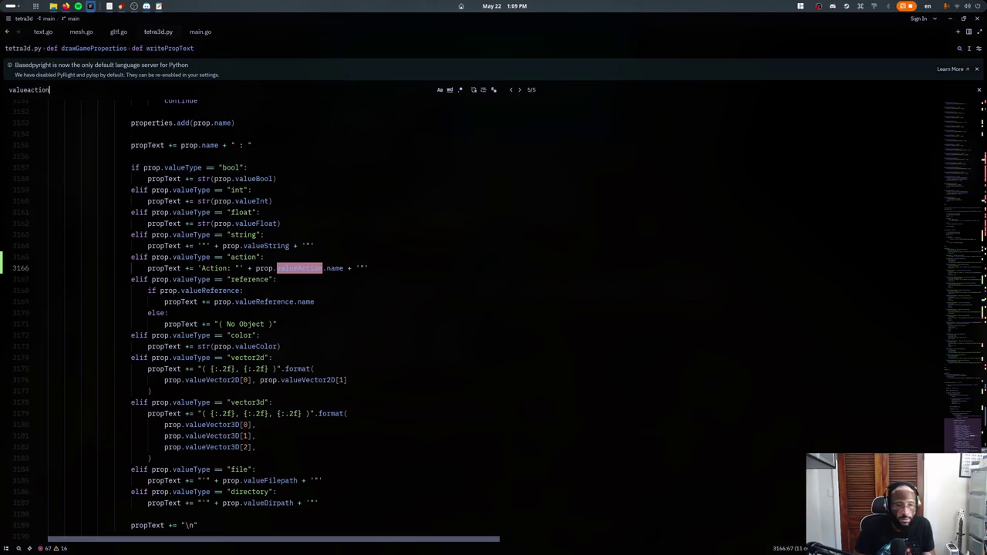
key(BackSpace)
key(BackSpace)
key(BackSpace)
key(BackSpace)
key(BackSpace)
key(BackSpace)
text(string)
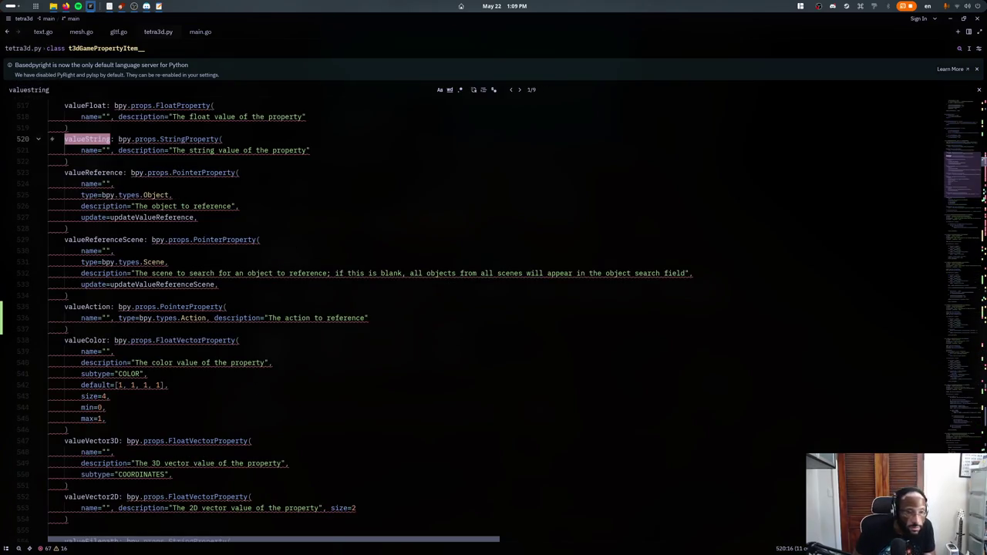
key(Return)
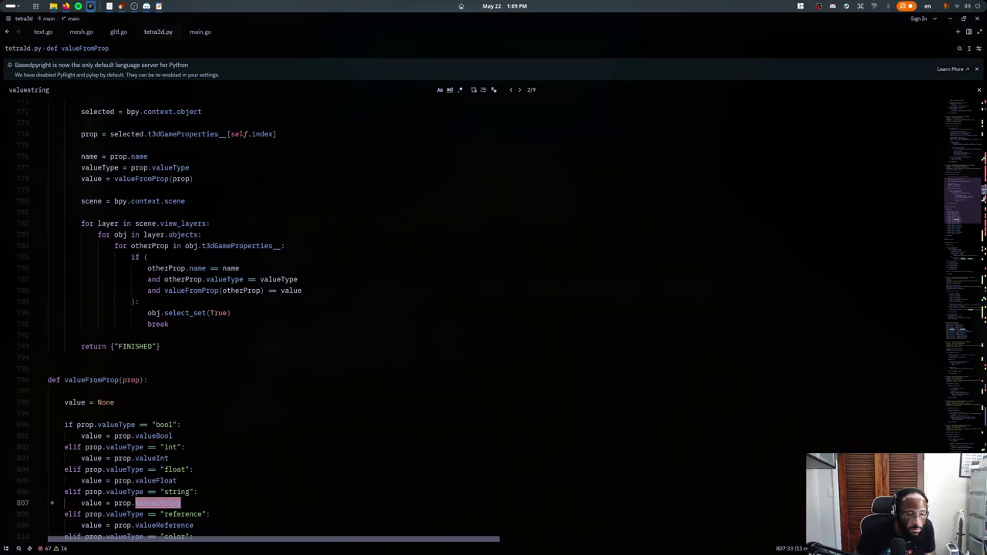
scroll(344, 271, down, 5)
scroll(344, 264, down, 3)
scroll(342, 265, up, 1)
key(Escape)
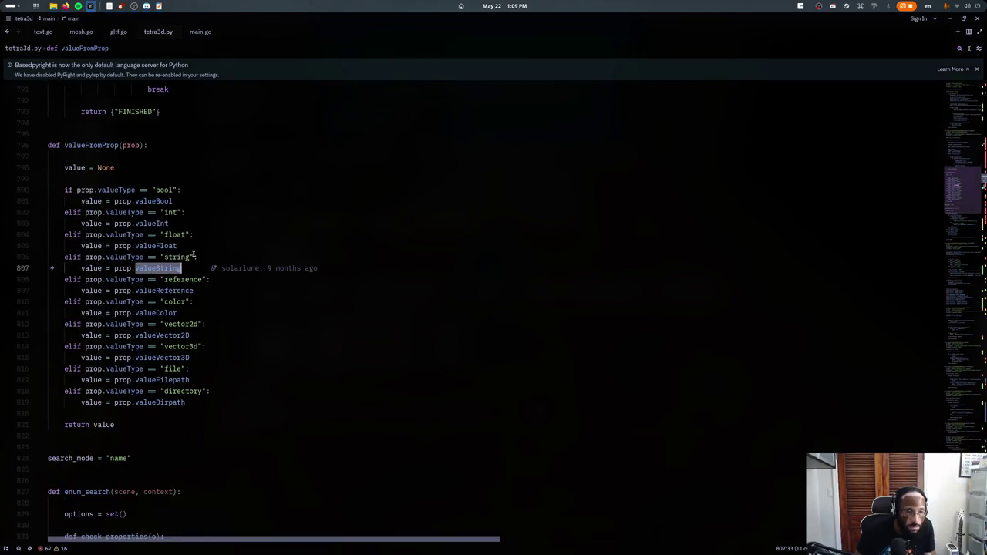
- Copy the "string" case lines 806–807 and paste them below the reference case
click(207, 265)
shift+click(63, 257)
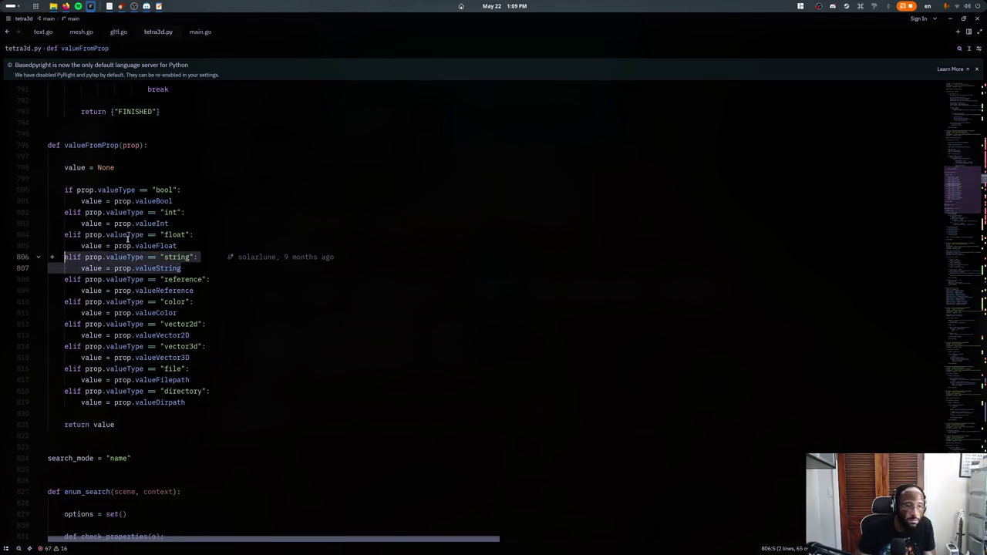
key(ctrl+c)
click(175, 243)
key(Return)
key(ctrl+v)
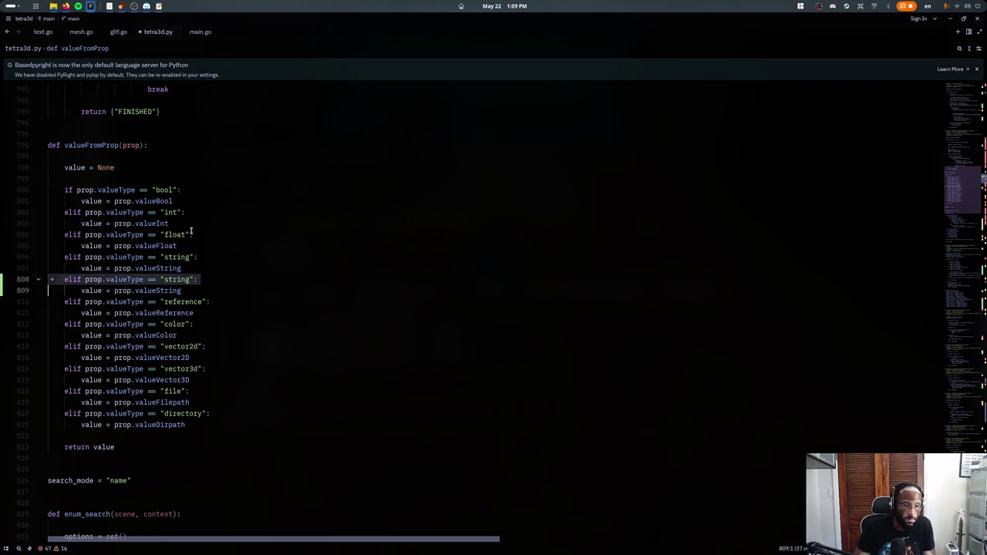
key(ctrl+z)
key(ctrl+z)
key(Down)
key(Down)
key(Down)
key(End)
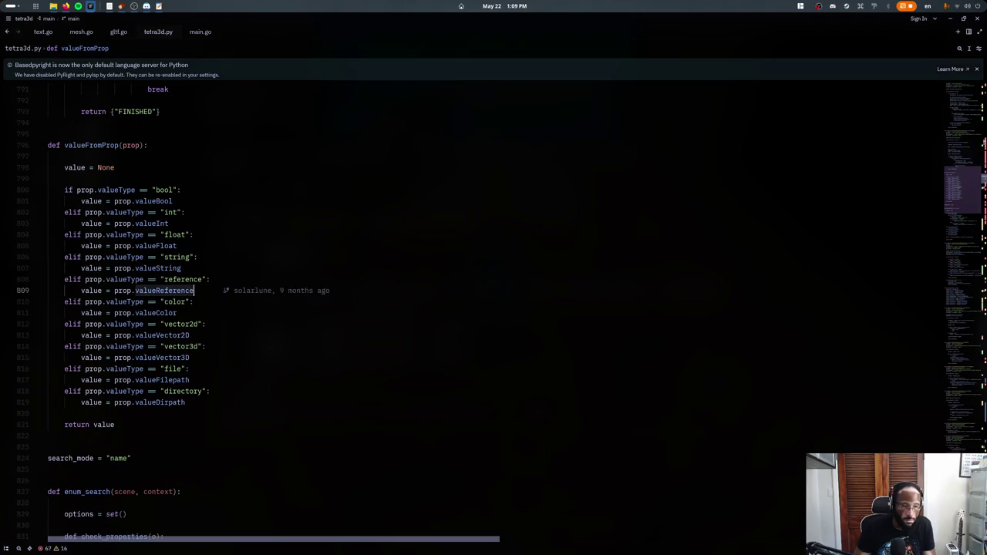
key(Return)
key(ctrl+v)
- Change the pasted case to "action" returning prop.valueAction
double_click(165, 301)
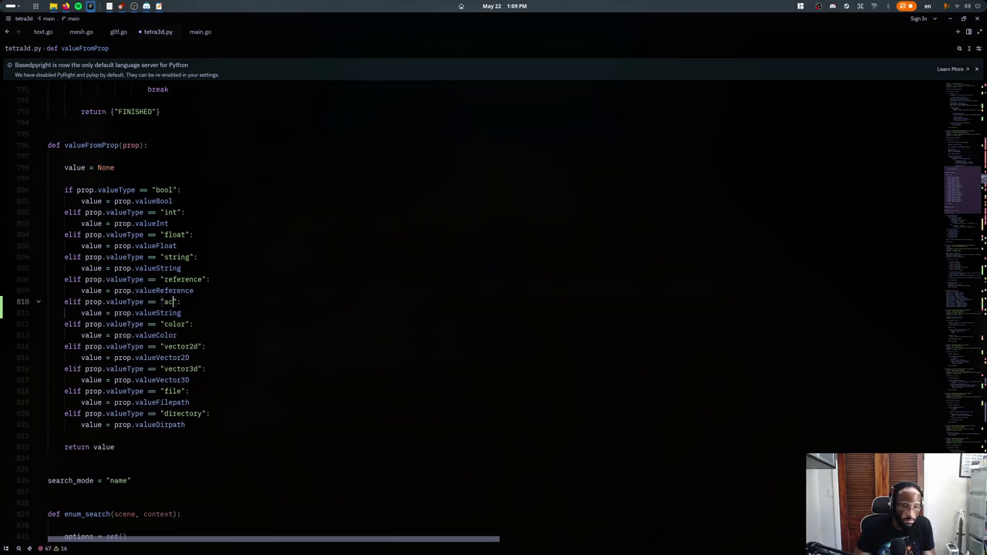
text(action)
click(178, 312)
scroll(493, 309, down, 5)
click(207, 503)
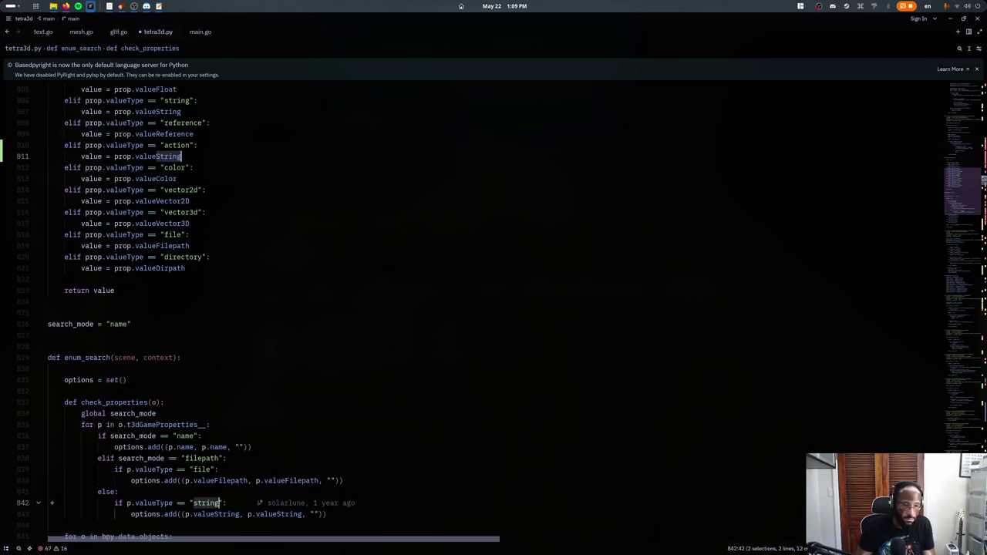
double_click(158, 156)
text(valueAction)
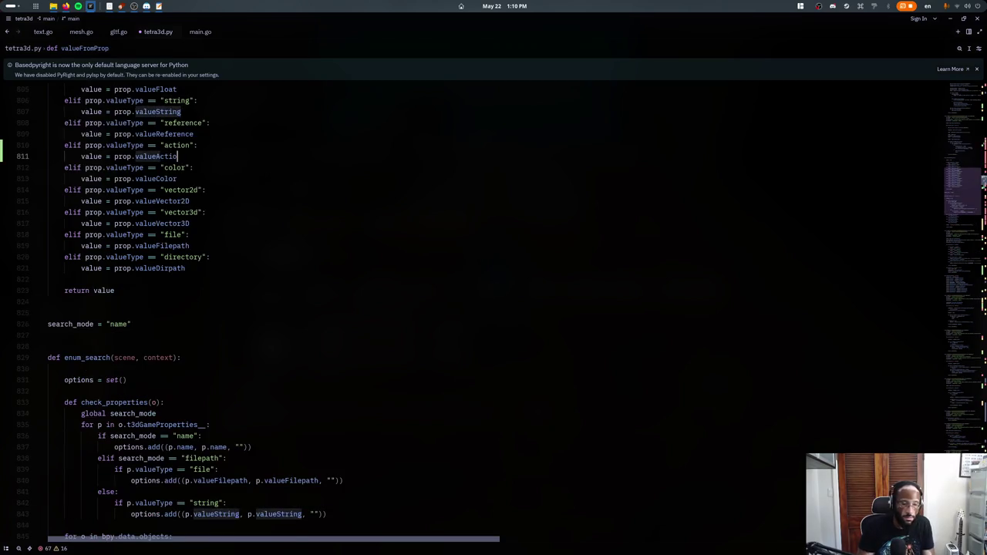
scroll(211, 293, down, 1)
scroll(210, 293, down, 1)
click(210, 293)
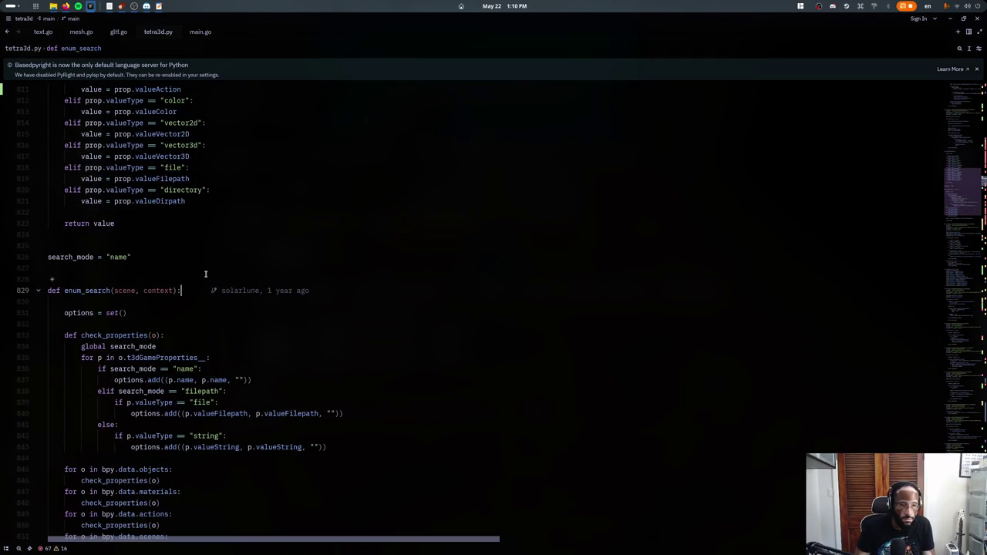
scroll(205, 273, down, 1)
scroll(205, 274, down, 1)
click(122, 391)
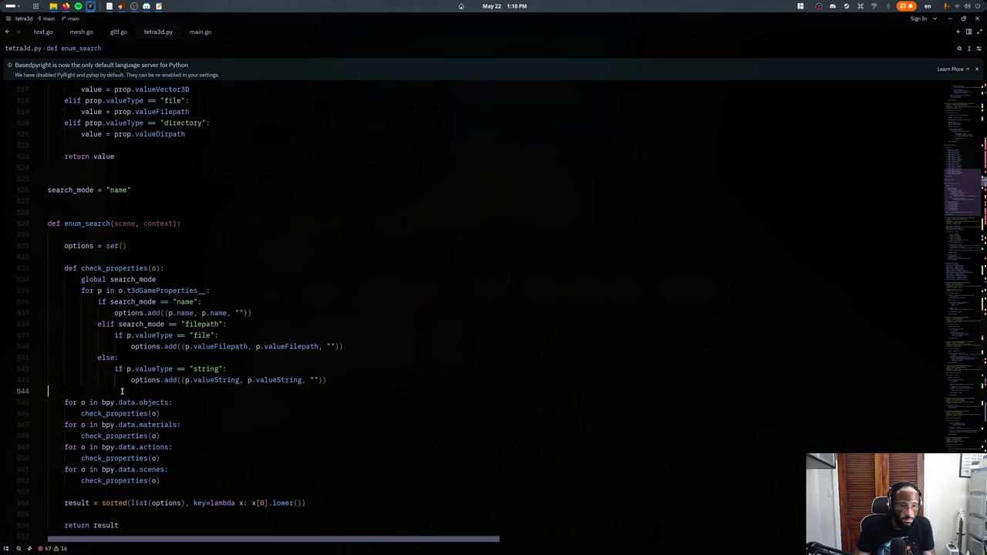
click(188, 480)
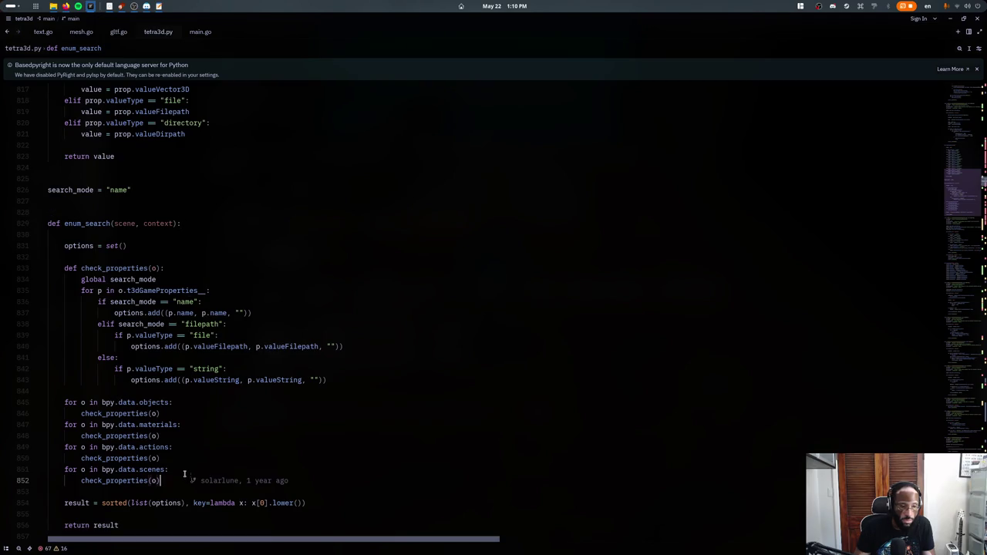
key(Return)
text(for o in)
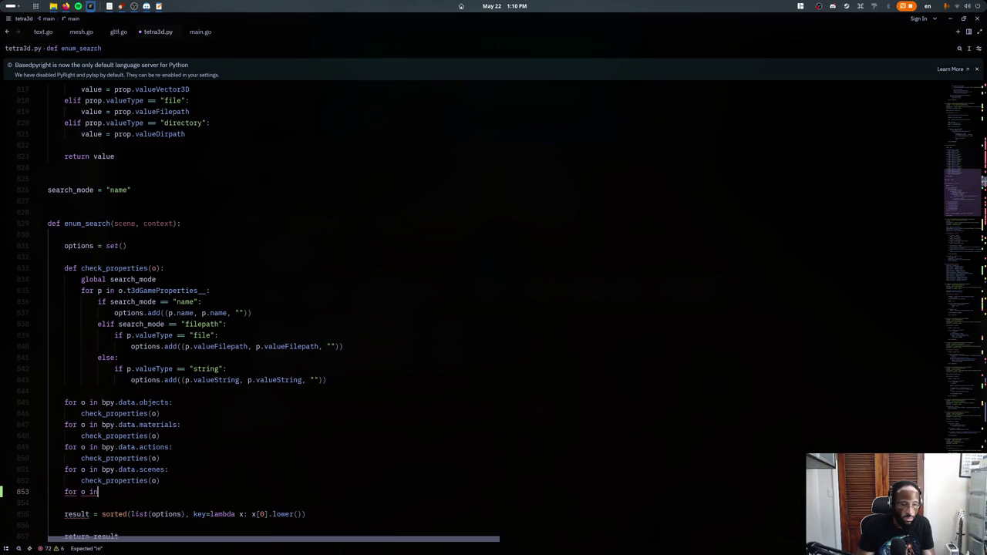
text( bpy.data.actions)
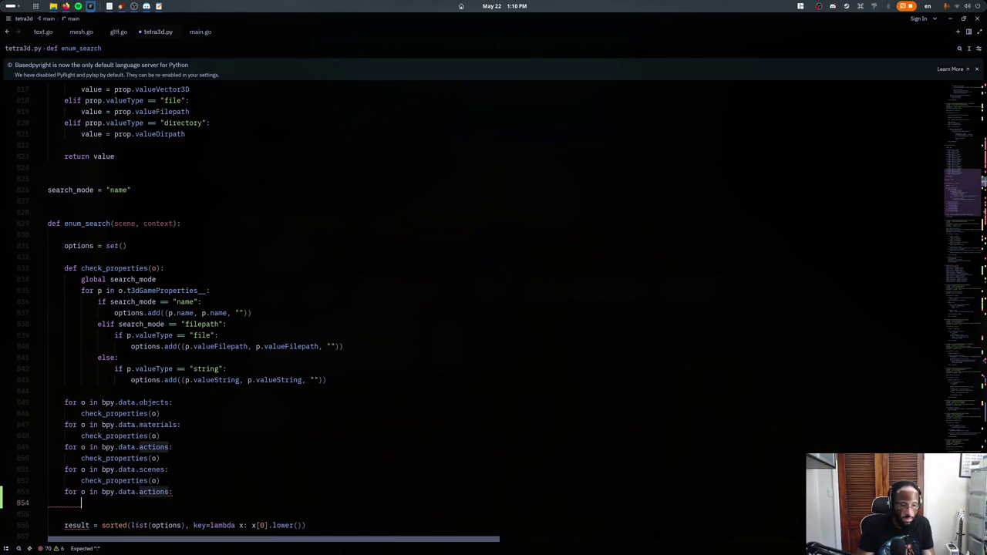
text(:)
key(Return)
text(check_properties()
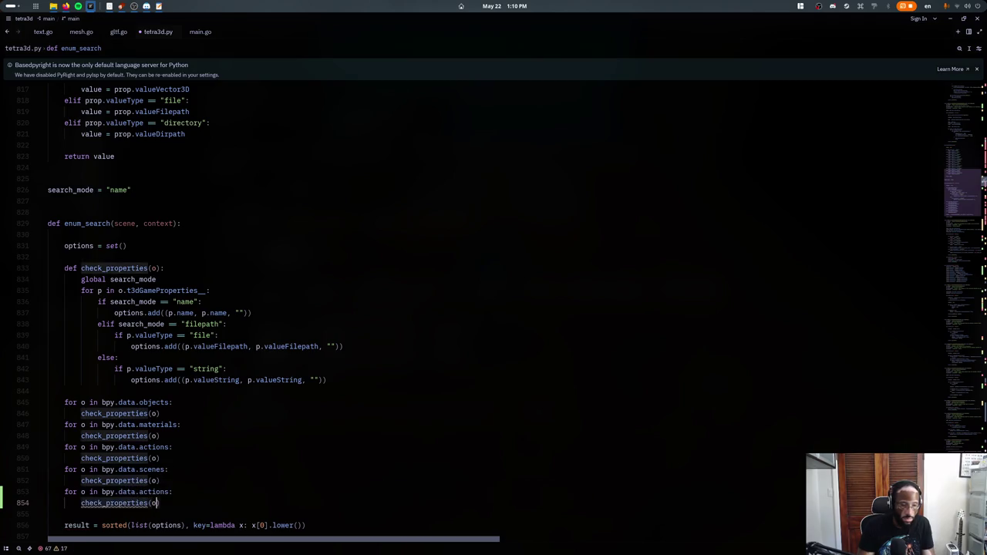
text(o))
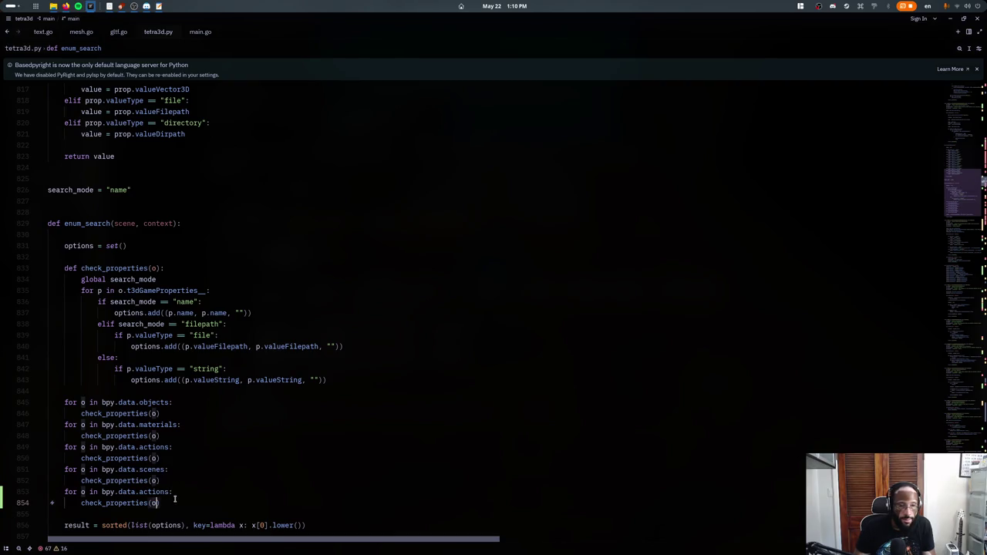
click(98, 291)
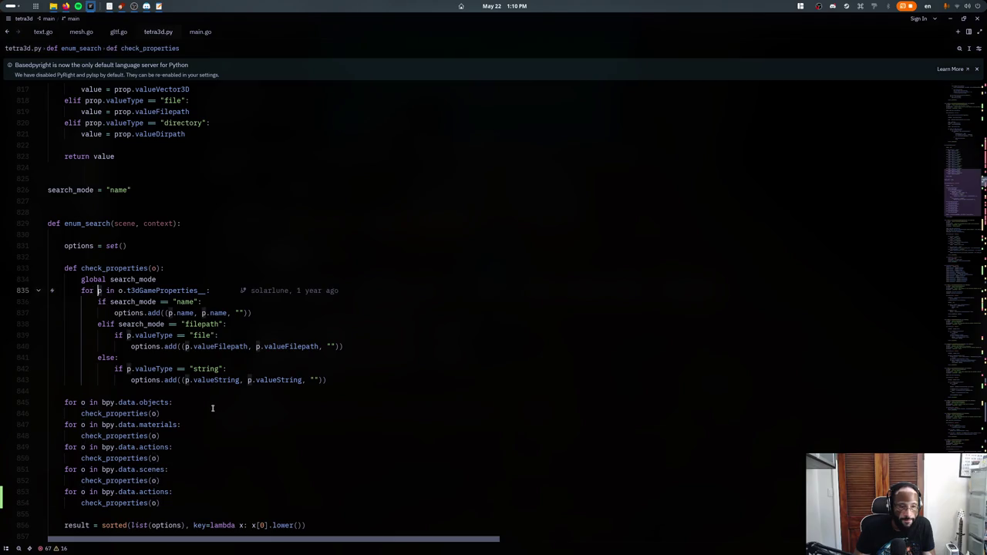
click(166, 502)
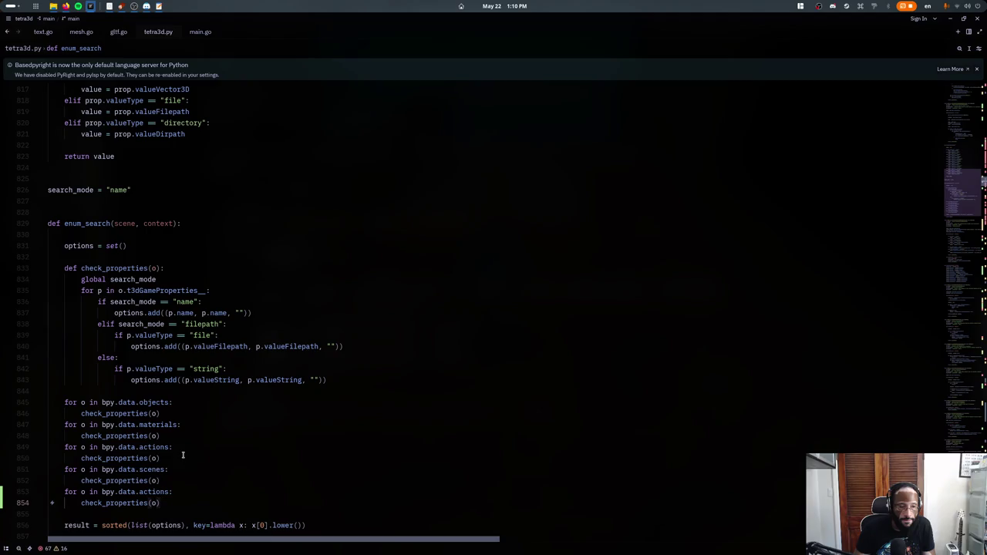
key(shift+Up)
key(shift+Up)
key(BackSpace)
scroll(171, 441, down, 4)
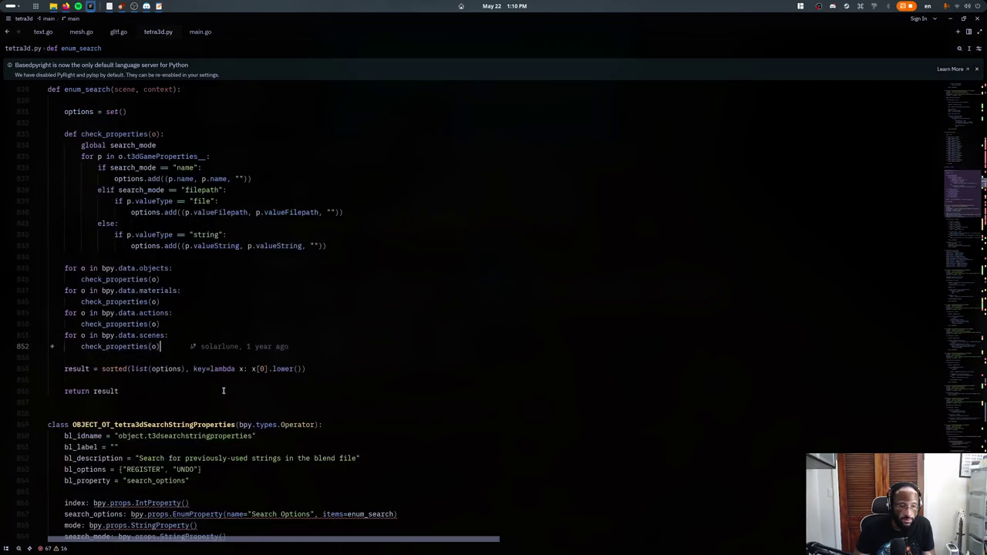
scroll(185, 386, up, 2)
scroll(193, 355, down, 4)
key(ctrl+alt+minus)
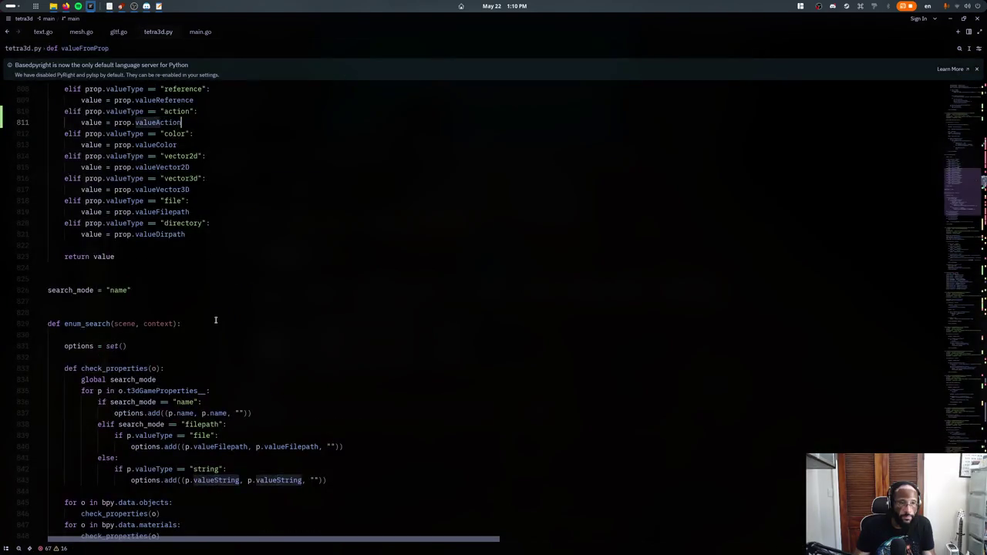
- Search tetra3d.py for valueFromProp and jump to its next usage
key(ctrl+alt+minus)
key(ctrl+alt+minus)
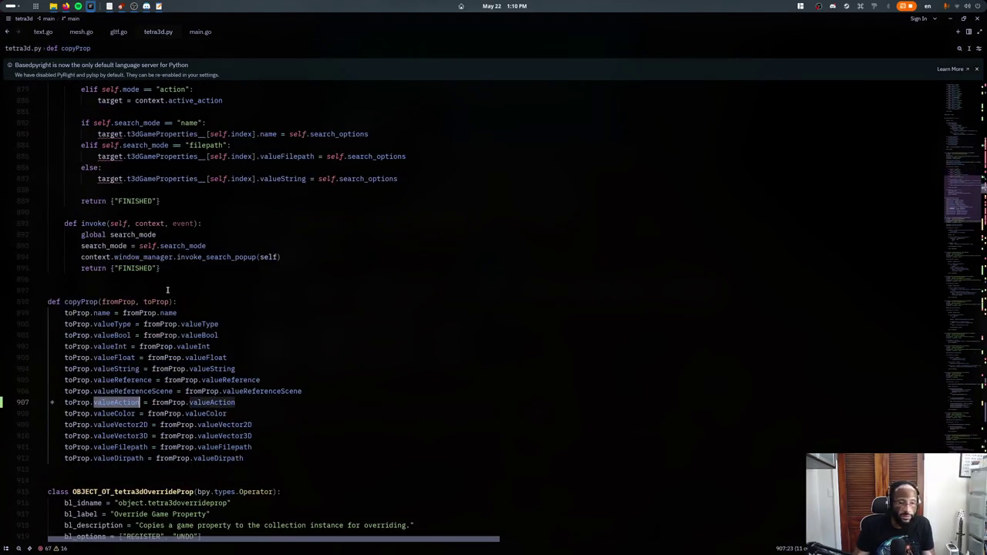
key(ctrl+f)
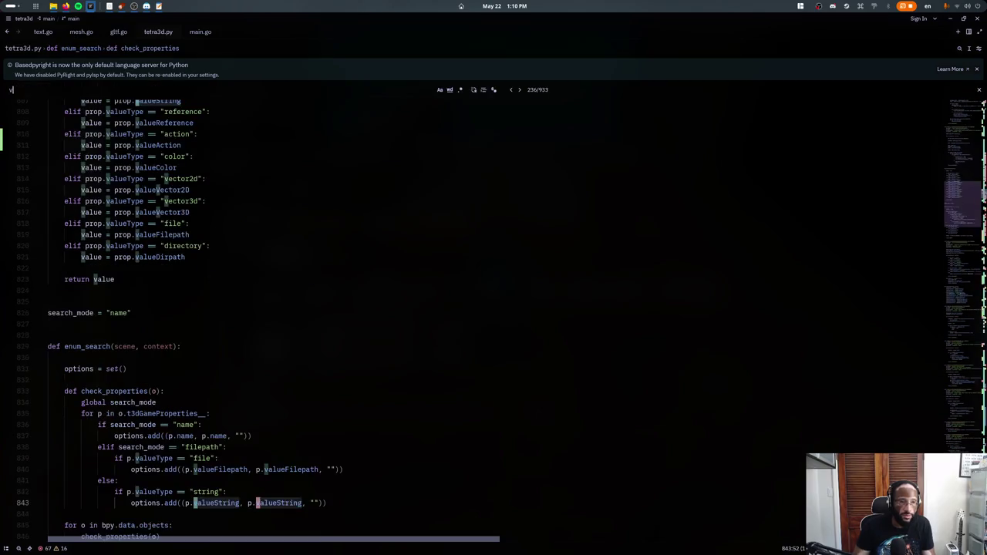
text(valuefromprop)
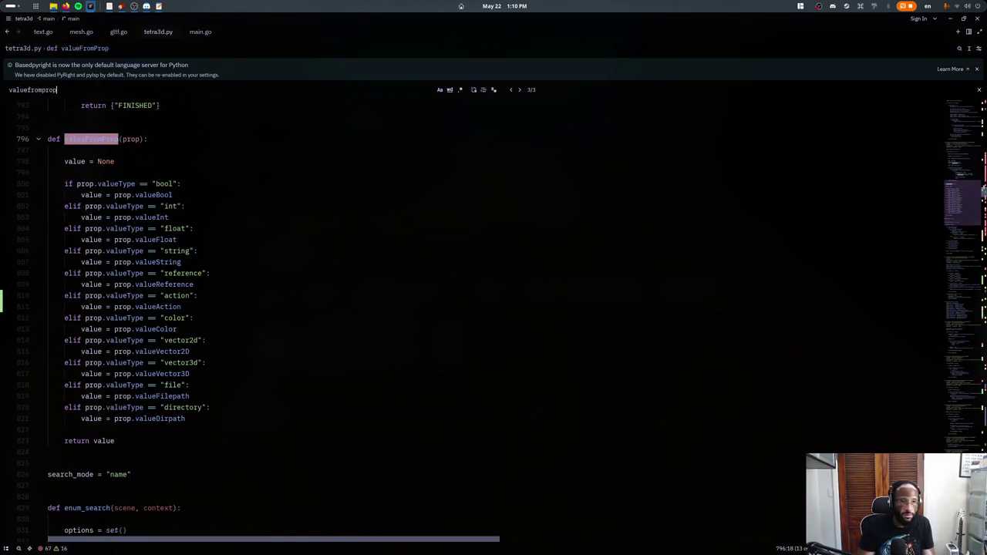
key(shift+Return)
scroll(493, 308, up, 3)
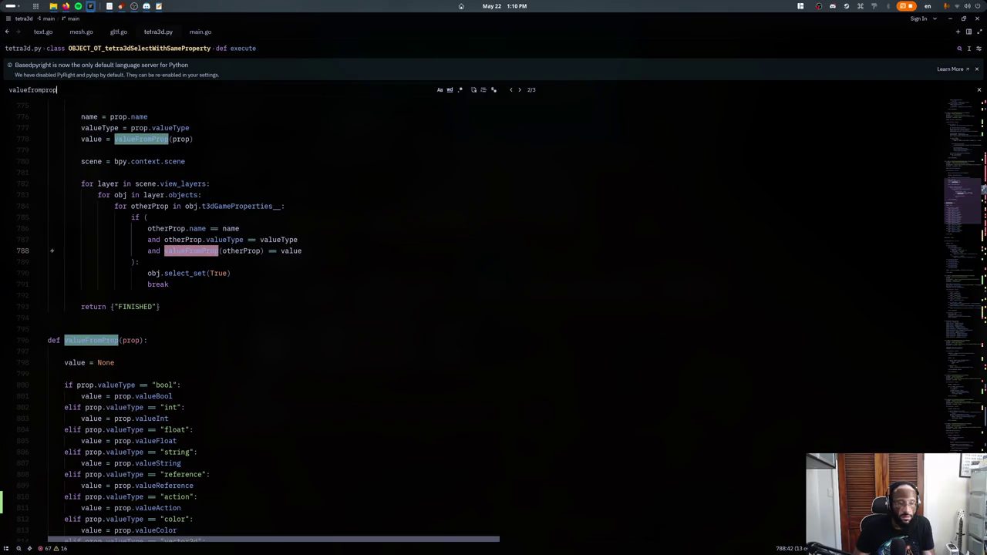
key(Escape)
scroll(311, 332, up, 5)
- Scroll to the SelectWithSameProperty class header and its execute method's comparison code
click(195, 276)
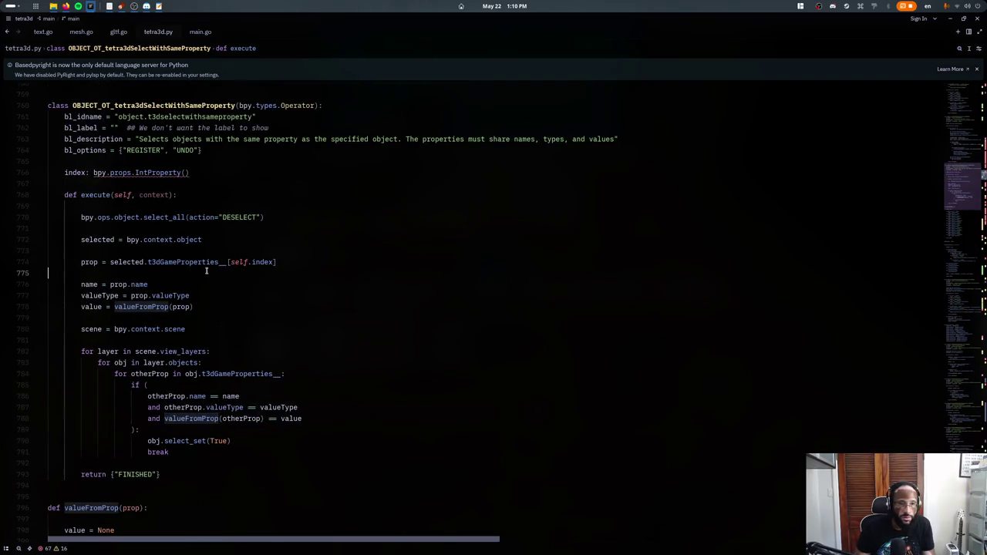
scroll(293, 245, down, 5)
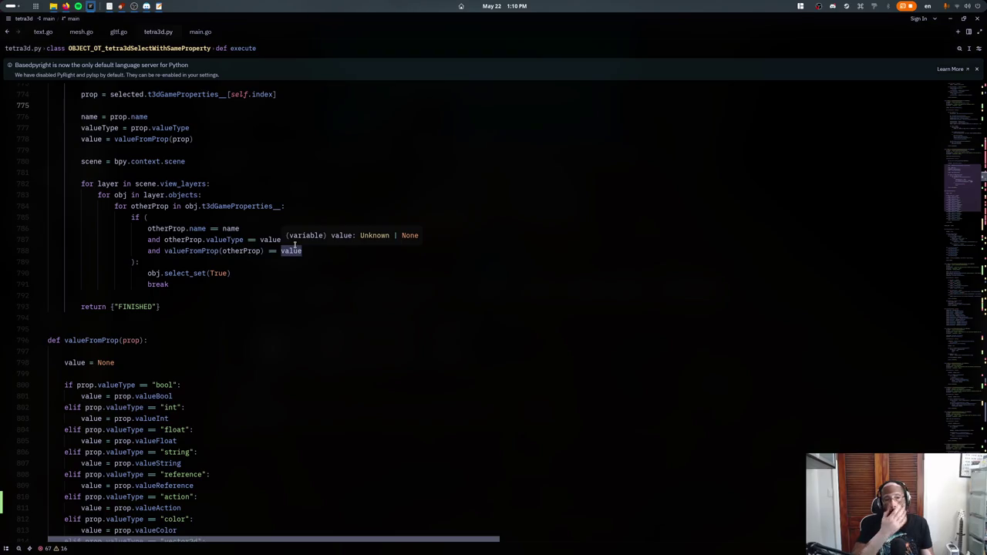
click(276, 307)
scroll(275, 309, up, 2)
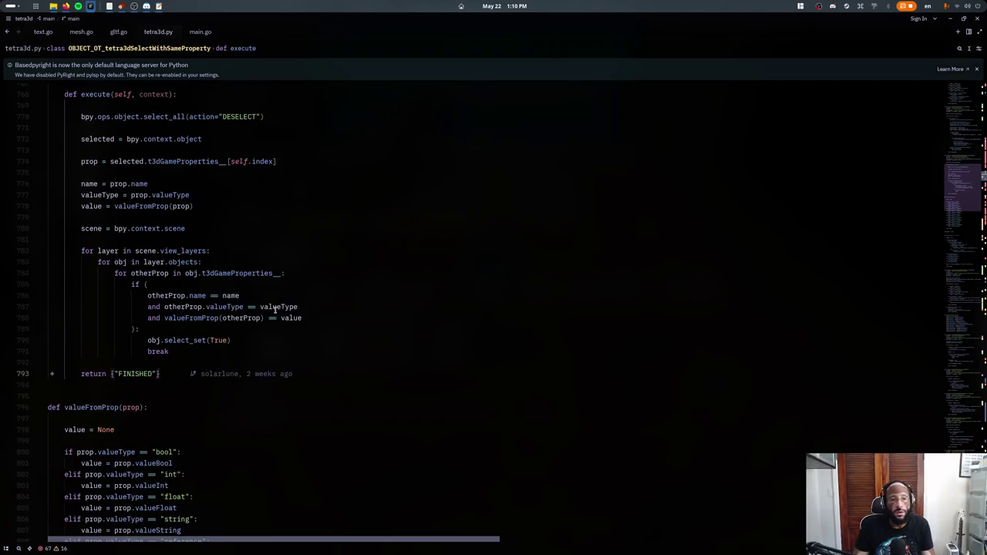
click(291, 247)
key(ctrl+f)
text(valuefromprop)
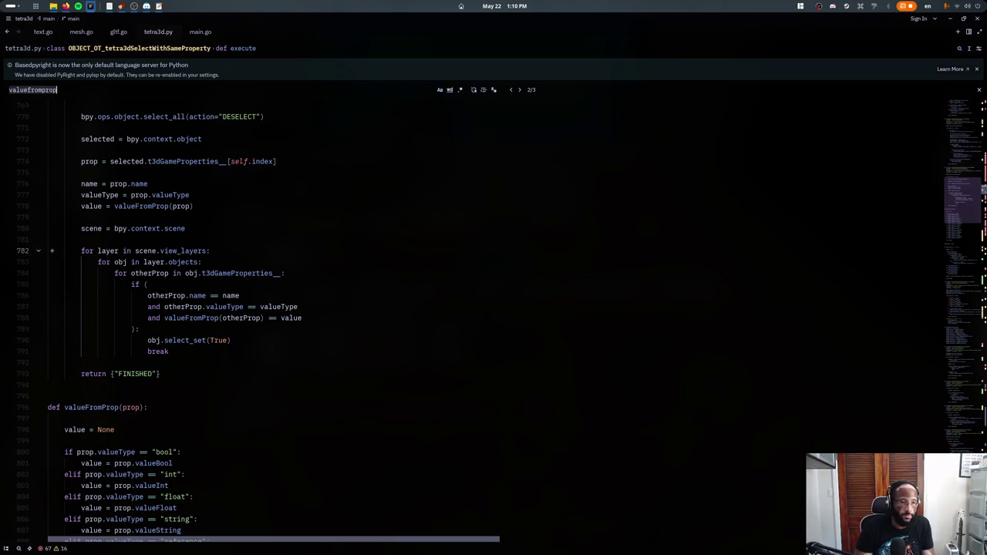
key(Escape)
scroll(240, 222, up, 5)
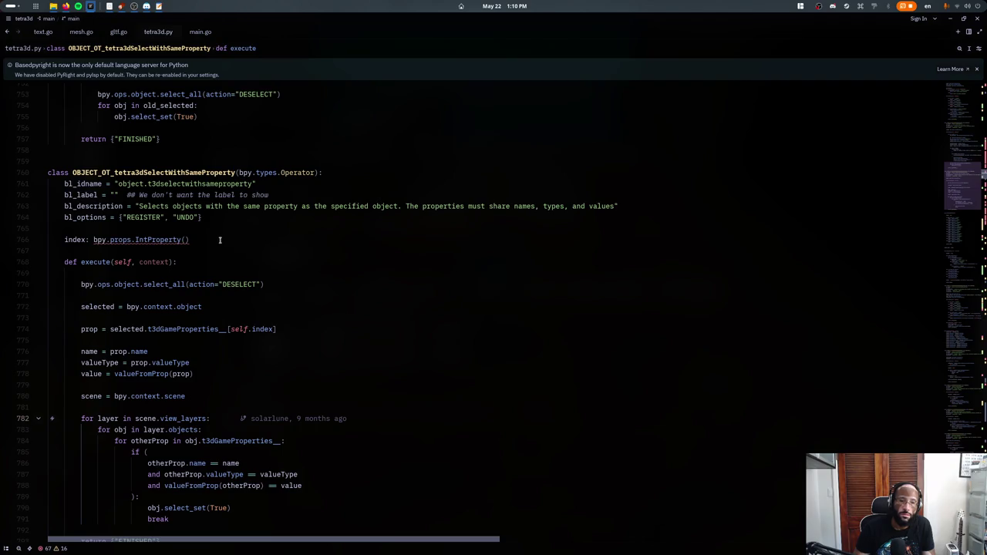
key(alt+Tab)
- Launch Blender from the application launcher
key(alt+Tab)
key(alt+Tab)
key(Tab)
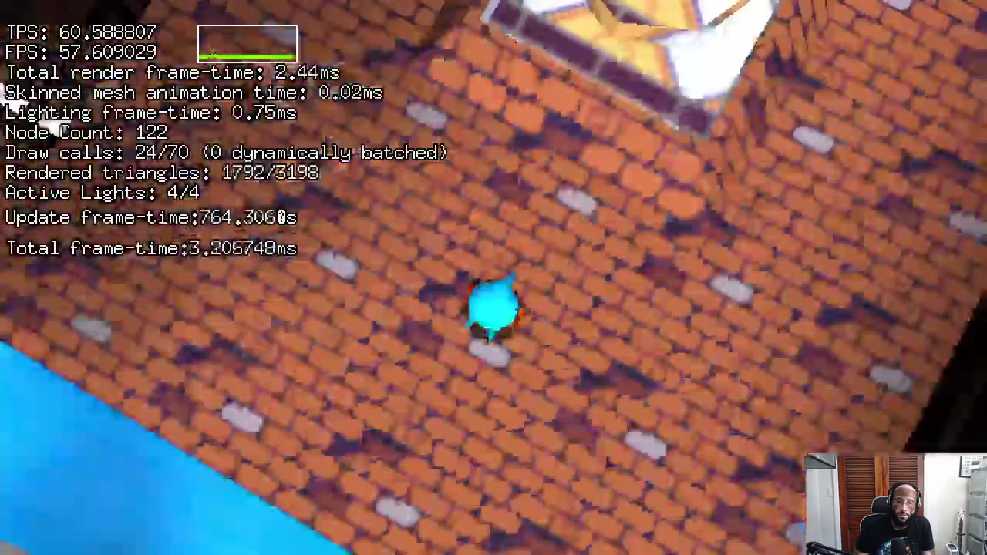
key(alt+Tab)
key(alt+Tab)
key(Tab)
key(Tab)
key(Tab)
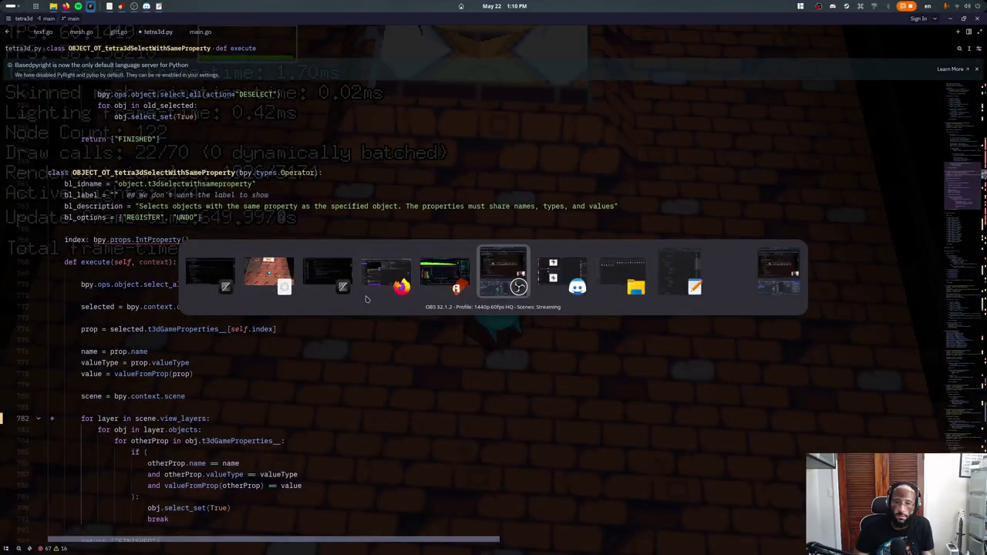
key(shift+Tab)
key(shift+Tab)
key(shift+Tab)
key(shift+Tab)
key(shift+Tab)
key(shift+Tab)
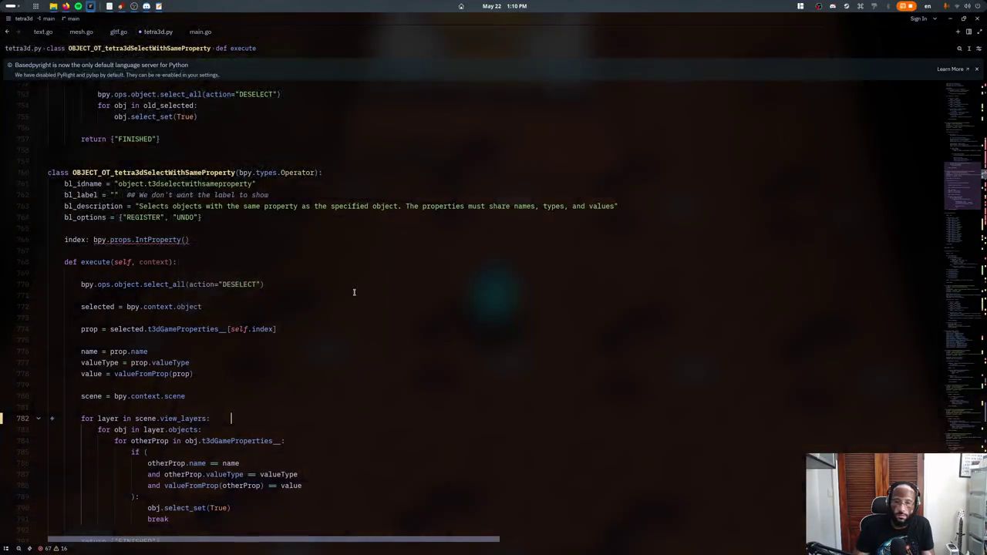
key(super)
text(blender)
key(Return)
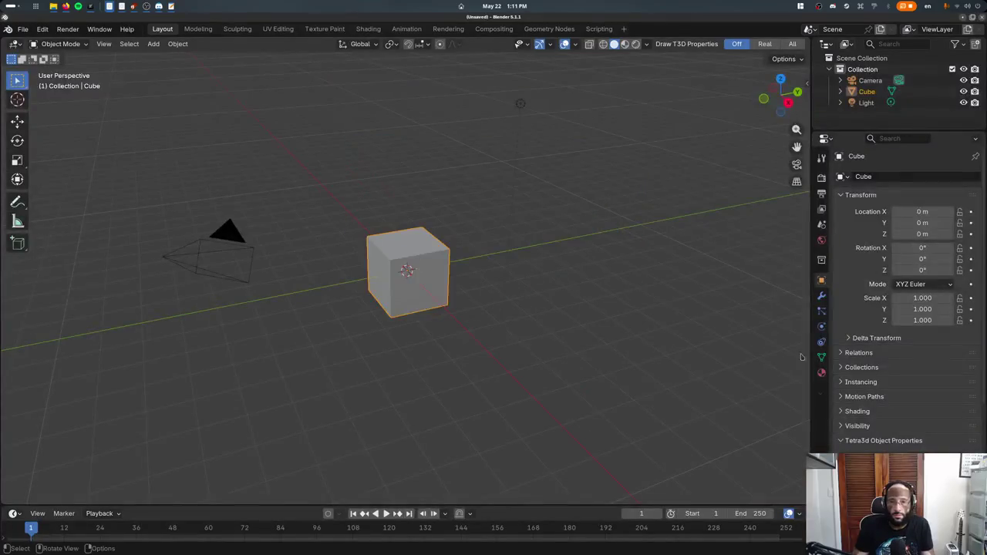
- Show the cube's Object properties and widen the Properties editor
click(821, 372)
scroll(894, 309, down, 8)
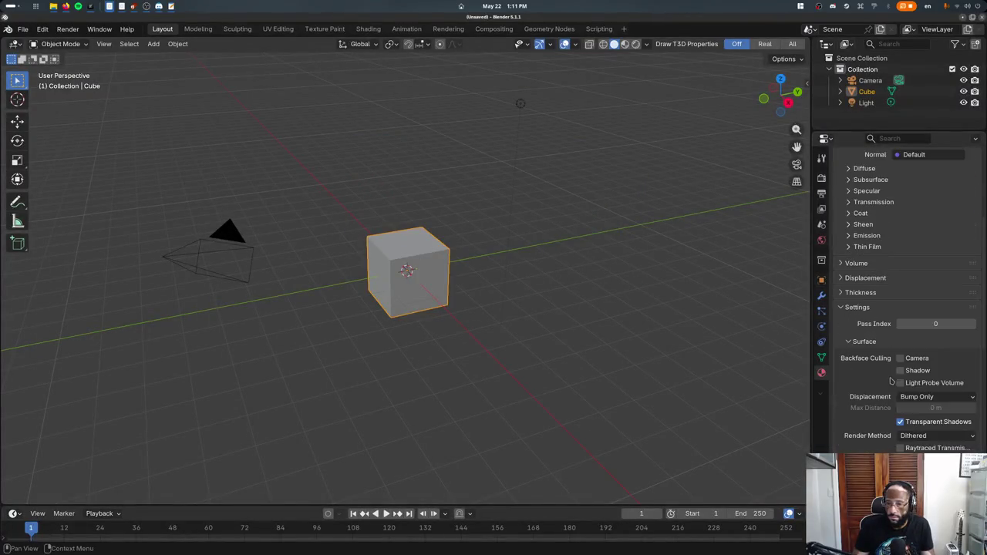
click(821, 280)
scroll(910, 347, down, 10)
scroll(910, 447, down, 2)
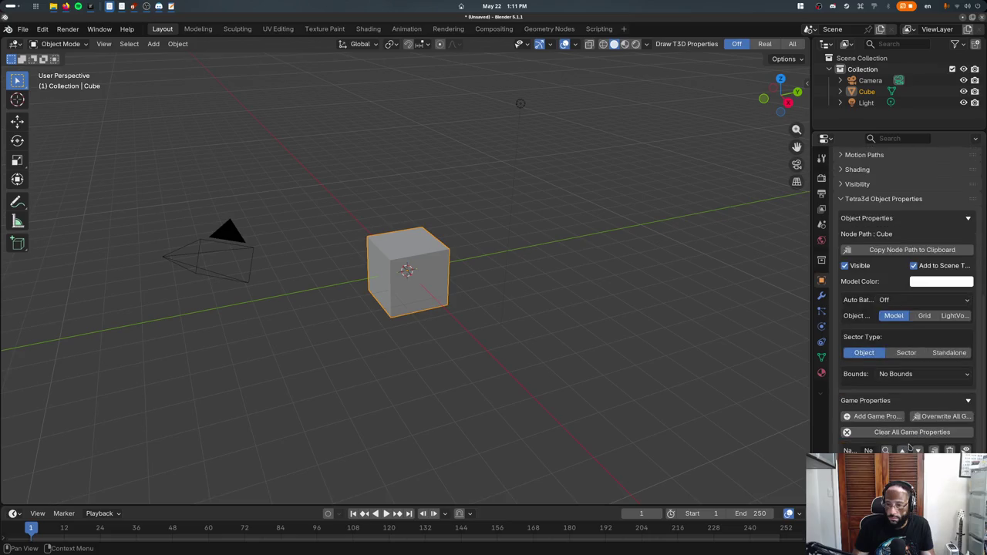
drag(811, 308, 658, 304)
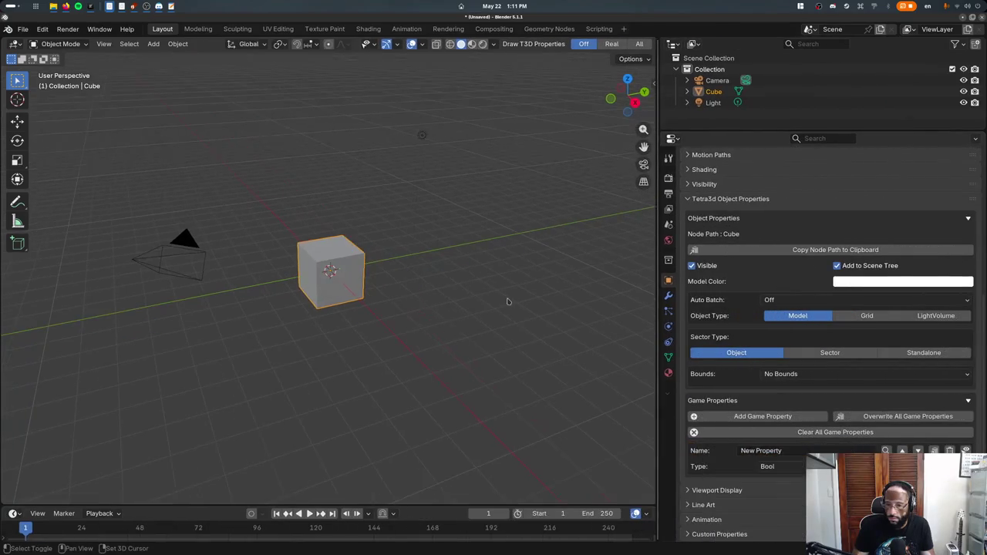
- Duplicate the cube as Cube.001, placing it up and to the right
key(shift+d)
click(538, 110)
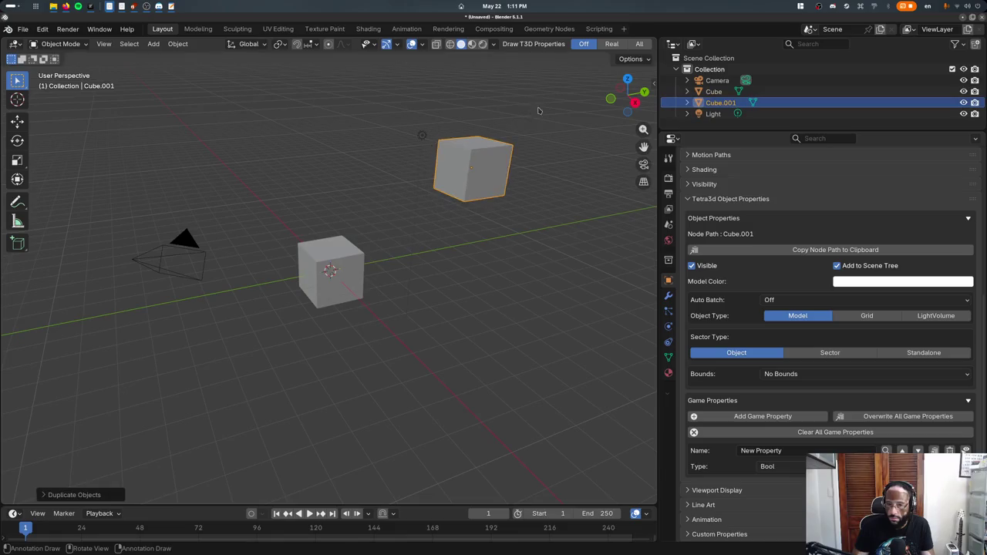
click(375, 278)
click(339, 277)
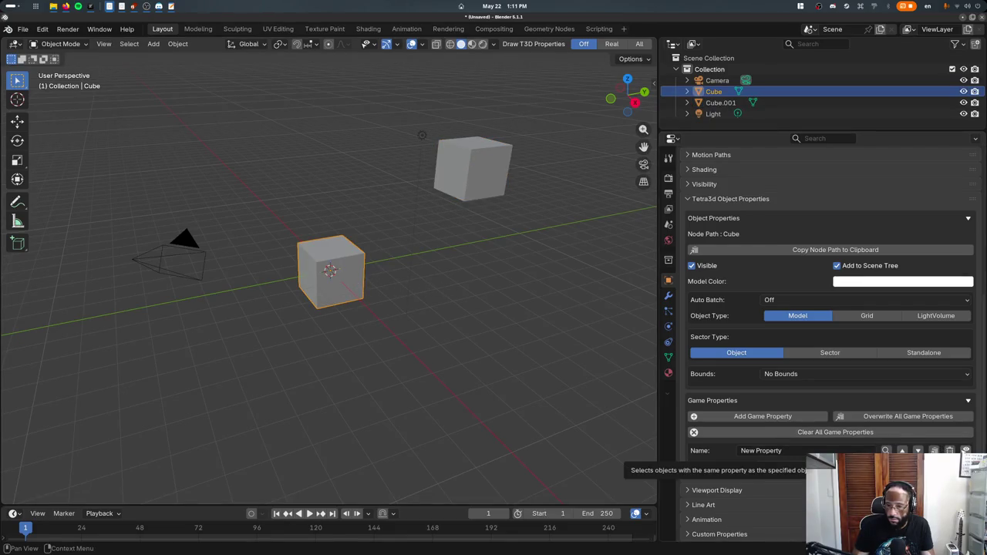
click(460, 299)
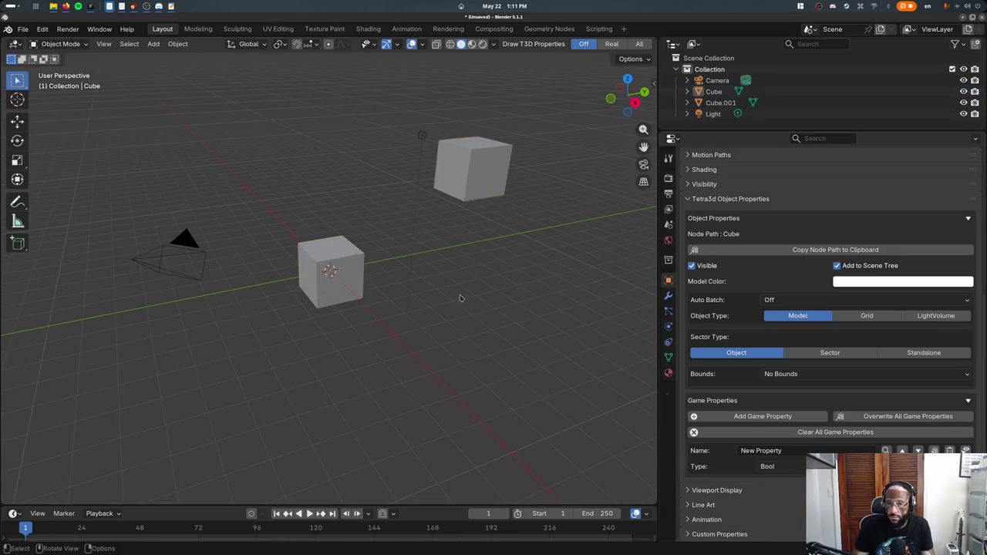
- Set the cube's game property type to Object
click(779, 466)
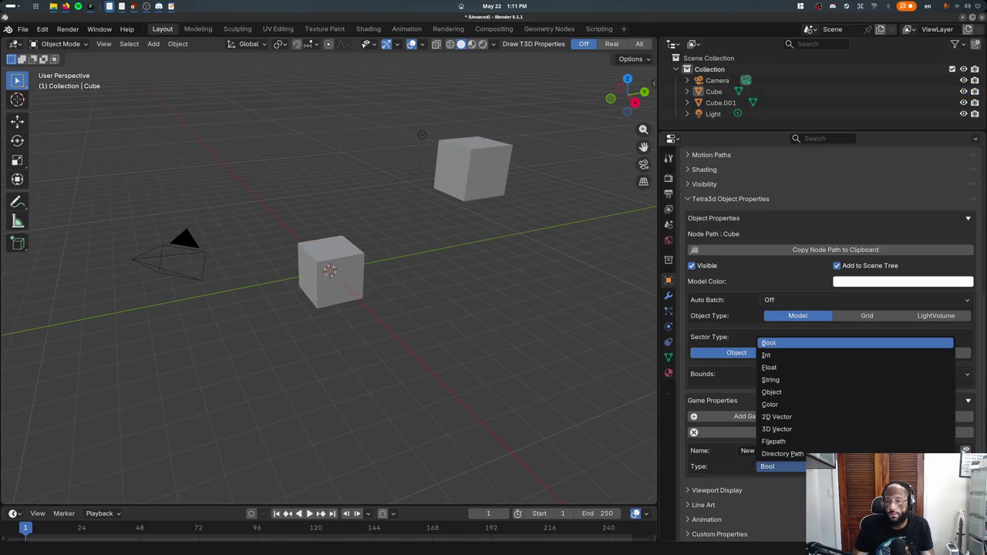
click(772, 391)
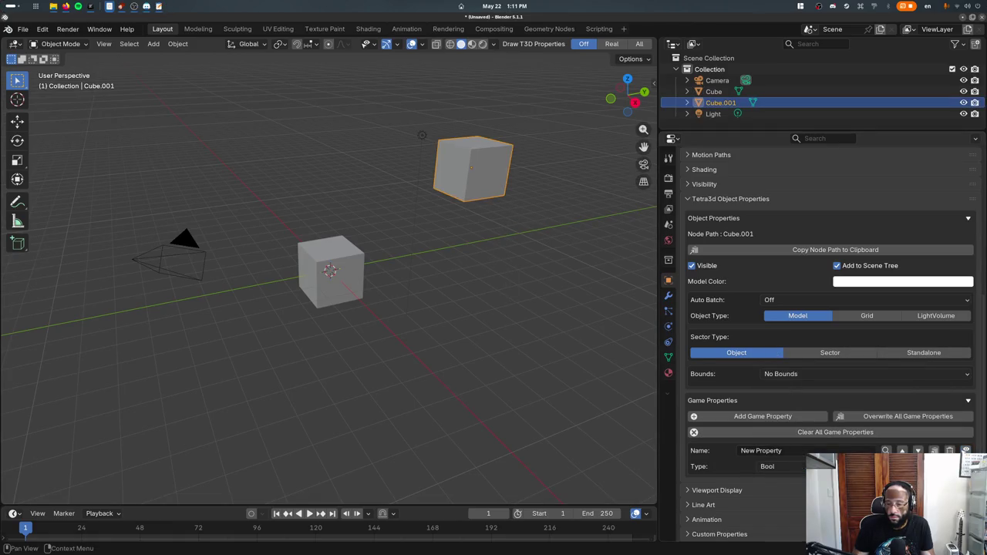
click(350, 297)
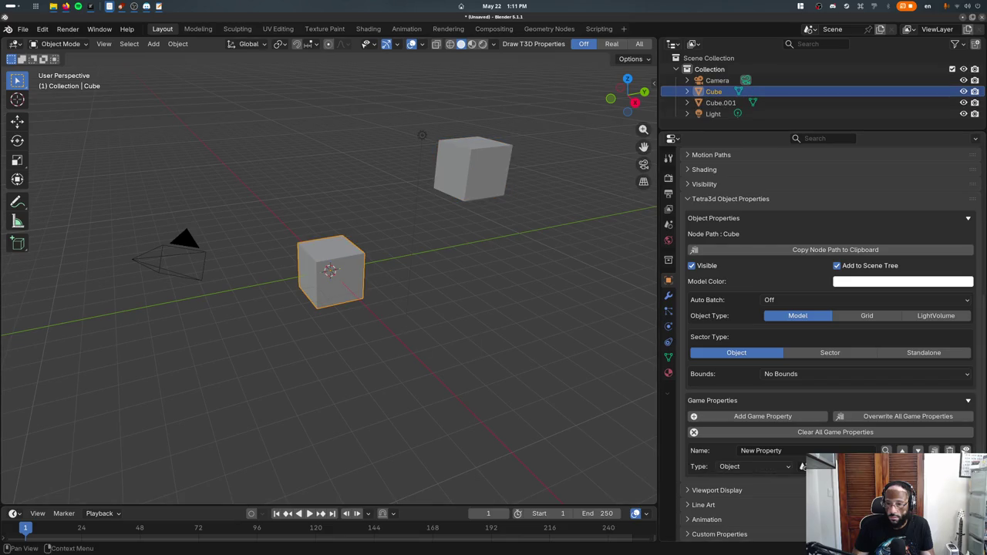
click(803, 466)
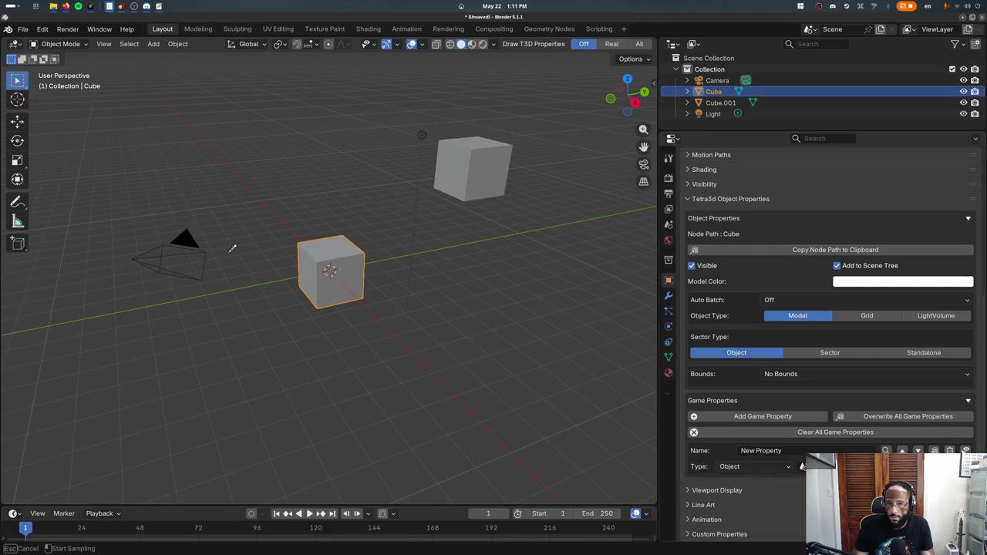
click(202, 235)
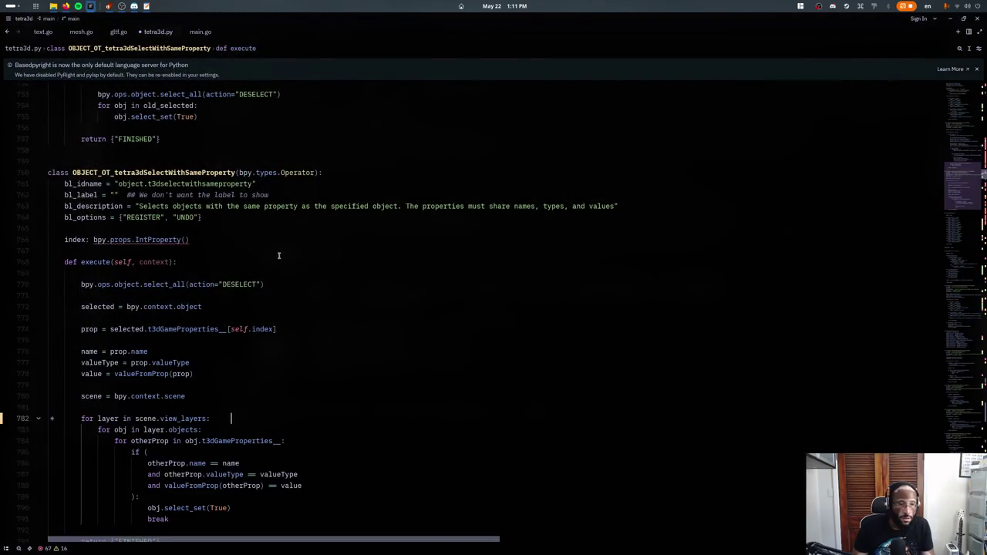
- Change valueString to valueAction on line 811
scroll(275, 255, down, 7)
drag(157, 502, 182, 503)
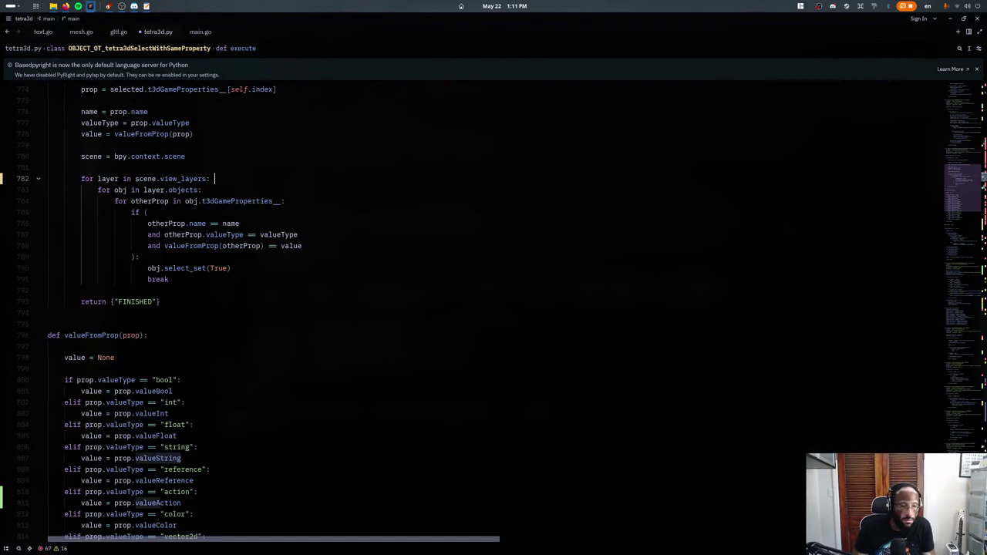
text(Action)
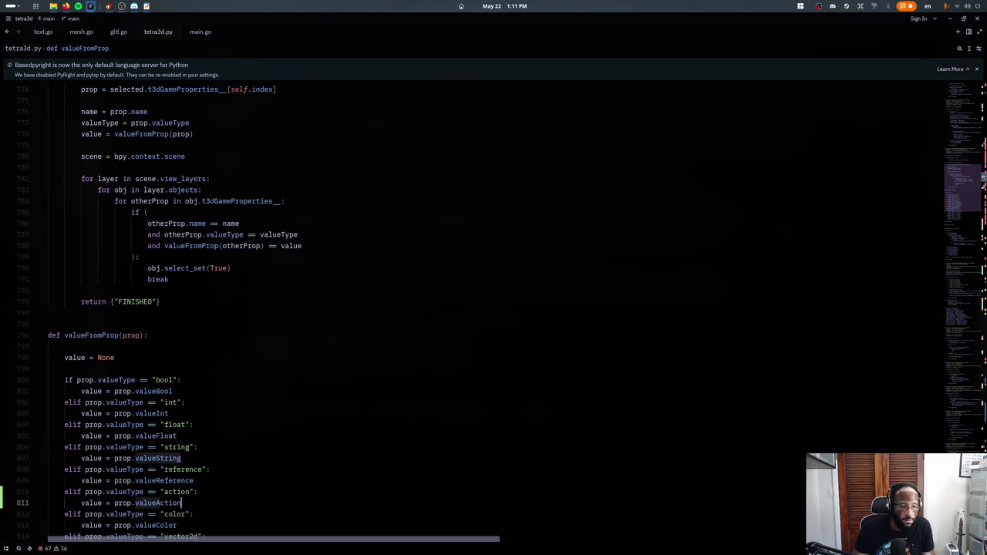
click(139, 257)
- Step through the valueString occurrences in tetra3d.py
key(ctrl+f)
text(valuestring)
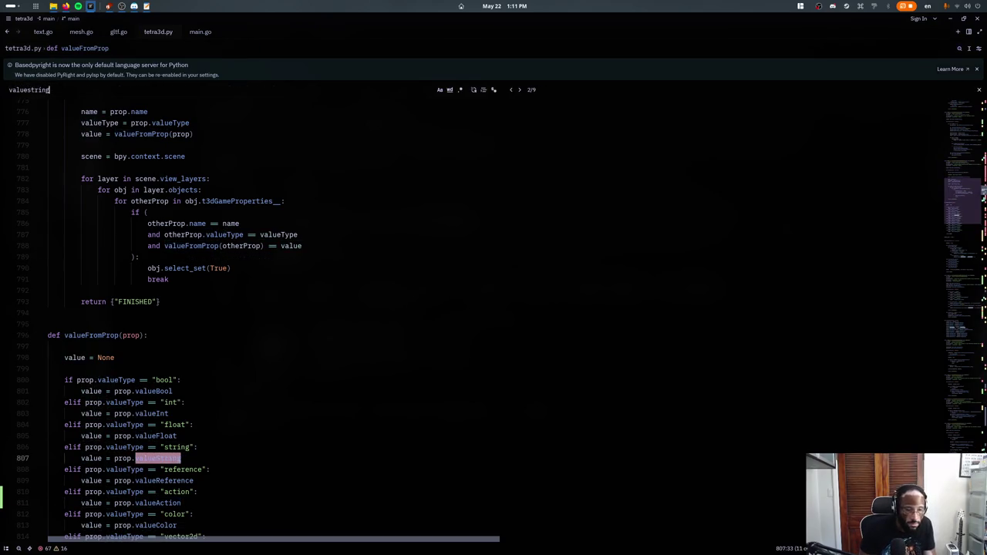
key(Return)
key(Return)
key(Return)
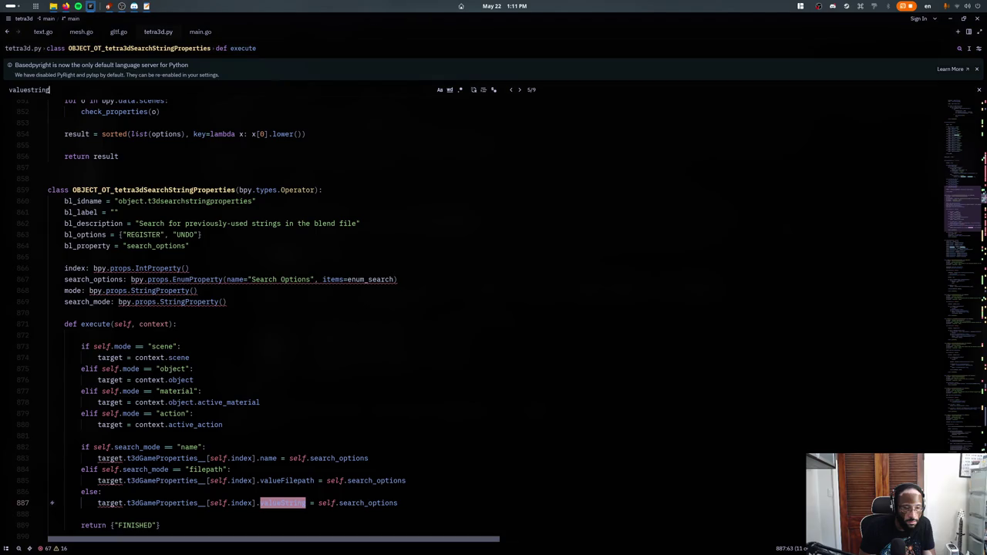
key(Return)
key(Return)
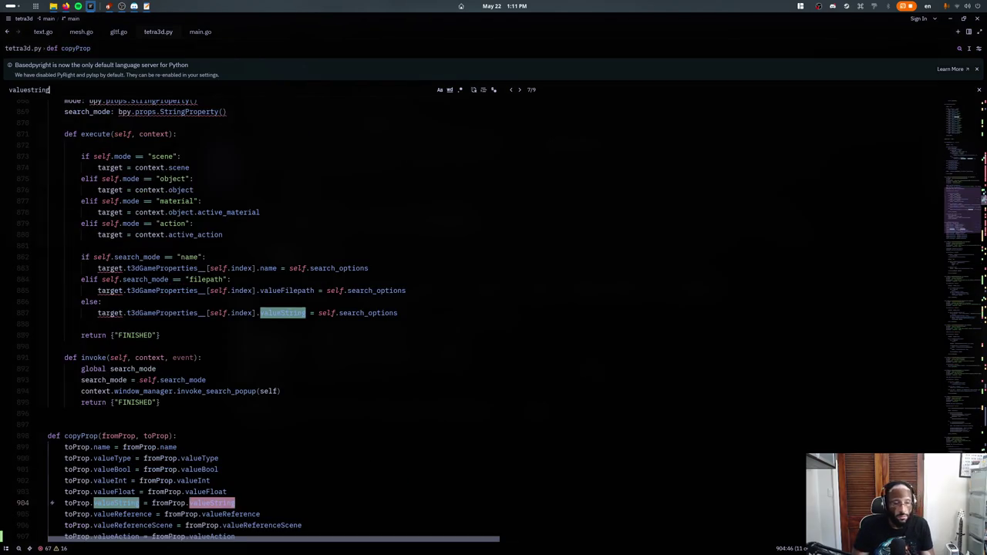
key(Return)
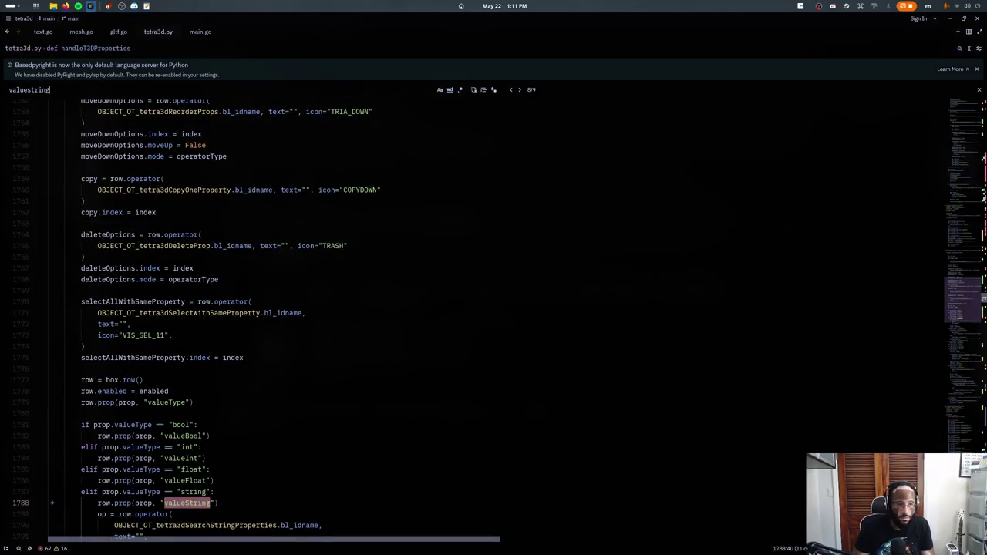
key(Escape)
- Review the reference-type branch and highlight all uses of operatorType
scroll(236, 301, down, 5)
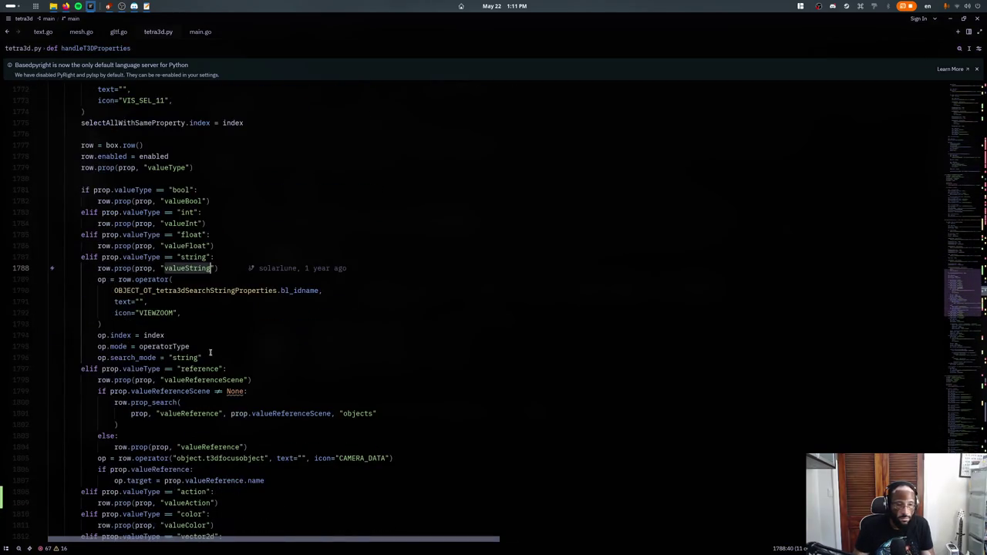
click(230, 370)
scroll(232, 359, down, 1)
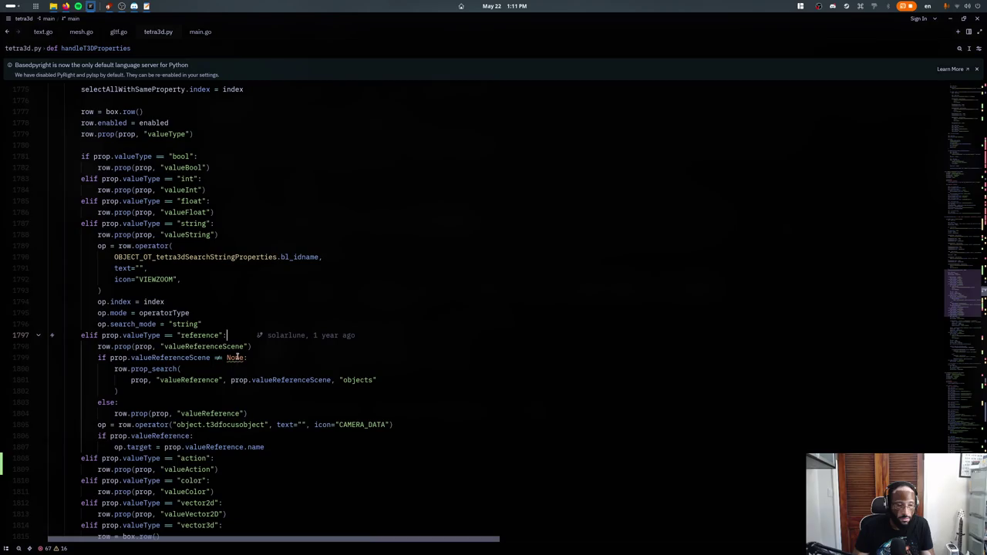
scroll(231, 355, up, 6)
scroll(231, 347, up, 6)
scroll(229, 337, up, 5)
scroll(230, 336, up, 1)
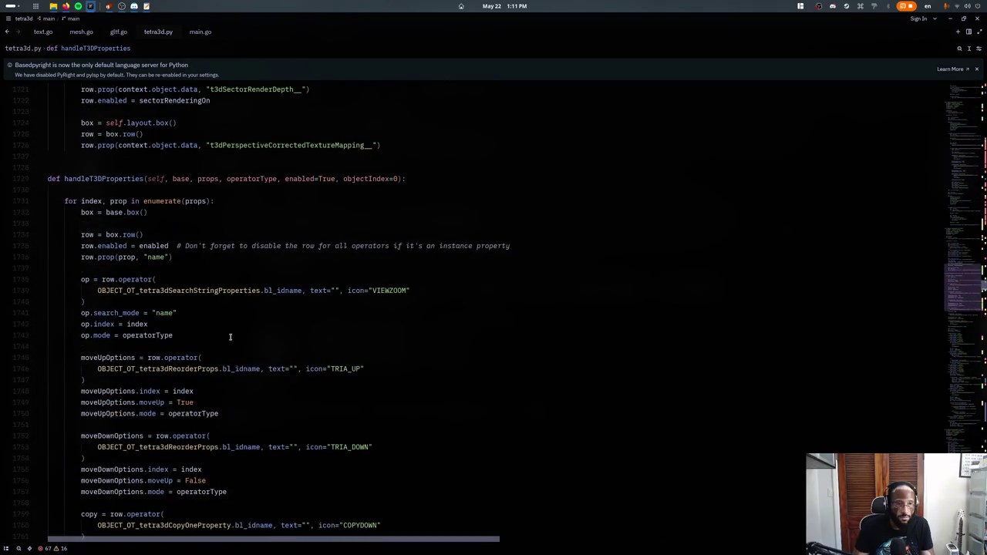
click(230, 335)
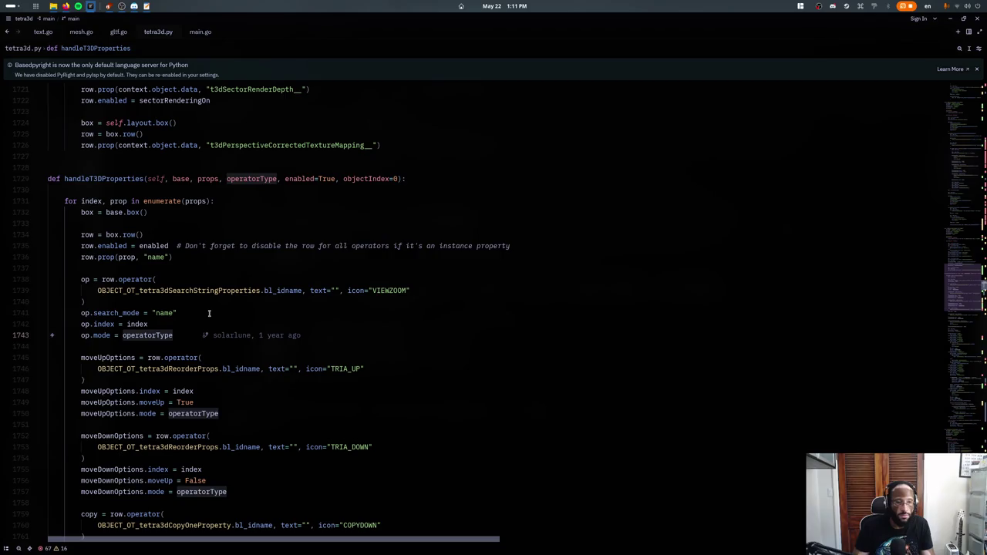
- Search for enum, value, then t3dgameproperties to reach the t3dGamePropertyItem class
key(ctrl+f)
text(enum)
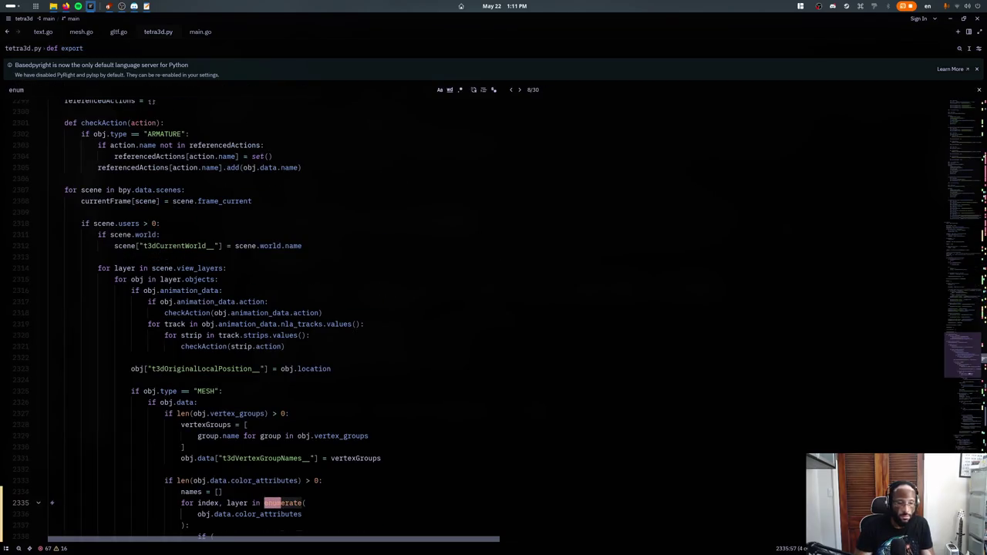
key(BackSpace)
key(BackSpace)
key(BackSpace)
text(value)
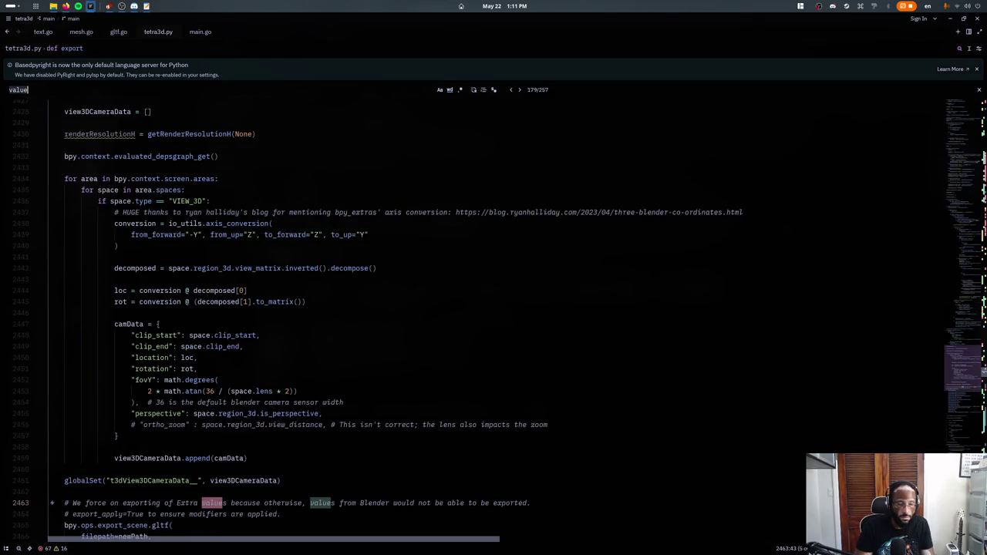
key(BackSpace)
key(BackSpace)
key(BackSpace)
text(t3dgameproperties)
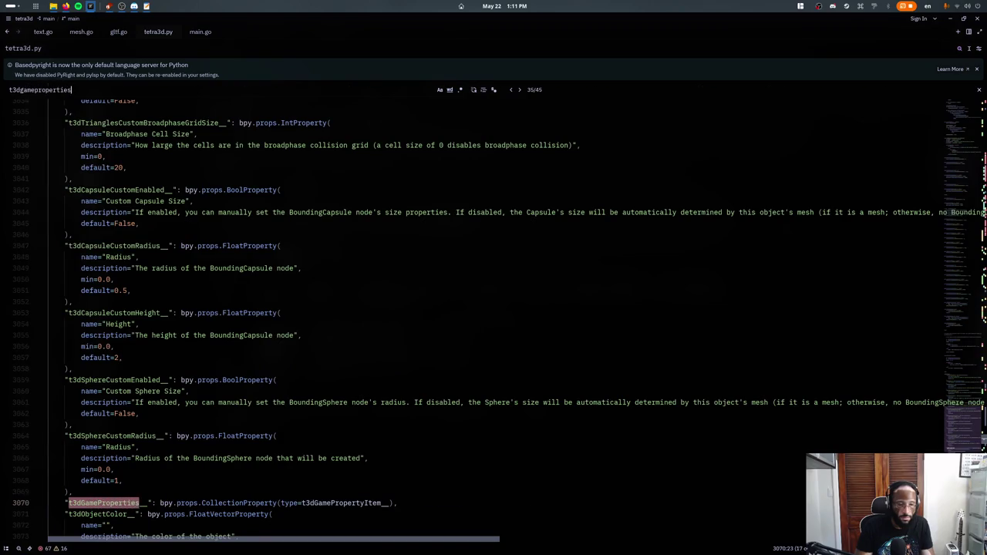
key(Escape)
- Review the t3dGamePropertyItem class and its valueInt field definition
scroll(311, 428, down, 3)
ctrl+click(316, 409)
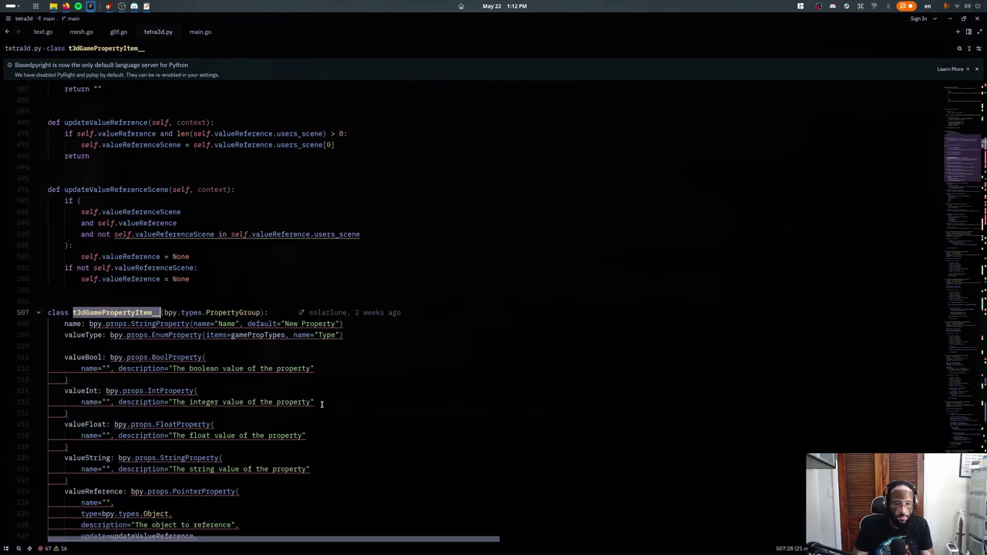
scroll(306, 402, down, 1)
scroll(303, 401, down, 1)
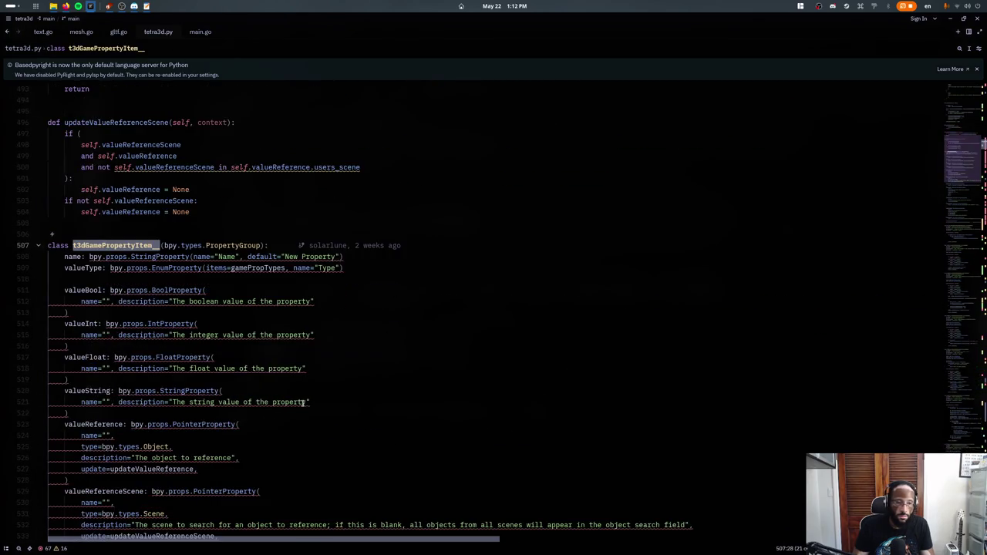
scroll(300, 394, down, 2)
scroll(298, 399, down, 3)
scroll(304, 387, down, 1)
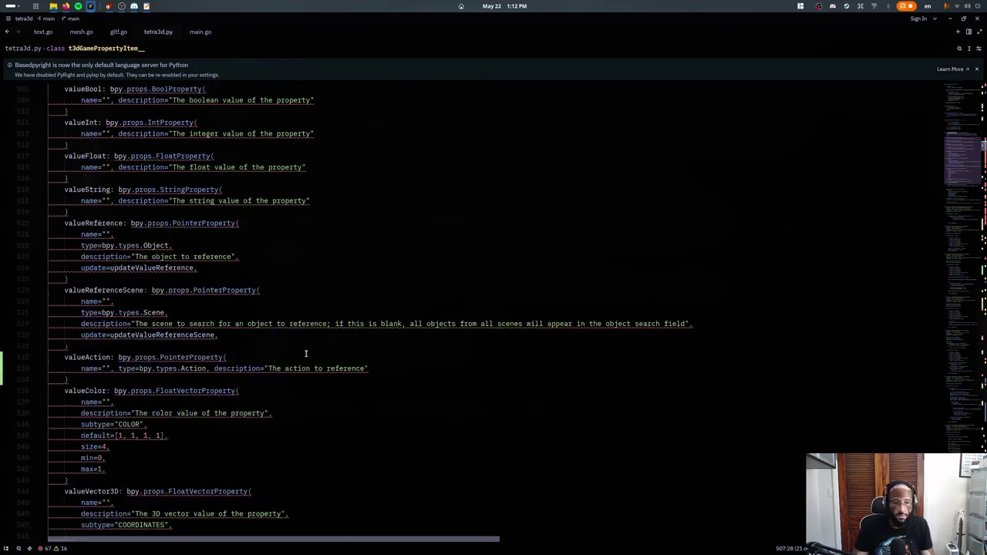
scroll(304, 352, up, 3)
click(347, 235)
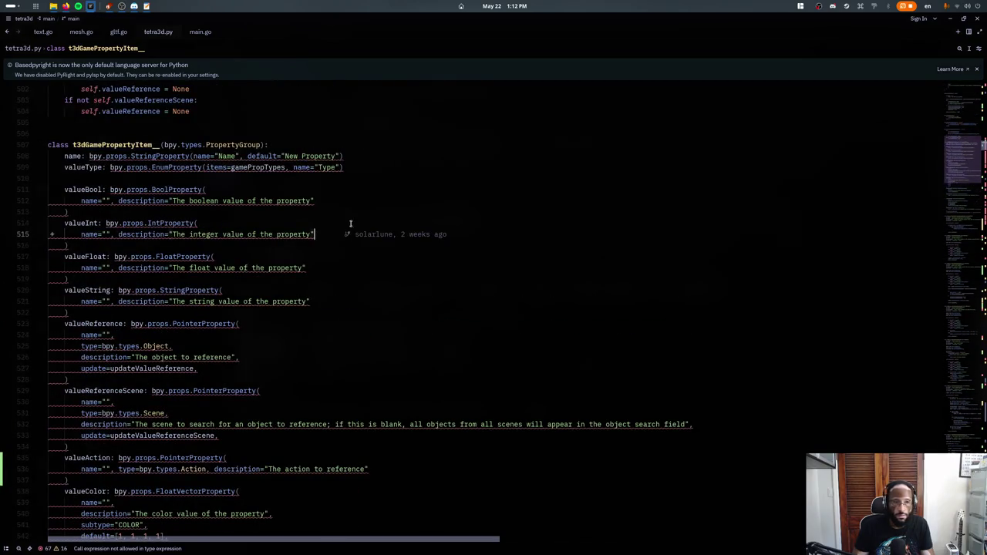
- Search tetra3d.py for 'add' to review the AddProp/DeleteProp code
key(ctrl+f)
text(add)
key(Escape)
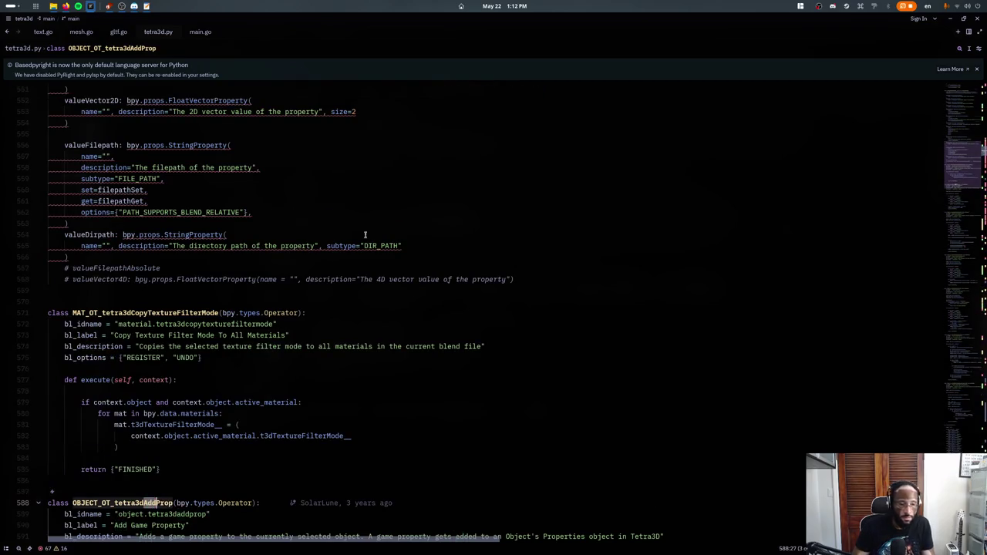
scroll(405, 322, down, 6)
scroll(404, 322, down, 3)
click(404, 322)
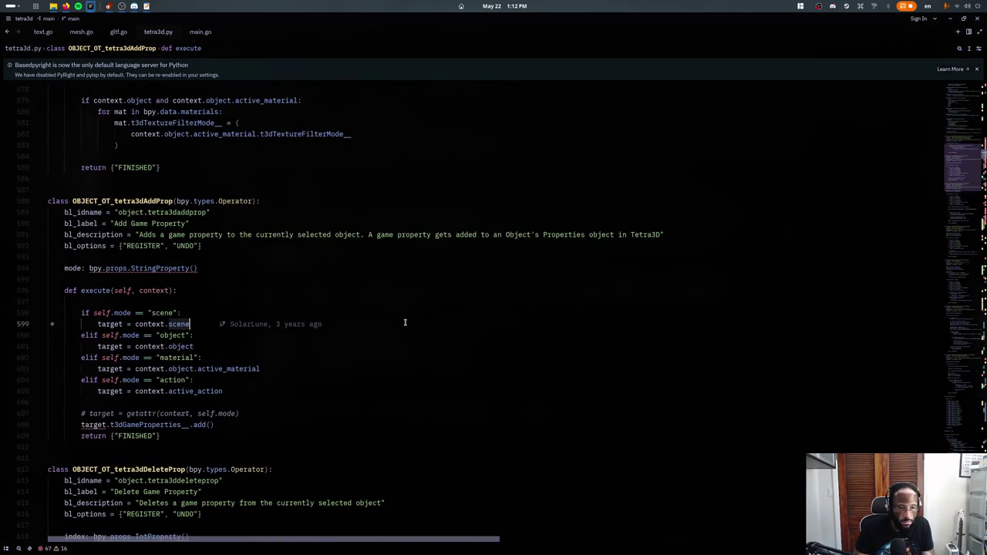
- Search for 'handleproperties(' and step to the handleT3DProperties( call
key(ctrl+f)
text(handl)
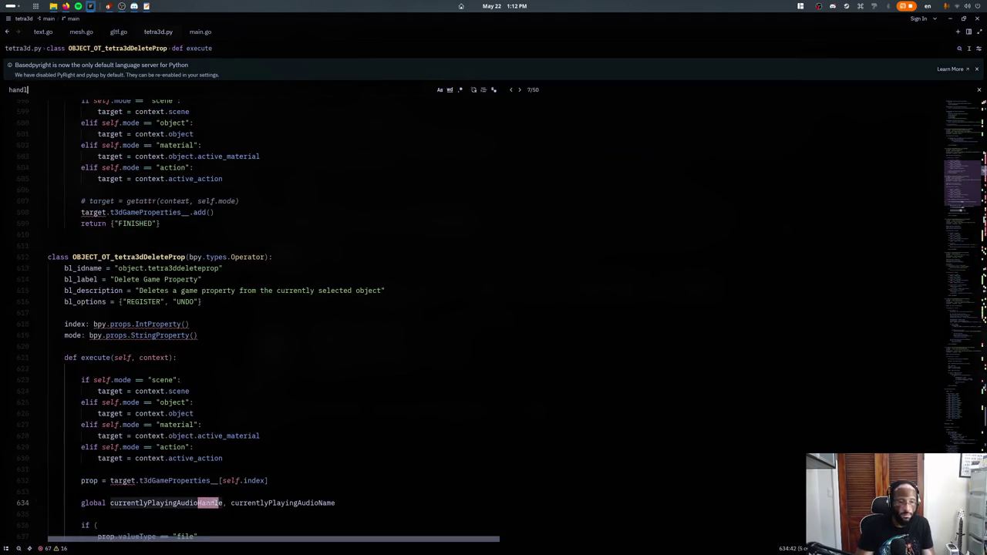
text(epropert)
key(BackSpace)
key(BackSpace)
key(BackSpace)
text(_)
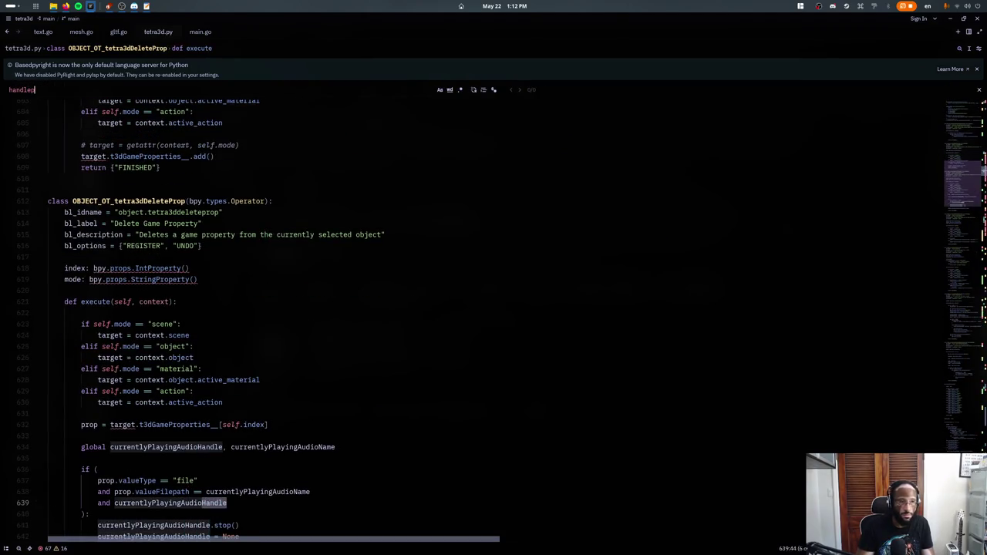
key(BackSpace)
key(BackSpace)
key(BackSpace)
text(properties)
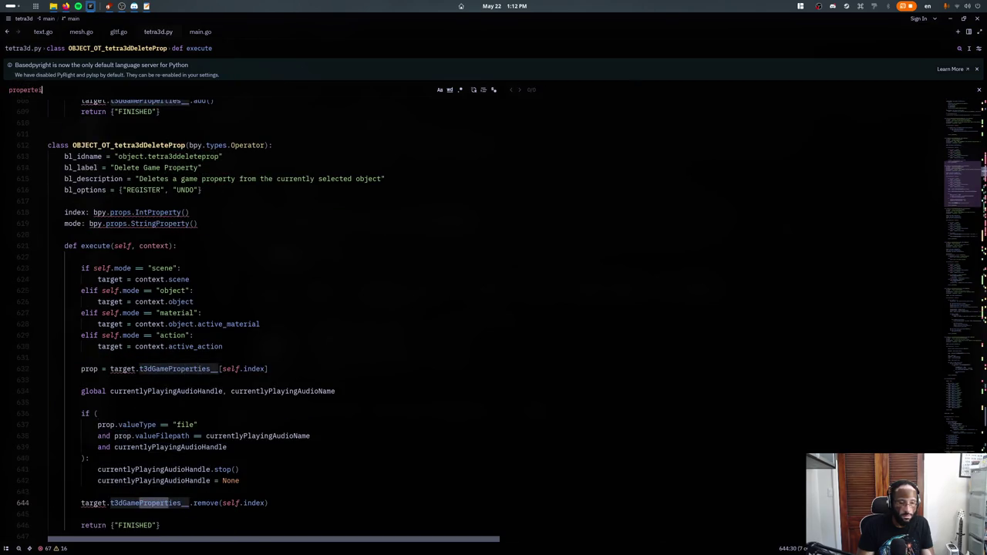
key(BackSpace)
key(BackSpace)
key(BackSpace)
text(ies()
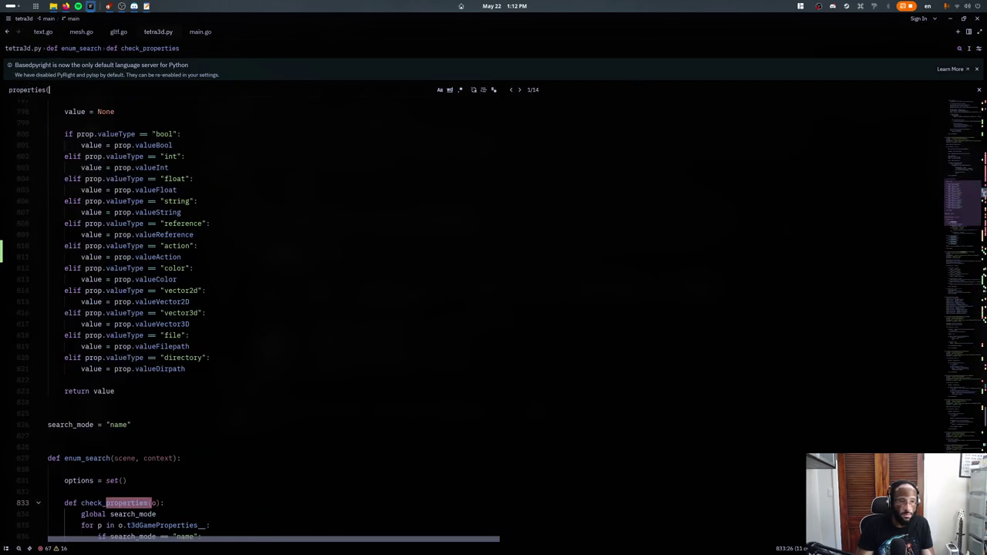
key(Return)
key(Return)
key(Return)
key(Return)
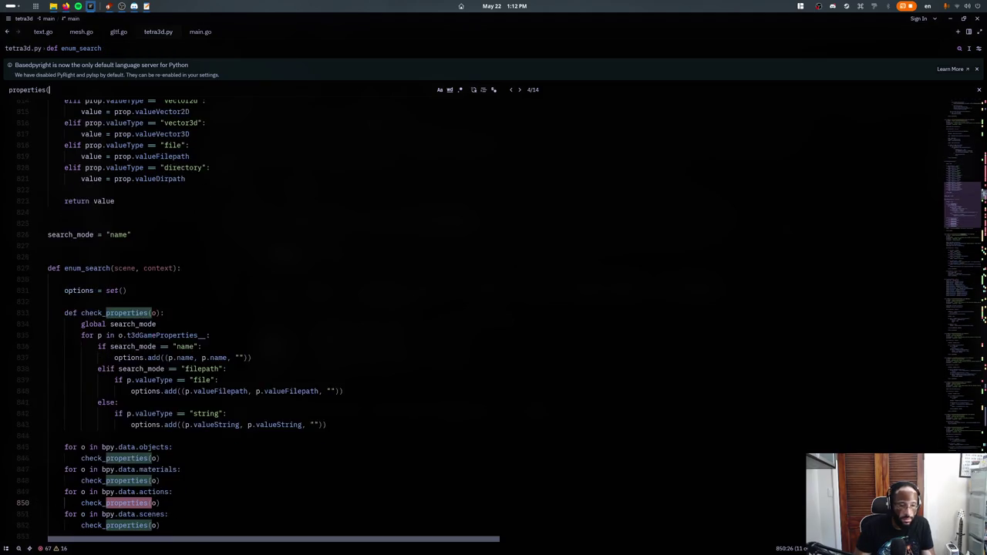
key(Return)
key(Return)
- Jump to the handleT3DProperties function definition
scroll(493, 308, down, 3)
key(ctrl+a)
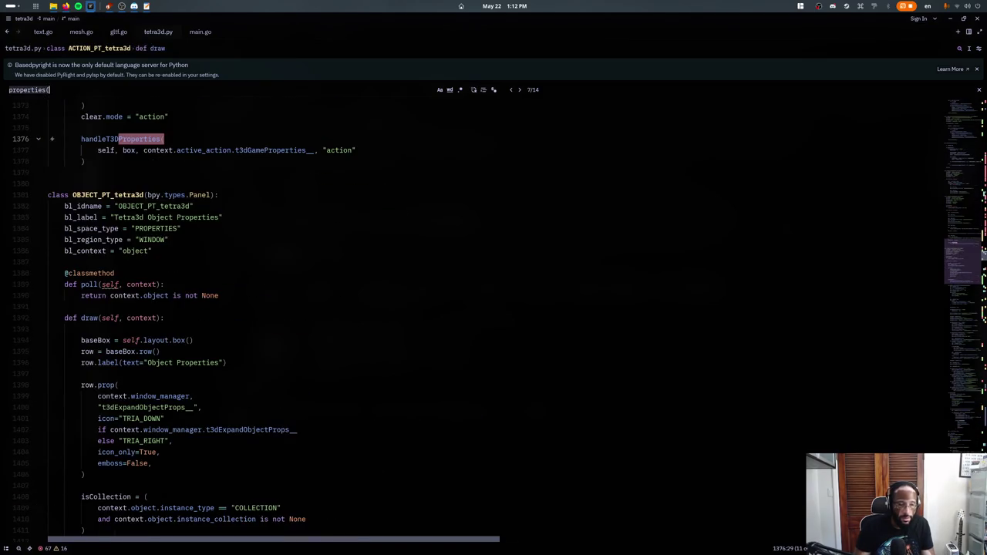
text(handl)
key(Escape)
scroll(234, 337, down, 5)
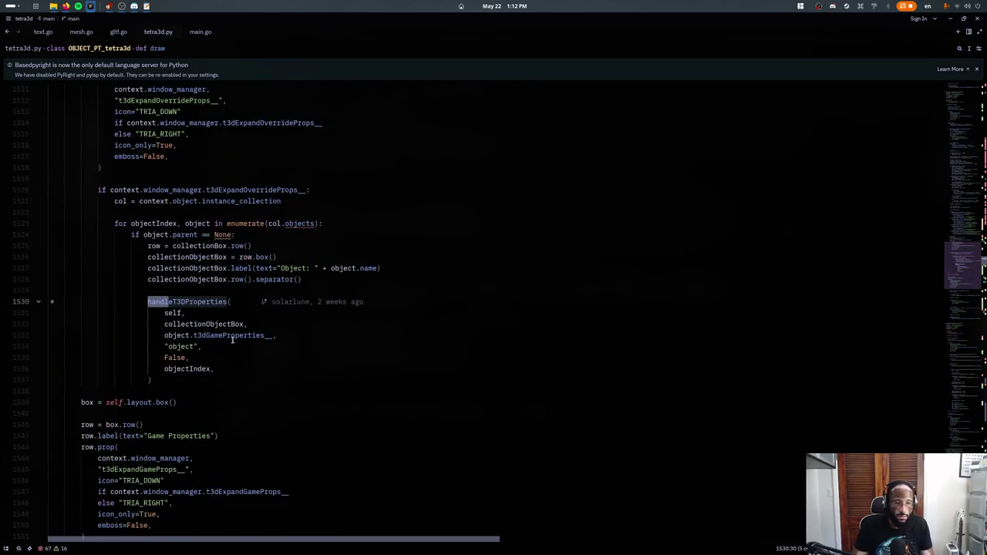
key(F12)
- Read through handleT3DProperties' string, reference and action value branches around line 1767
scroll(214, 316, down, 5)
scroll(216, 301, down, 2)
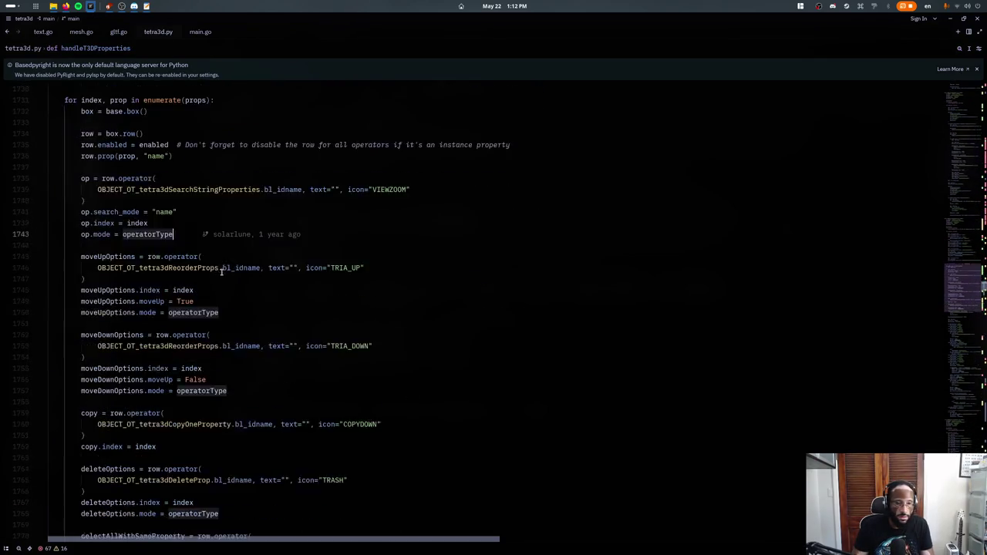
scroll(218, 293, down, 2)
scroll(219, 287, down, 2)
scroll(223, 293, down, 4)
scroll(239, 308, down, 4)
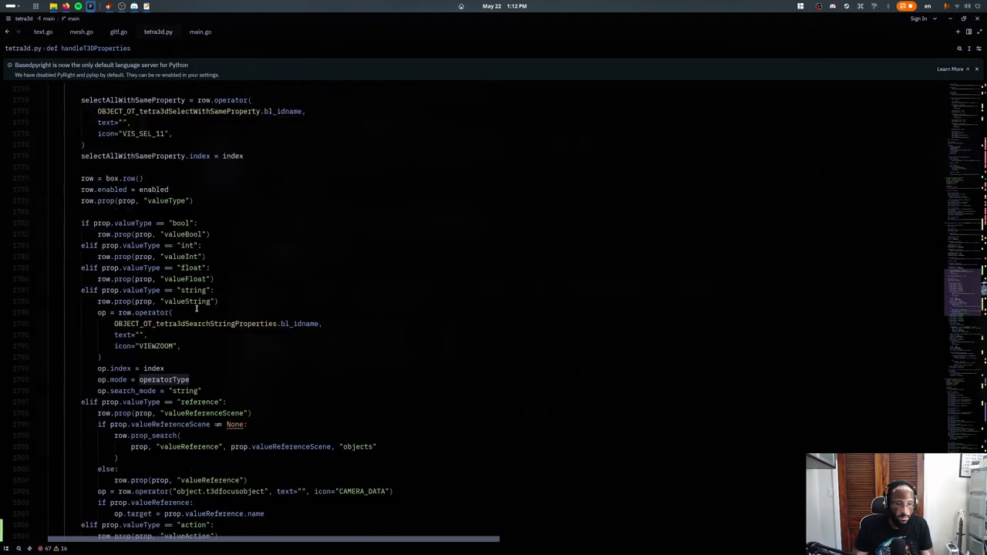
scroll(253, 326, down, 1)
scroll(251, 328, down, 4)
scroll(250, 330, down, 1)
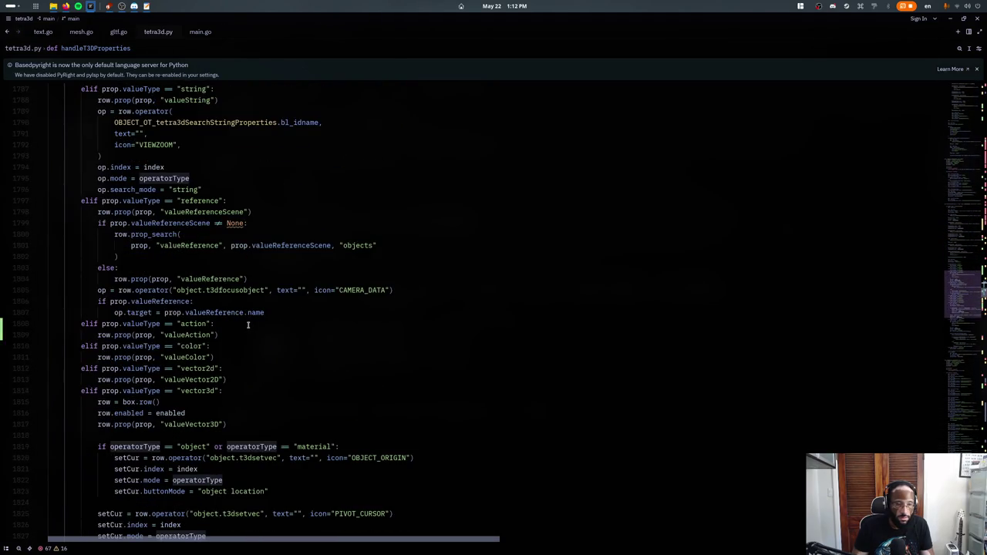
scroll(246, 322, up, 3)
scroll(241, 318, up, 4)
scroll(235, 313, up, 1)
scroll(230, 309, up, 2)
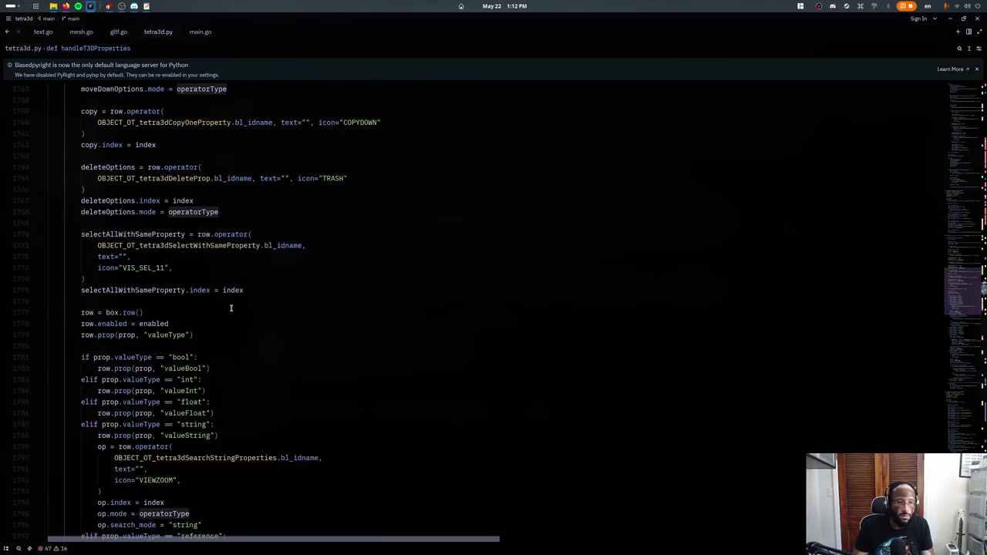
scroll(233, 306, up, 3)
click(236, 302)
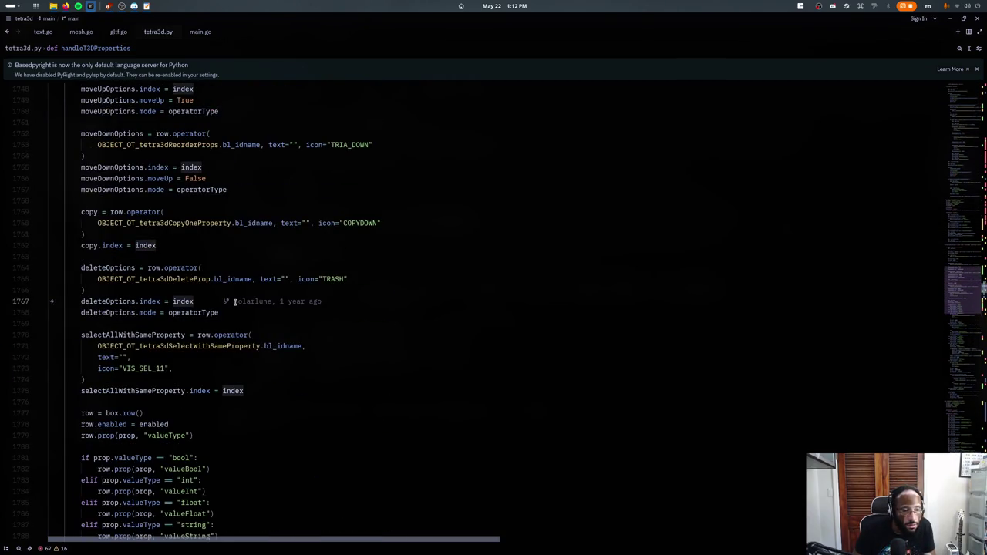
- Return to the op.mode line, toggle the terminal panel, and start a desktop search for Blender
scroll(234, 302, up, 2)
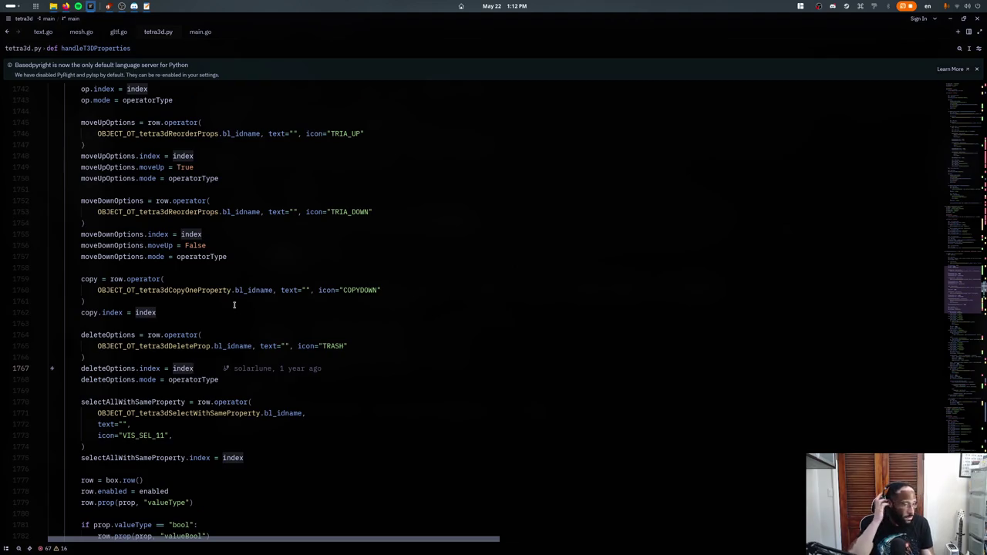
scroll(247, 300, up, 3)
scroll(259, 297, up, 2)
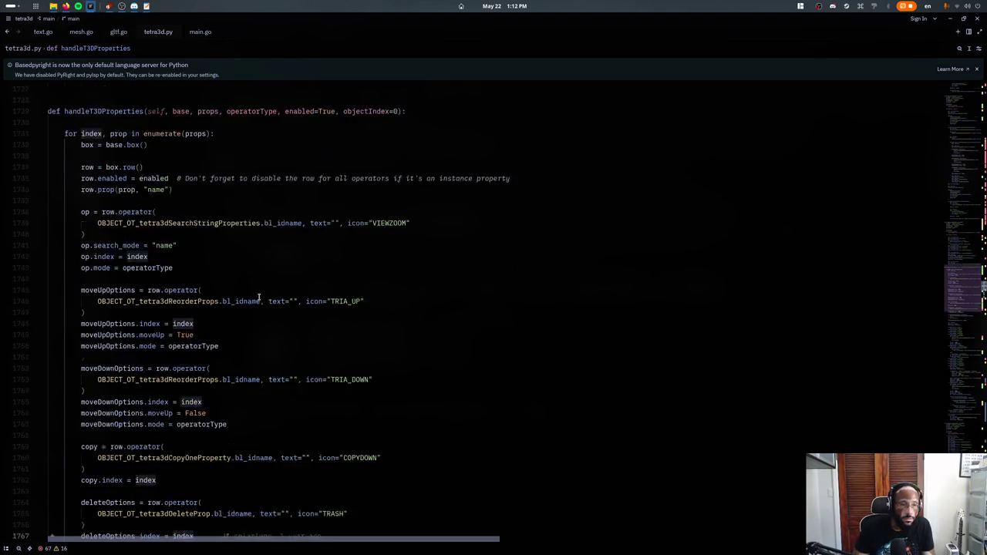
scroll(261, 298, up, 1)
click(261, 297)
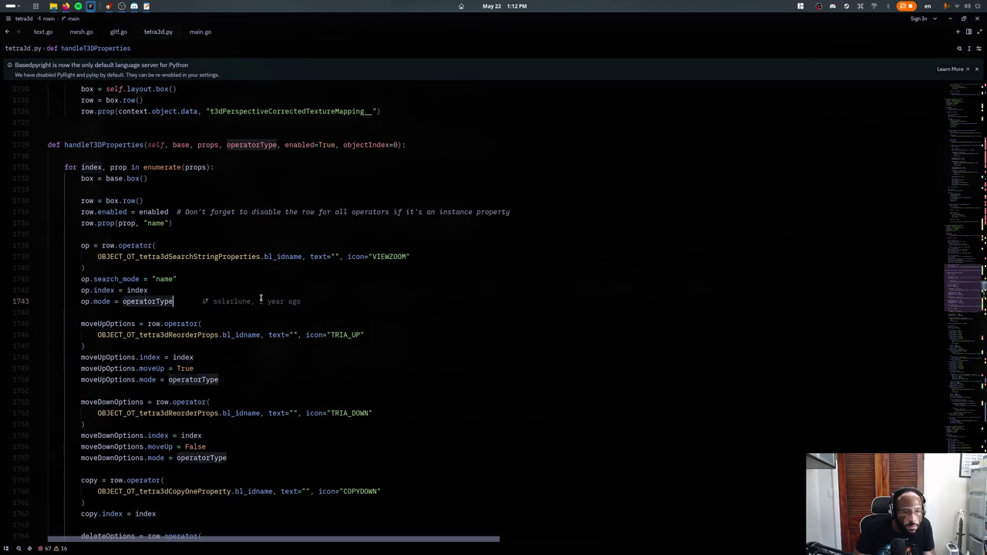
key(ctrl+grave)
key(ctrl+grave)
key(super)
- Cancel the desktop search and delete the stray '~' after operatorType on line 1743
text(bl)
key(Escape)
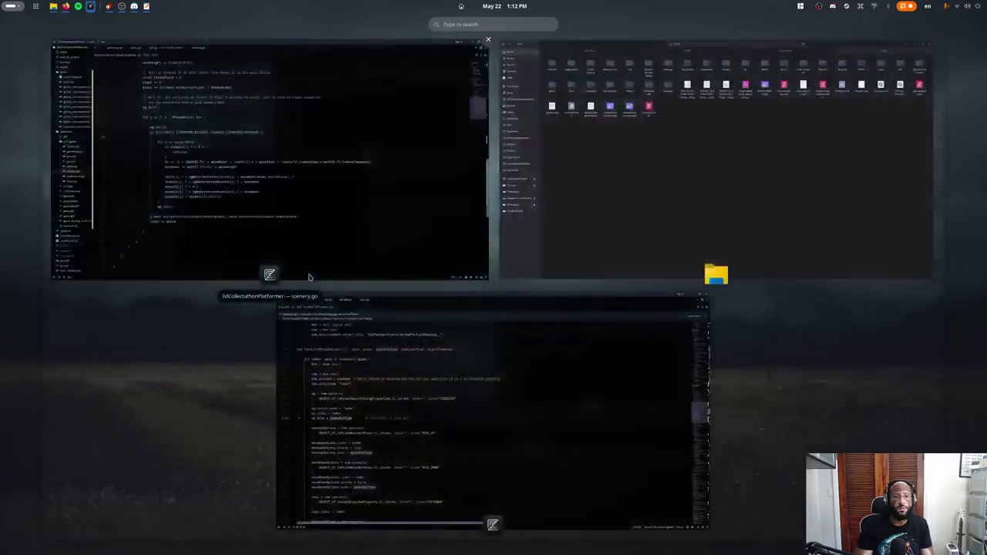
key(Escape)
key(BackSpace)
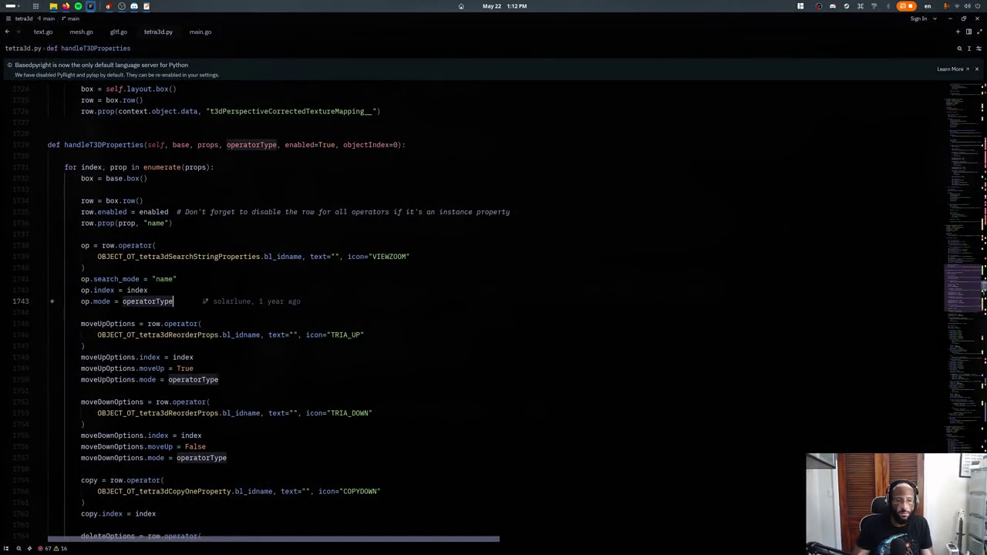
- Launch Blender by running ~/Applications/Blender/blender from Zed's terminal
key(ctrl+grave)
key(Tab)
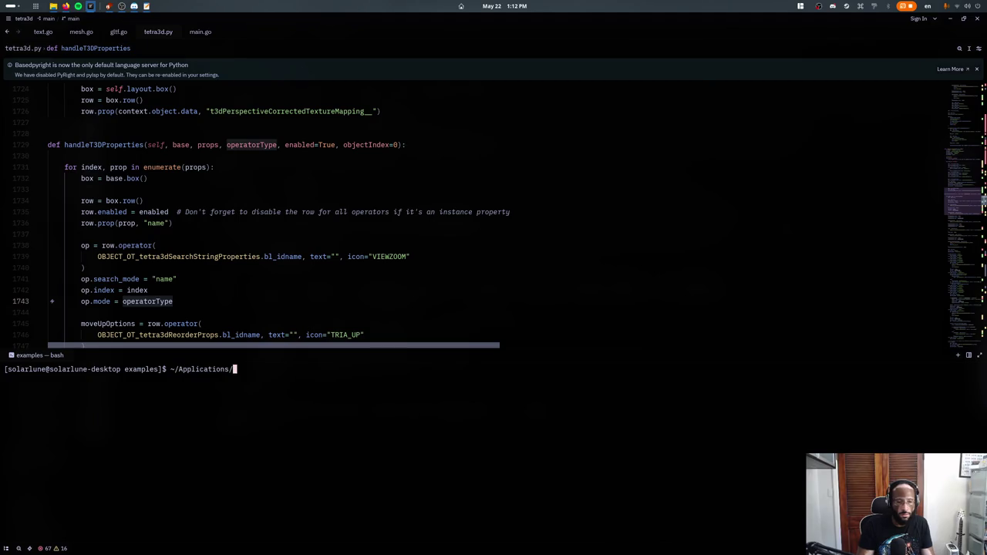
key(Tab)
text(bl)
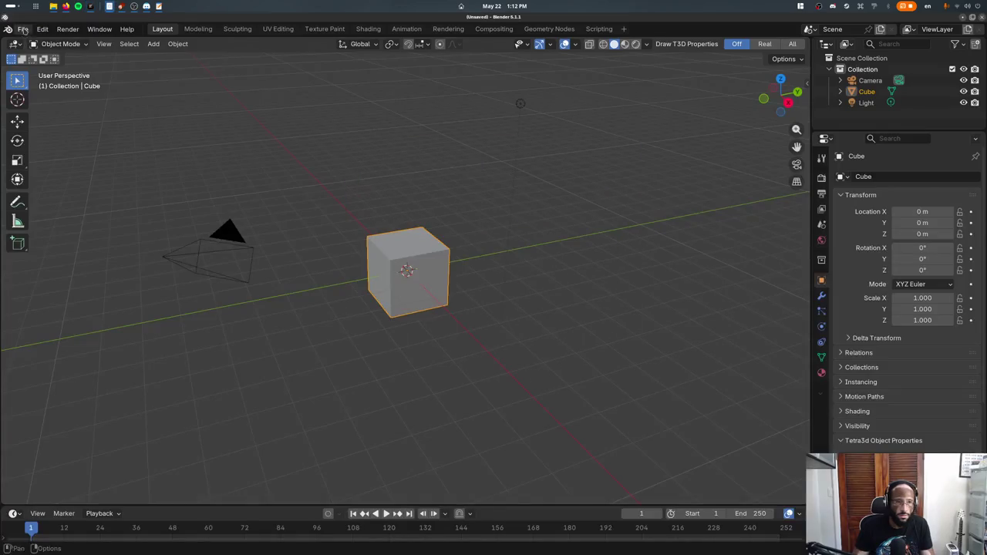
- Reopen game.blend from recent files and list the boost ring game property's types
click(23, 29)
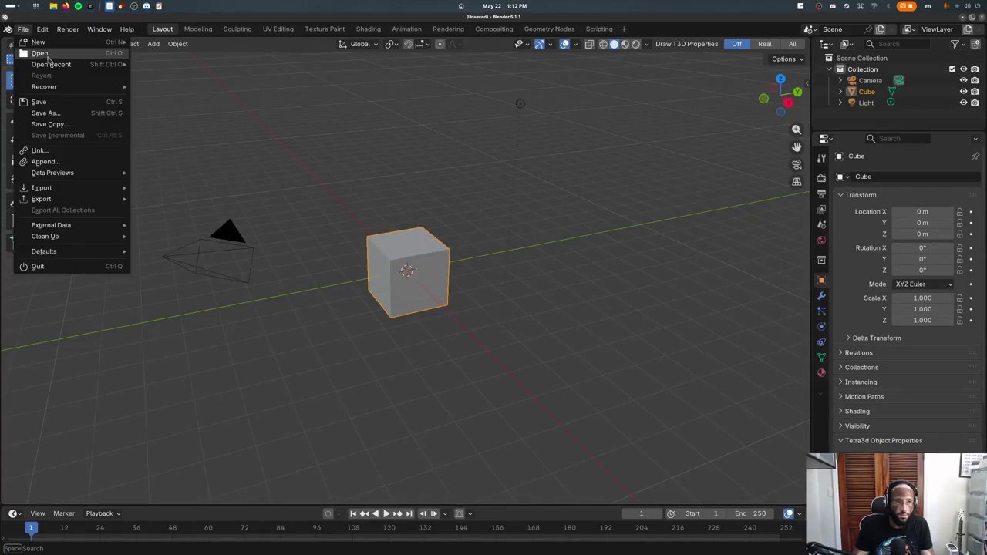
click(165, 66)
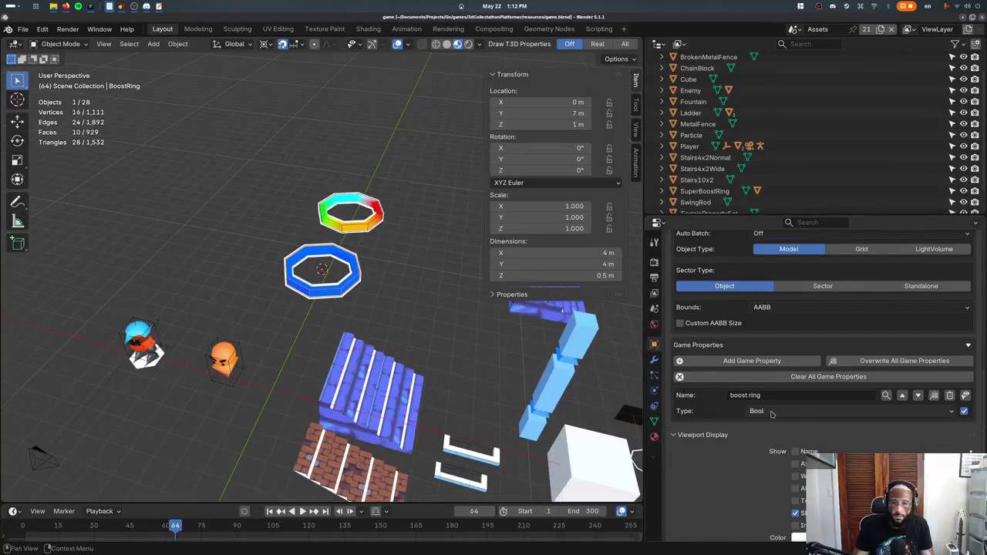
click(770, 411)
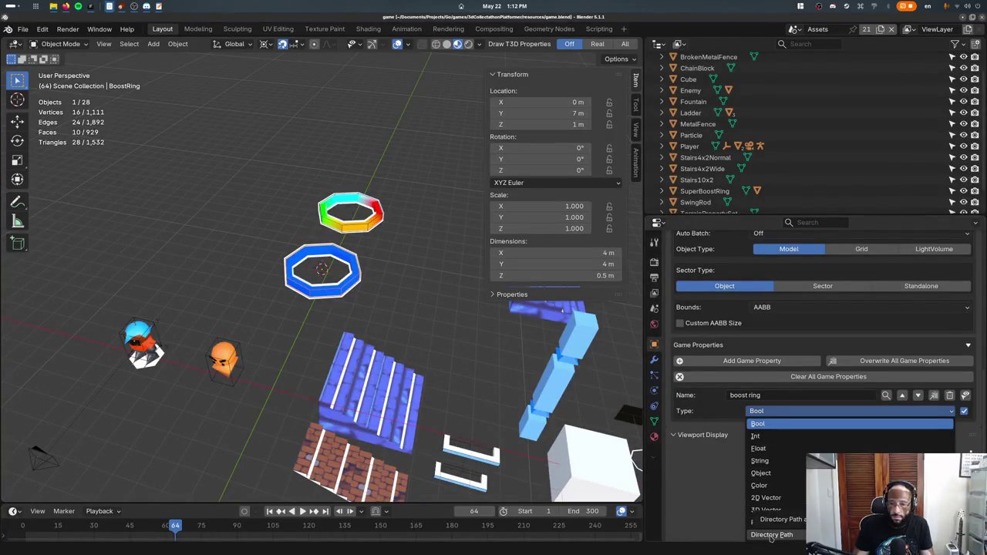
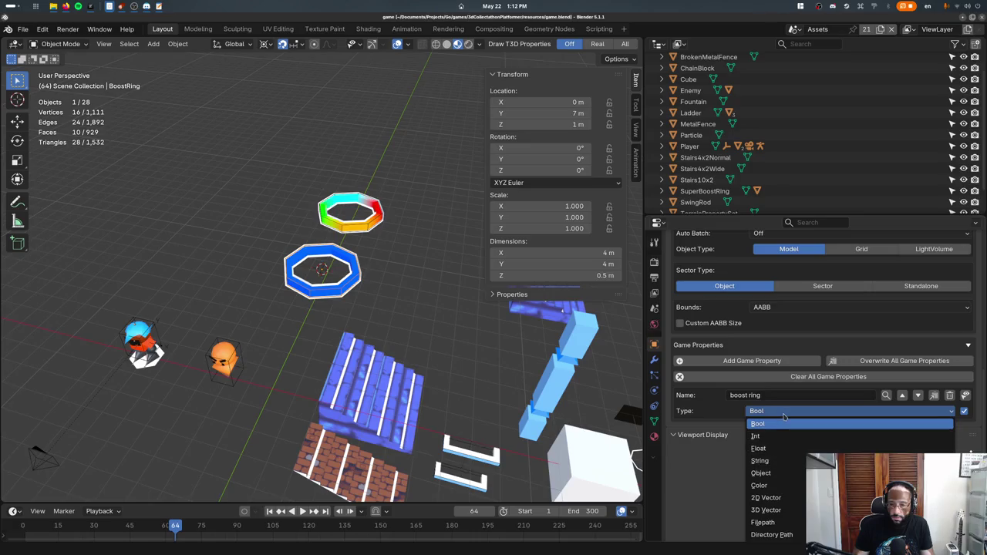
- Switch the boost ring game property type from Filepath to Directory Path, then quit Blender unsaved
click(771, 534)
click(779, 412)
click(764, 522)
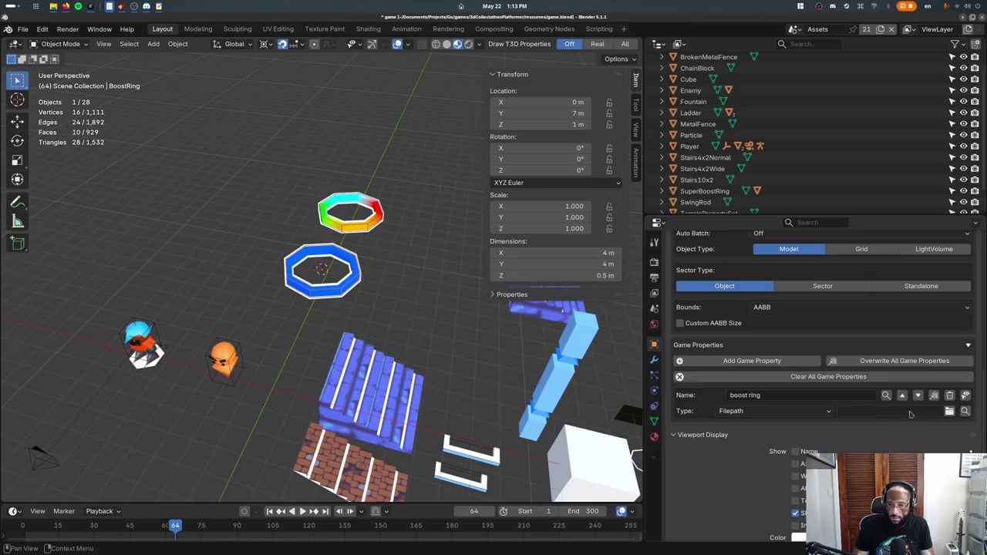
click(771, 411)
click(752, 534)
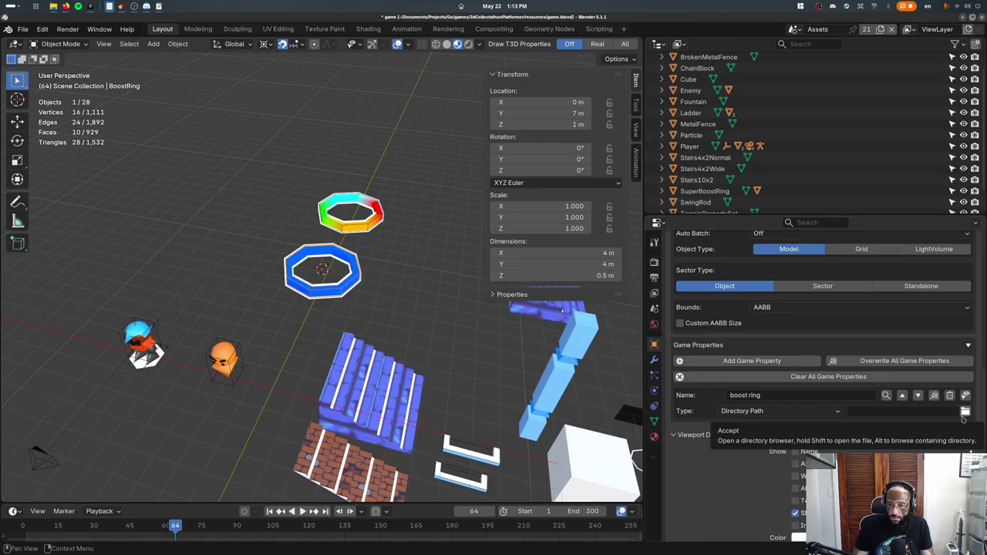
key(ctrl+q)
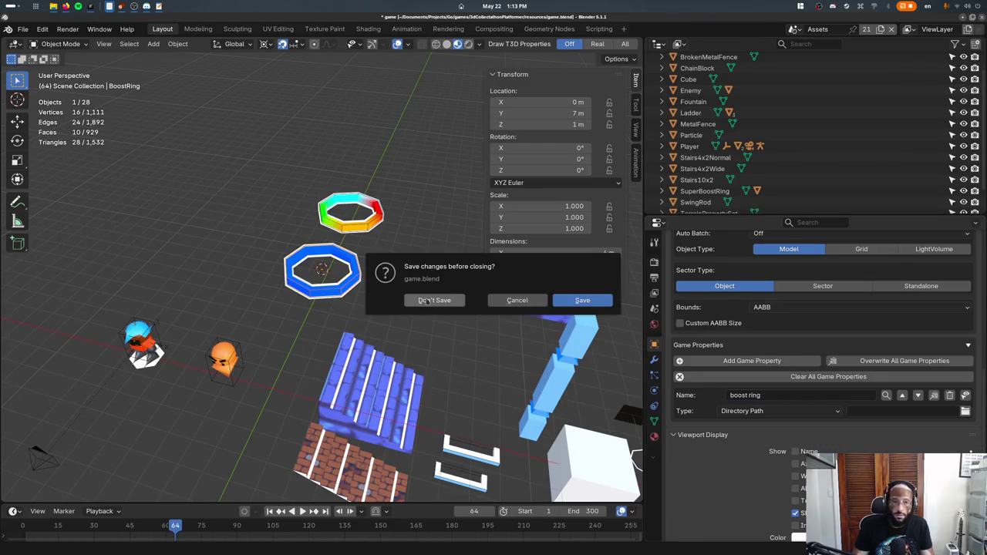
click(431, 301)
- Find the handleT3DProperties function definition in tetra3d.py
key(ctrl+j)
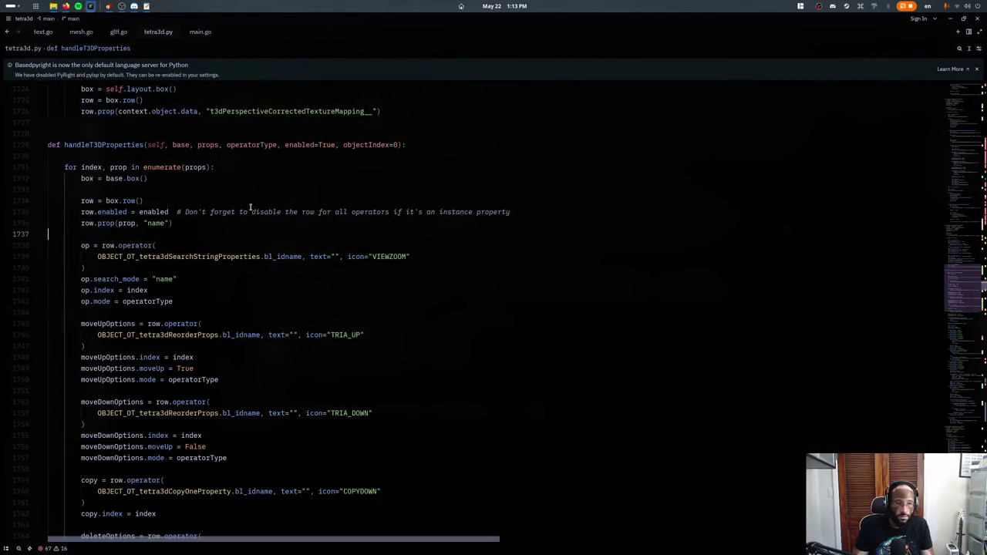
key(ctrl+f)
text(directory path)
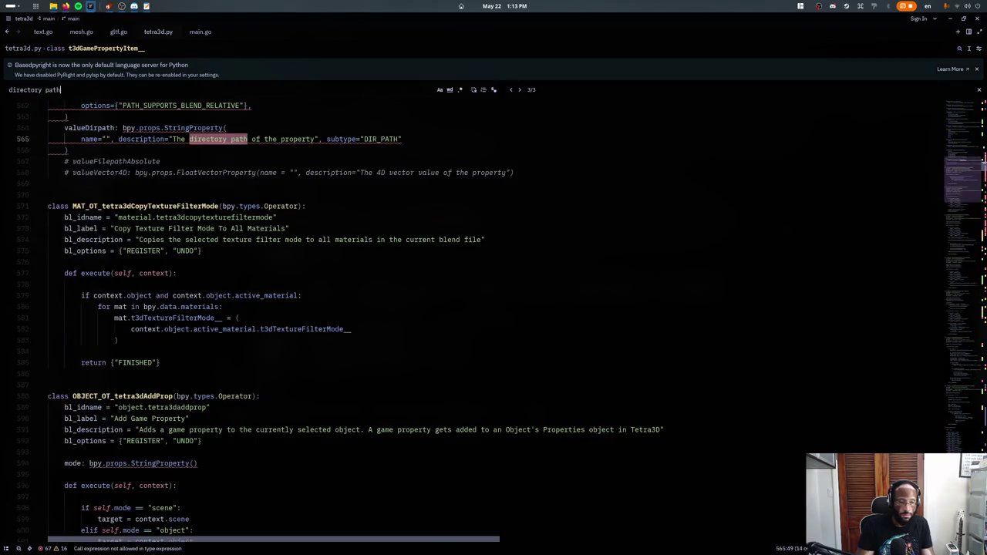
key(ctrl+a)
text(fil)
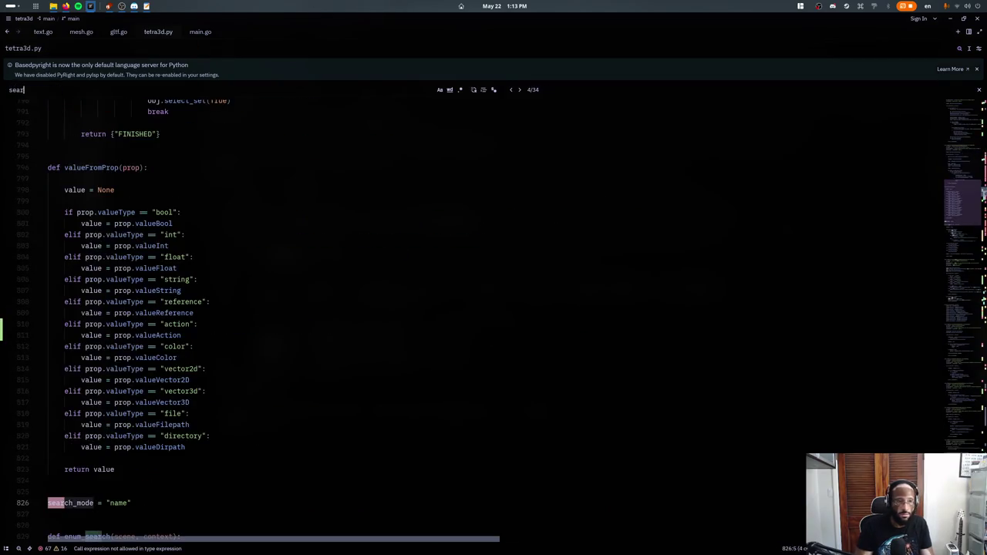
key(ctrl+a)
text(han)
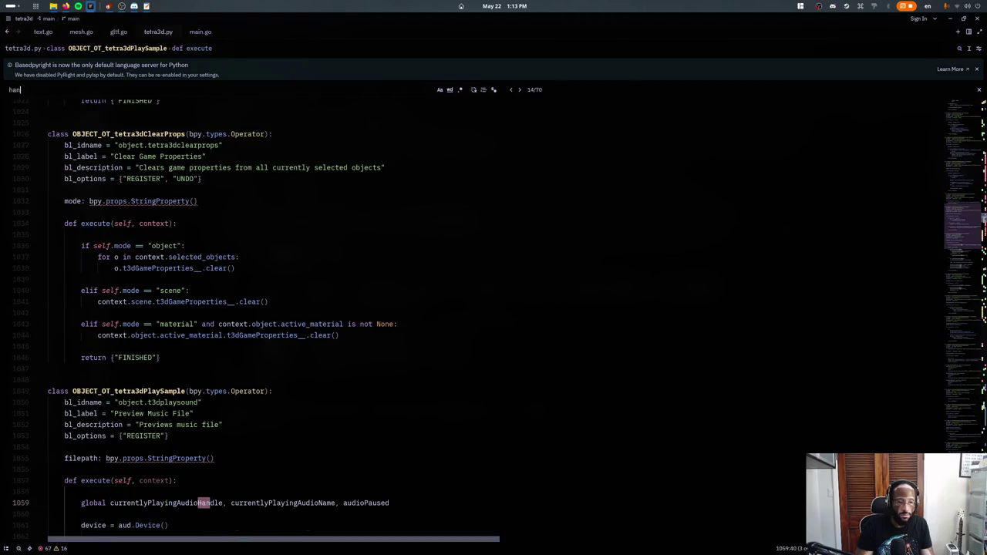
text(dlet3dproperties)
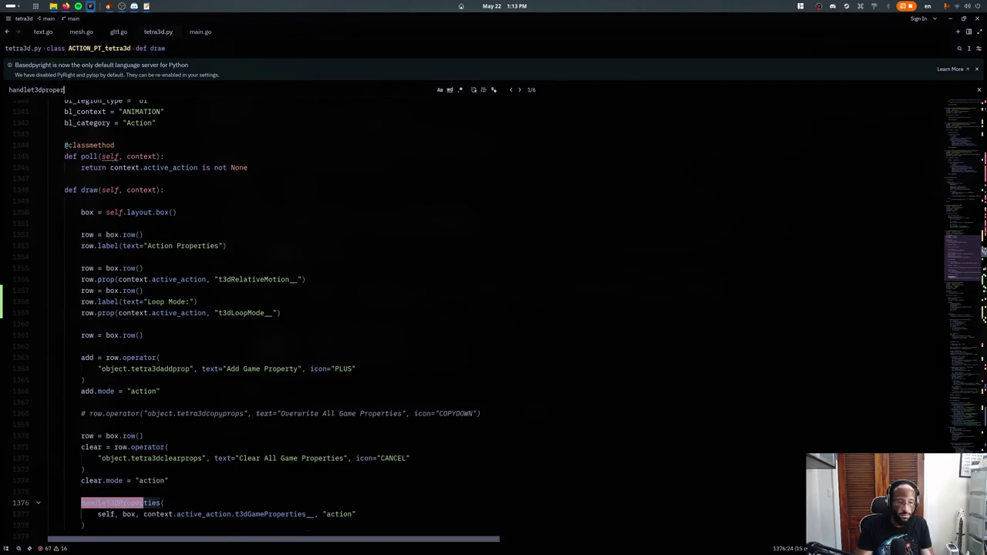
key(Return)
key(Escape)
scroll(293, 288, down, 3)
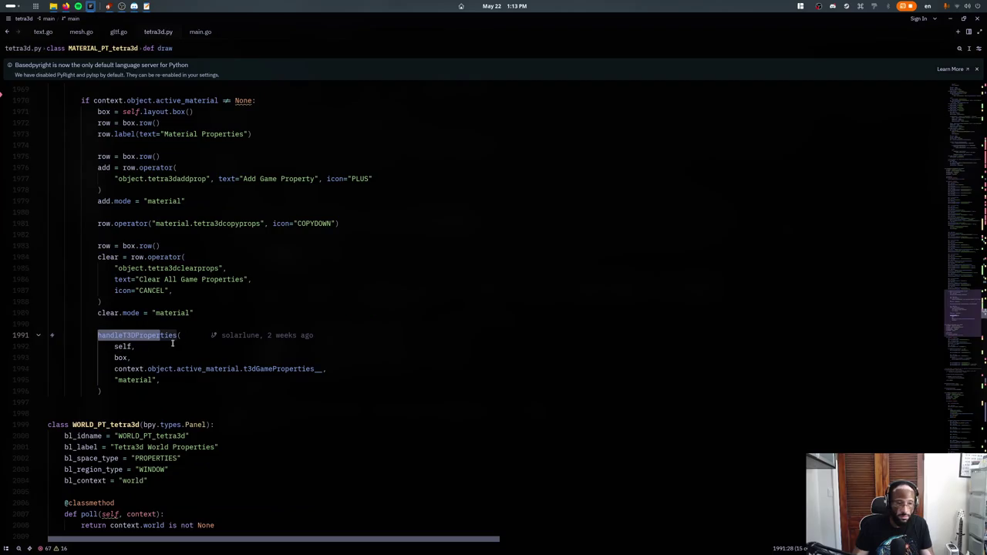
ctrl+click(172, 335)
scroll(146, 308, down, 5)
scroll(144, 281, down, 5)
scroll(144, 282, down, 5)
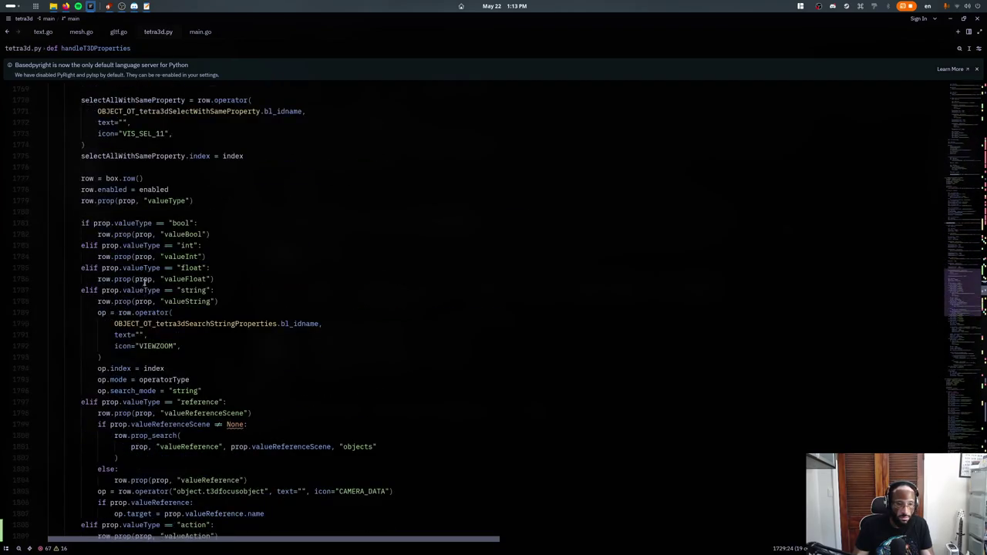
scroll(145, 286, down, 5)
scroll(145, 289, down, 5)
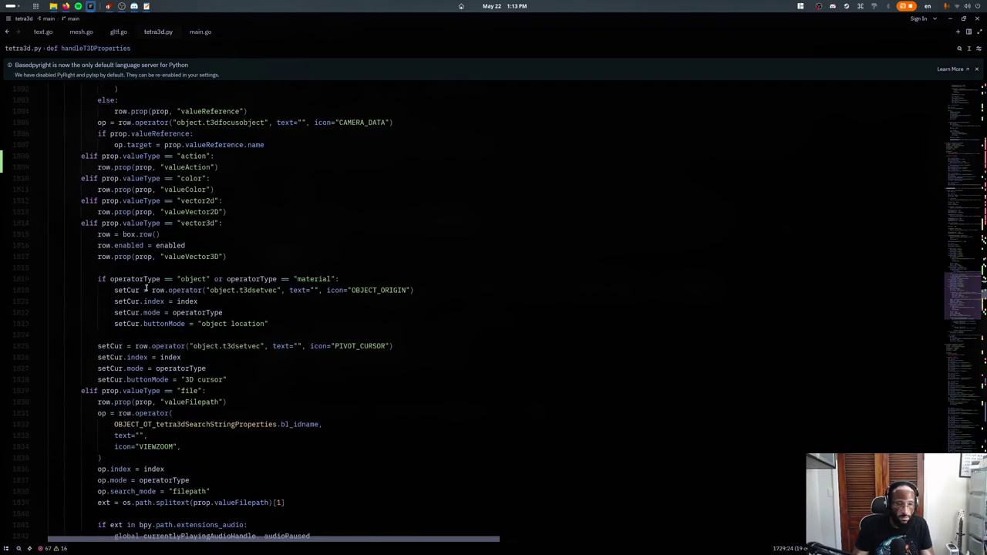
click(116, 332)
scroll(286, 335, down, 1)
scroll(231, 308, down, 5)
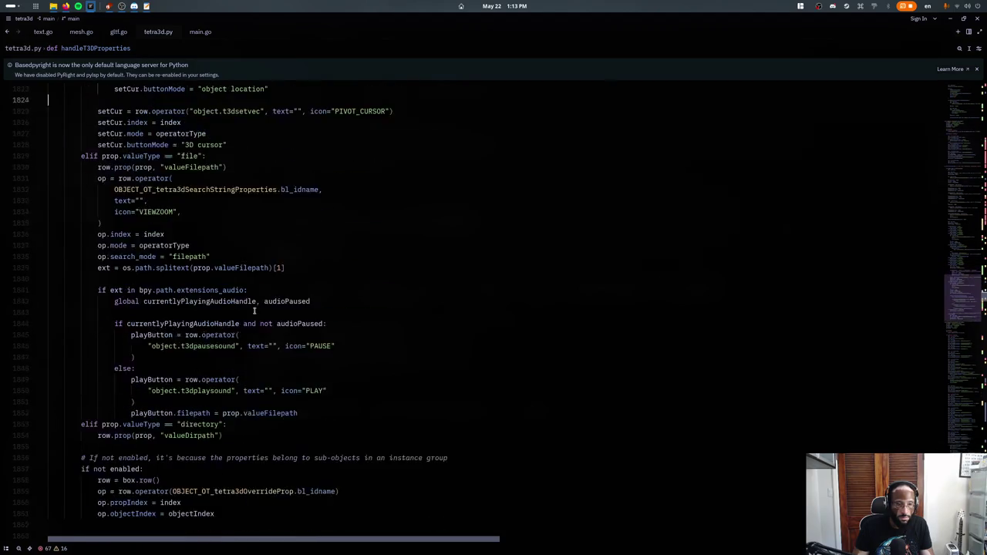
scroll(193, 282, down, 1)
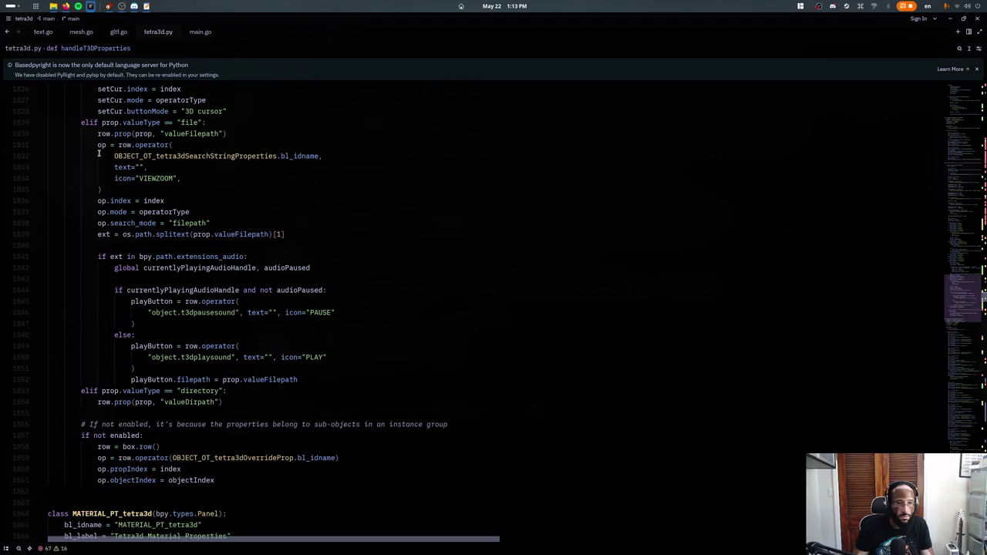
- Copy the file branch's row.operator search block below the directory valueDirpath row
drag(97, 135, 115, 189)
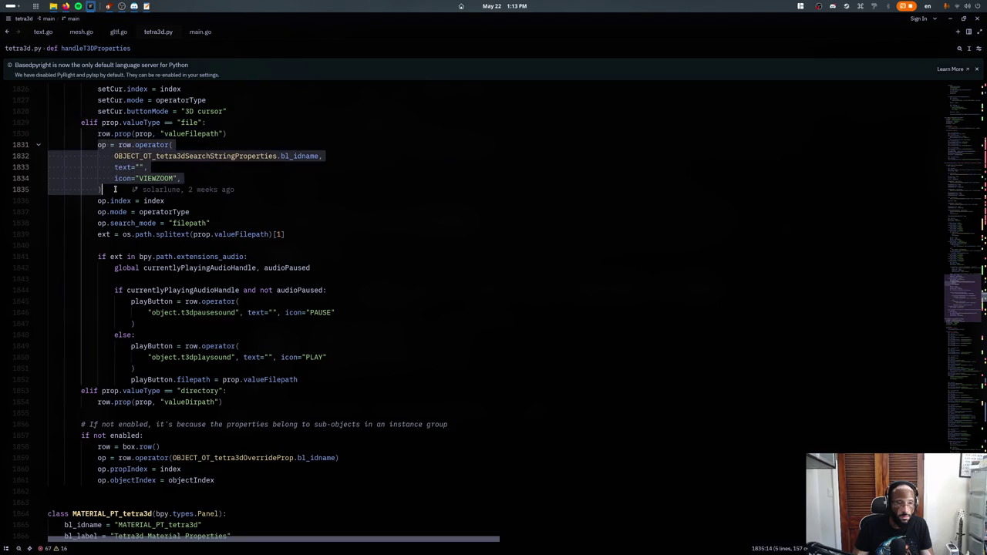
key(ctrl+c)
click(254, 402)
key(Return)
key(ctrl+v)
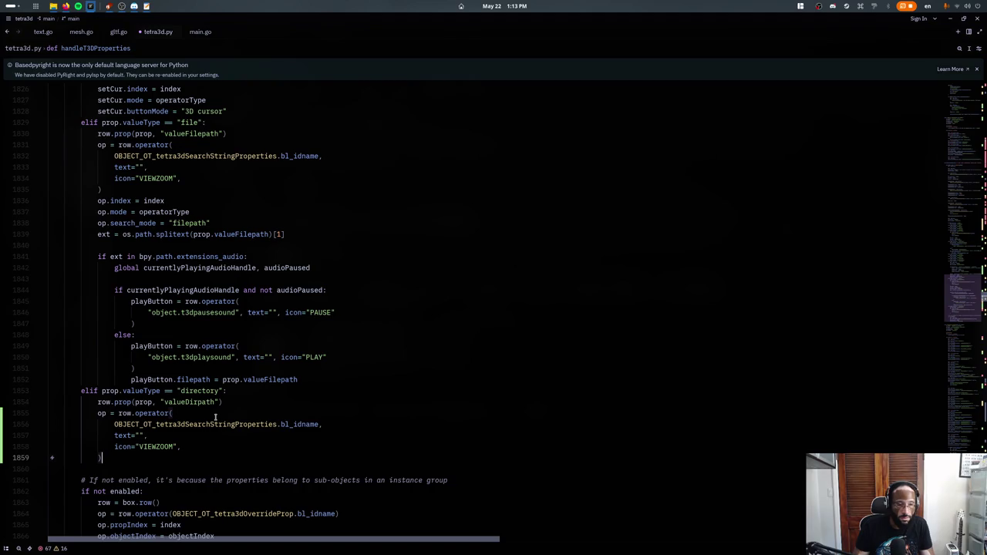
- Add the op.index, op.mode and op.search_mode lines, with search_mode set to "directory"
drag(98, 200, 213, 223)
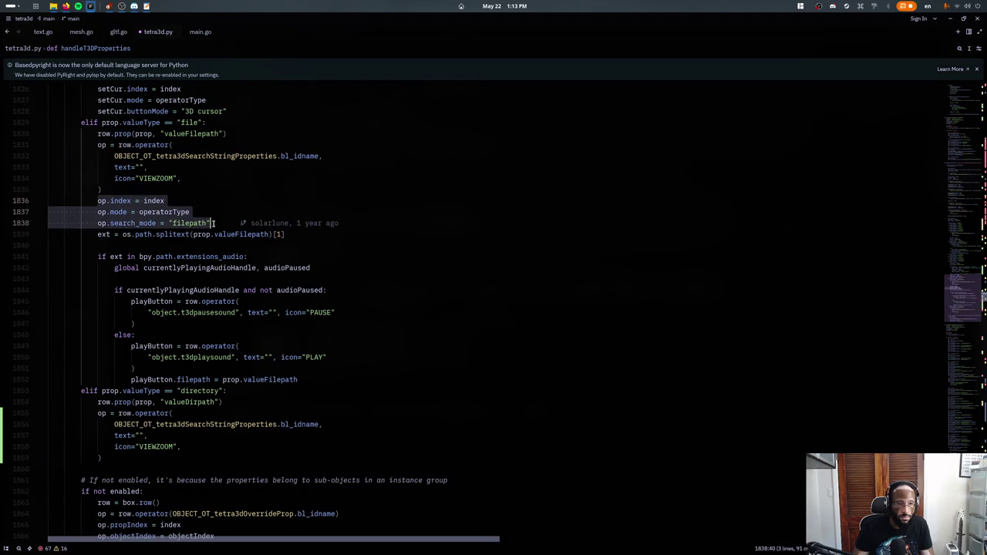
click(172, 471)
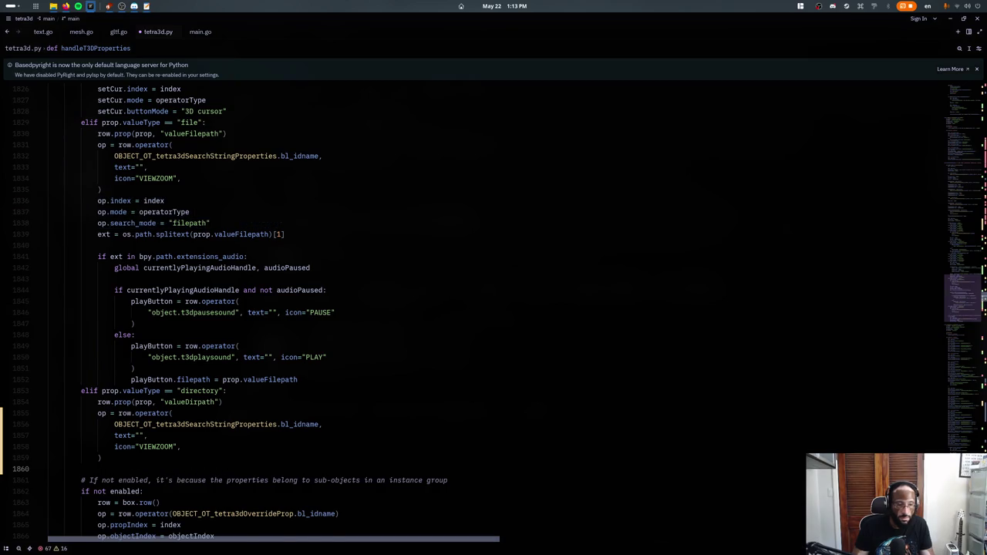
key(ctrl+v)
key(Left)
key(ctrl+shift+Left)
text(directo)
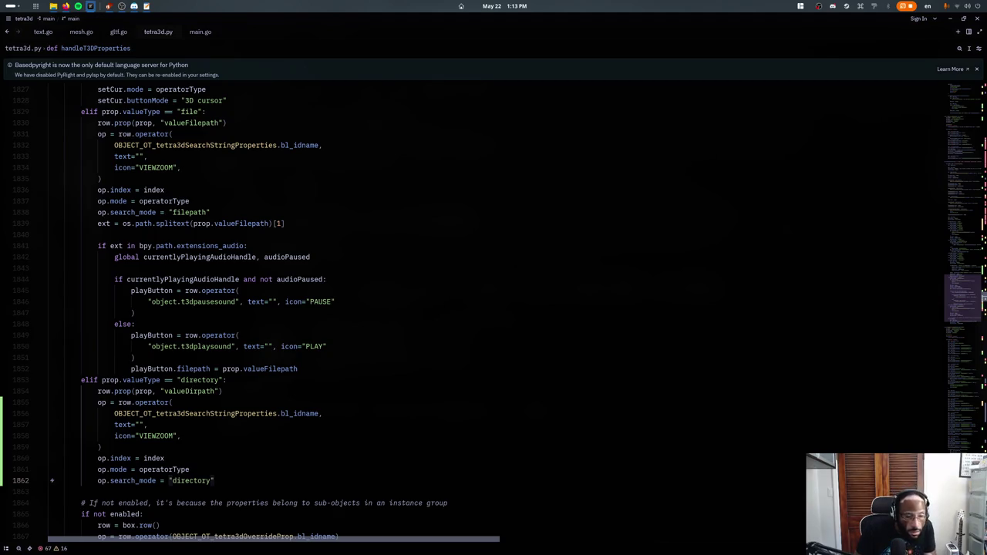
key(ctrl+f)
- Locate the search-string operator class and its execute method
text(searchstrin)
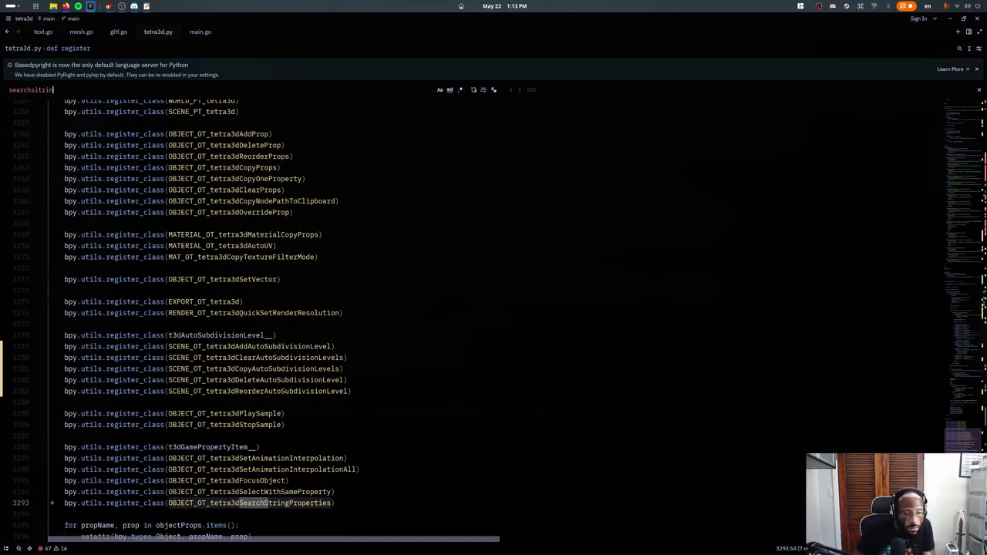
key(Return)
text(gpreprtie)
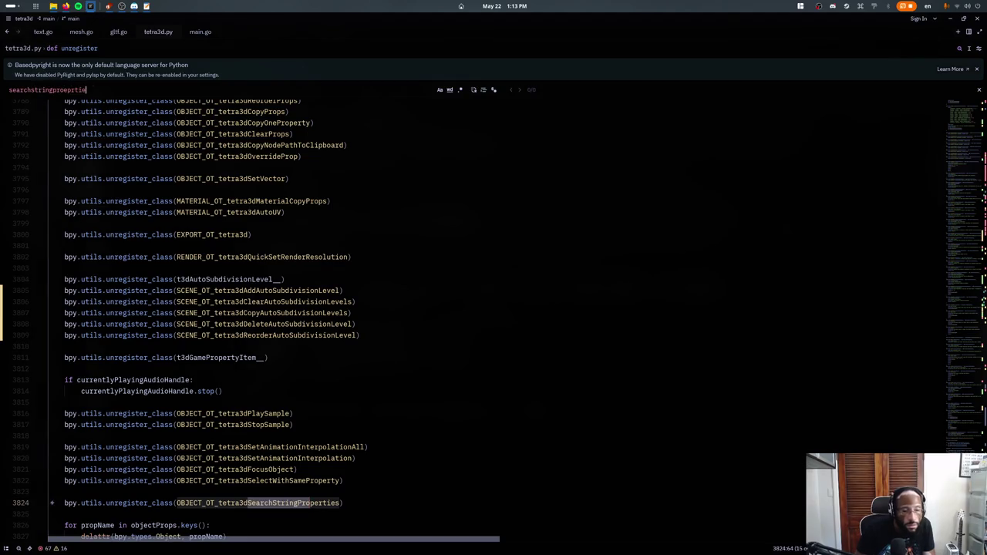
key(Escape)
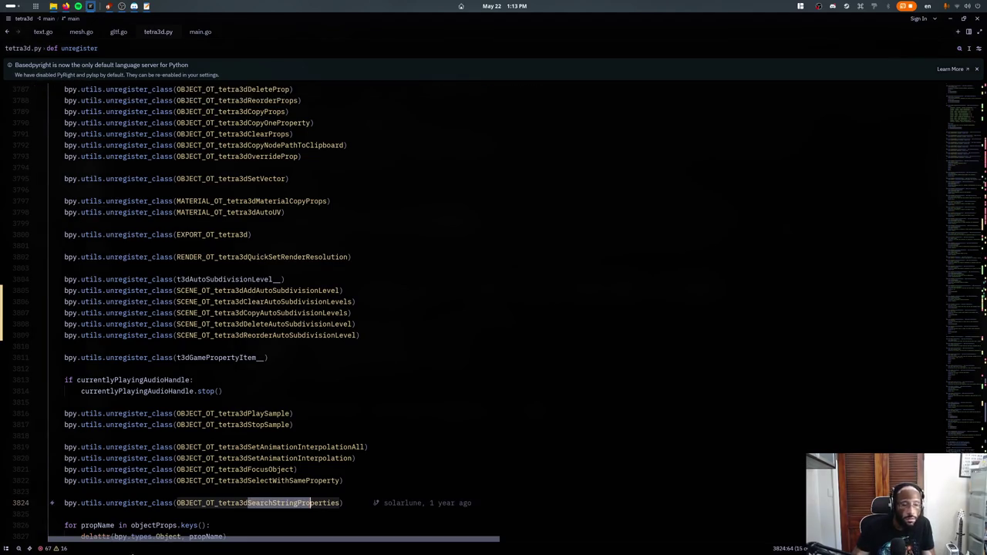
key(F12)
scroll(254, 255, down, 6)
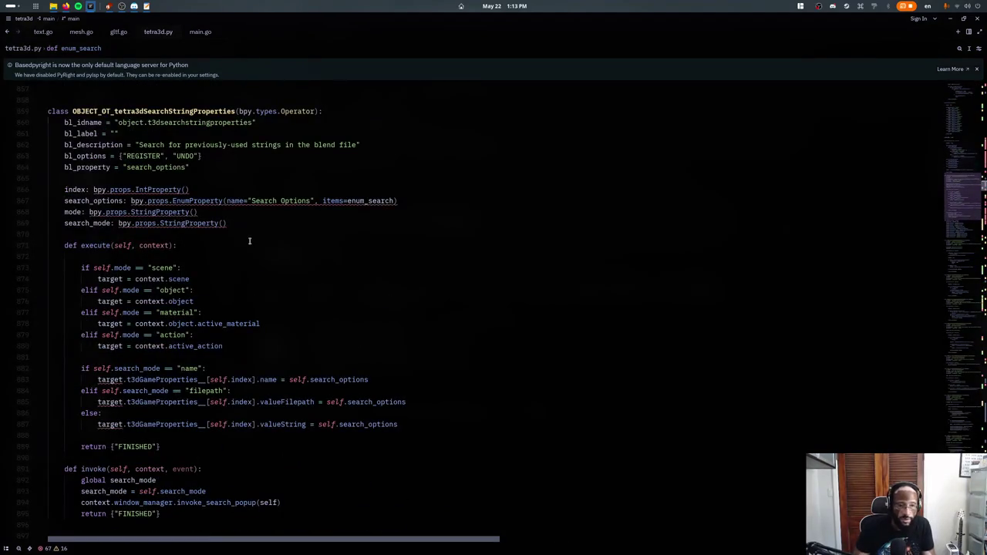
click(249, 244)
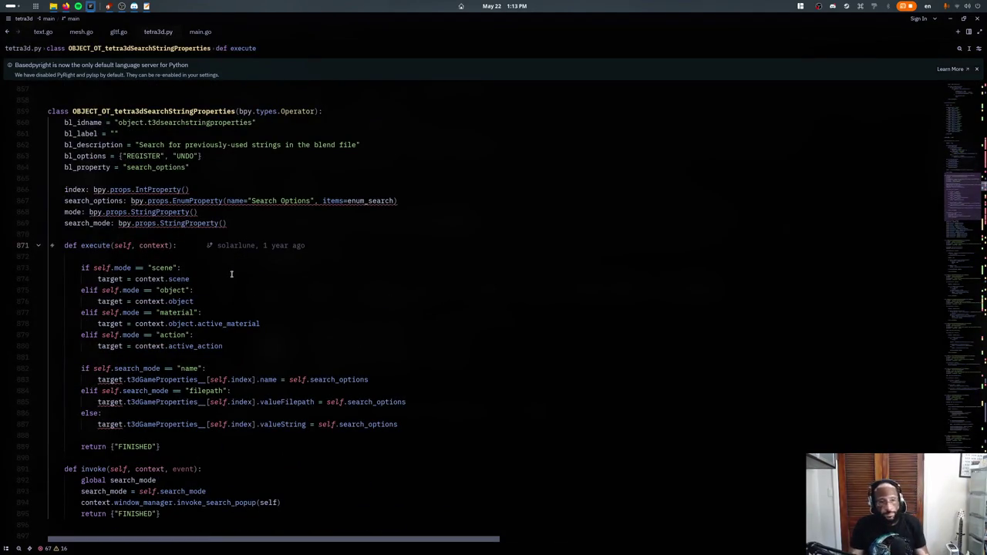
scroll(223, 310, down, 2)
click(195, 344)
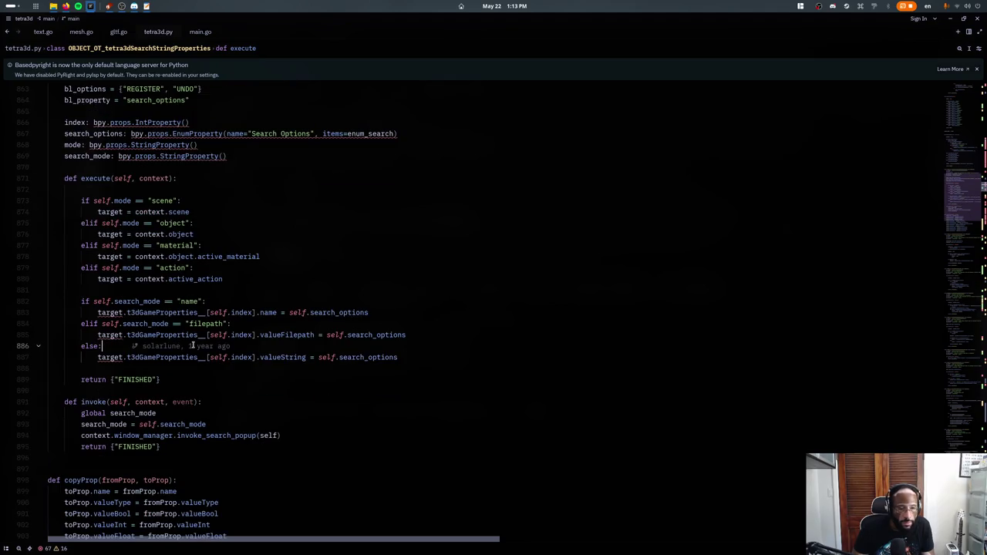
- Split tetra3d.py into a second pane and look up the directory value field there
click(283, 324)
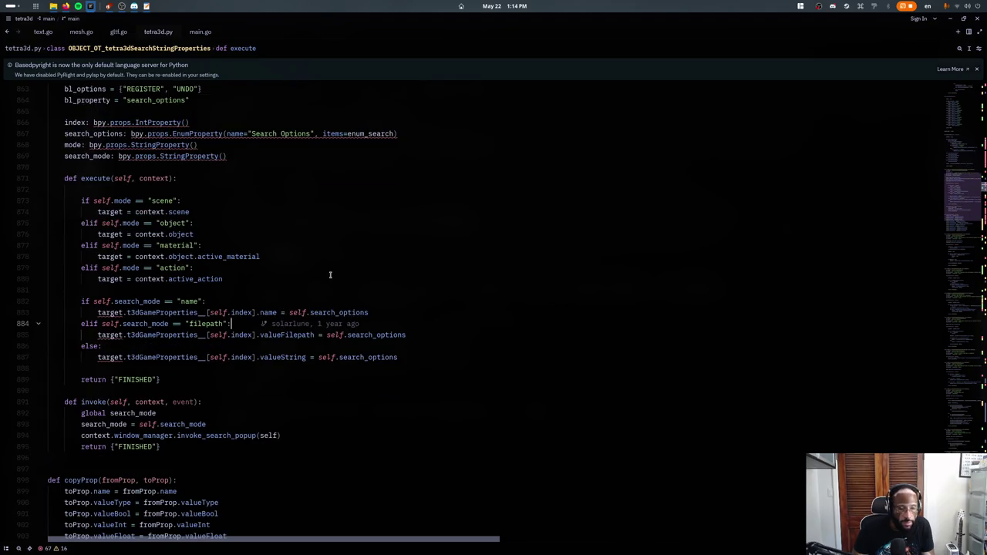
key(ctrl+k)
key(Right)
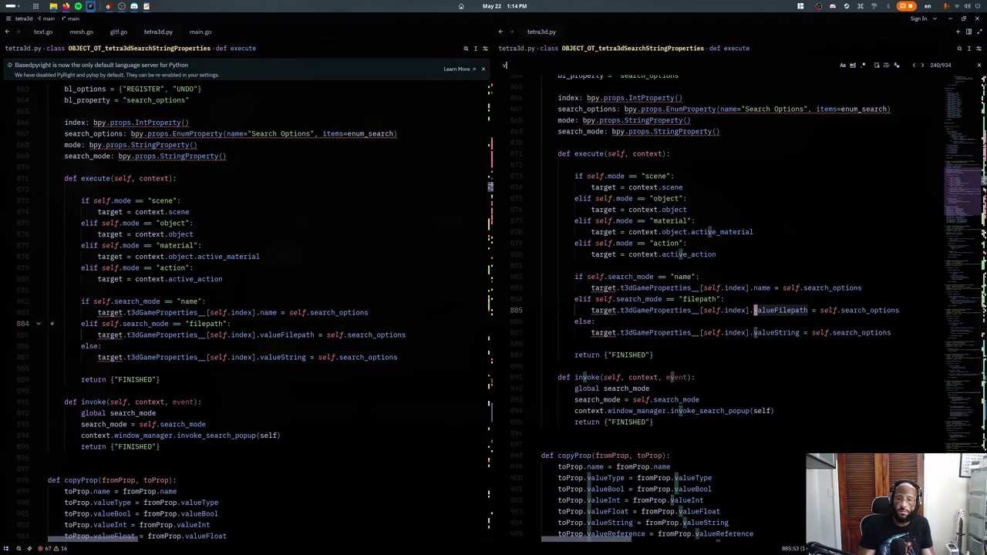
key(ctrl+f)
text(valueDirector)
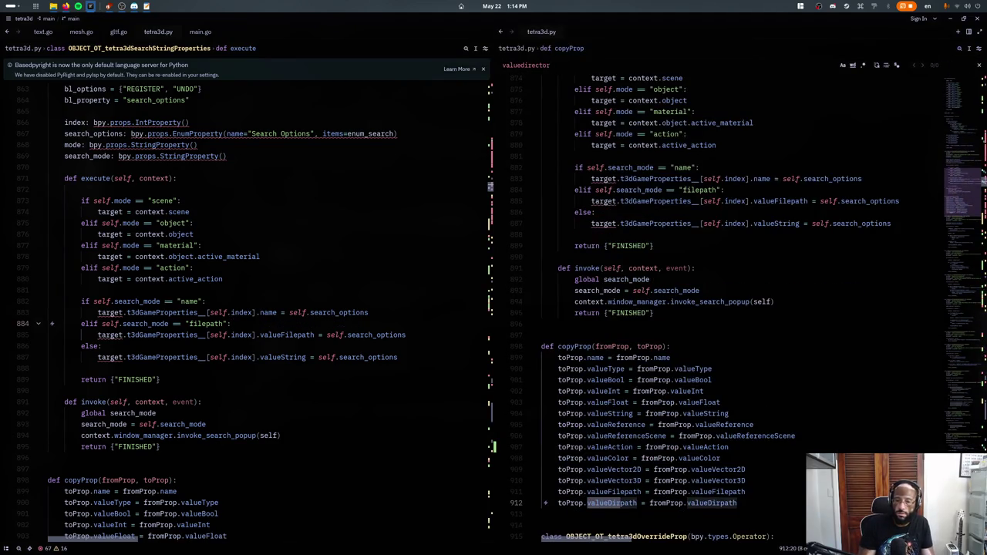
key(Escape)
- Add a "directory" elif branch to execute that stores the result in valueDirpath
click(77, 325)
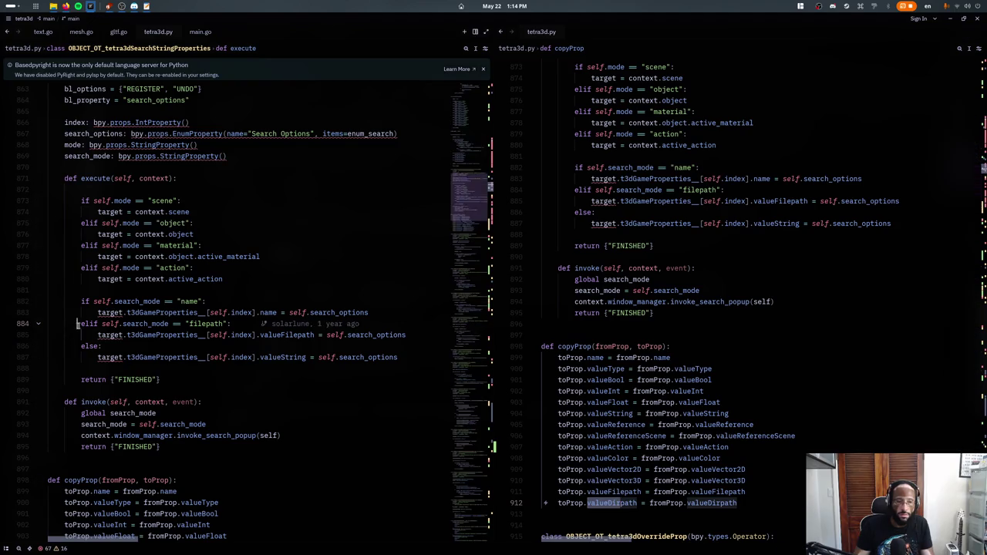
key(Down)
key(End)
key(Return)
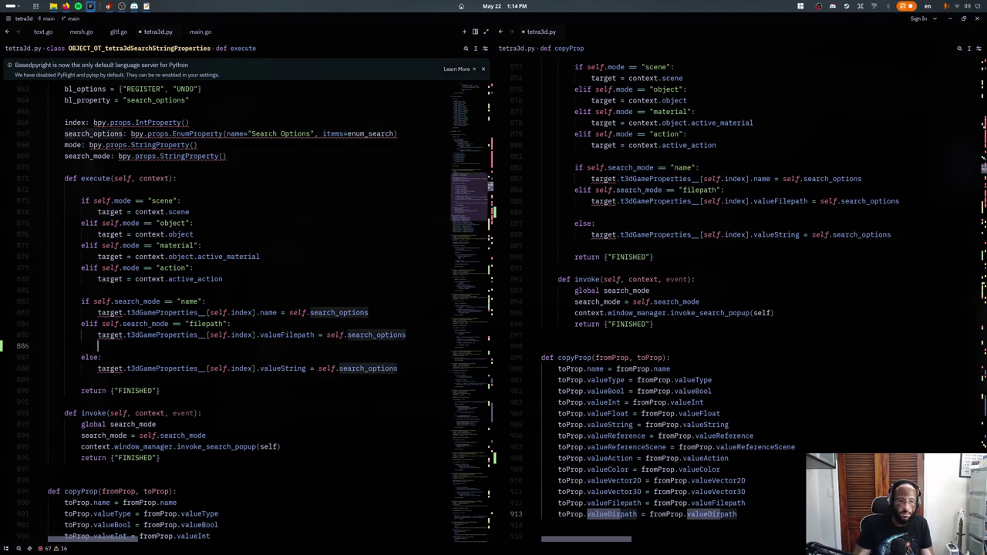
key(ctrl+v)
double_click(207, 346)
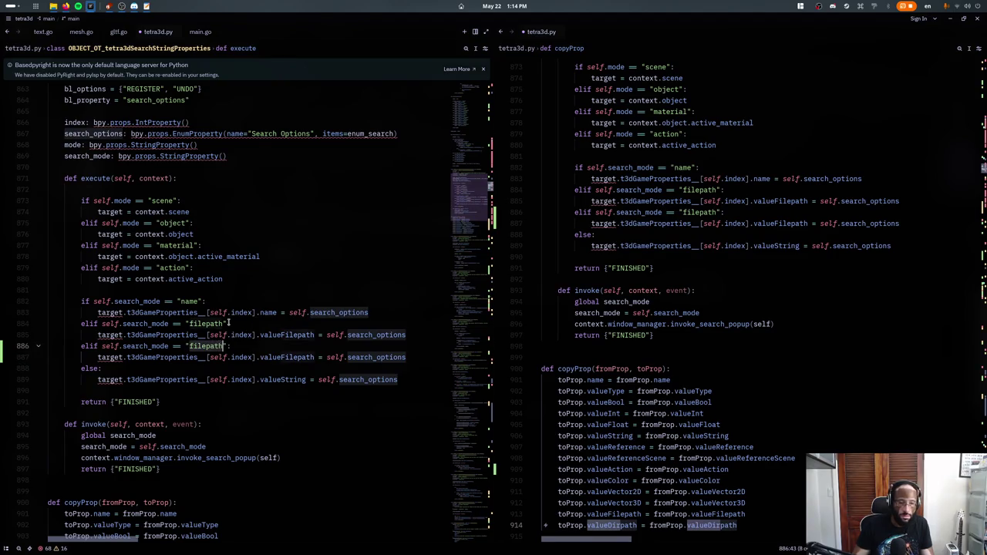
text(directory)
double_click(286, 357)
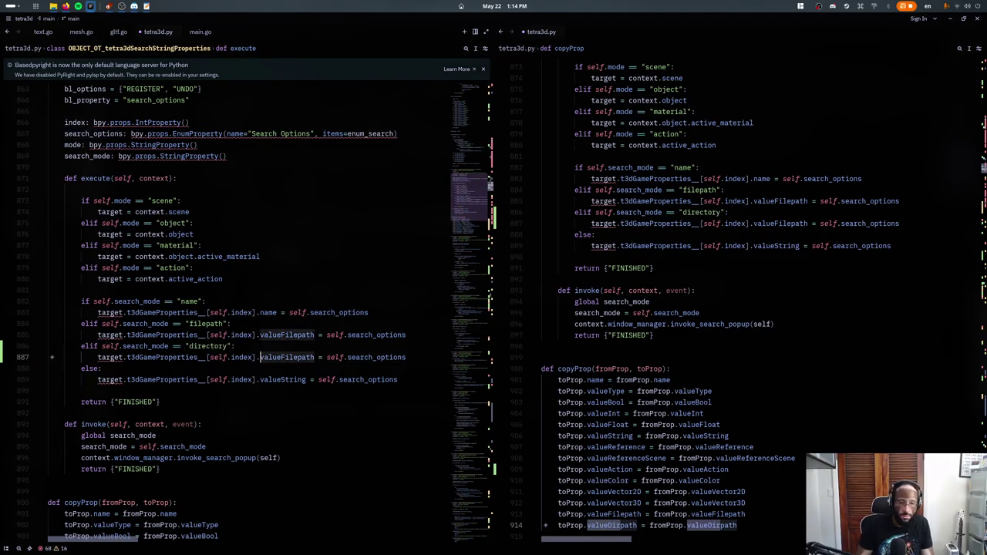
text(valueDirpath)
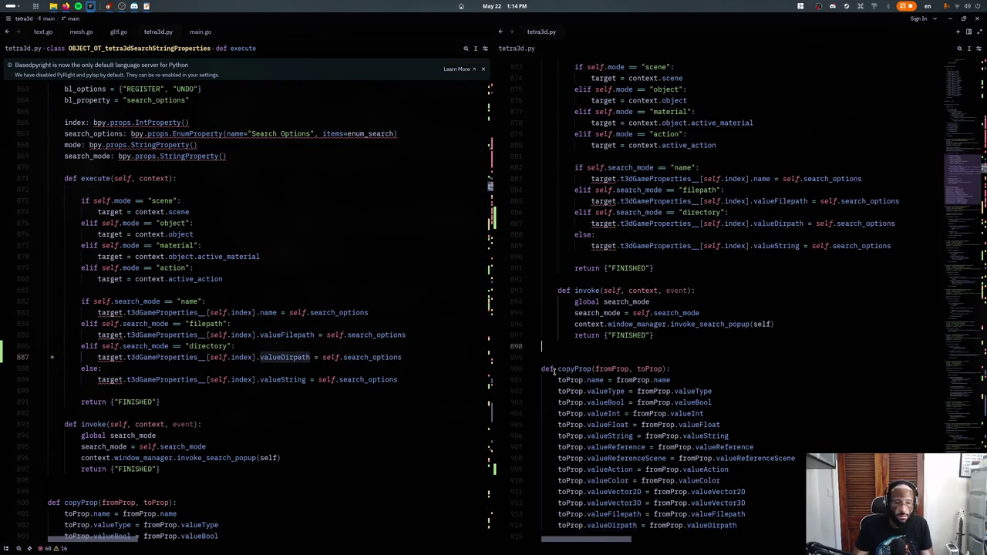
- Close the extra split view of tetra3d.py
key(ctrl+w)
click(318, 379)
scroll(378, 257, down, 2)
scroll(369, 257, down, 1)
- Scroll through the execute method down to the copyProp function
scroll(369, 257, down, 2)
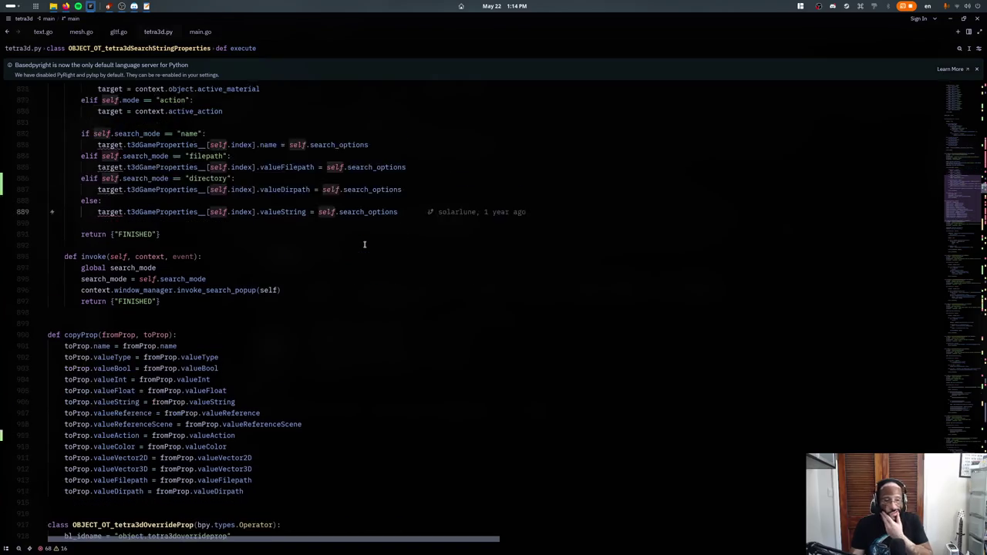
scroll(362, 229, down, 1)
click(309, 255)
scroll(313, 231, up, 1)
scroll(315, 215, up, 3)
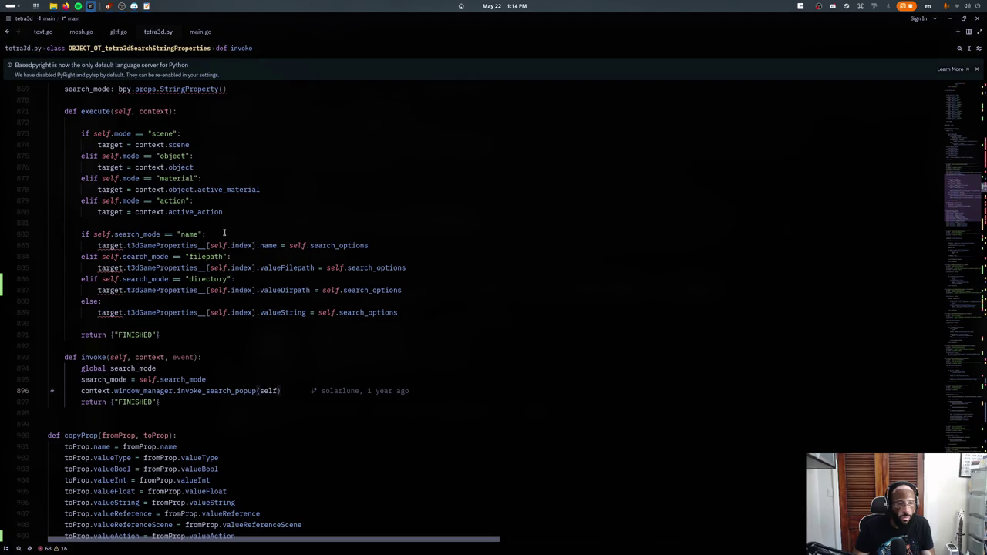
scroll(208, 228, down, 2)
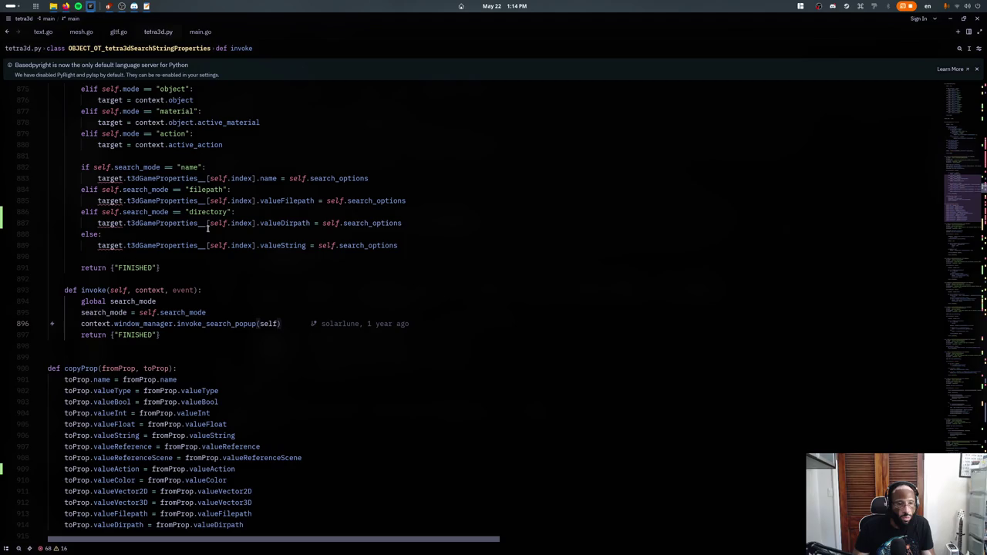
click(183, 469)
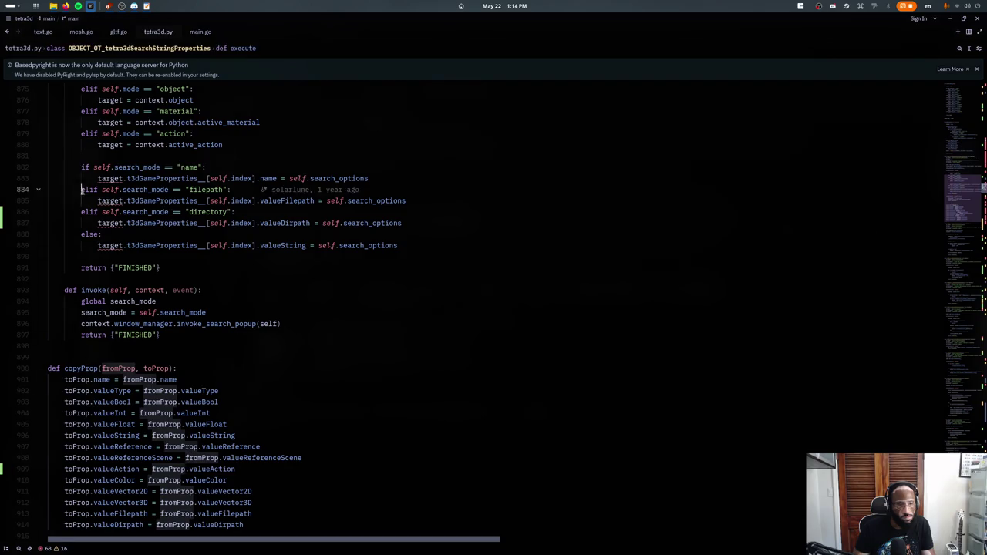
- Duplicate the filepath search-mode branch directly below the name branch
drag(77, 189, 406, 200)
click(413, 180)
key(Return)
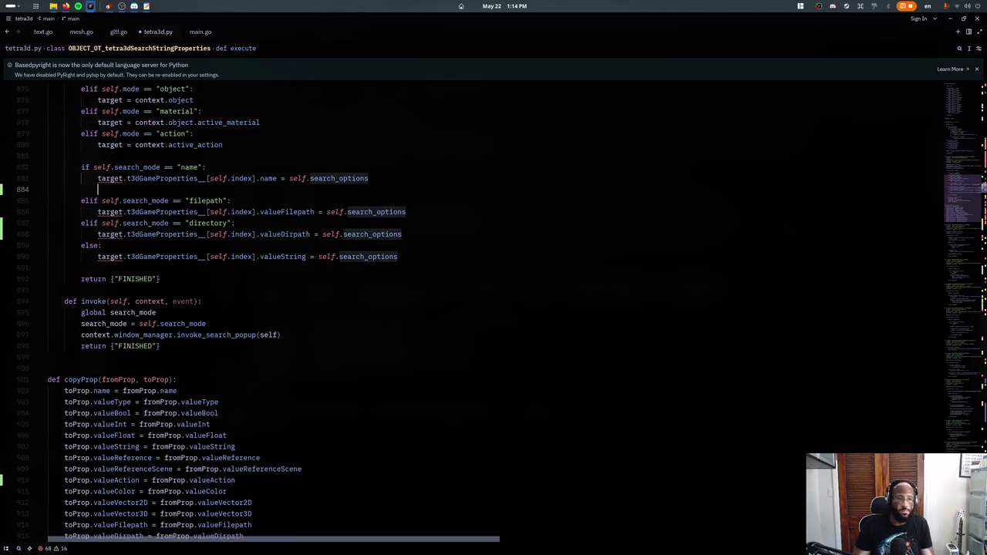
text(elif self.search_mode == "filepath":             target.t3dGameProperties__[self.index].valueFilepath = self.search_options)
scroll(295, 251, up, 3)
scroll(296, 251, up, 3)
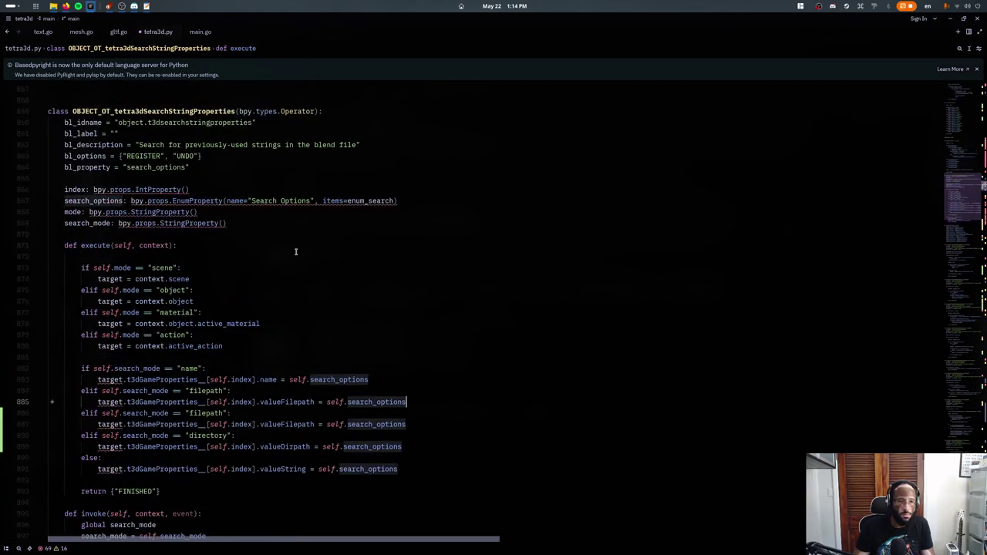
scroll(301, 262, down, 3)
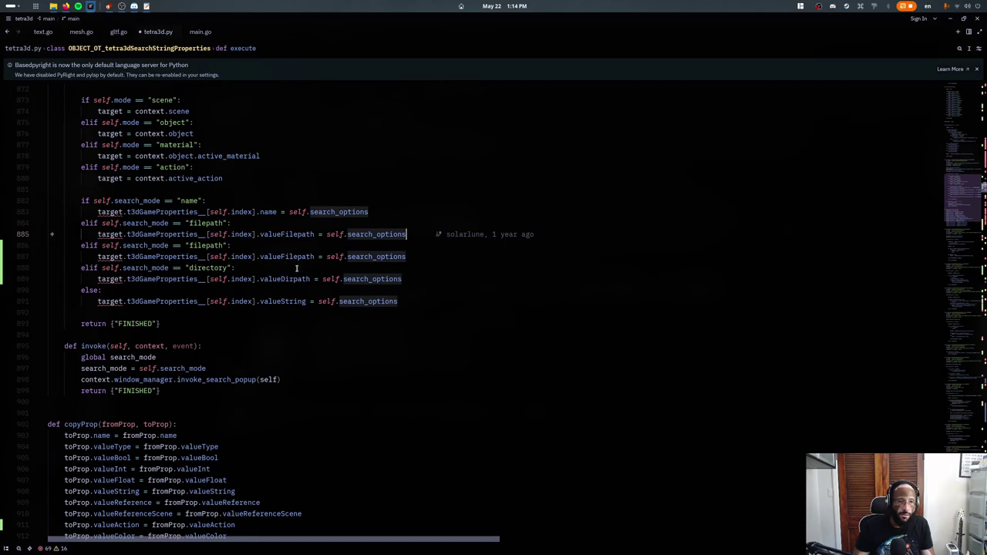
- Delete the duplicated filepath branch, restoring the original search-mode checks
key(ctrl+shift+k)
key(ctrl+shift+k)
key(Up)
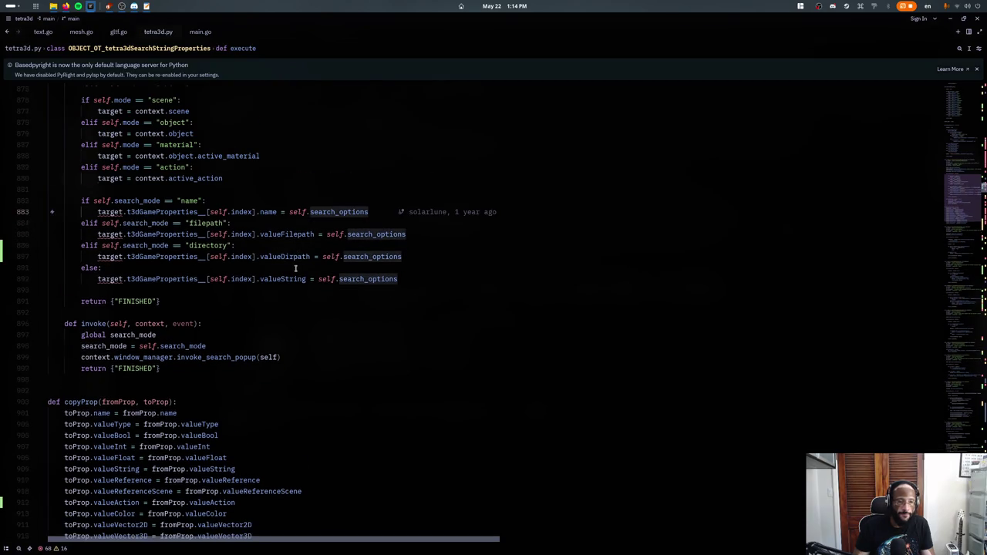
scroll(297, 267, down, 2)
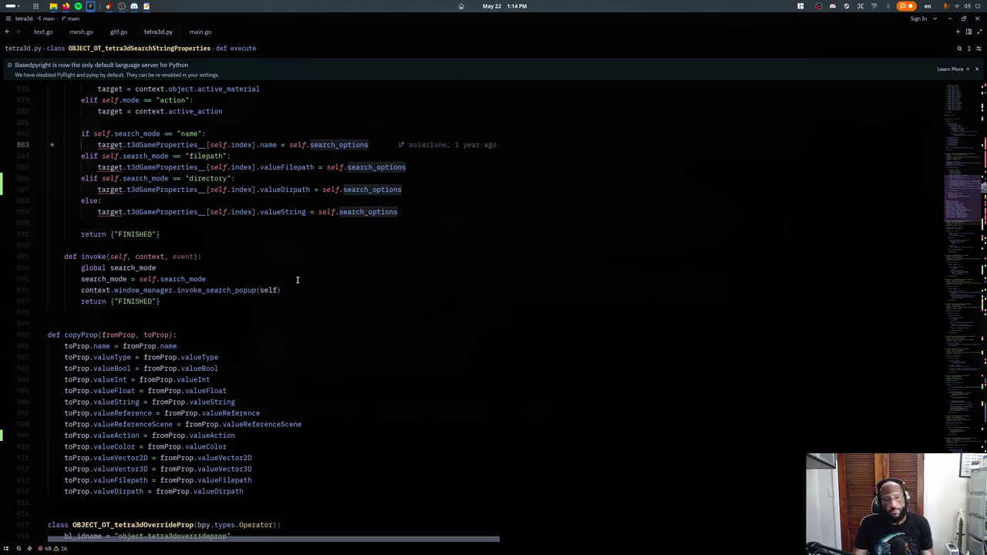
key(ctrl+f)
- Search for valueaction and jump to the valueAction definition in the t3dGamePropertyItem__ class
text(value)
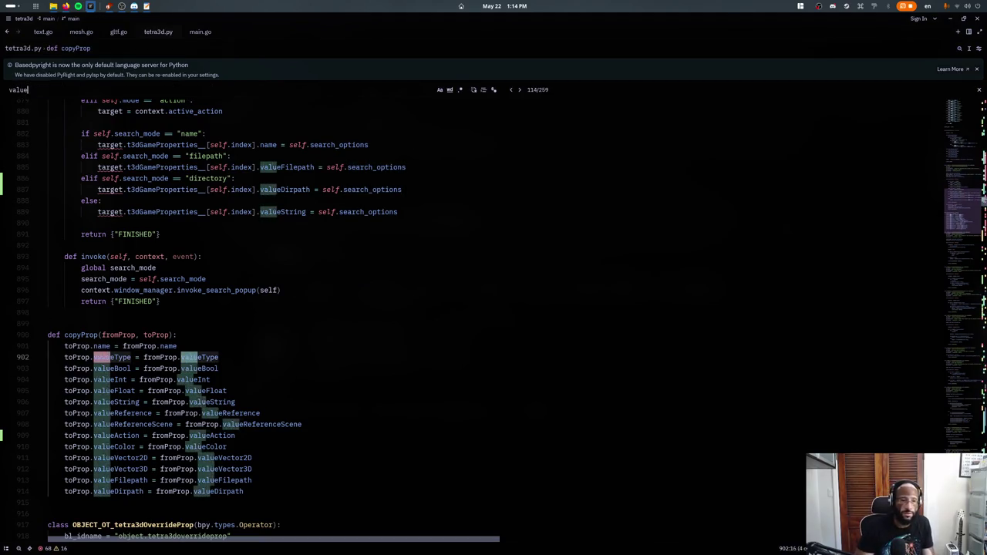
text(action)
key(Return)
key(Return)
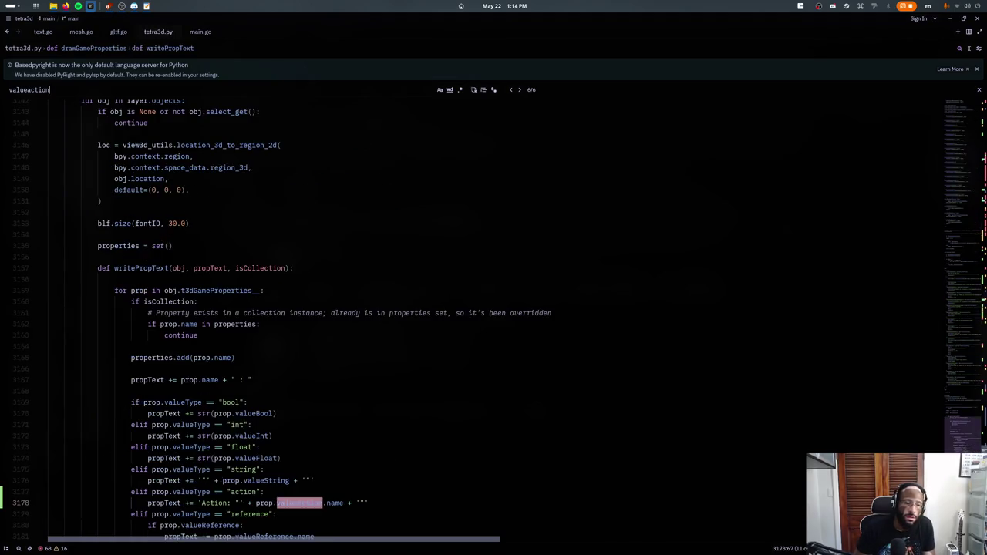
key(shift+Return)
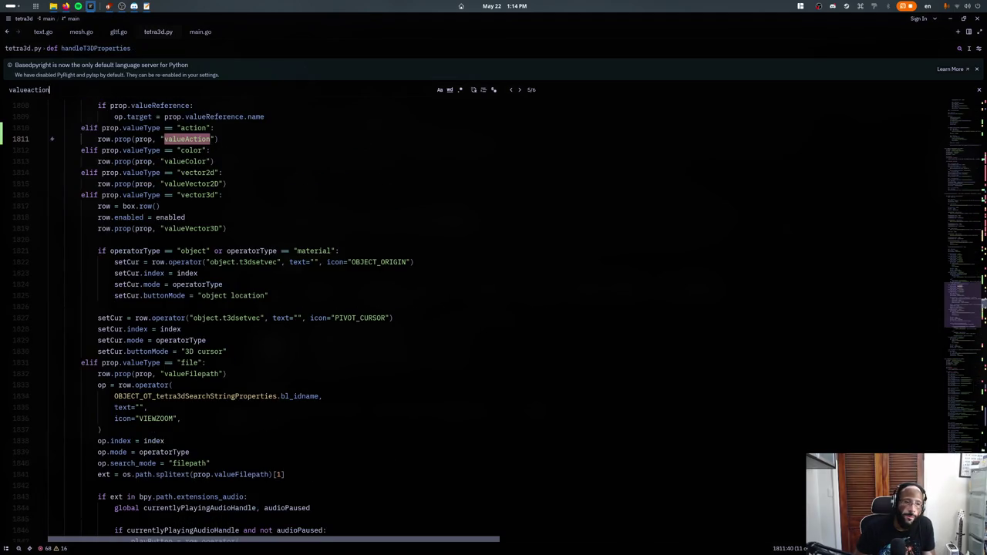
key(Return)
key(Return)
key(Return)
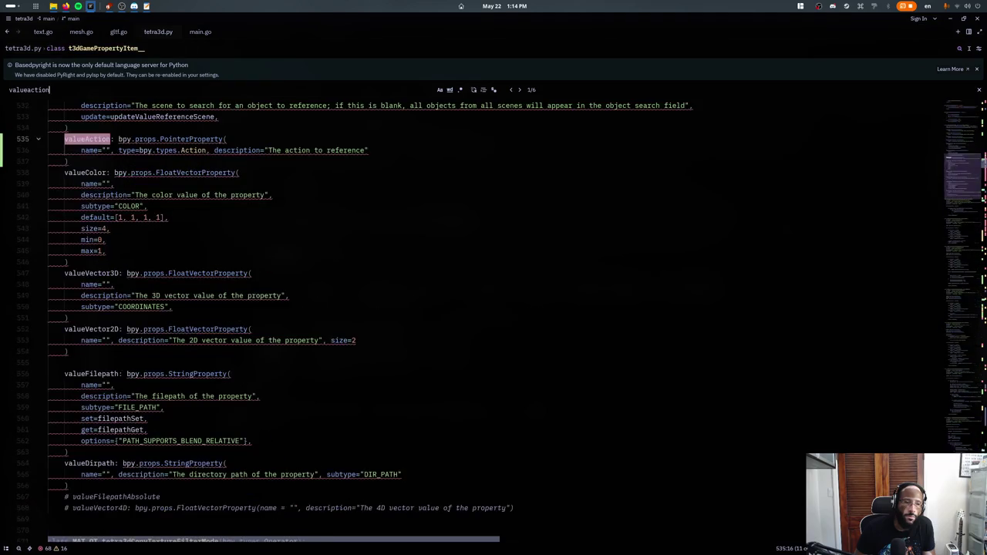
key(Return)
key(shift+Return)
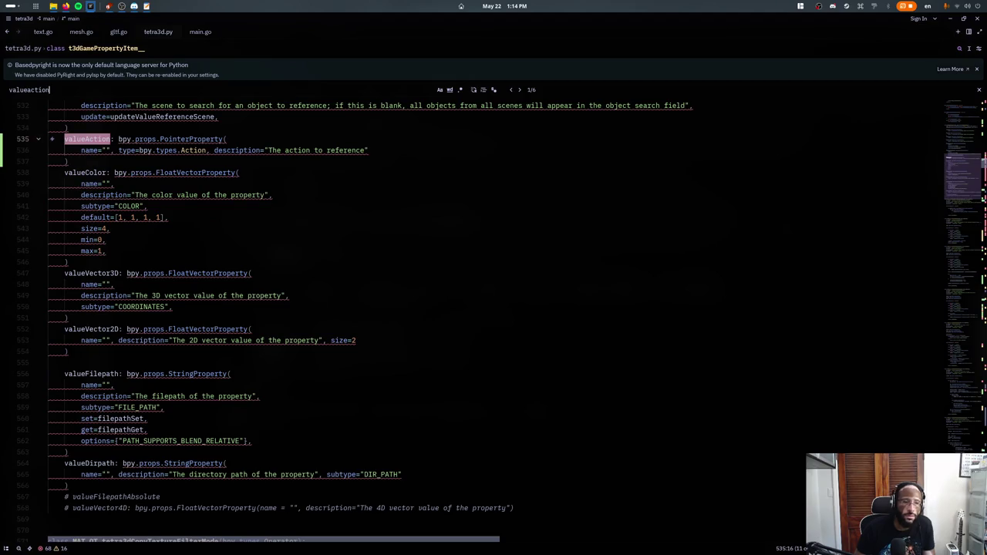
key(Escape)
click(169, 161)
scroll(182, 194, up, 4)
scroll(182, 194, up, 2)
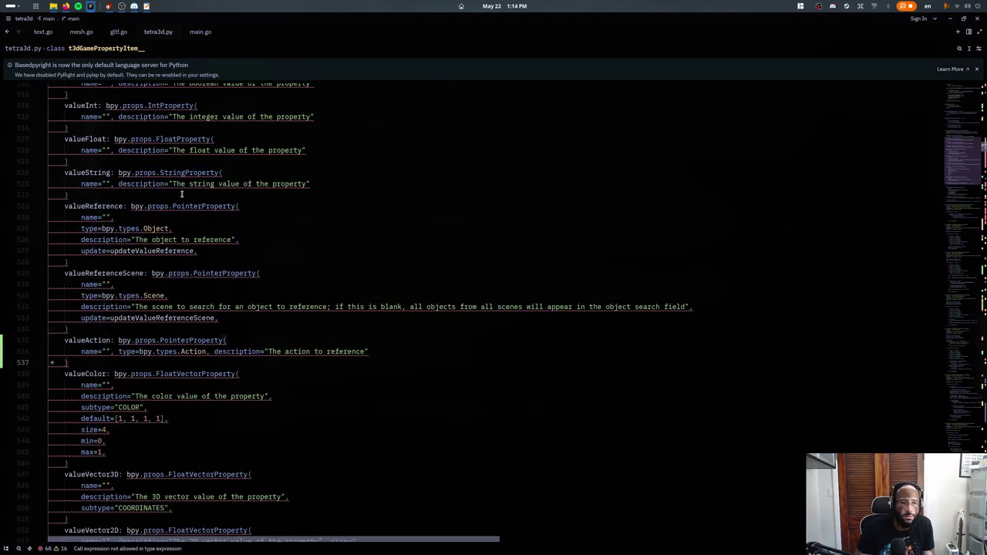
scroll(182, 194, up, 6)
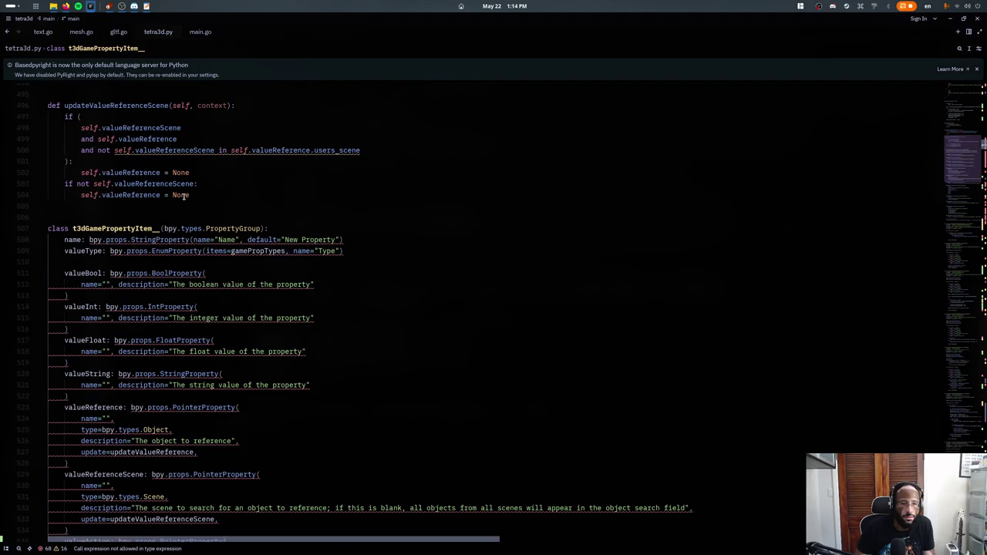
- Insert ("action", "Action", "Action as a string", 0, 9) after the reference entry and save tetra3d.py
scroll(188, 196, down, 2)
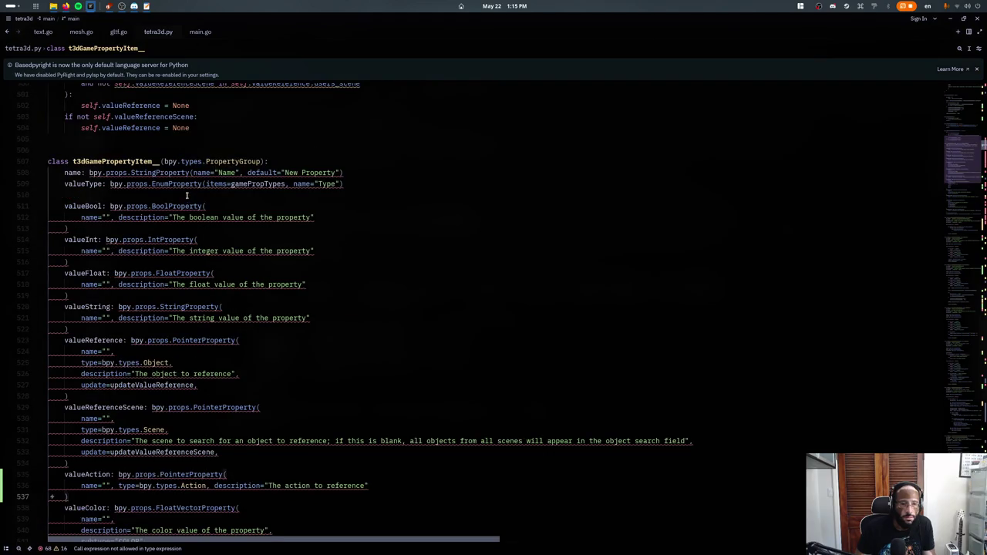
ctrl+click(239, 185)
scroll(165, 304, down, 3)
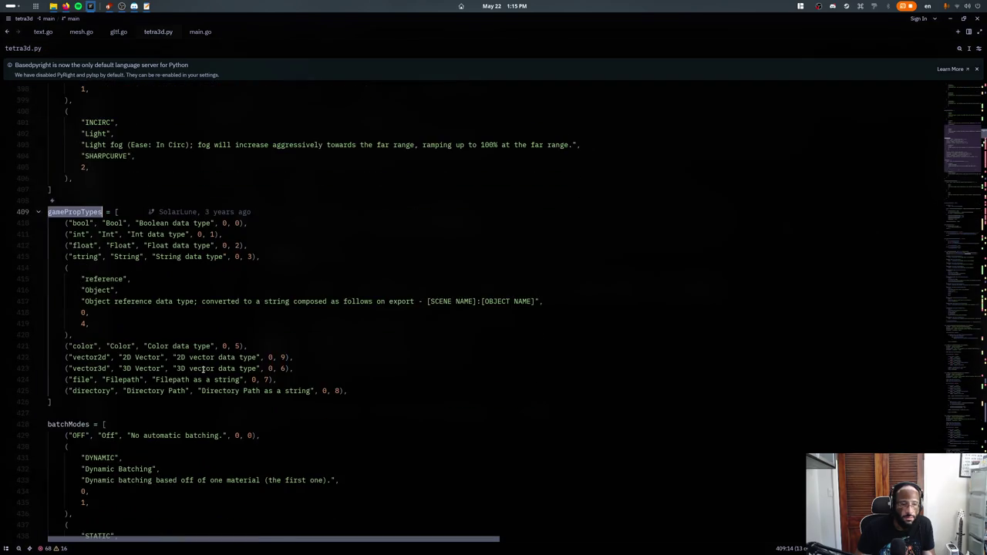
click(351, 385)
key(Return)
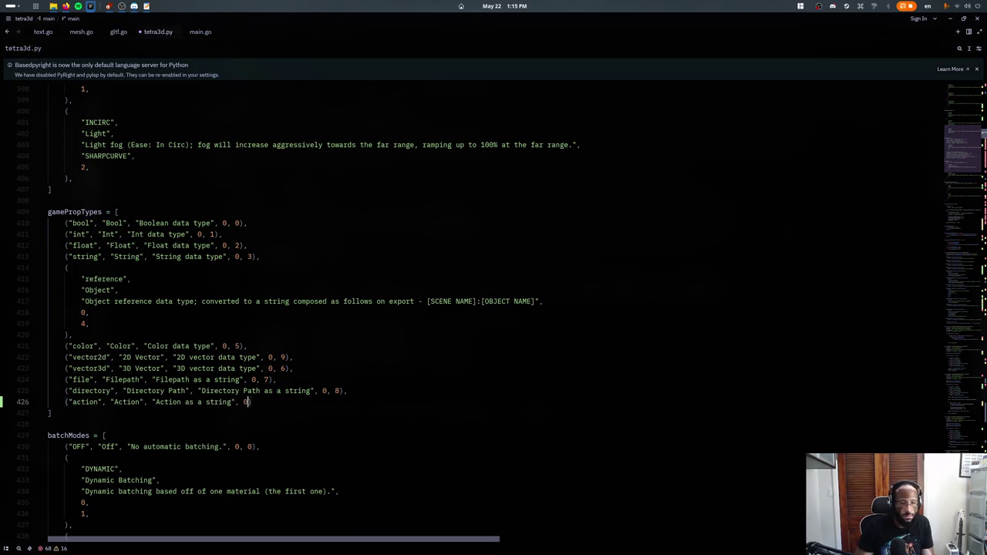
text(, 9)
key(alt+Up)
key(alt+Up)
key(alt+Up)
key(alt+Up)
key(alt+Up)
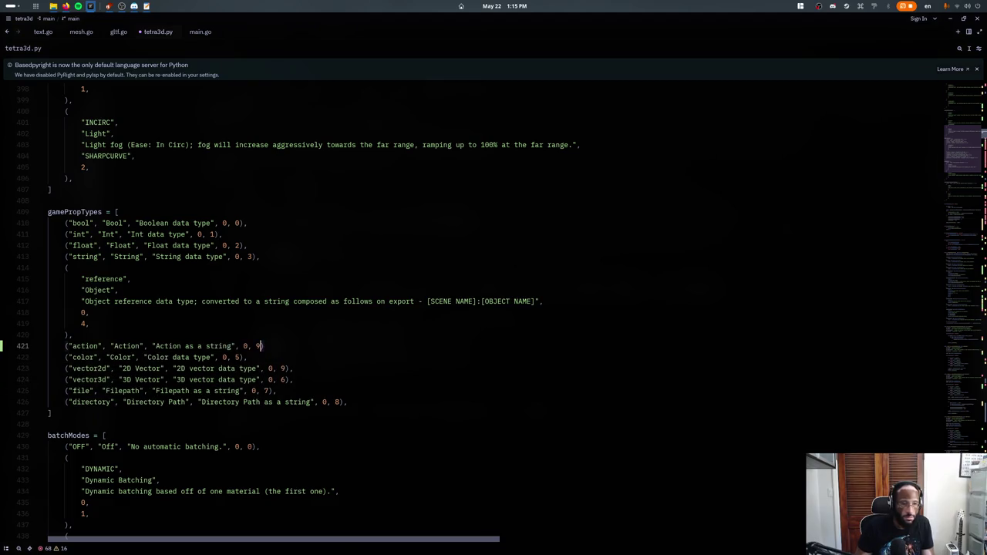
key(alt+Up)
key(alt+Down)
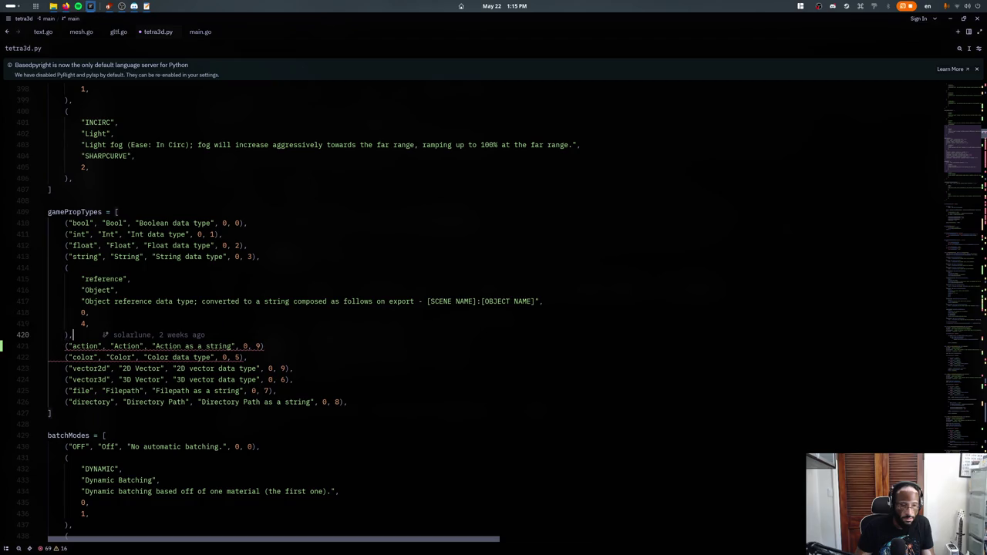
click(268, 346)
key(ctrl+s)
- In Blender, set the Cube's Tetra3d game property type to Action
key(super)
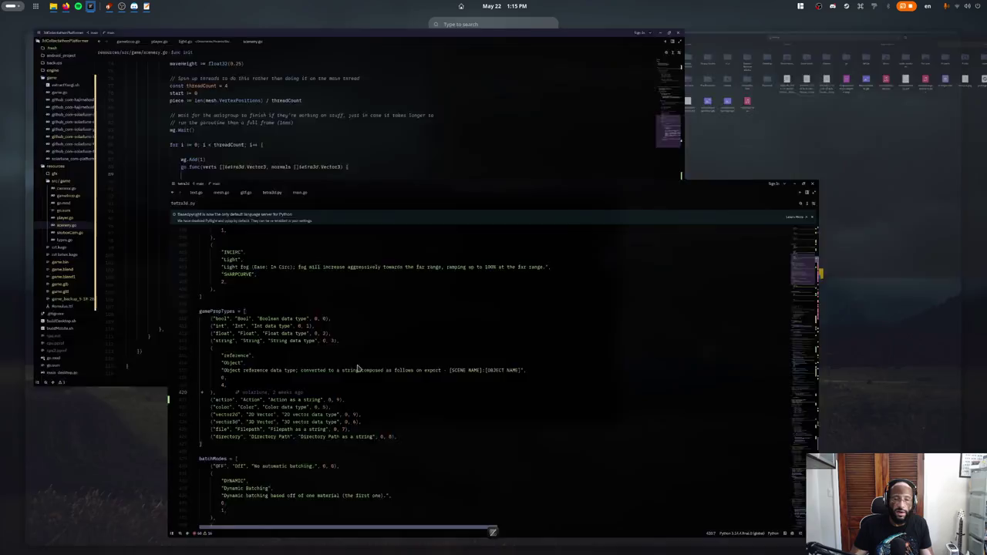
click(588, 401)
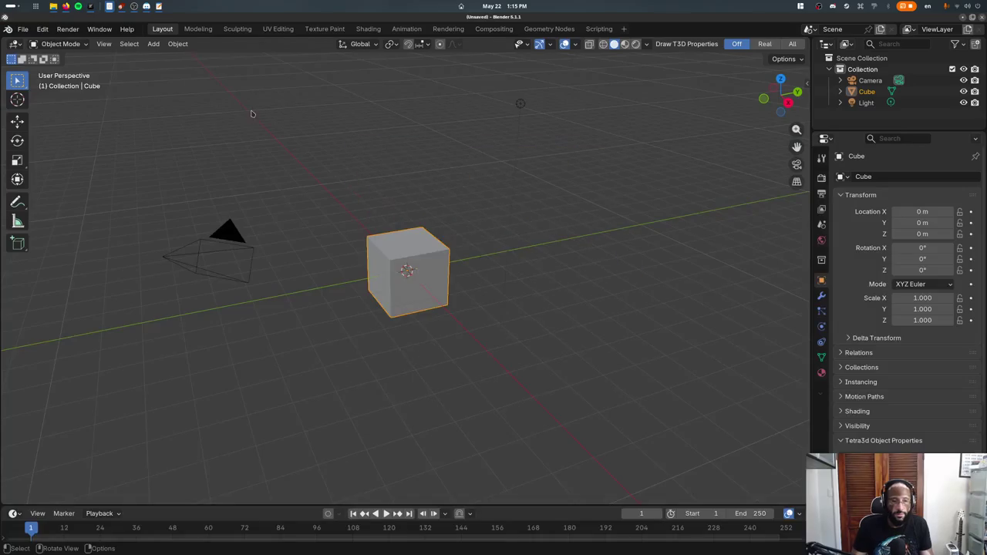
scroll(906, 421, down, 5)
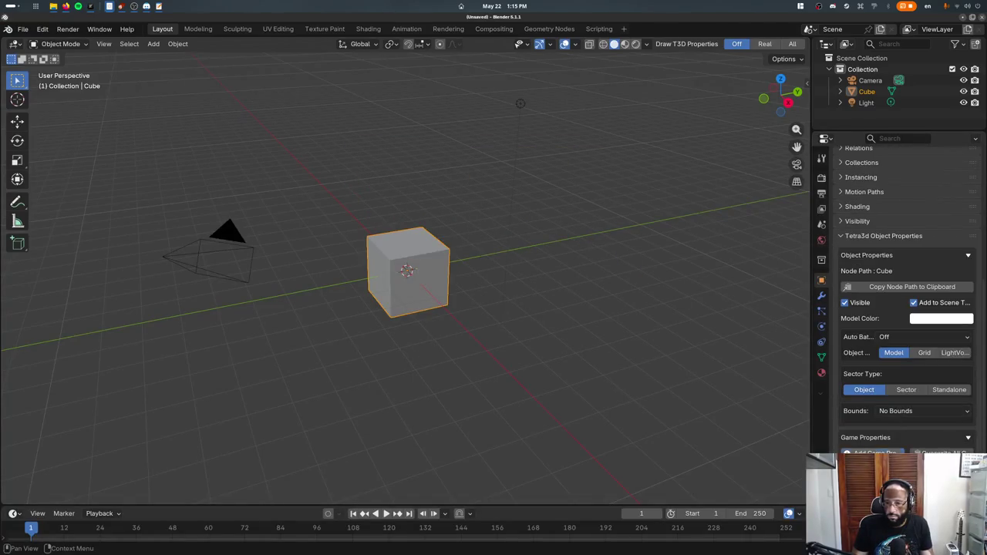
scroll(906, 347, down, 2)
click(914, 432)
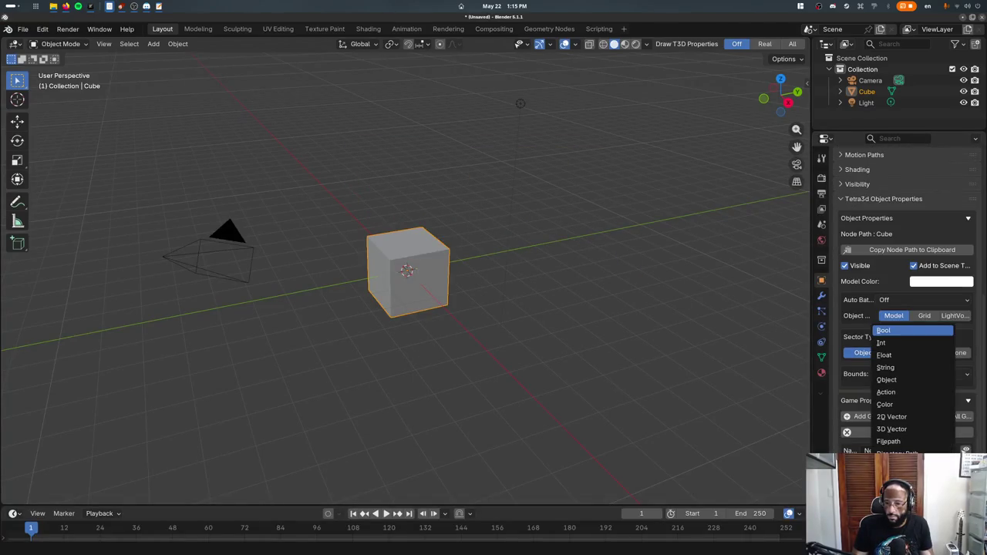
click(895, 394)
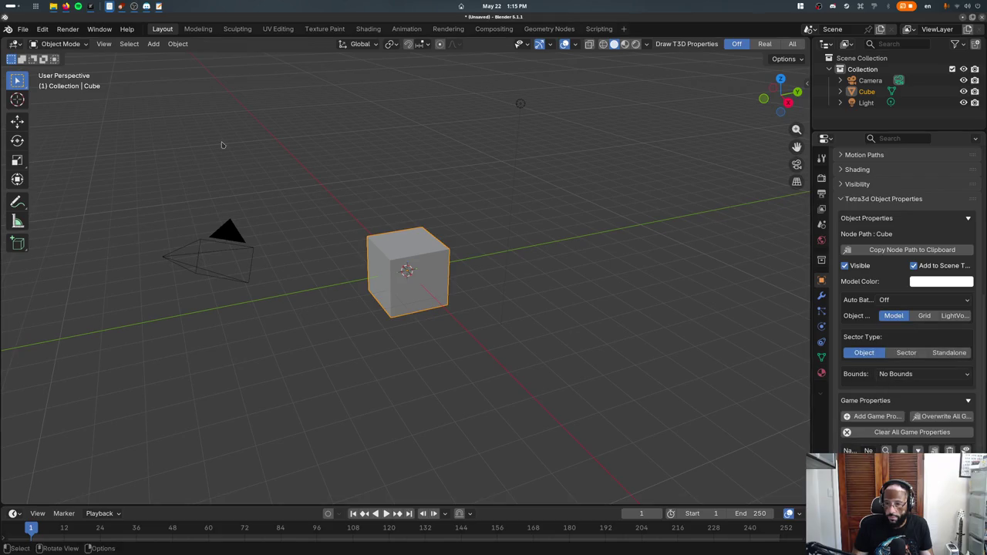
click(24, 30)
click(185, 76)
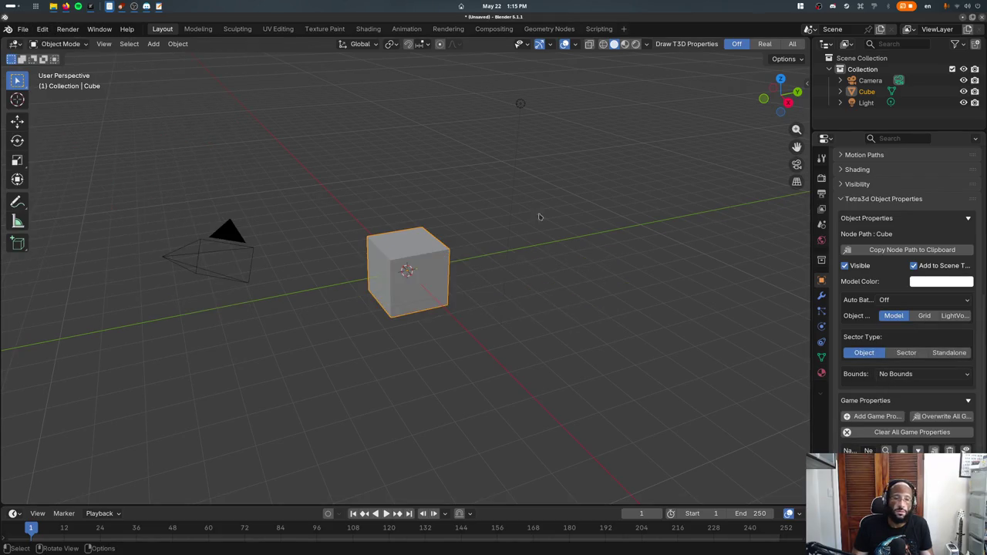
- Quit Blender without saving and close tetra3d.py in Zed
click(978, 18)
click(435, 301)
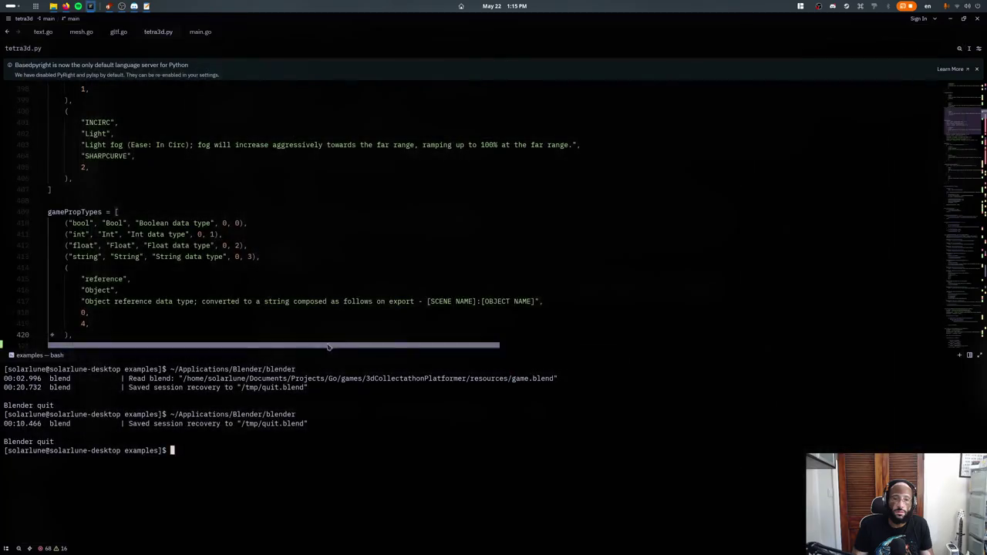
key(ctrl+grave)
key(ctrl+w)
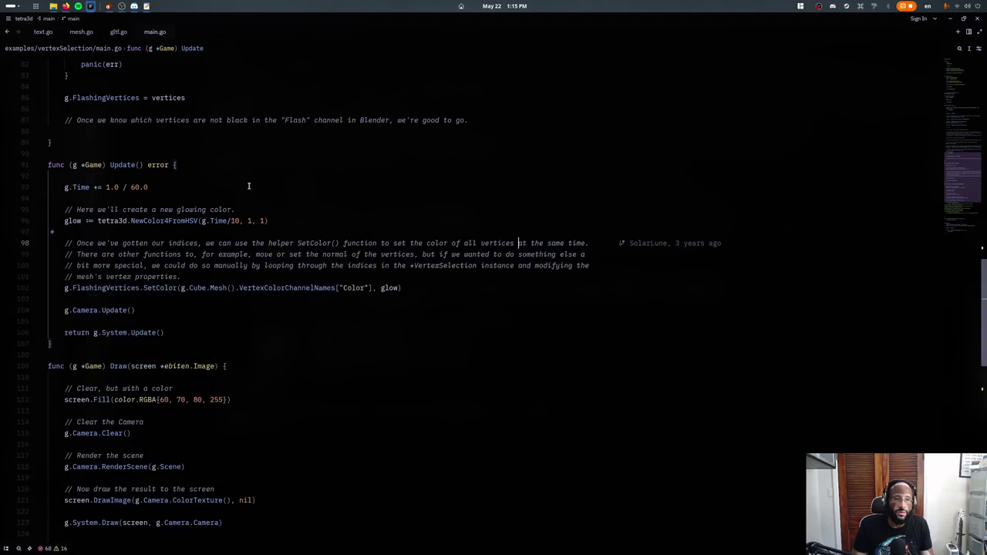
- Glance at gltf.go, then return to main.go
click(121, 36)
scroll(209, 178, up, 2)
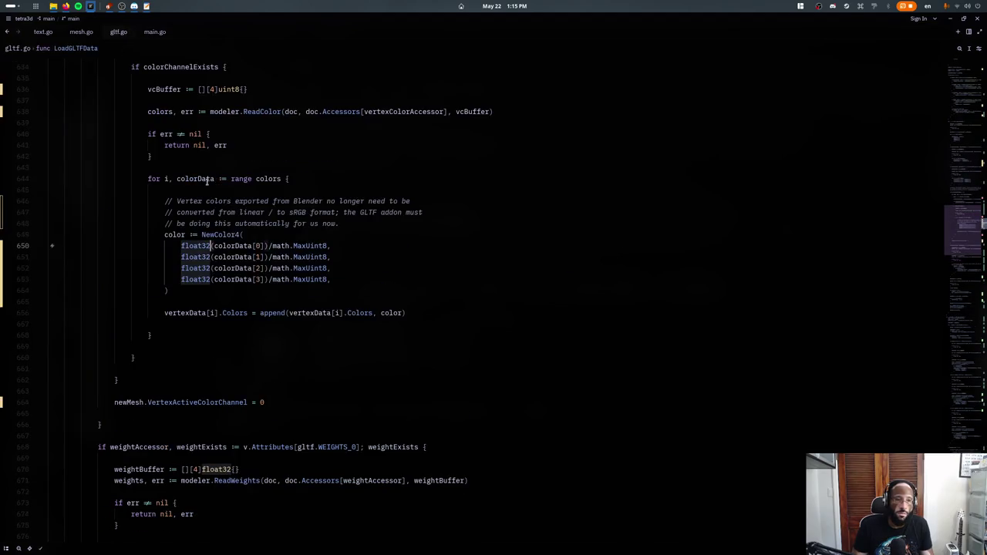
click(203, 201)
click(145, 34)
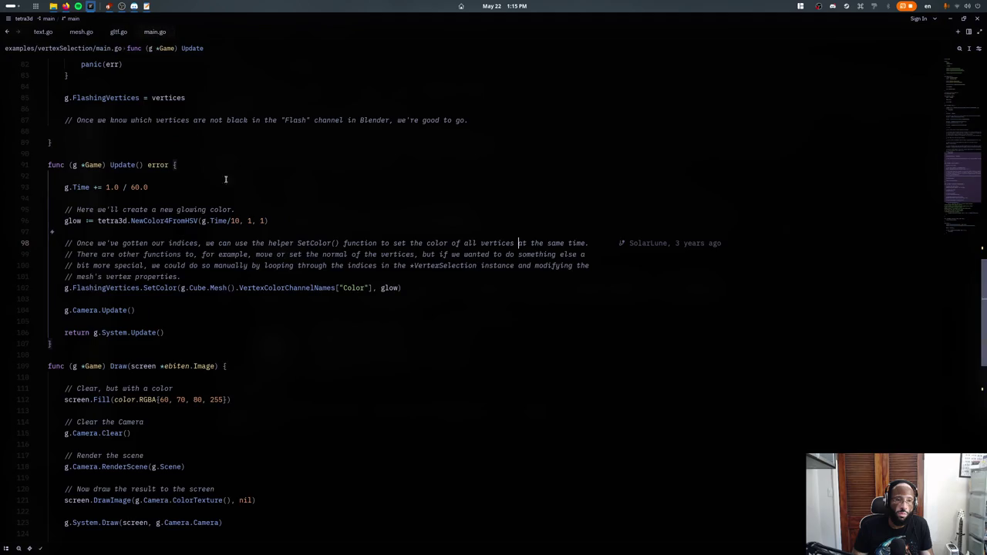
key(ctrl+grave)
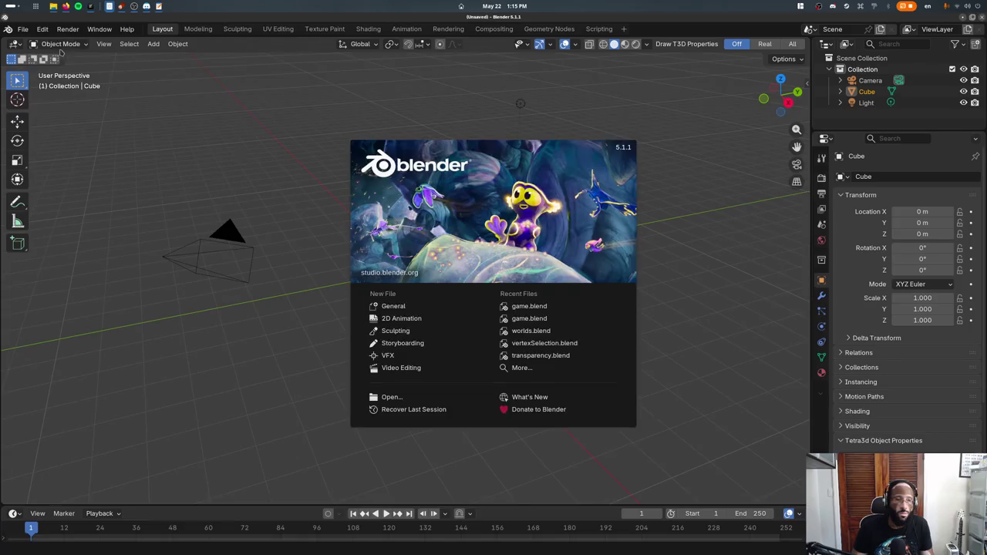
- Open game.blend from the recent files list
click(23, 28)
mouse_move(51, 64)
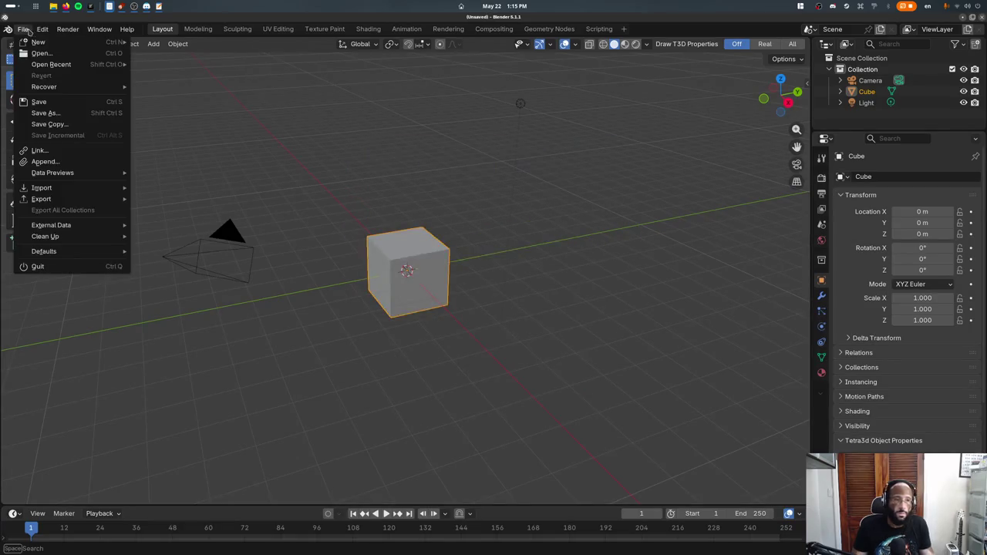
click(152, 67)
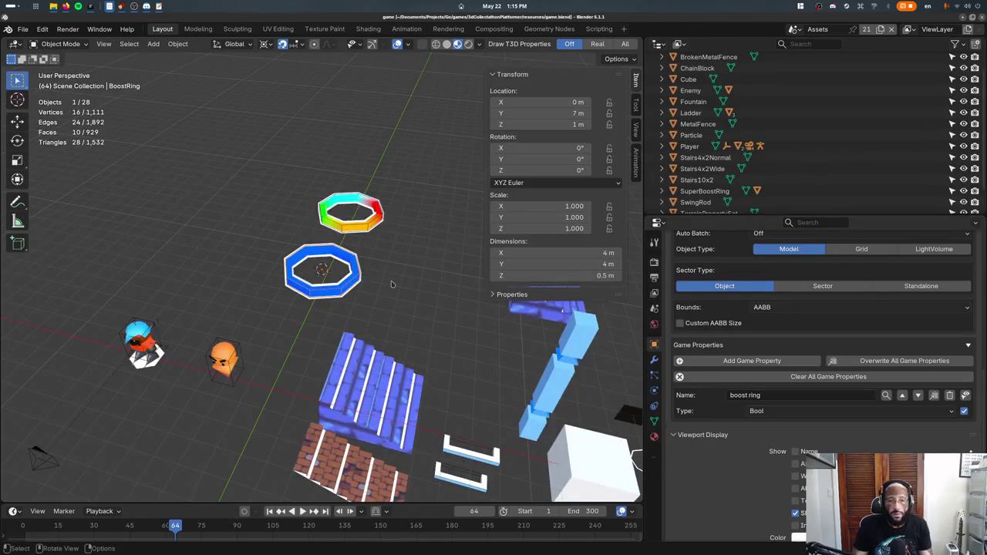
middle_drag(391, 285, 432, 281)
- Give BoostRing an Action-type game property named 'default action', then switch to the Animation workspace
click(751, 360)
click(750, 432)
text(default action)
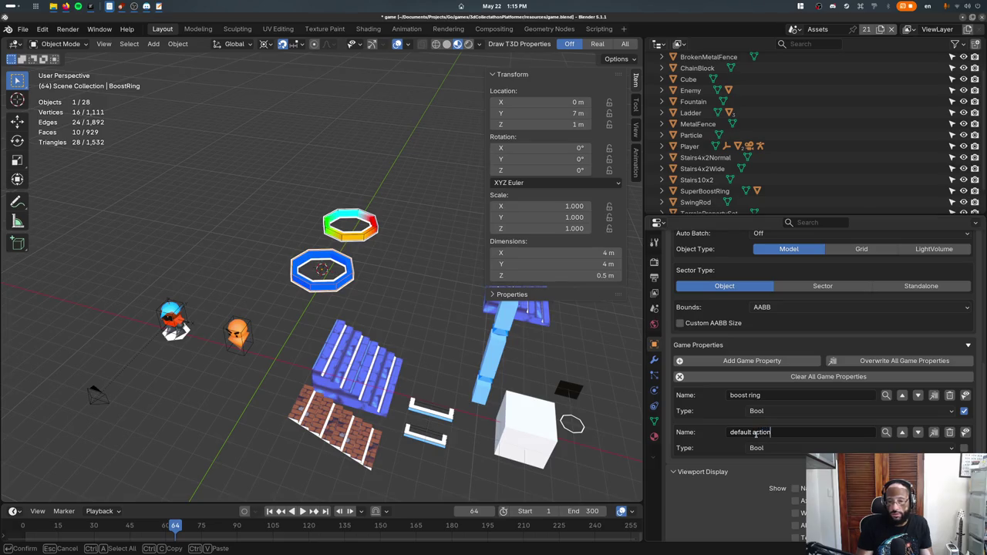
key(Return)
click(757, 448)
click(763, 373)
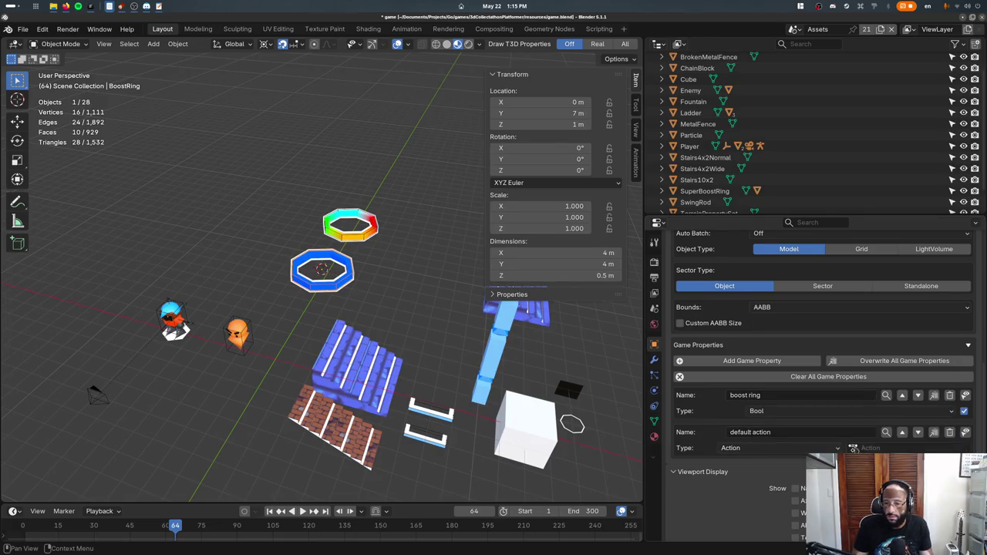
click(853, 449)
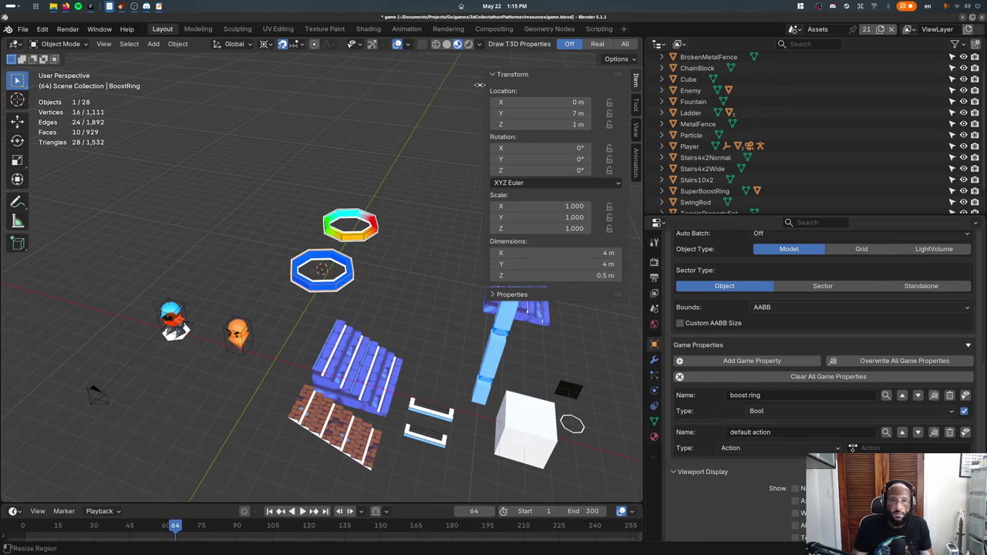
click(406, 29)
mouse_move(452, 221)
middle_down()
mouse_move(392, 215)
mouse_move(494, 229)
mouse_move(522, 251)
middle_up()
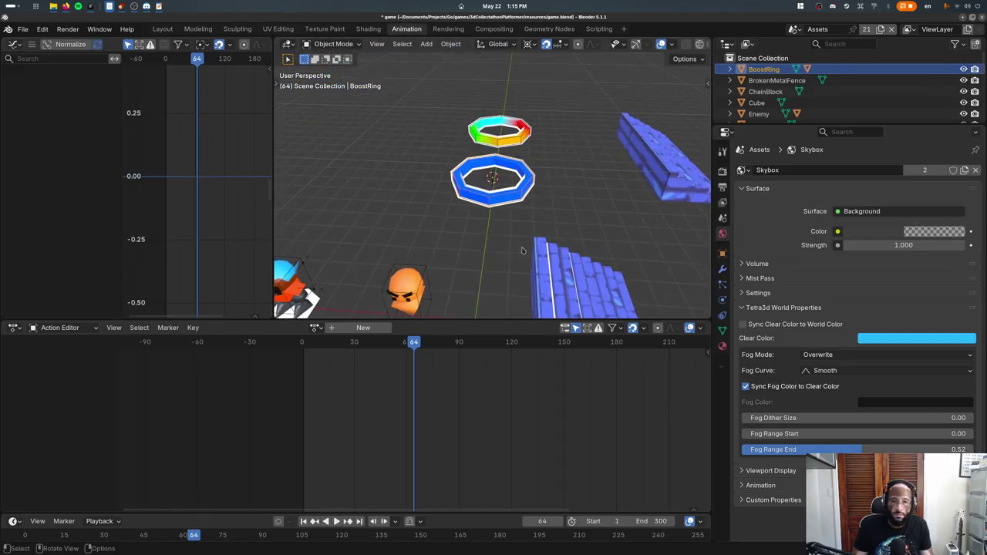
- Create a new action, key BoostRing at frame 1, and raise it along Z at frame 30
click(338, 327)
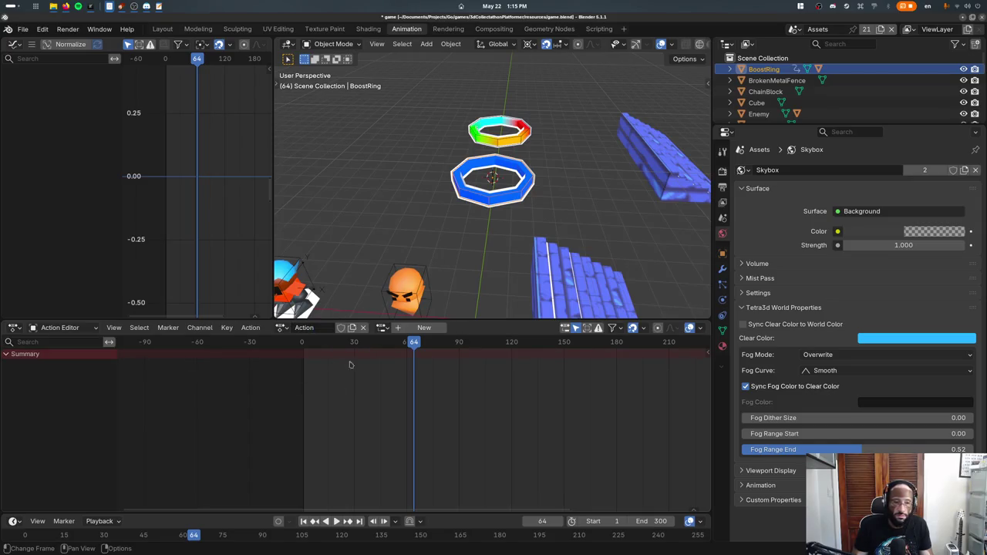
drag(353, 347, 305, 344)
key(space)
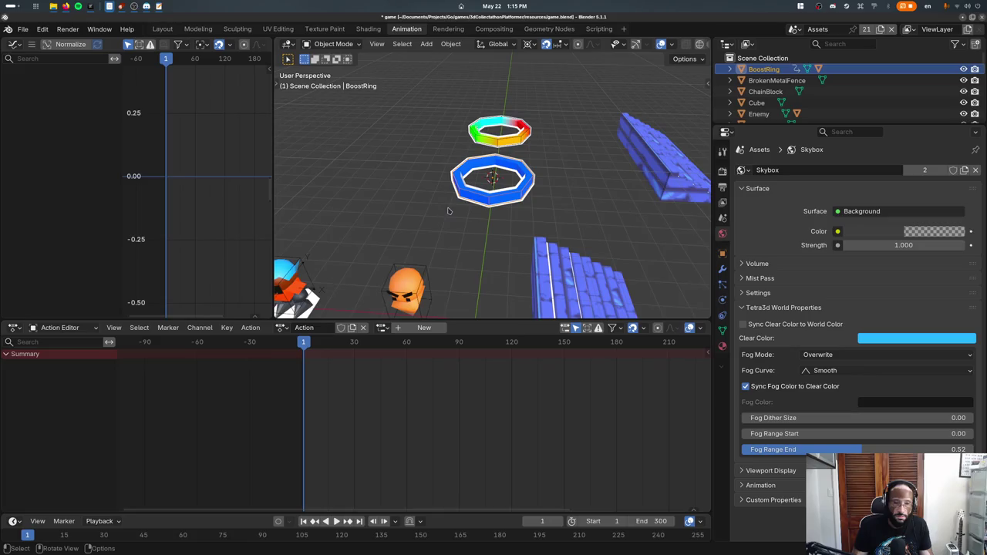
key(i)
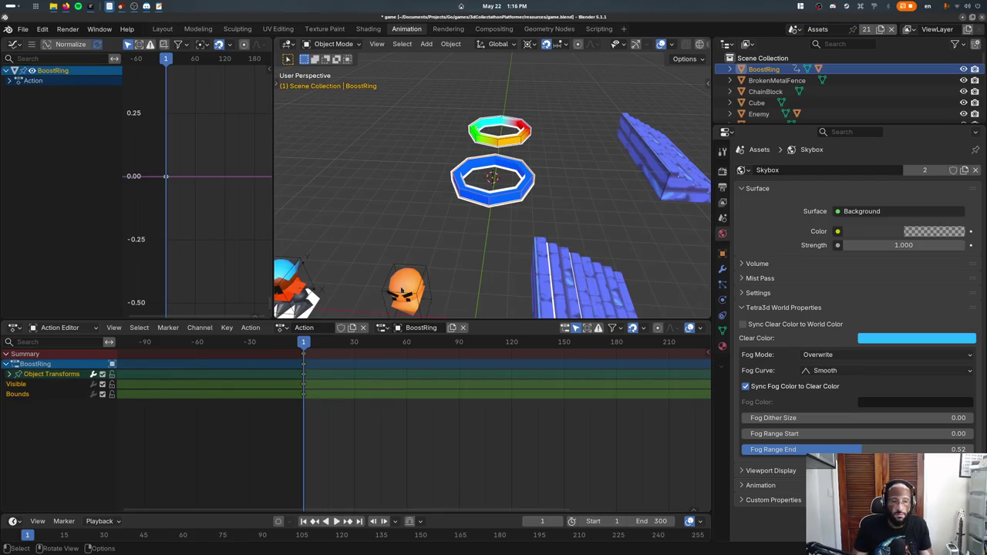
drag(303, 346, 354, 352)
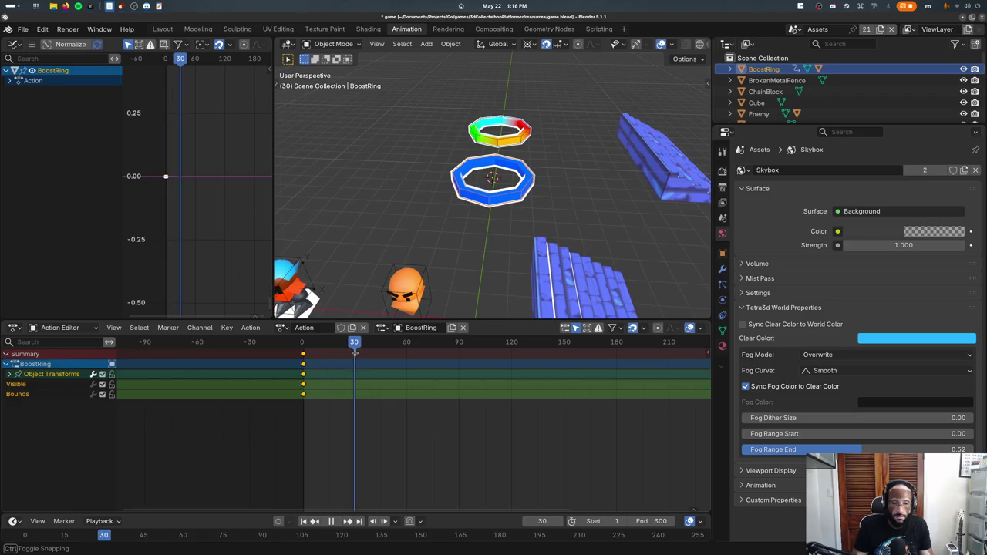
key(g)
key(z)
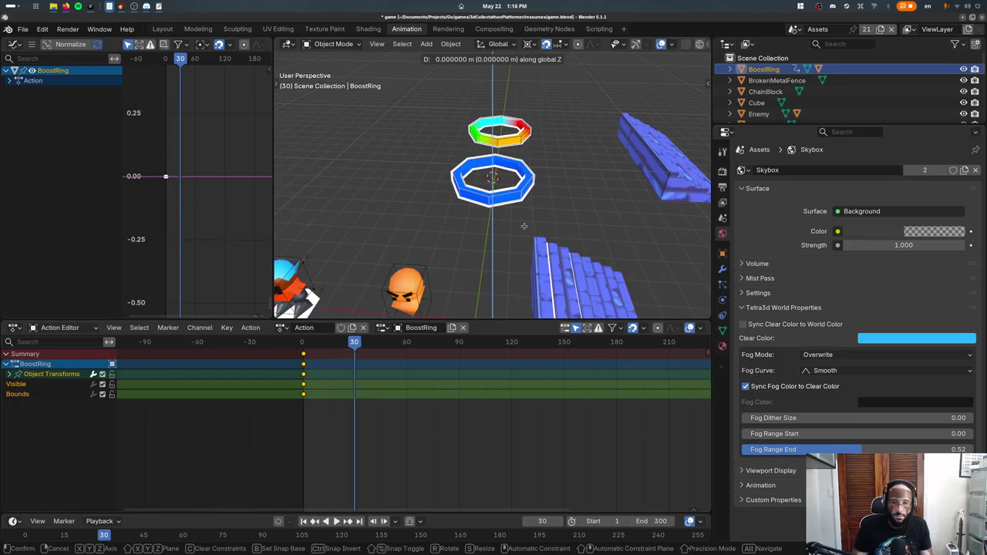
click(537, 144)
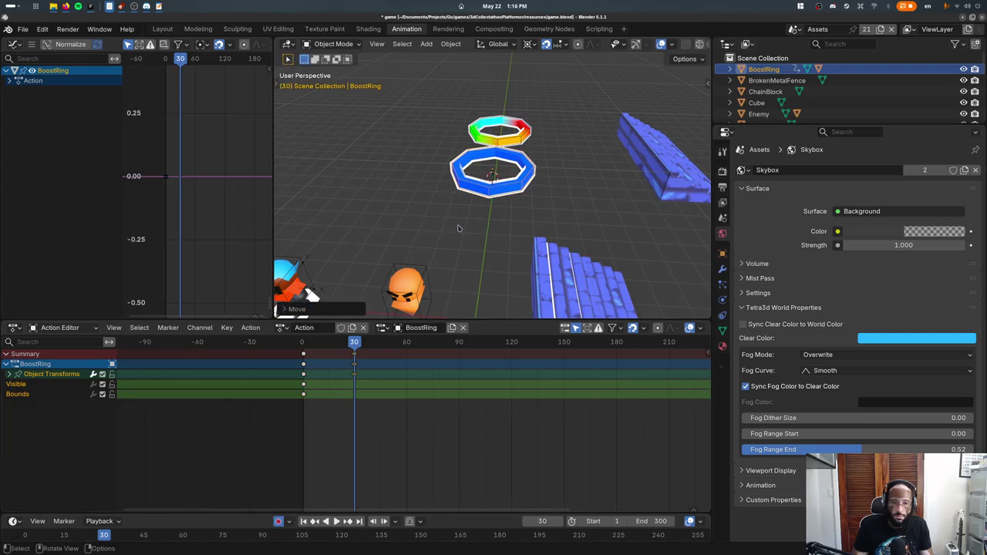
- Delete the Visible and Bounds keyframes so only Object Transforms channels remain
click(303, 394)
key(x)
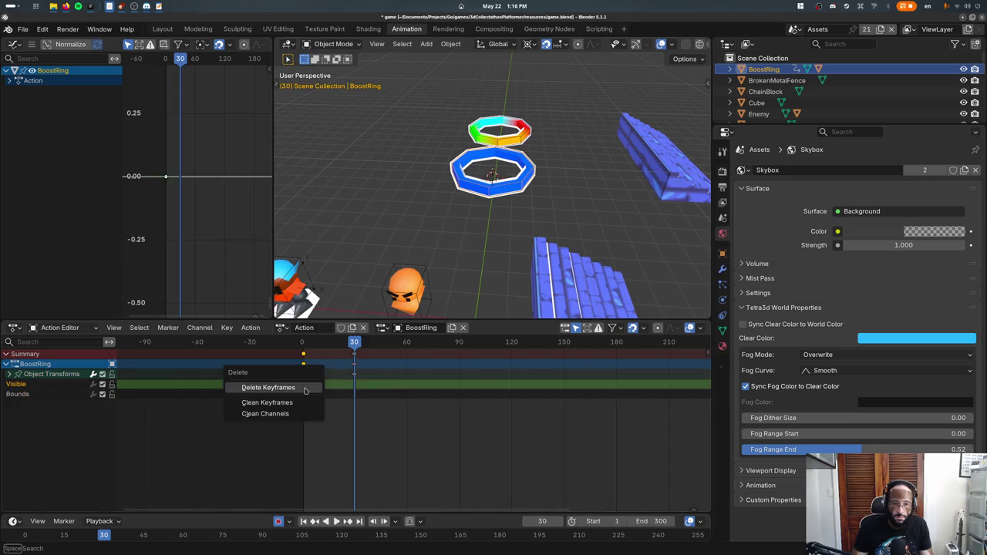
click(275, 388)
click(303, 384)
key(x)
click(272, 395)
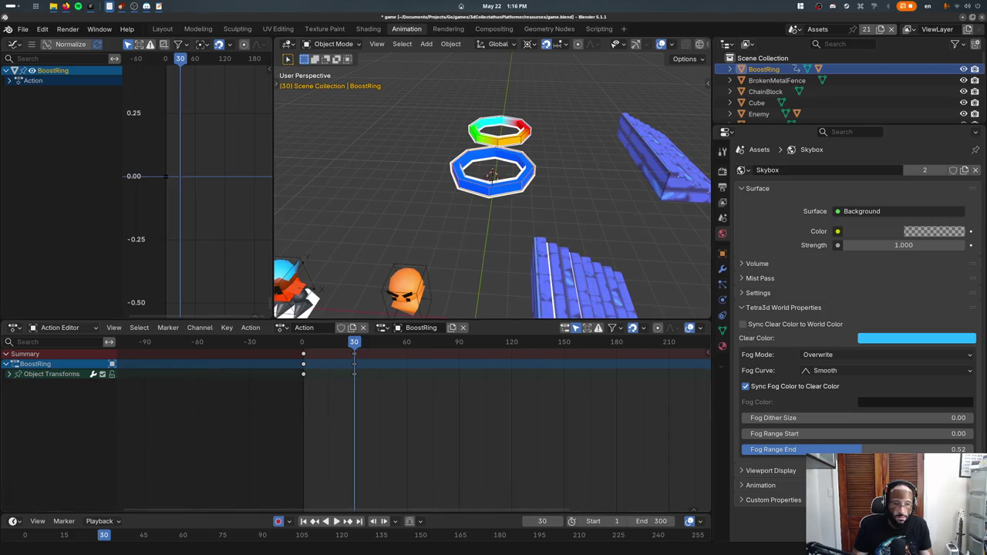
click(11, 373)
key(ctrl+z)
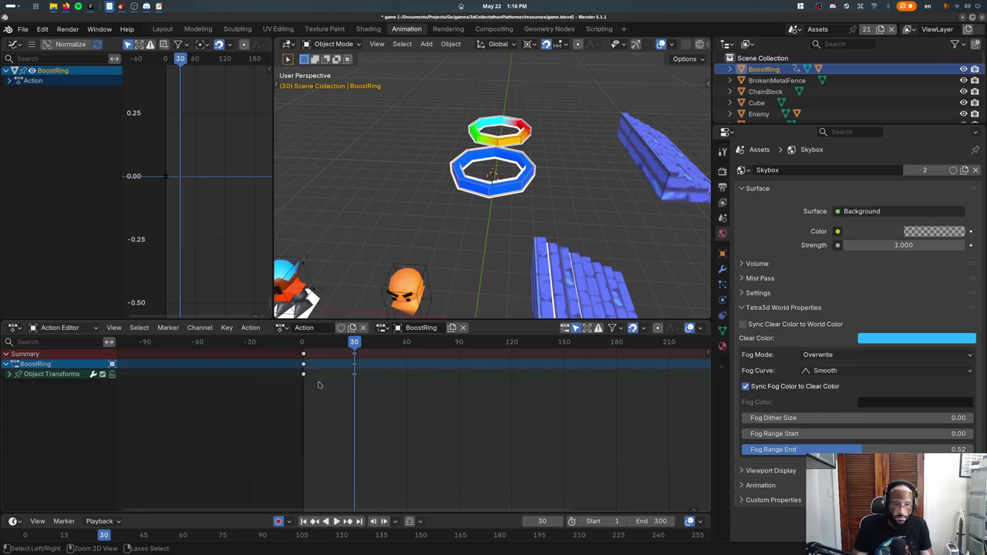
key(ctrl+z)
key(ctrl+z)
key(ctrl+shift+z)
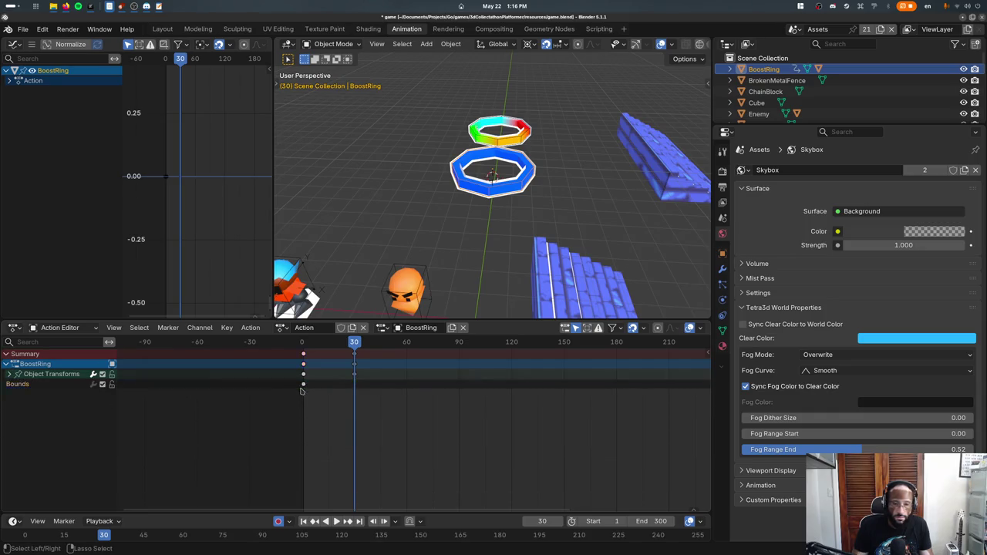
key(ctrl+shift+z)
- Check BoostRing's object properties, settle the Bounds key removal, and play the animation
click(722, 253)
scroll(848, 308, down, 5)
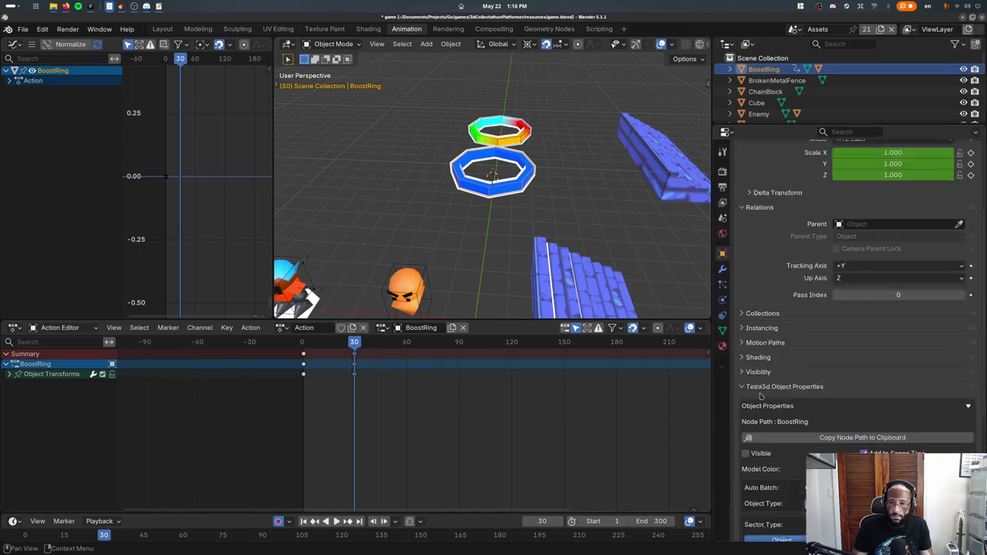
scroll(849, 309, down, 5)
scroll(848, 309, down, 3)
key(ctrl+z)
key(ctrl+shift+z)
key(ctrl+z)
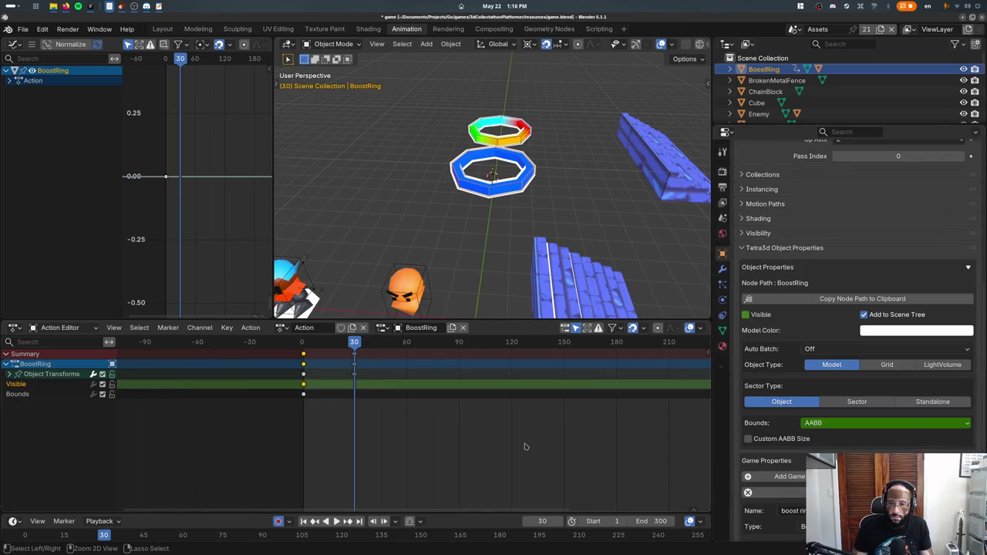
key(ctrl+shift+z)
key(space)
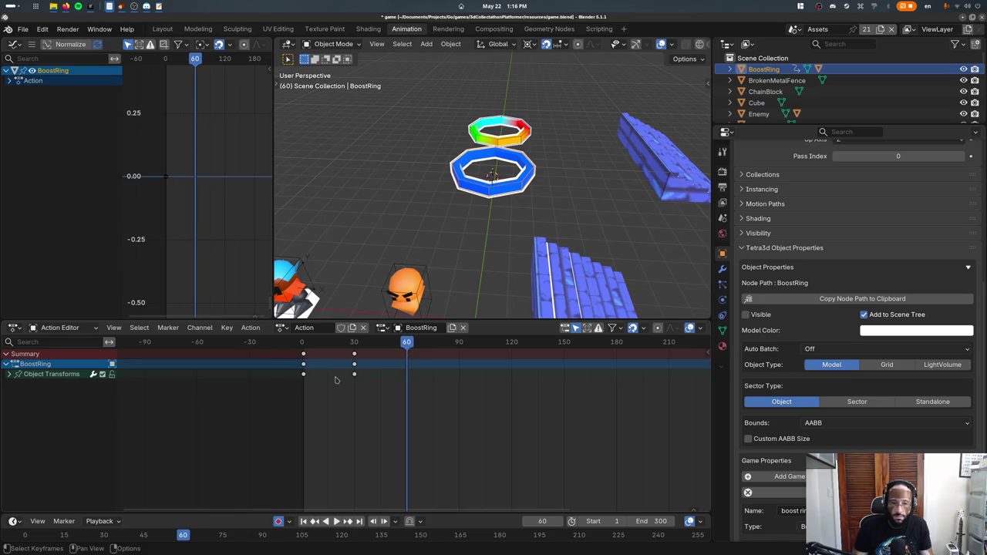
- Duplicate the frame-1 keys to frame 60 so the action loops back
click(310, 375)
key(shift+d)
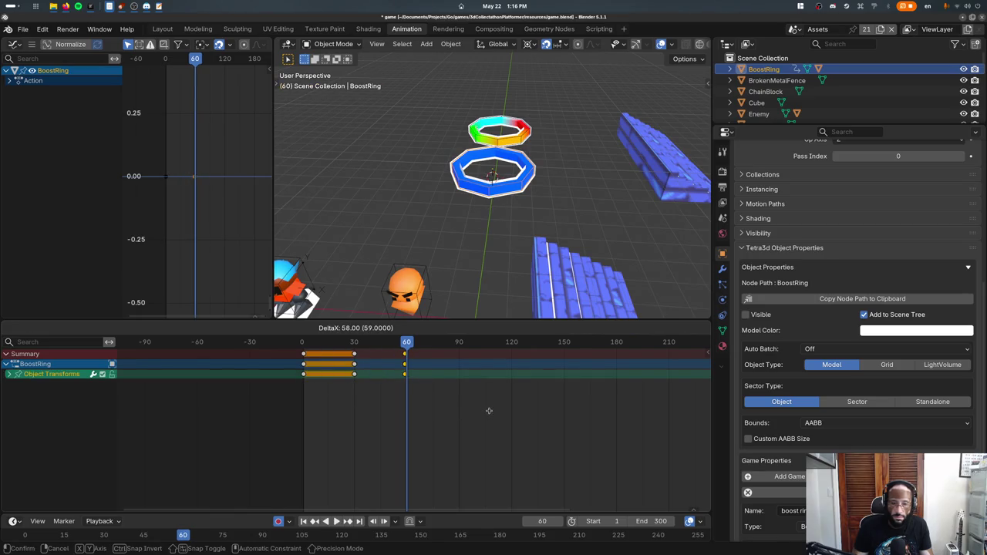
click(490, 411)
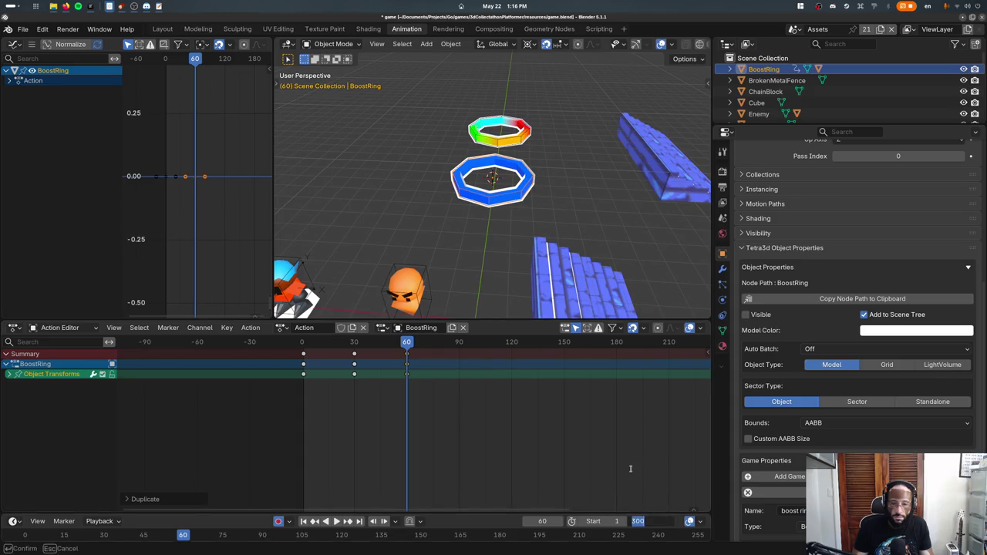
click(652, 521)
text(60)
key(Return)
key(space)
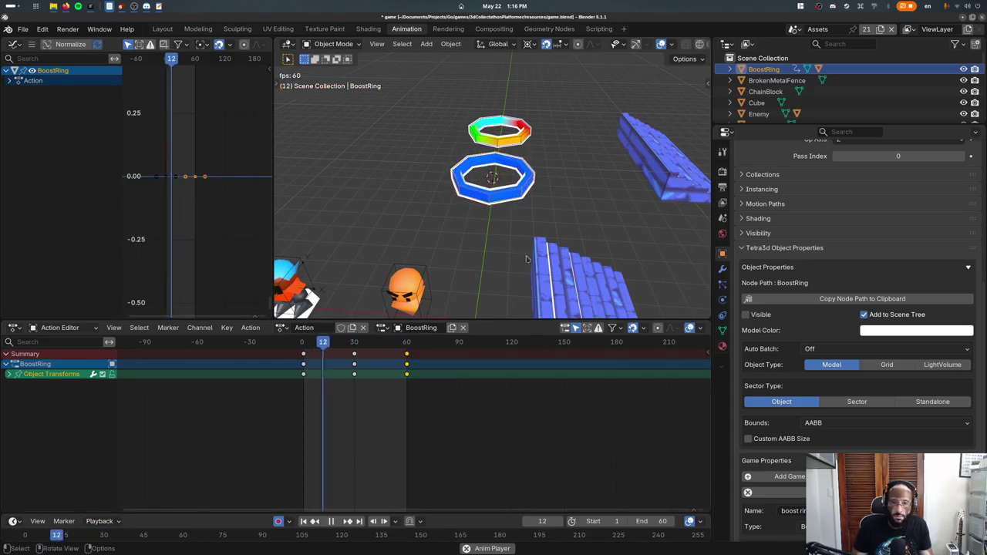
mouse_move(555, 247)
middle_down()
mouse_move(496, 206)
mouse_move(501, 235)
middle_up()
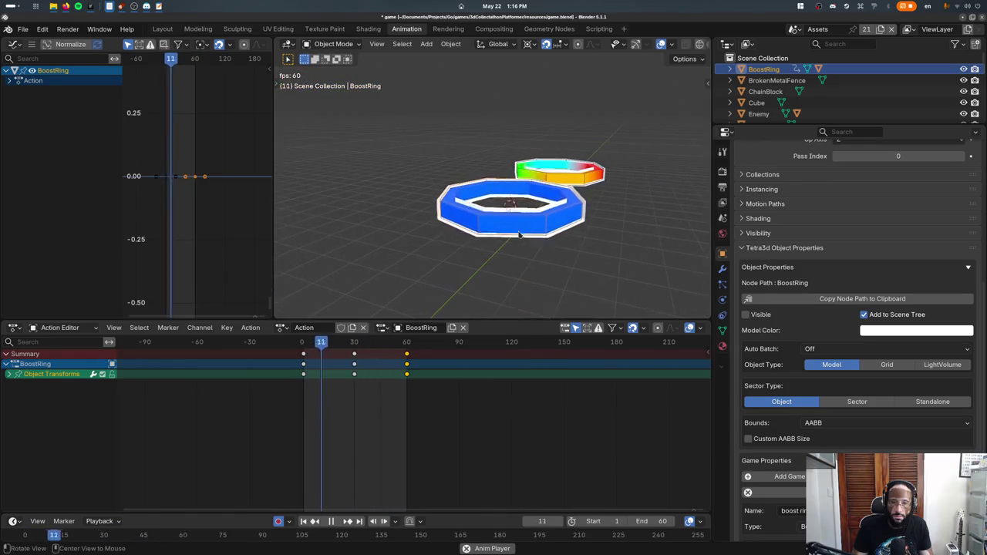
- Respace the keys to 0/60/120 with the last key at frame 120, and save
drag(332, 347, 416, 386)
key(g)
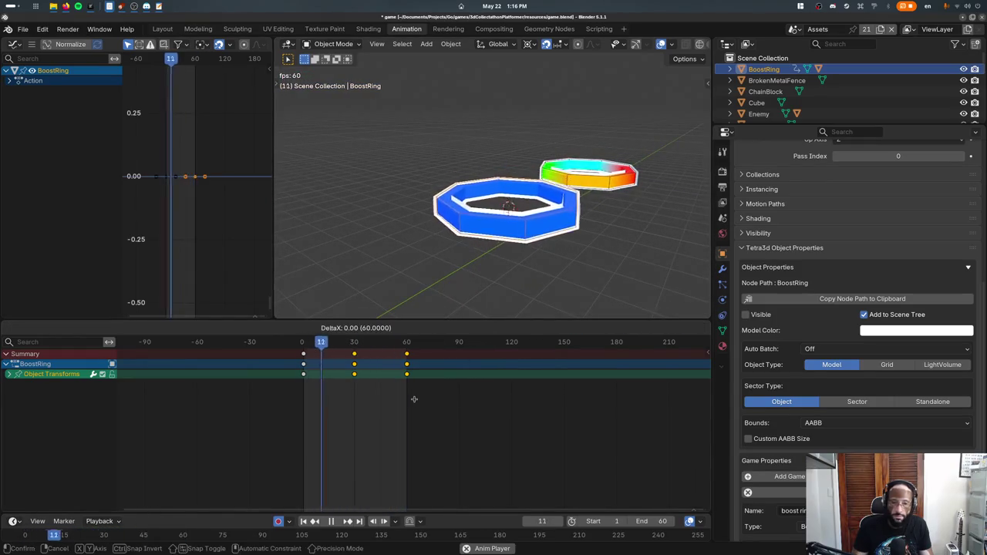
text(30)
click(423, 397)
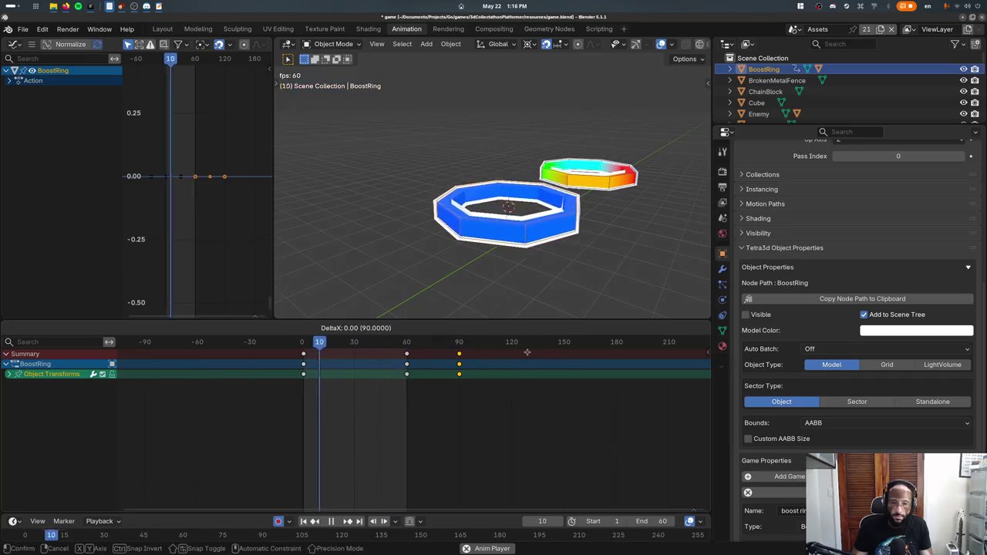
drag(467, 354, 528, 354)
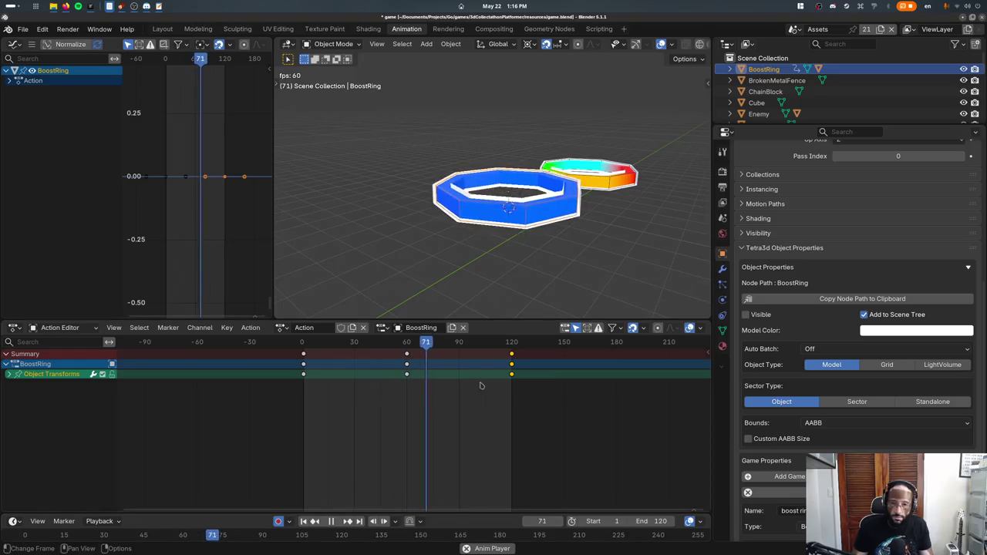
key(ctrl+s)
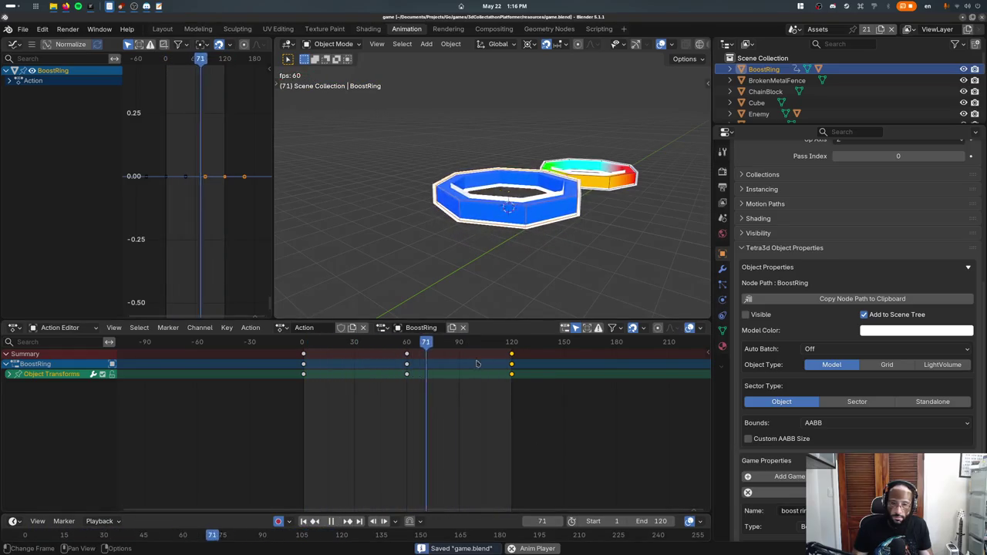
key(Escape)
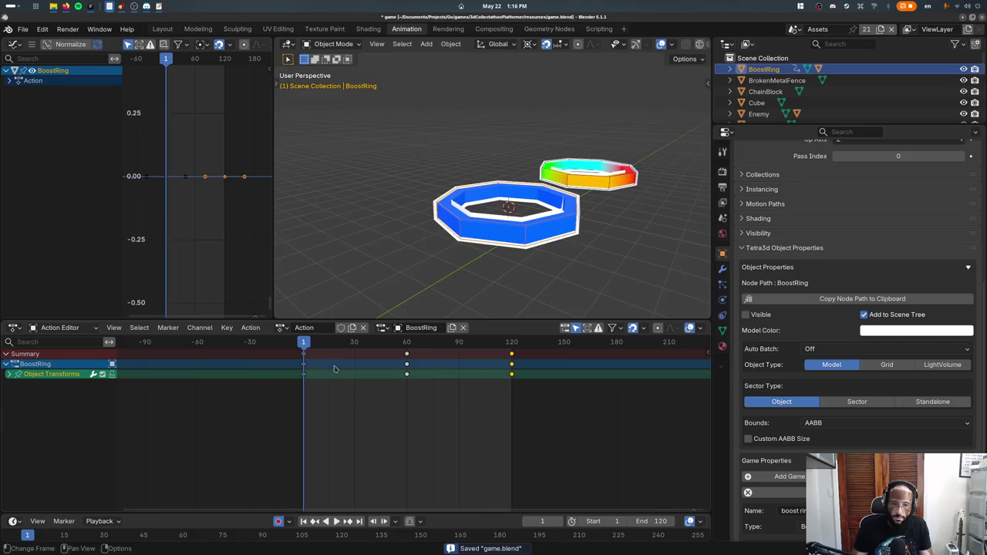
- At frame 30, rotate BoostRing 90° around Z to key a turn
click(355, 343)
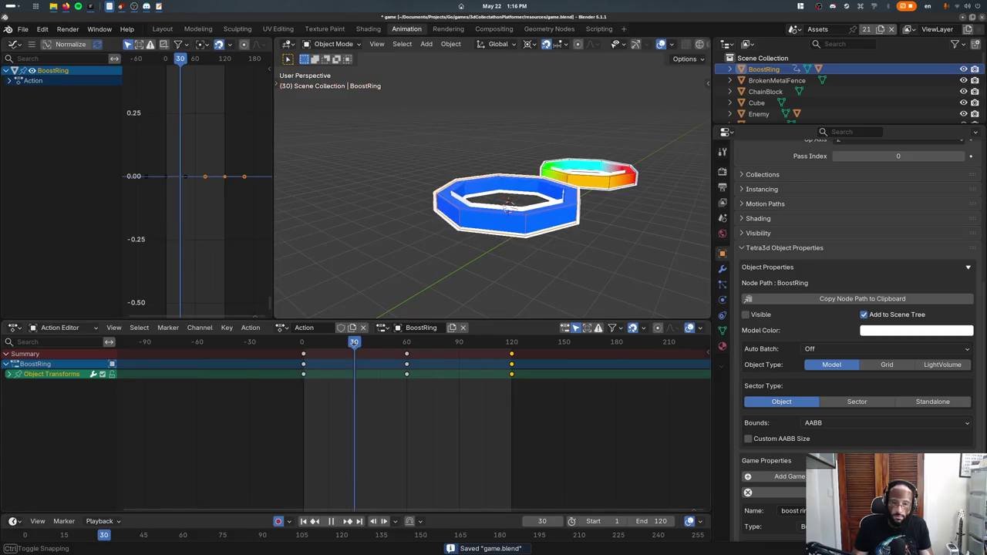
key(r)
key(x)
click(433, 248)
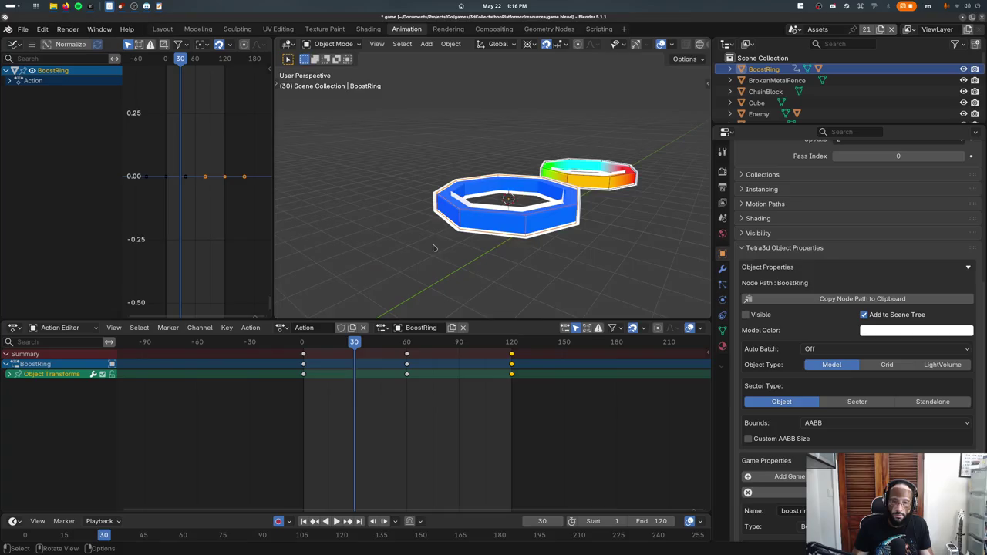
text(rz90)
click(434, 246)
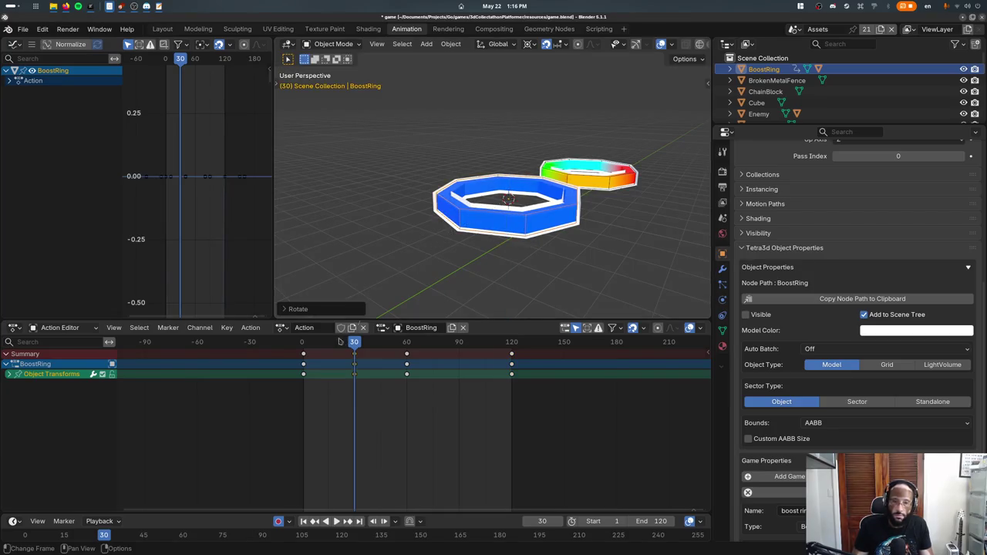
drag(354, 343, 406, 343)
key(r)
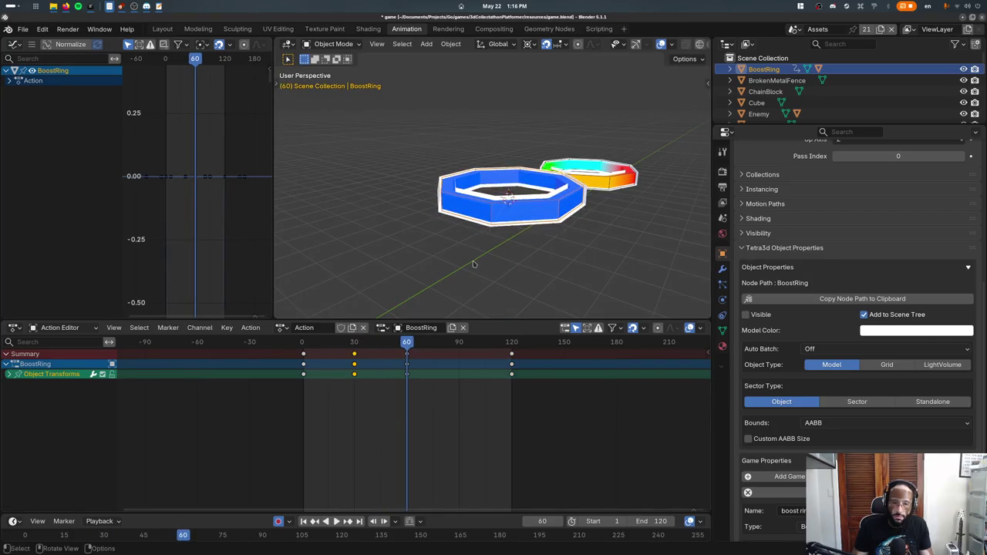
key(Escape)
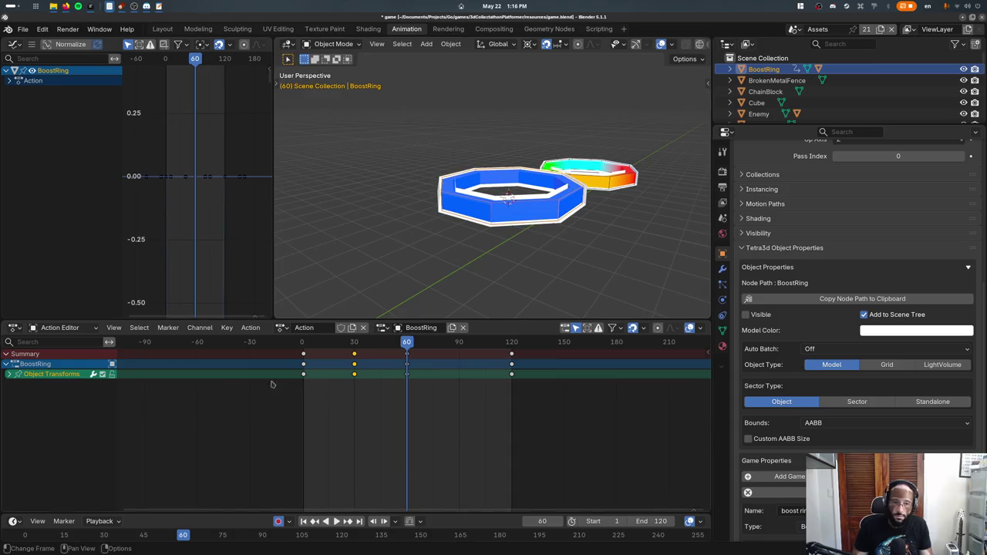
- Delete the frame-30 Z Euler Rotation key and save game.blend
click(10, 375)
drag(302, 343, 335, 343)
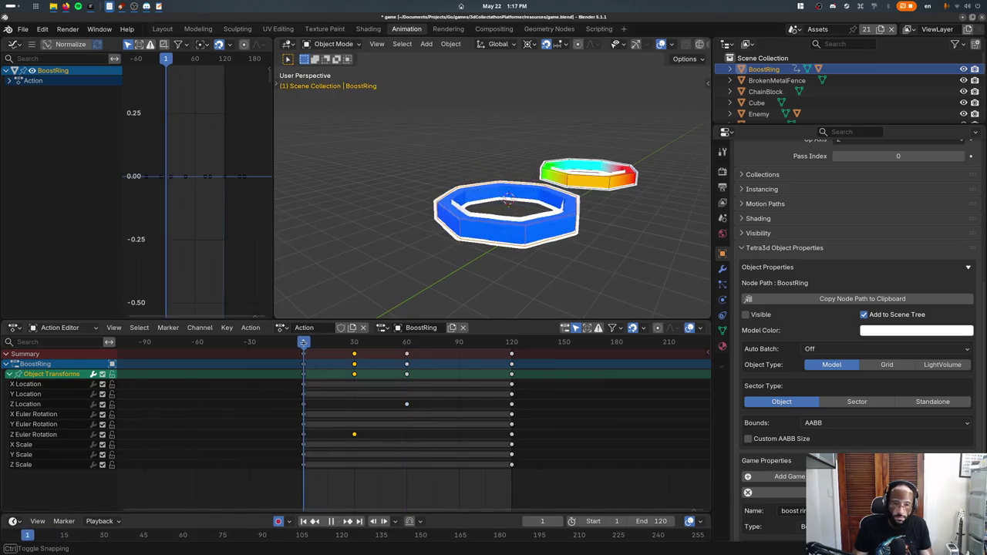
click(354, 433)
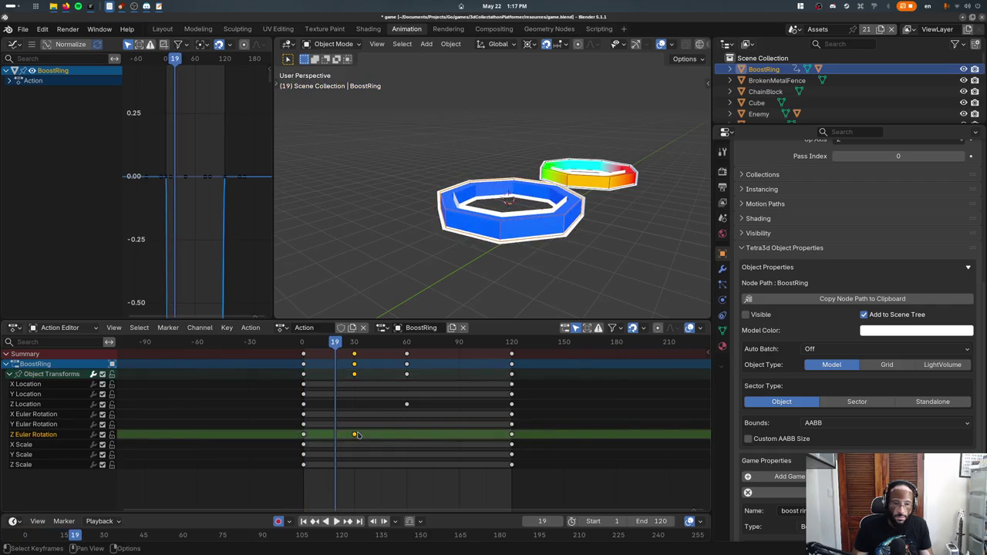
key(Delete)
key(ctrl+s)
drag(335, 342, 303, 342)
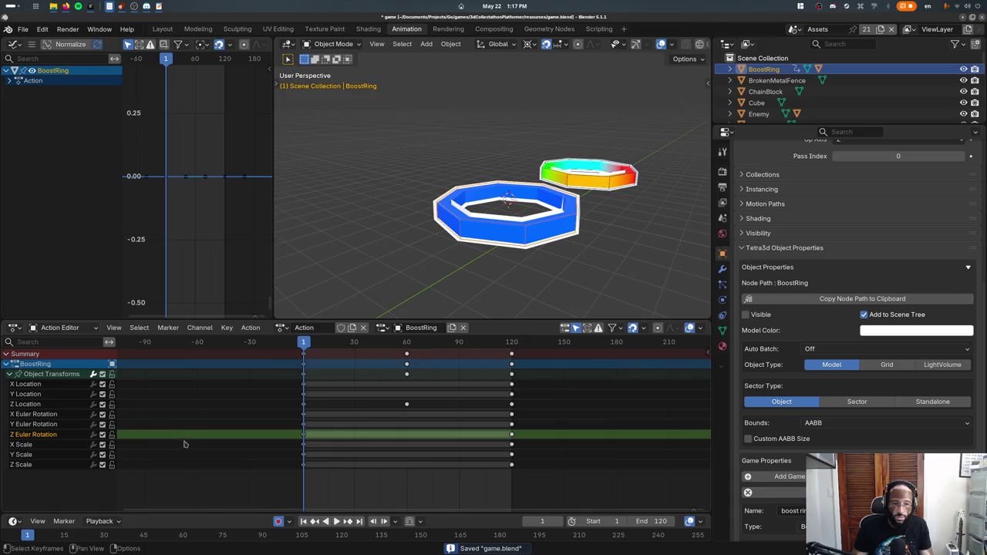
- Inspect the F-Curve context menus, then show the Graph Editor sidebar and enlarge the graph area
right_click(304, 438)
right_click(187, 178)
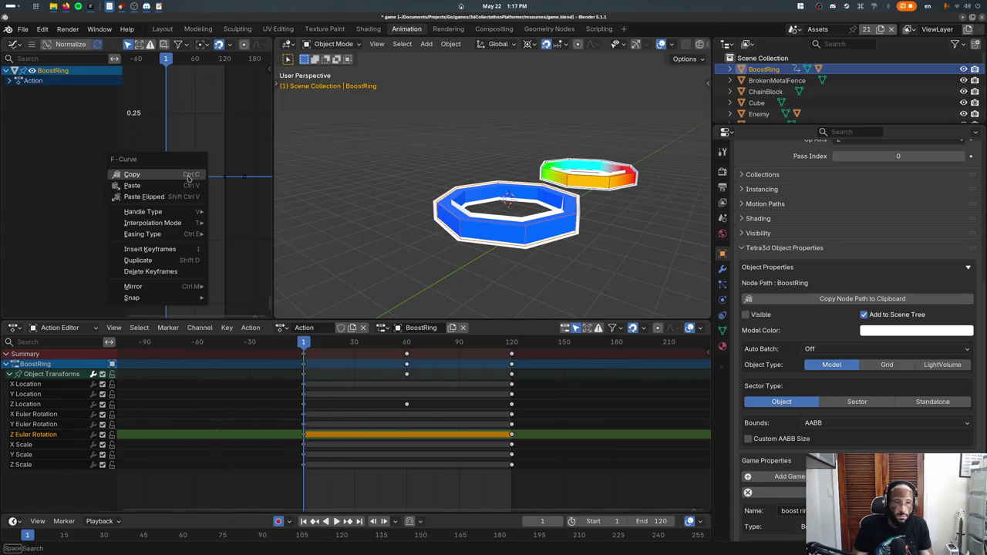
mouse_move(143, 234)
right_click(247, 270)
key(Escape)
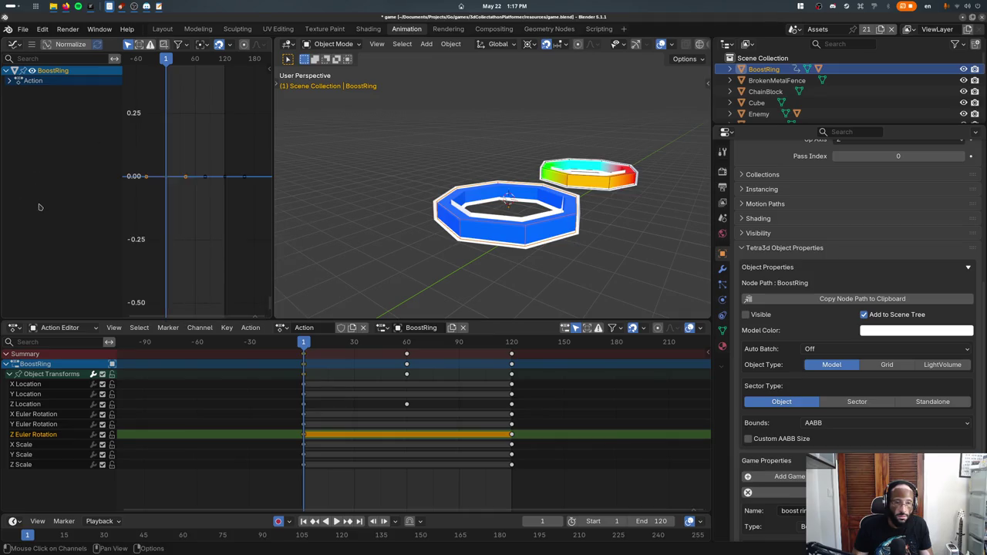
key(n)
drag(272, 173, 398, 180)
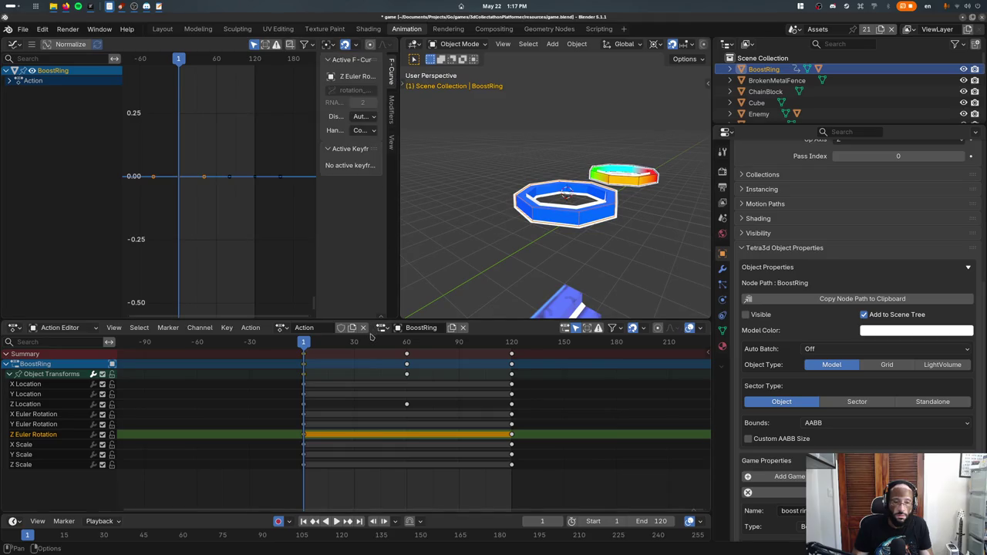
drag(372, 320, 372, 328)
- Add a Generator modifier to the Z rotation curve from the sidebar Modifiers tab
click(391, 110)
click(339, 62)
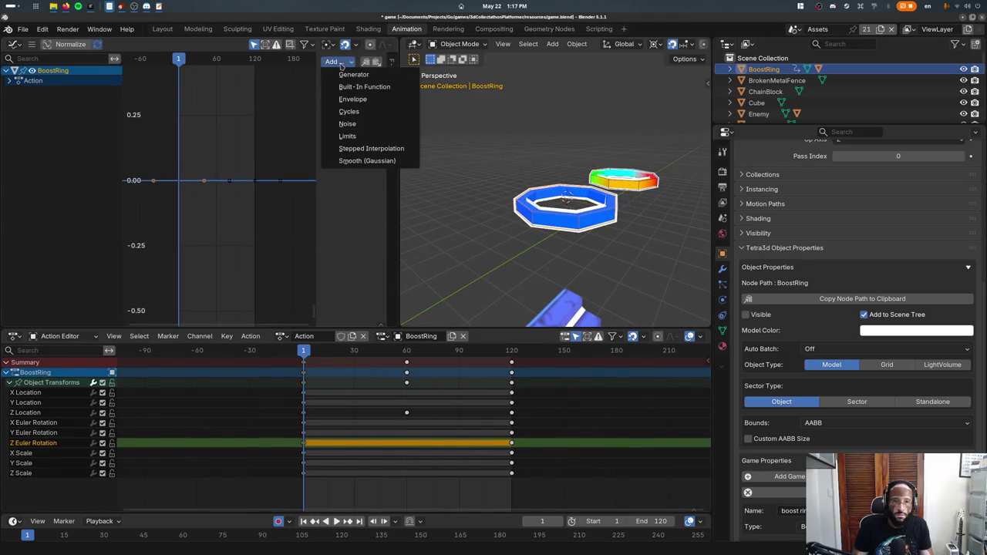
click(341, 74)
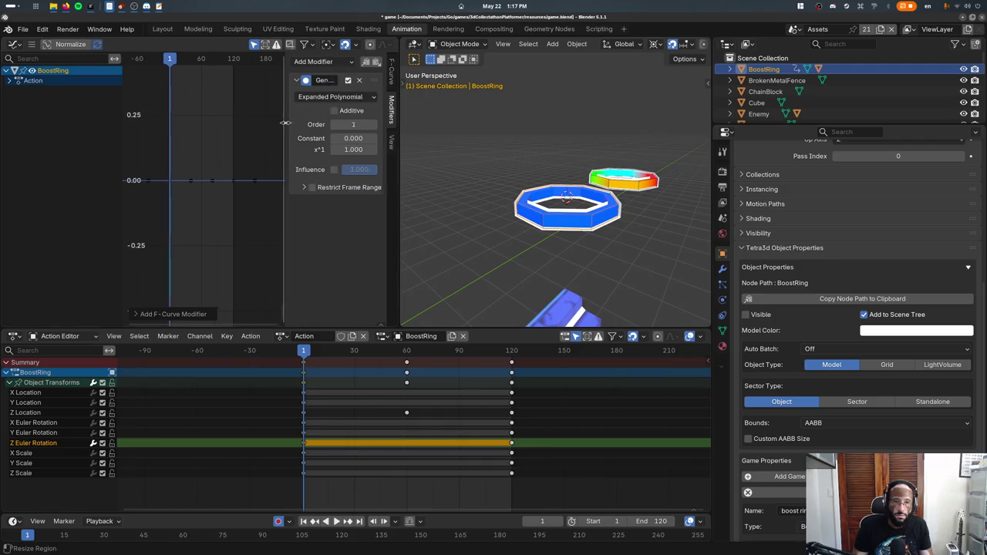
drag(317, 117, 266, 116)
key(space)
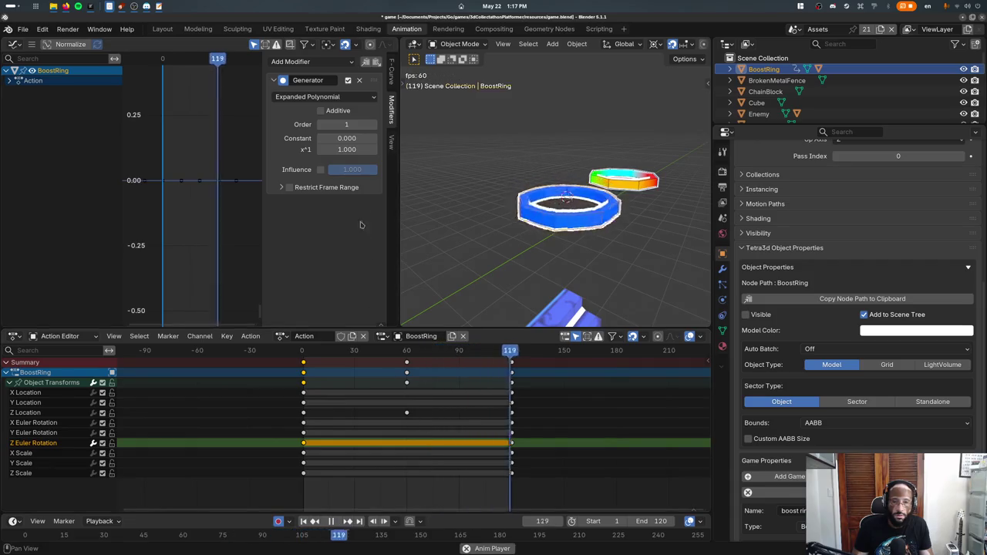
- Try other orders and modes, keeping the Generator at Expanded Polynomial order 1
click(376, 125)
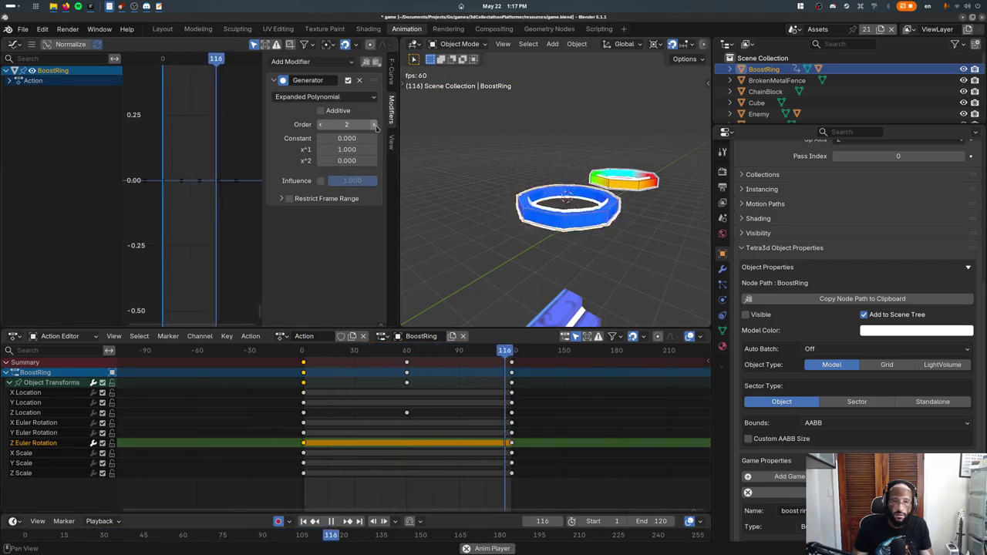
click(376, 125)
click(376, 125)
click(376, 125)
click(323, 125)
click(322, 125)
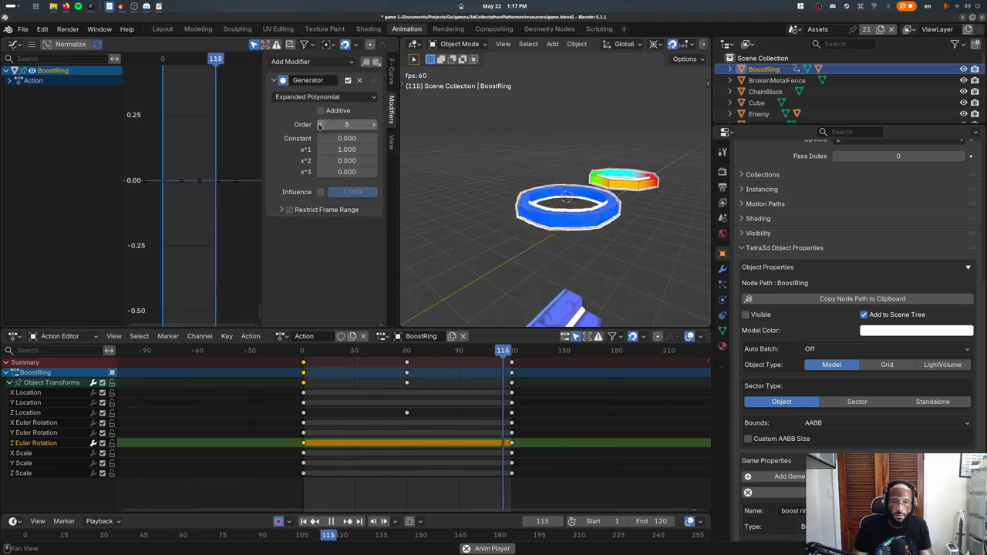
click(323, 125)
click(323, 125)
click(373, 97)
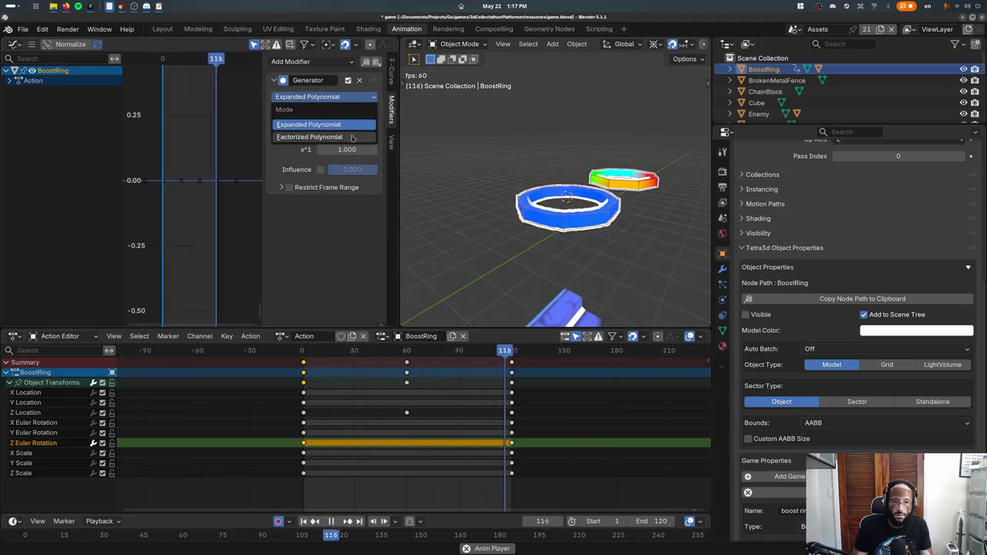
click(324, 137)
click(323, 96)
click(348, 124)
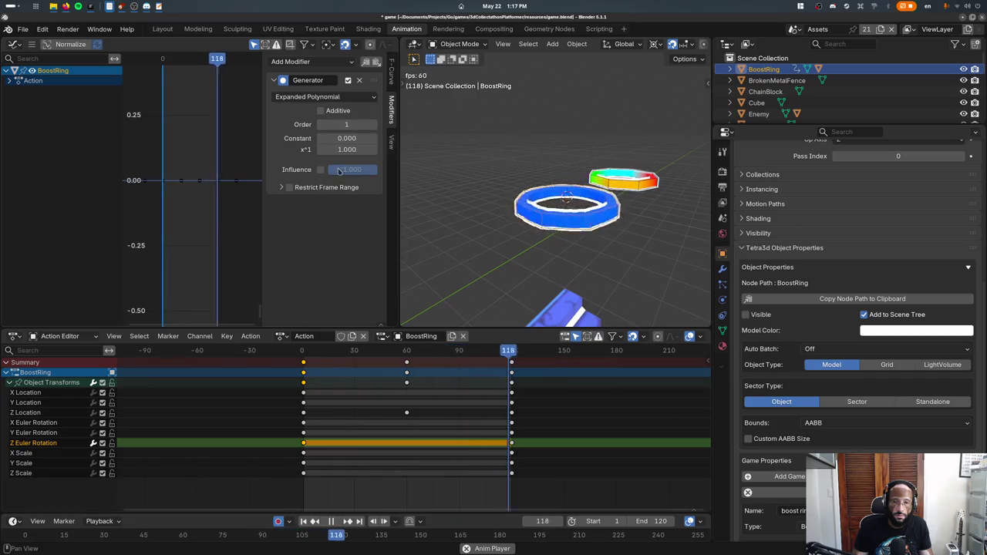
- Set the linear coefficient, trying -0.1 and -0.05 before settling on -0.025
click(347, 147)
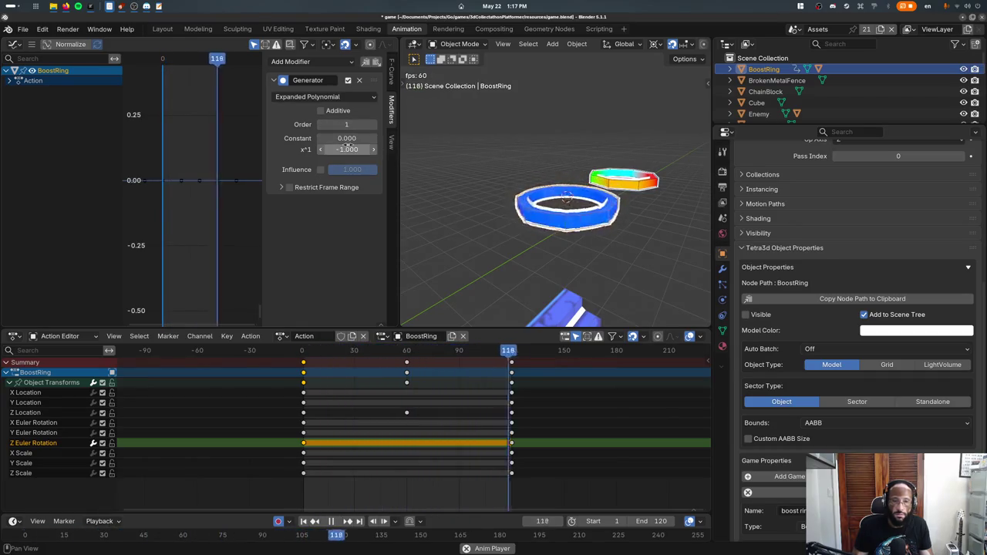
text(-)
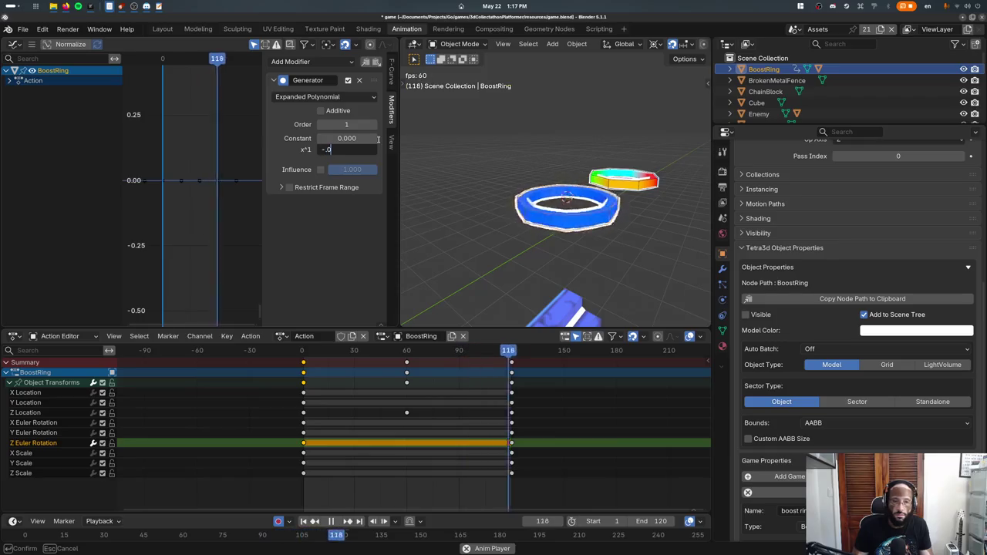
text(0.1)
key(Return)
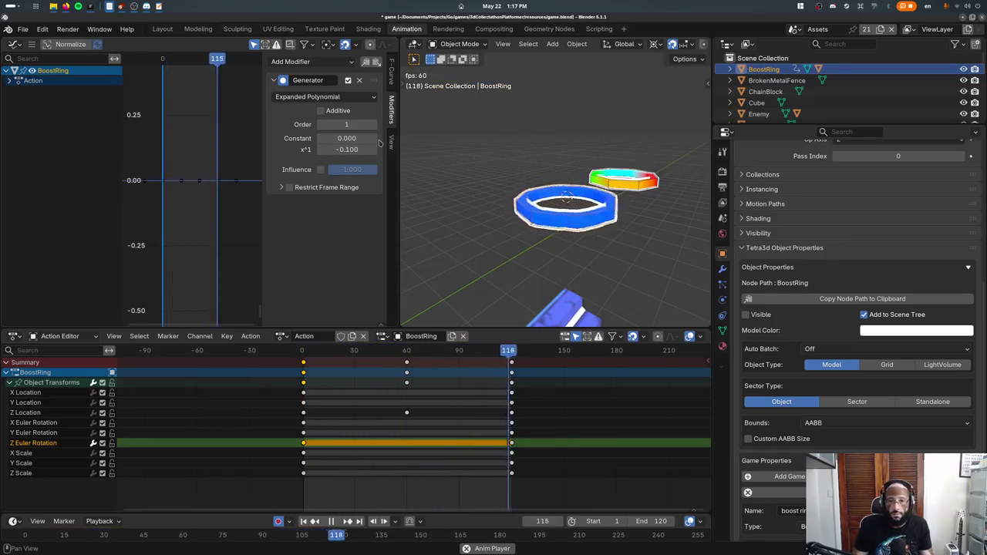
click(357, 149)
text(-0.05)
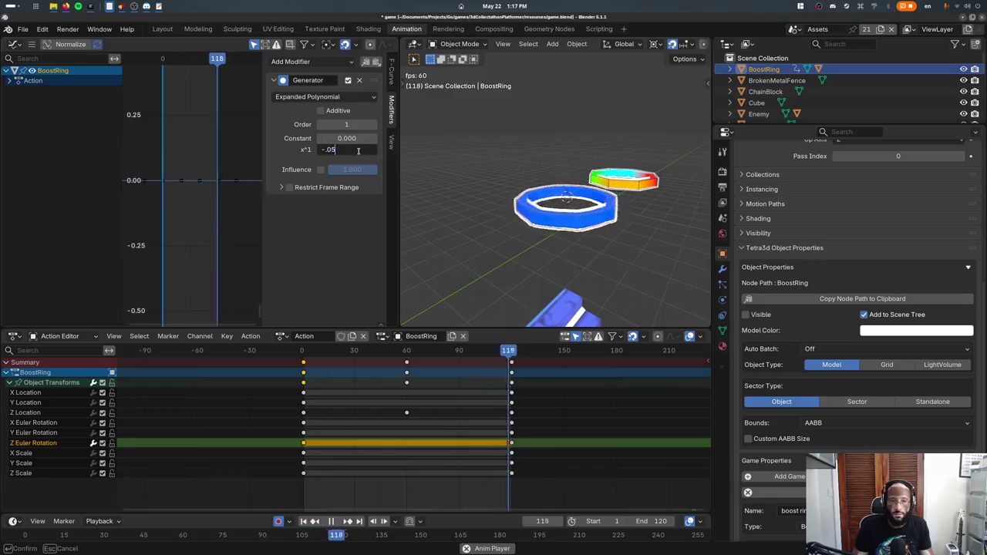
key(Return)
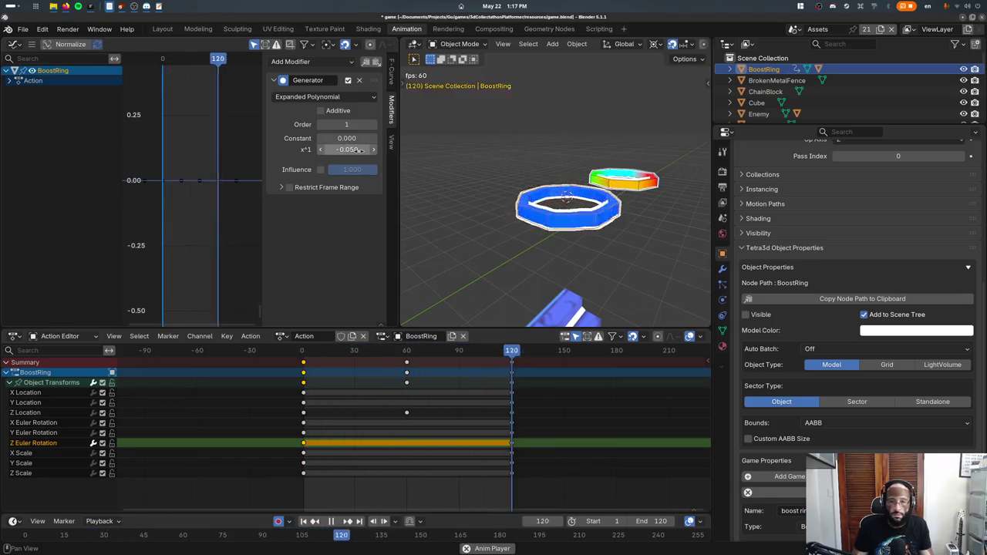
click(358, 148)
text(-0.025)
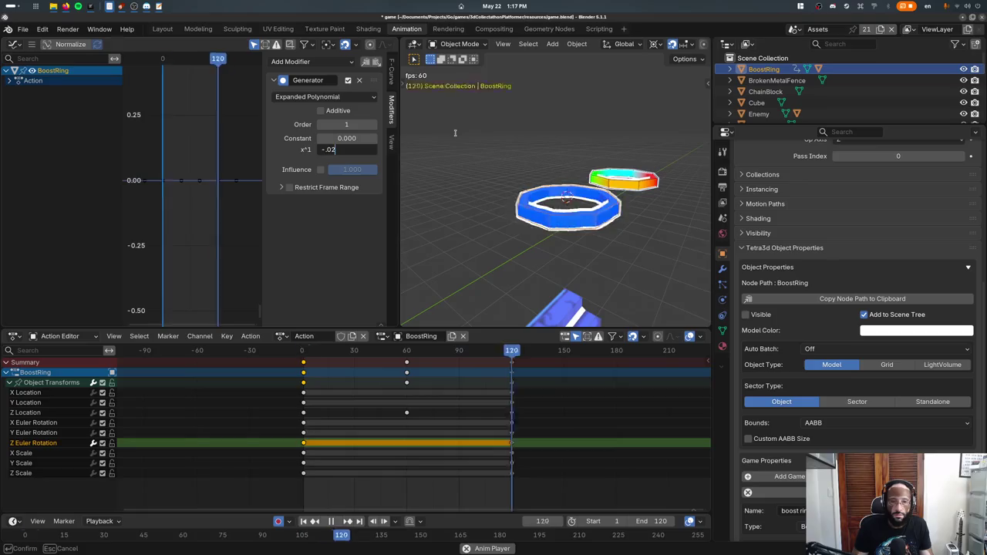
key(Return)
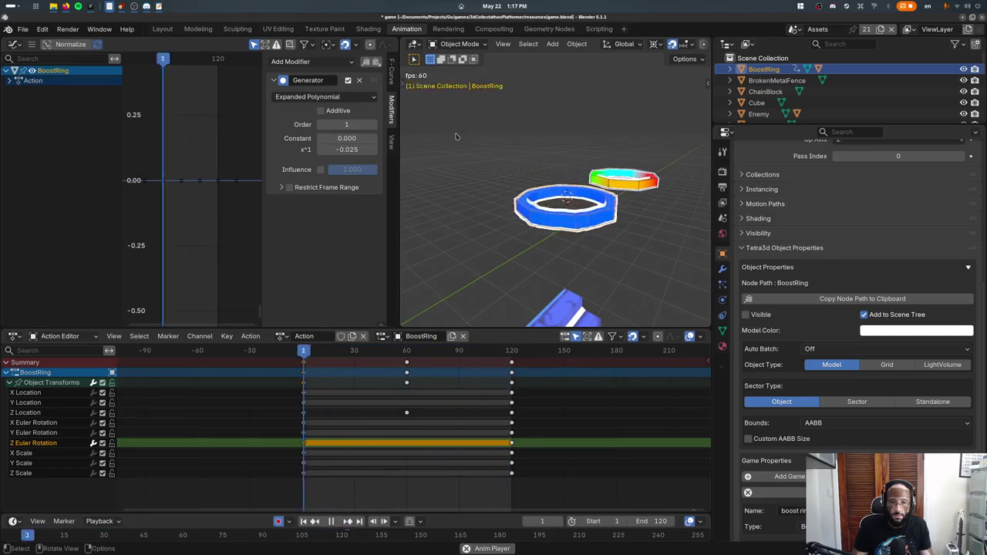
- View the ring from the top, frame it, preview the spin, and save
key(KP_7)
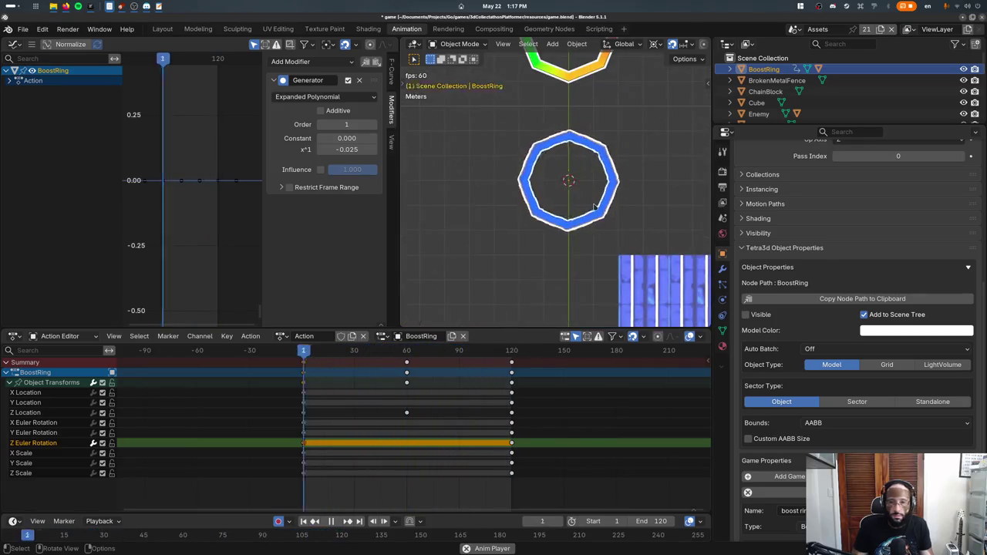
key(KP_Decimal)
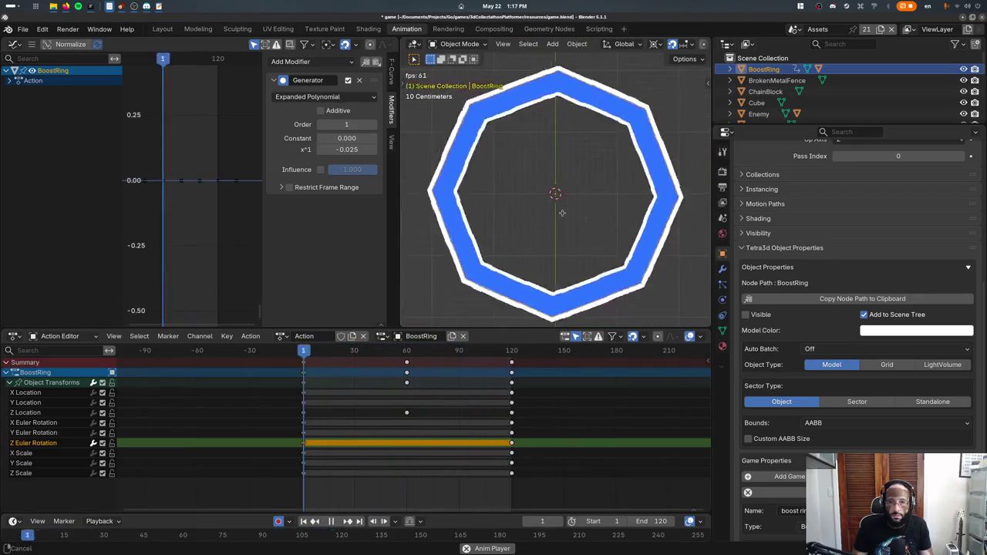
scroll(575, 193, down, 3)
mouse_move(456, 350)
mouse_down()
mouse_move(467, 371)
mouse_move(511, 373)
mouse_move(315, 372)
mouse_up()
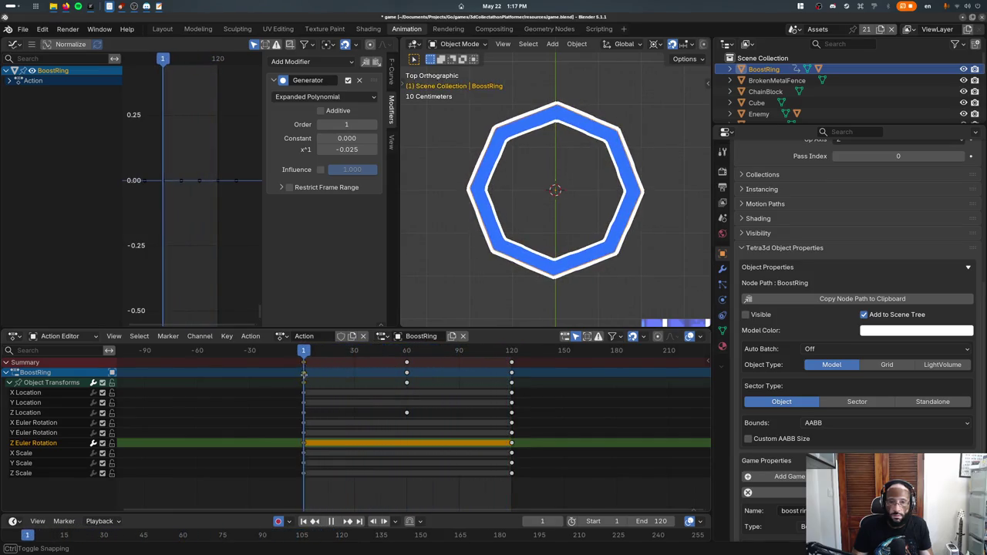
key(space)
key(ctrl+s)
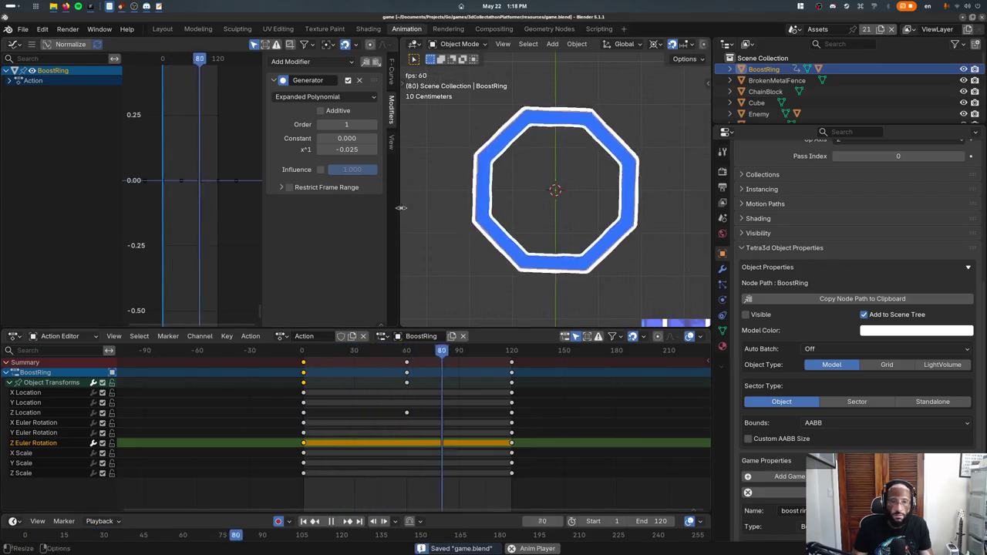
- Try 'math', 'pi' and 'pi/2' expressions in the Generator's x^1 coefficient
click(347, 149)
text(math)
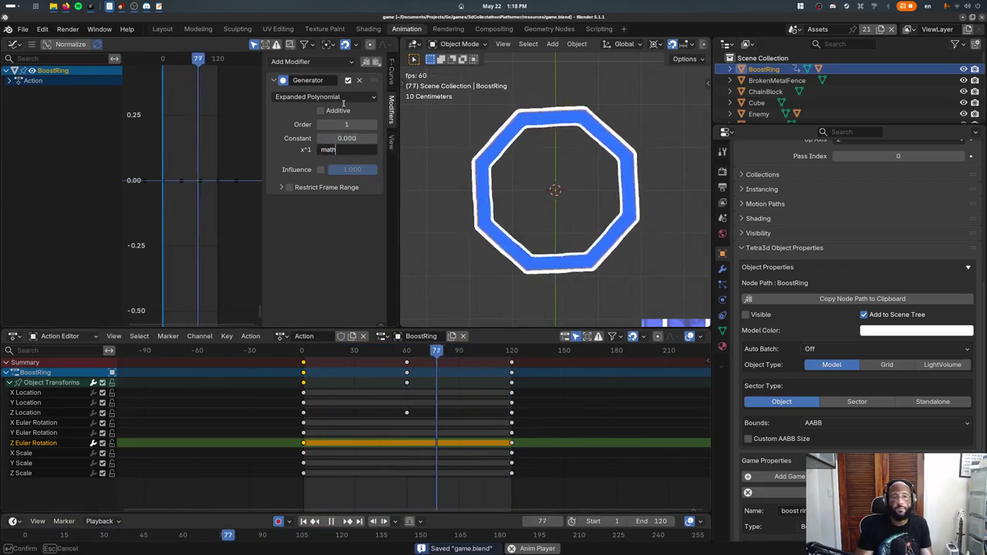
key(Return)
double_click(345, 148)
text(p)
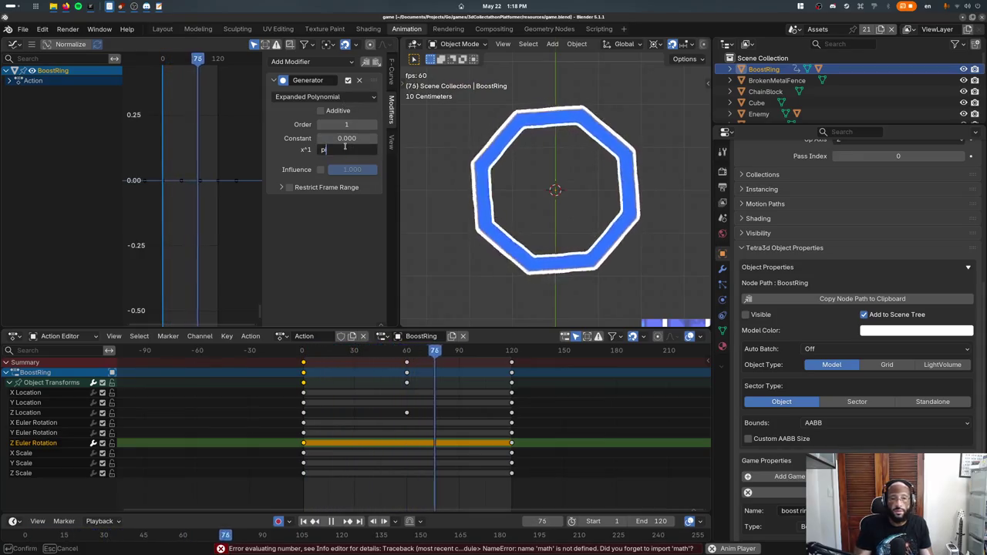
text(i)
key(Return)
double_click(345, 149)
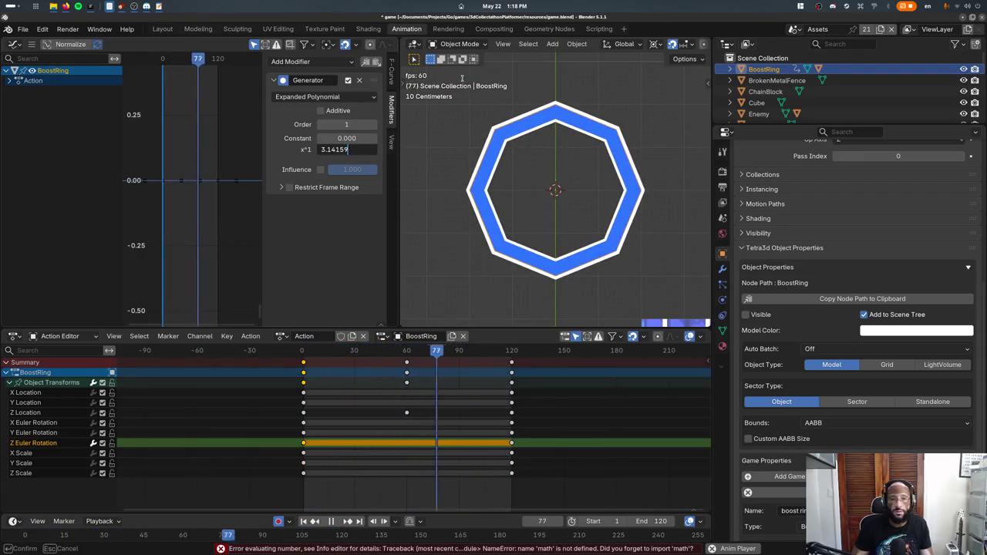
text(/2)
key(Return)
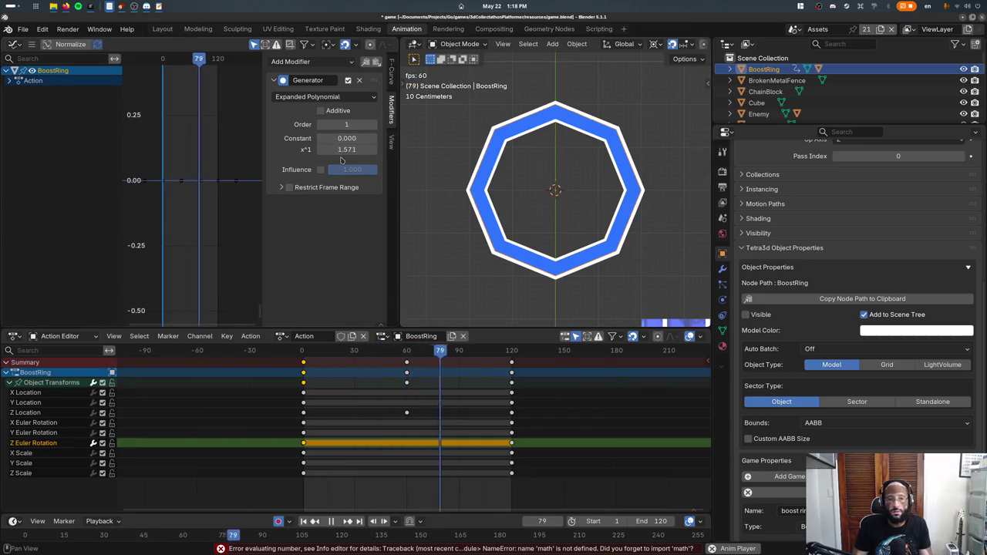
- Set the x^1 coefficient to pi (3.142) and save the file
double_click(347, 149)
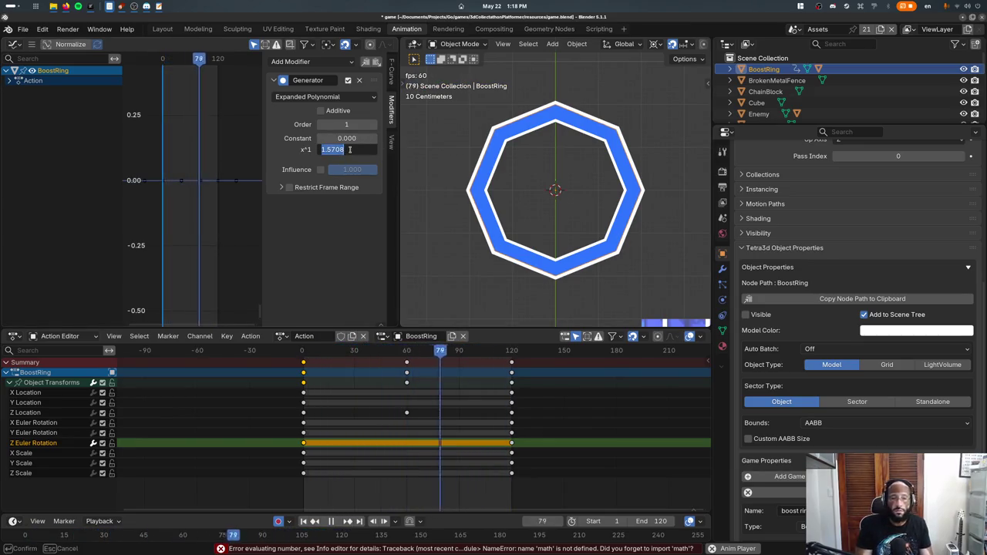
text(pi)
key(Return)
key(ctrl+s)
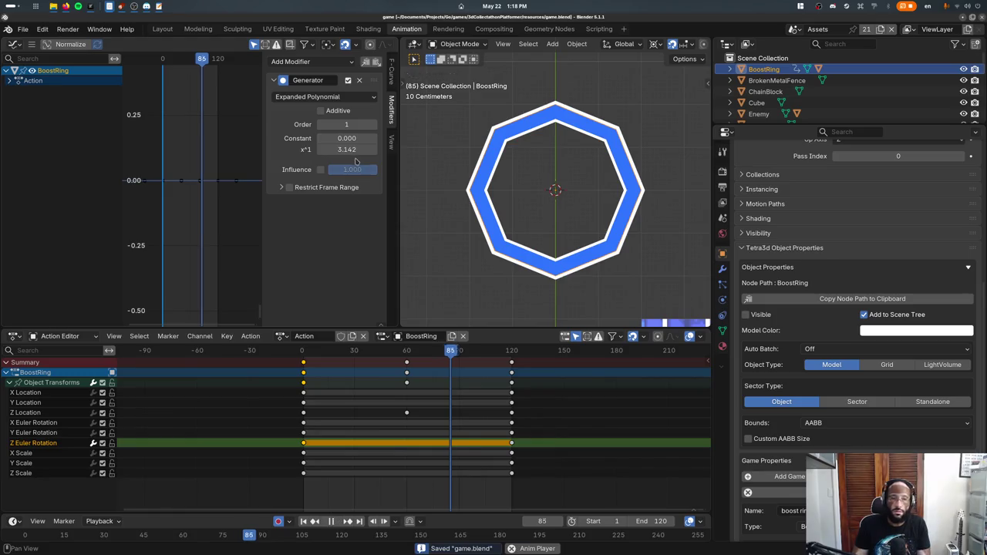
double_click(357, 148)
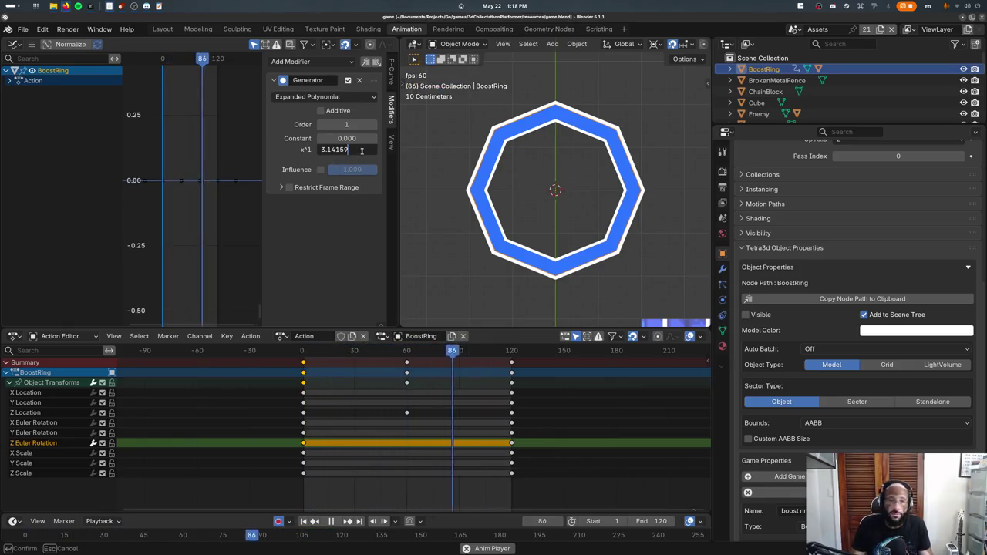
- Set x^1 to 6.28318/120 and negate it to reverse the spin, then save
key(Return)
click(339, 150)
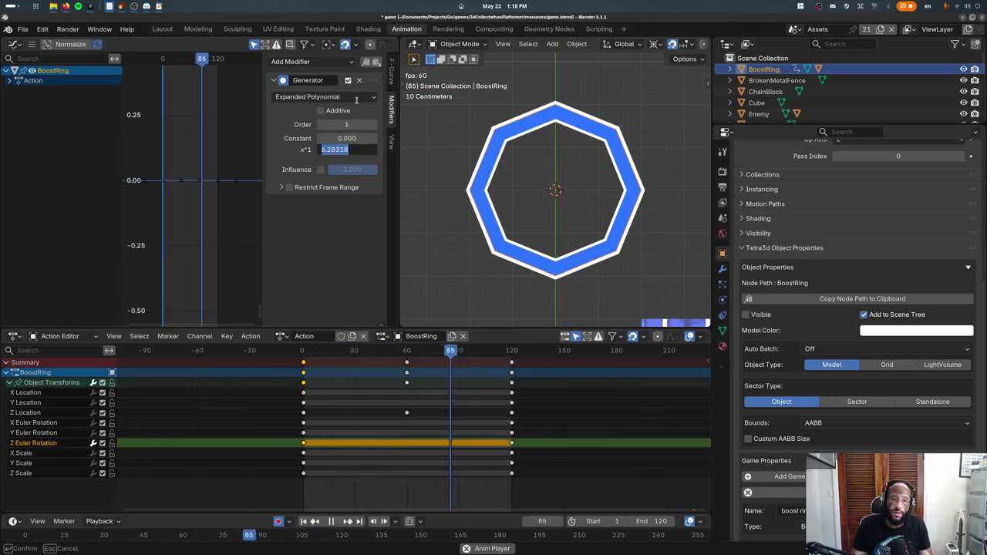
text(6.28318/120)
key(Return)
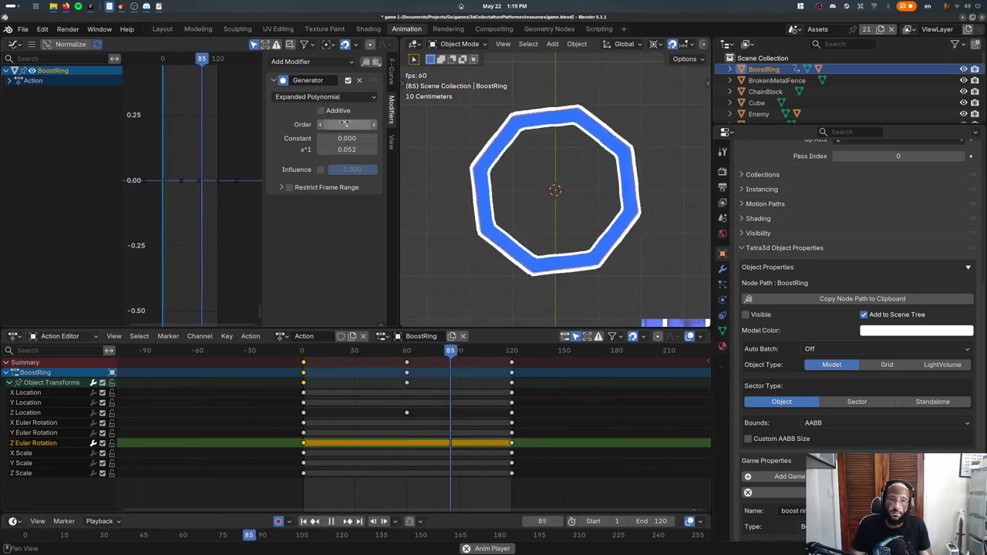
key(minus)
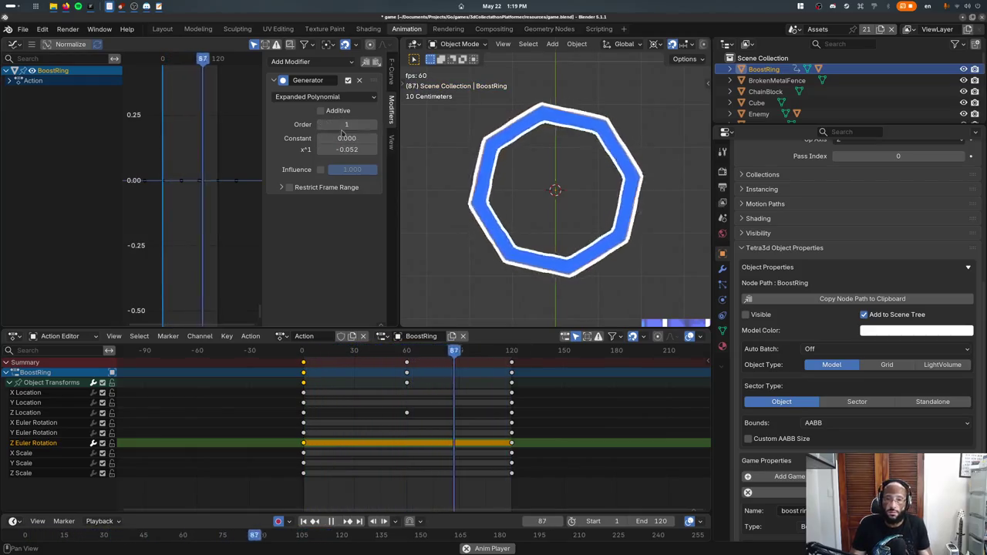
mouse_move(494, 185)
middle_down()
mouse_move(510, 159)
mouse_move(457, 238)
middle_up()
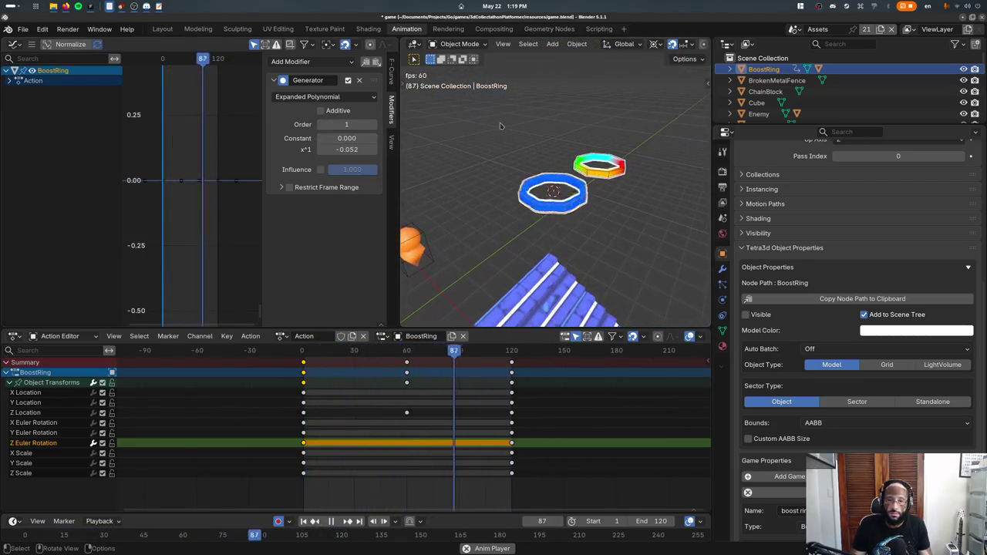
key(ctrl+s)
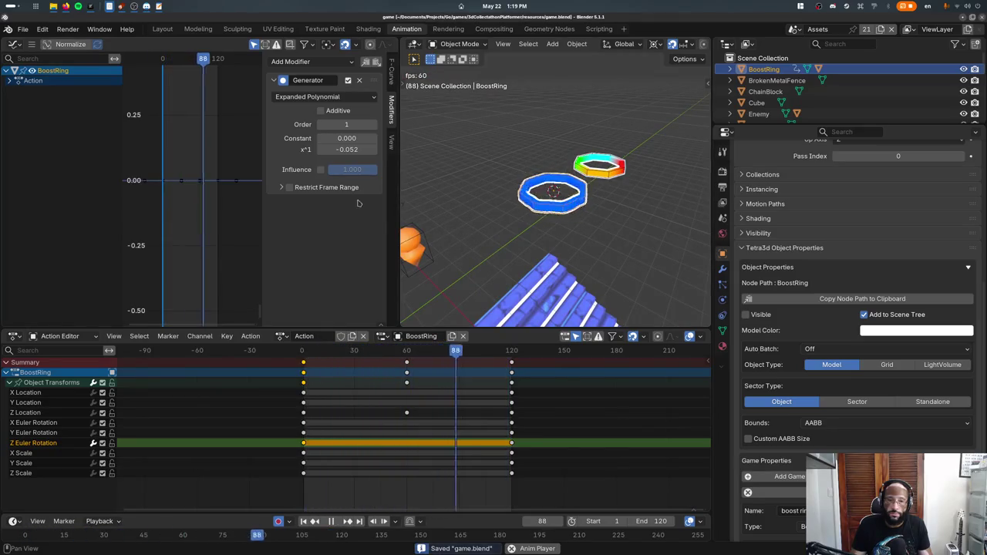
key(space)
- Halve the coefficient to -0.026, replay the spin, and save game.blend
text(/2)
key(Return)
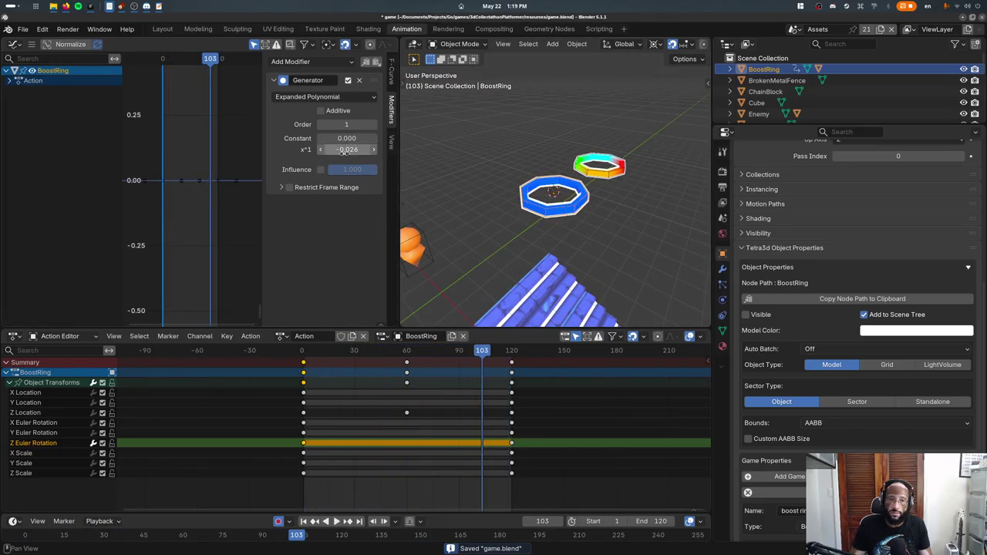
key(space)
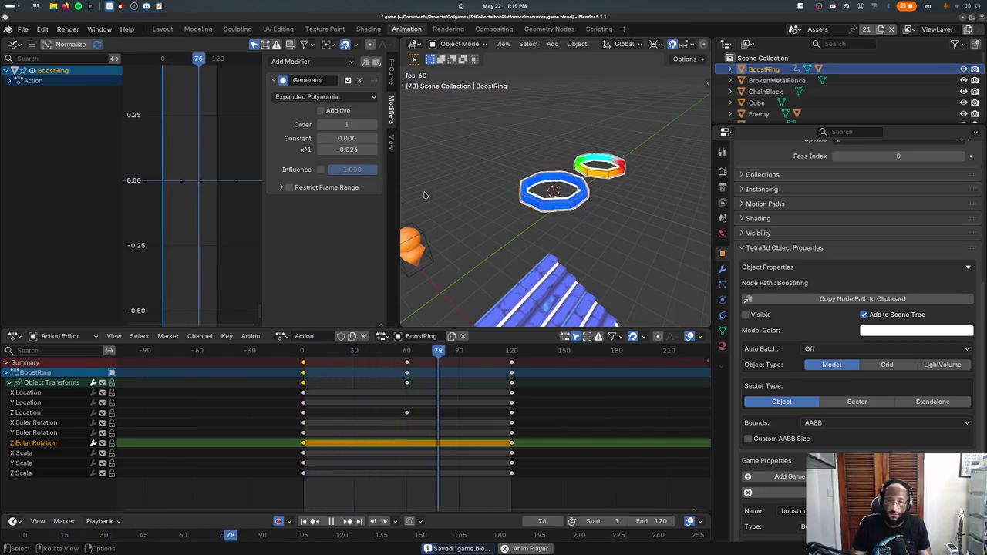
middle_drag(424, 195, 525, 212)
click(347, 148)
key(Return)
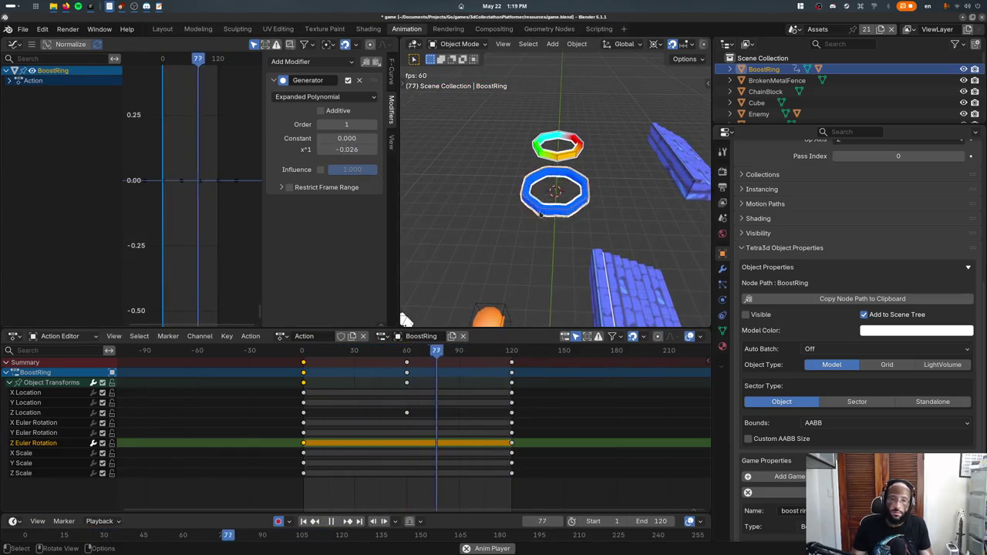
key(ctrl+s)
key(space)
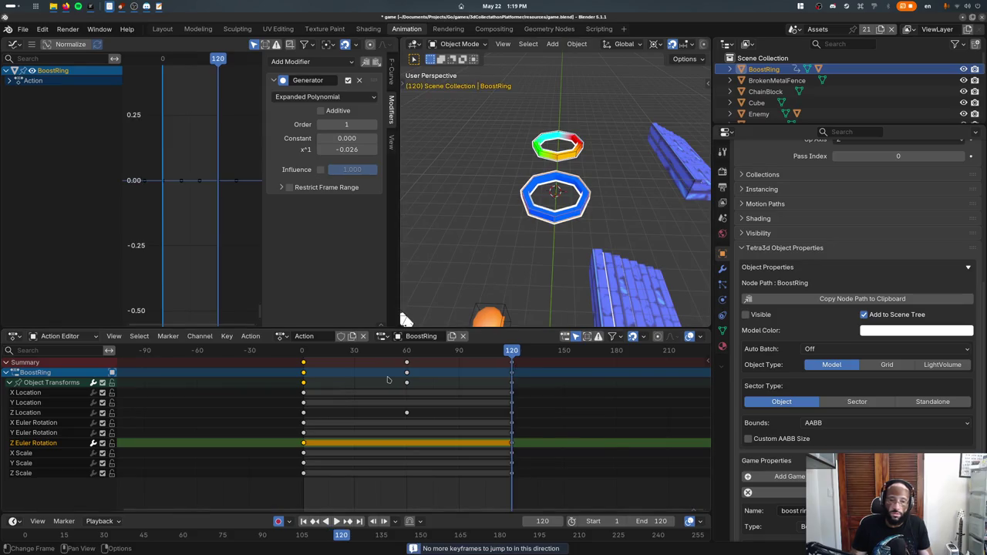
key(Down)
key(Down)
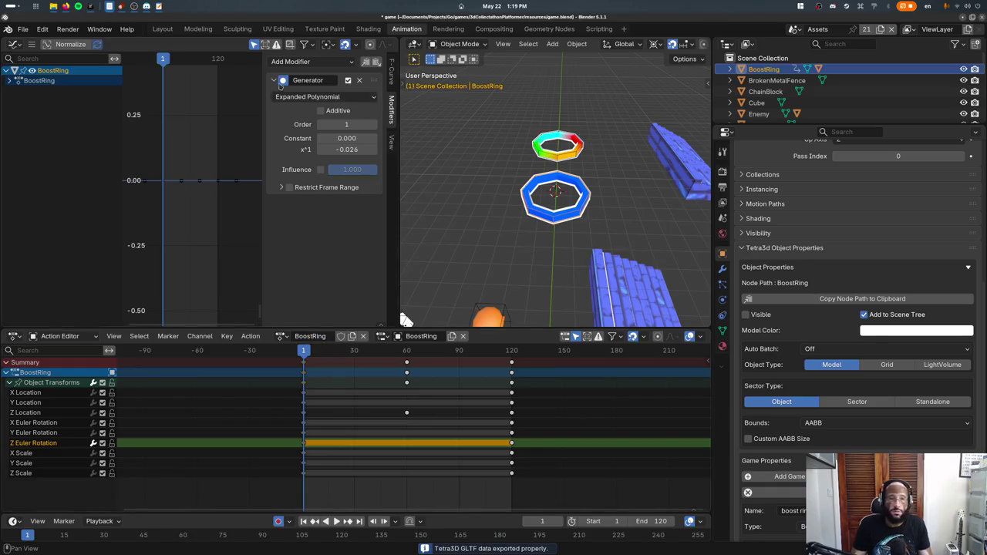
key(ctrl+s)
- Set BoostRing's default action property to the BoostRing action in Layout
click(163, 30)
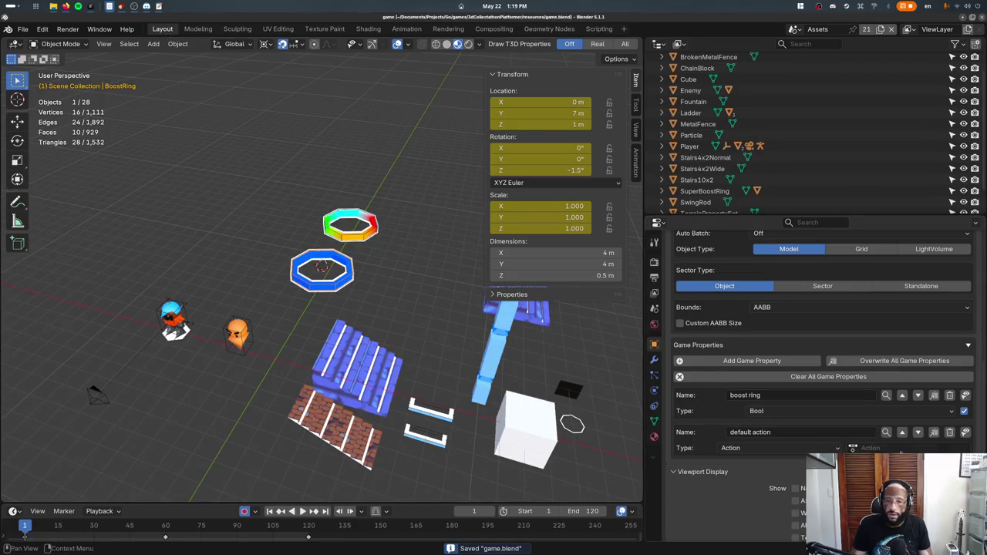
click(880, 448)
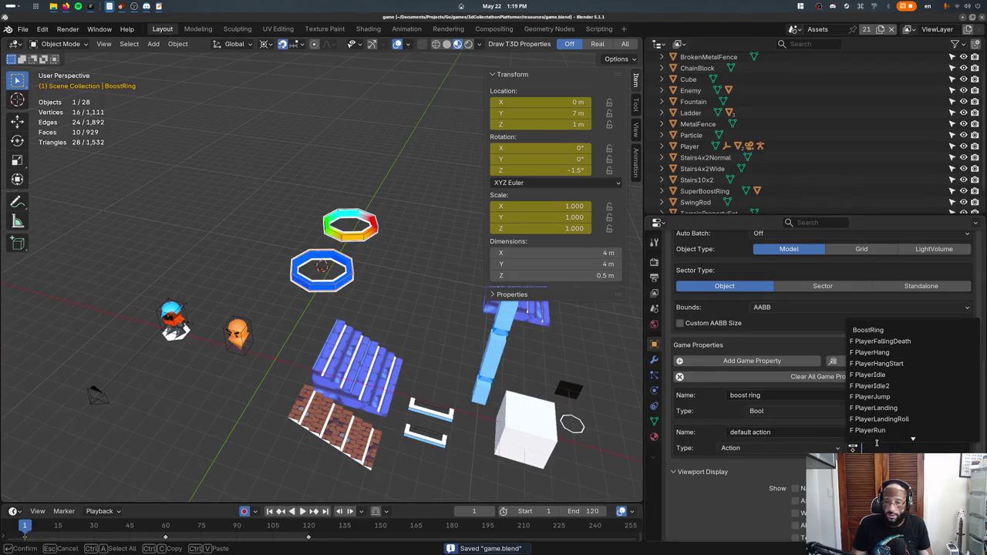
click(879, 331)
- Give SuperBoostRing a 'default action' Action-type property set to BoostRing, and save
click(366, 224)
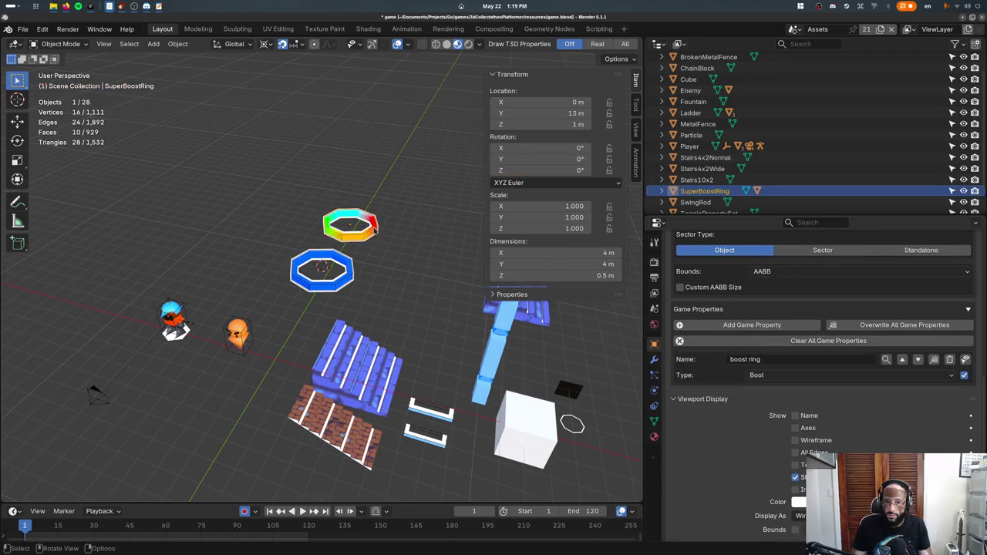
click(763, 324)
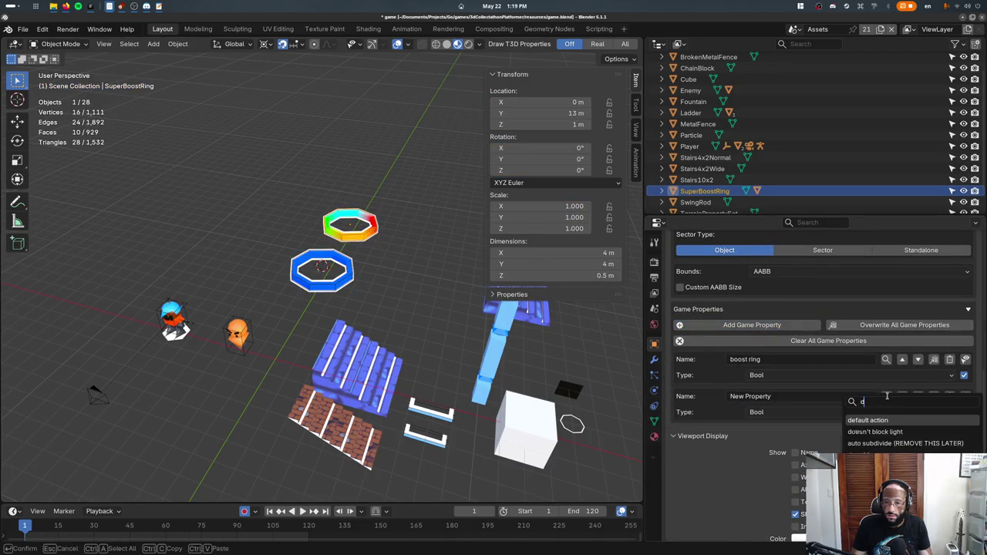
click(953, 413)
click(832, 417)
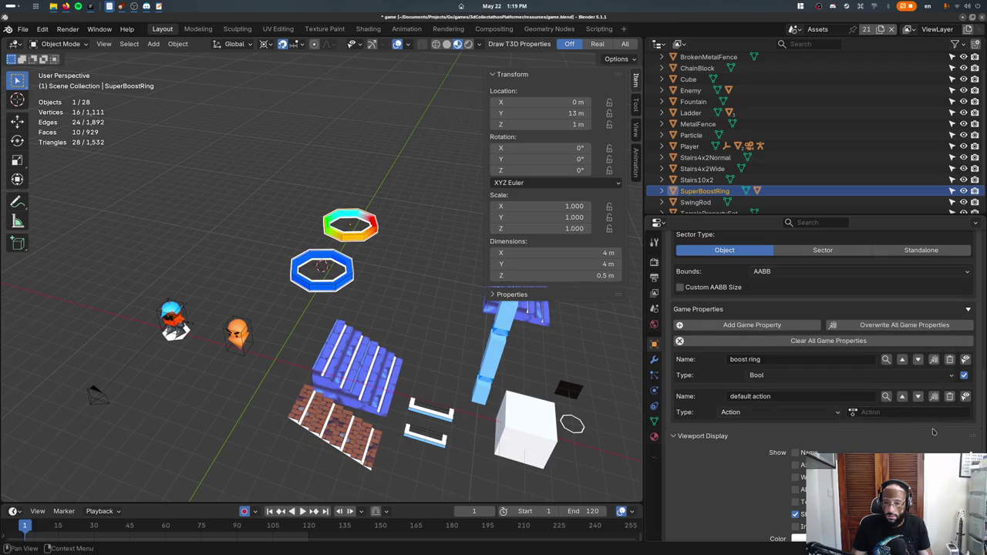
click(913, 414)
click(886, 430)
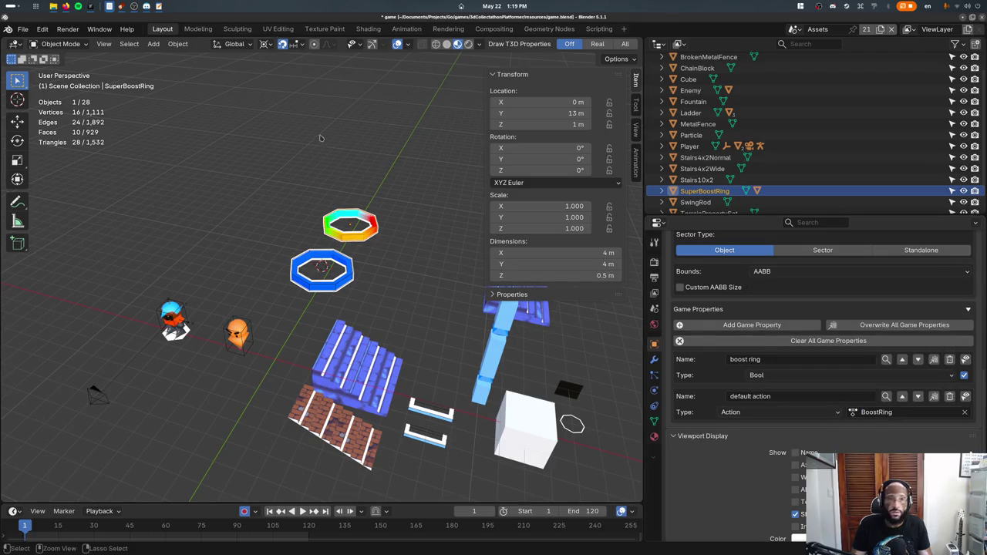
key(ctrl+s)
- Select BoostRing in the Animation workspace and save game.blend
click(408, 29)
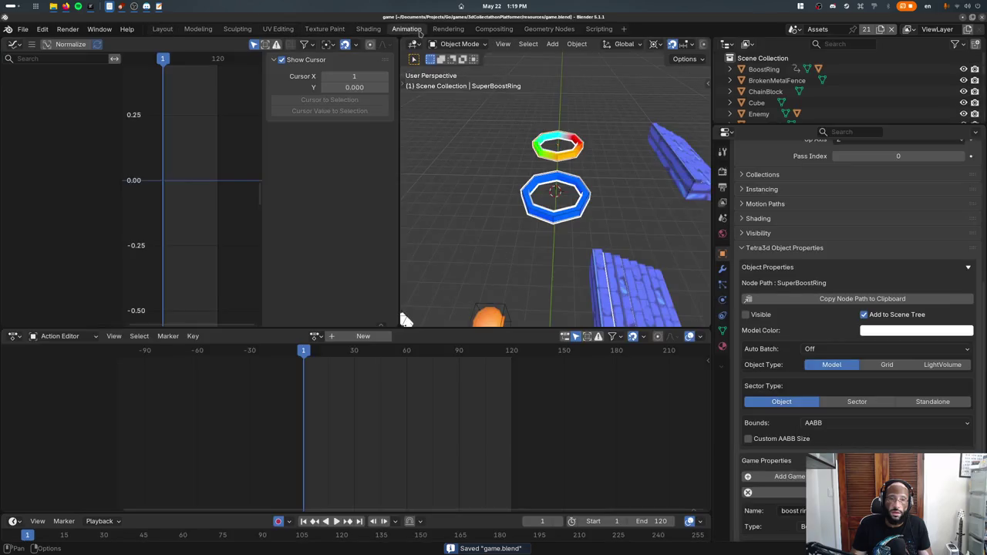
click(532, 212)
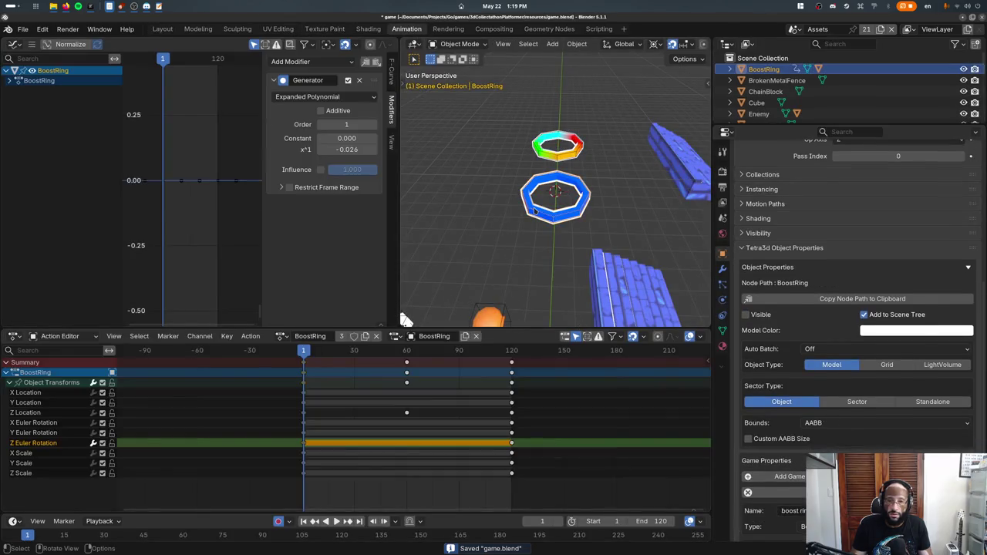
scroll(814, 331, up, 5)
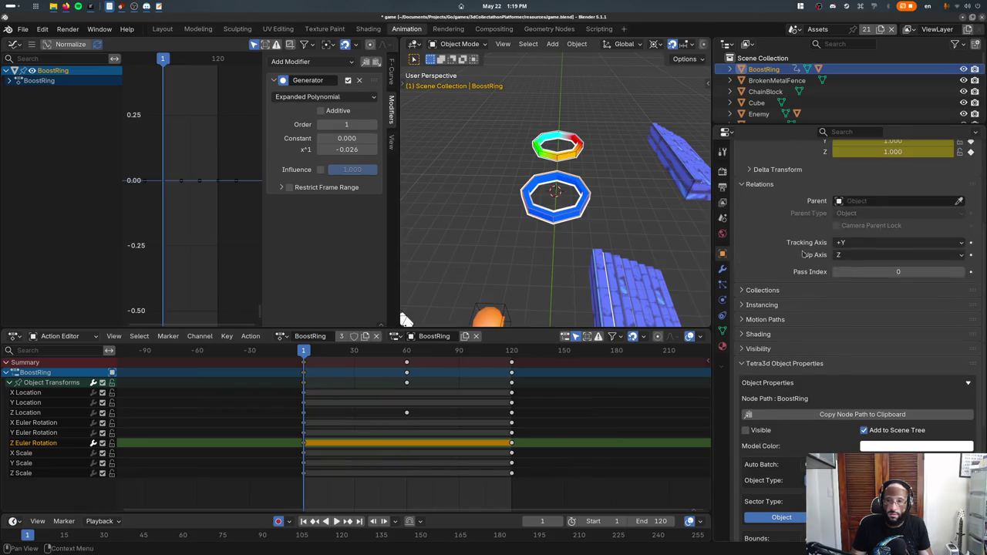
scroll(815, 331, up, 4)
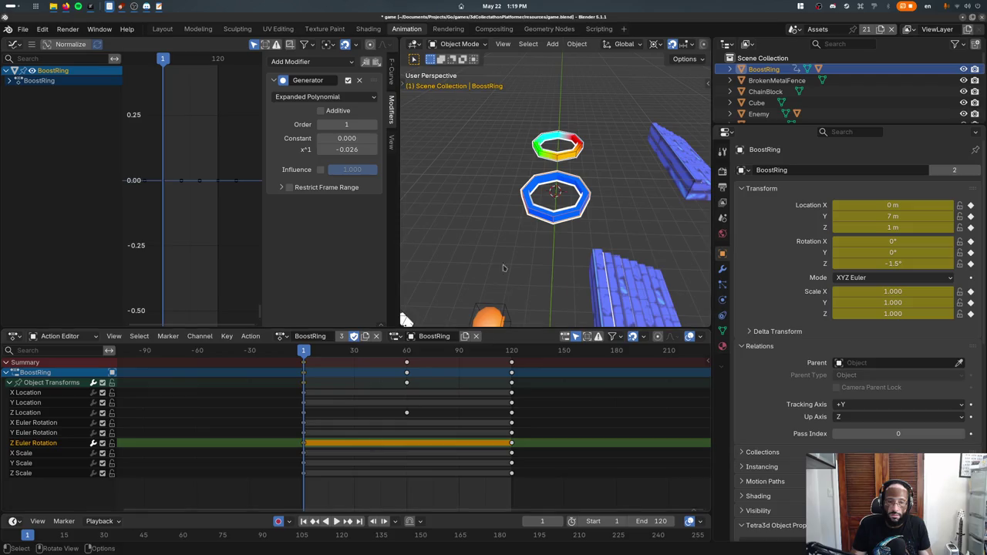
key(ctrl+s)
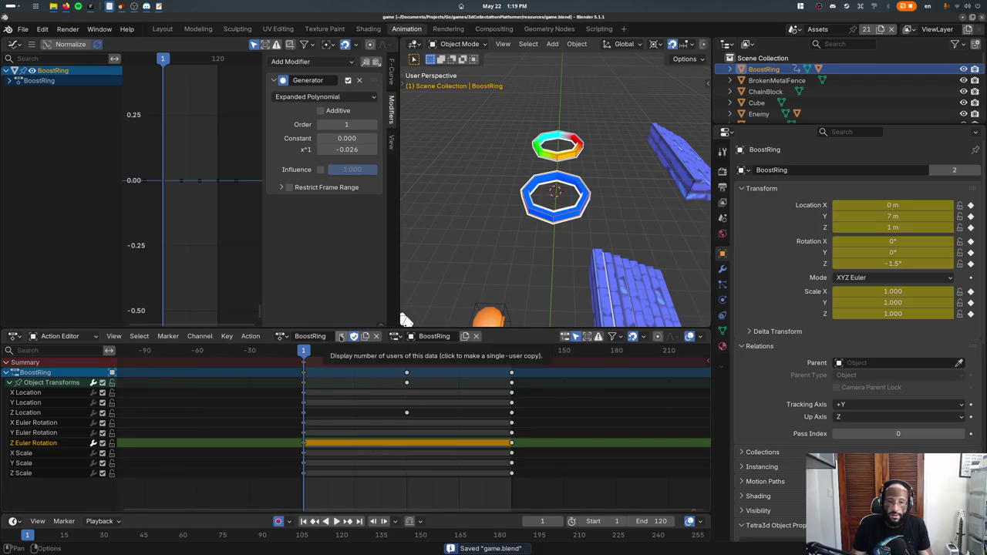
- Review BoostRing's action list and mesh child, save again, and go back to Layout
click(282, 339)
click(298, 339)
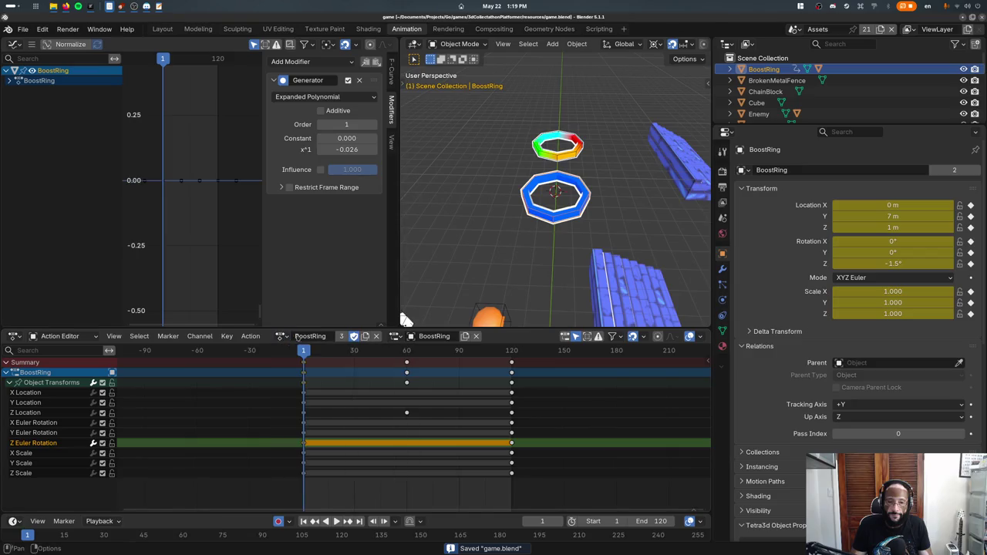
click(540, 157)
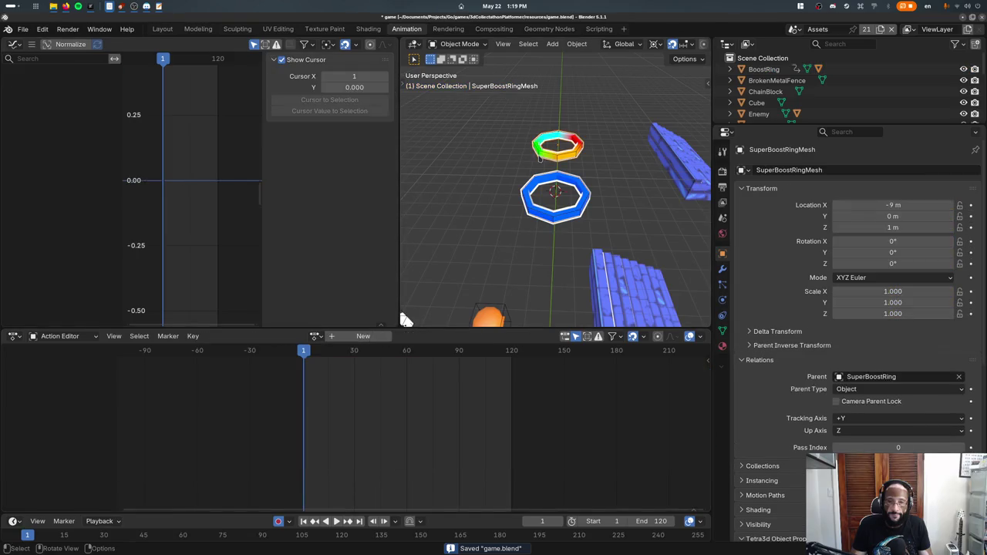
click(522, 197)
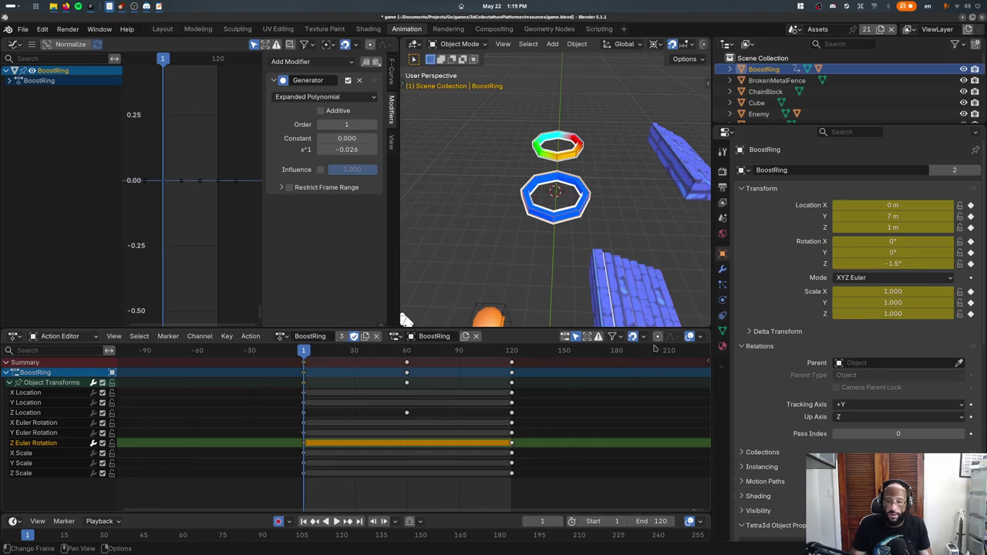
scroll(807, 420, down, 10)
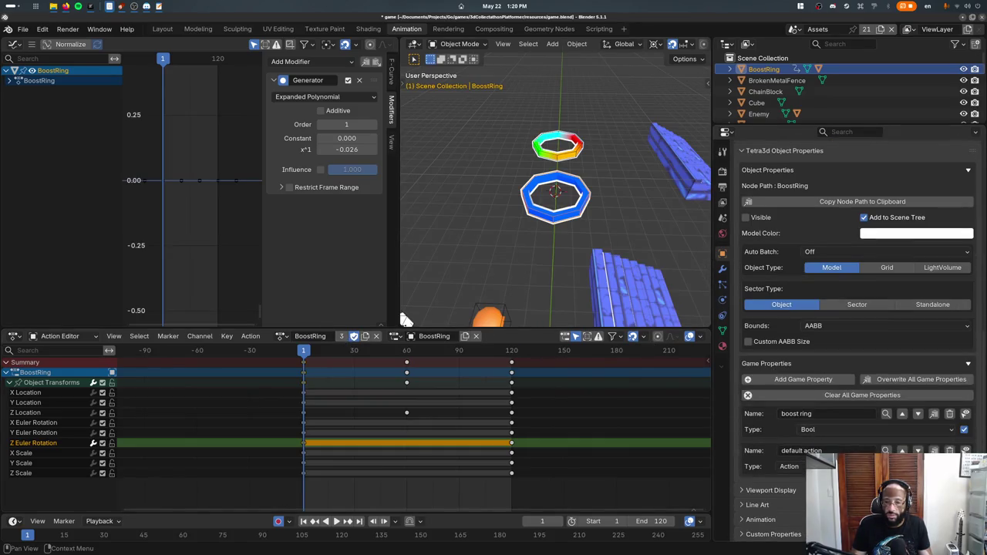
scroll(856, 308, up, 2)
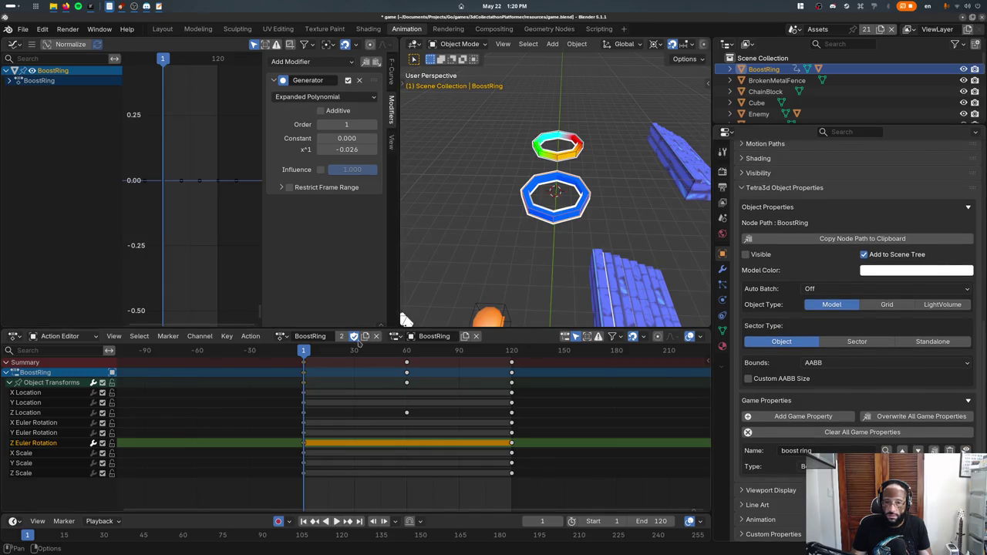
key(ctrl+s)
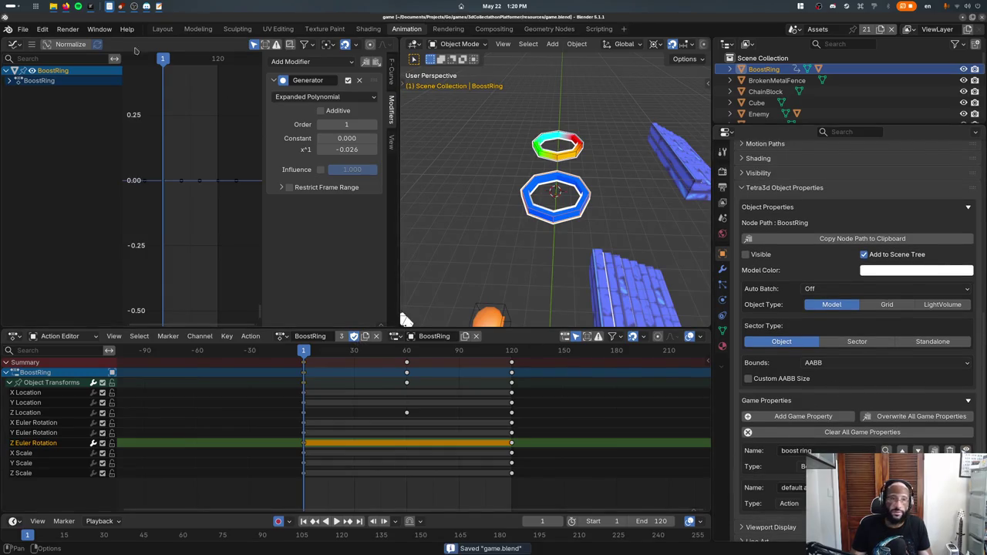
click(162, 29)
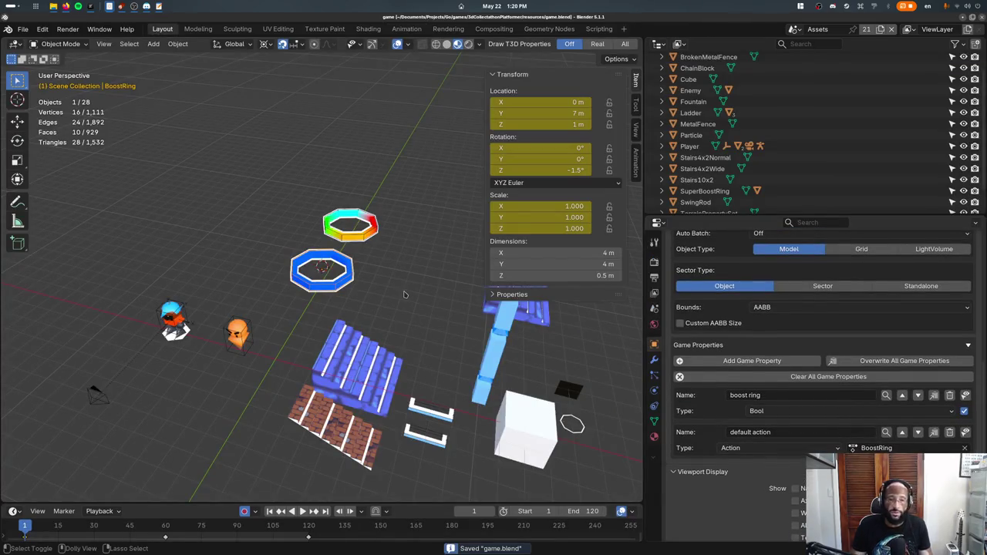
- Switch to the code editor's terminal and rerun the game
key(super)
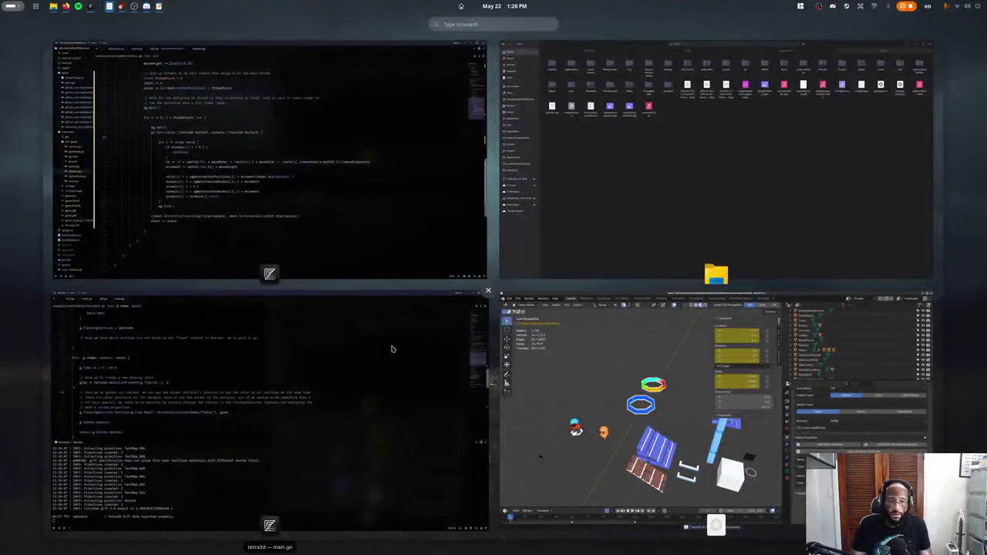
click(384, 330)
key(super)
click(337, 213)
key(Up)
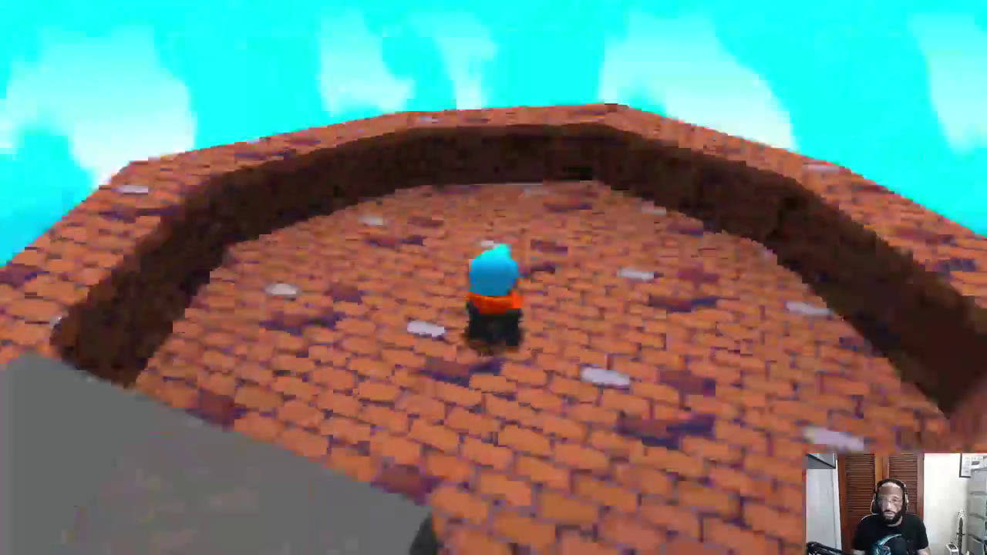
- Jump the character over the grey block and water onto the brick platform
key(space)
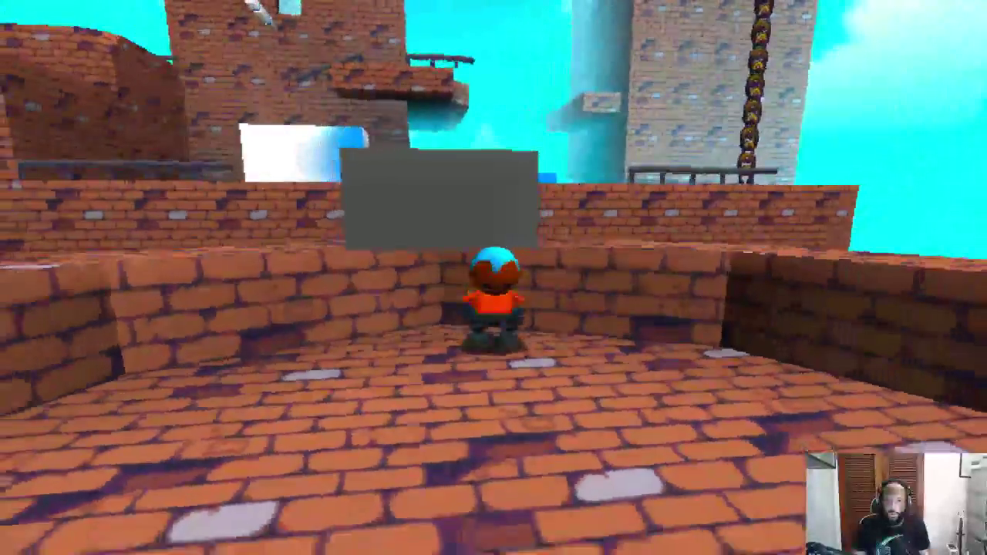
key(space)
key(w)
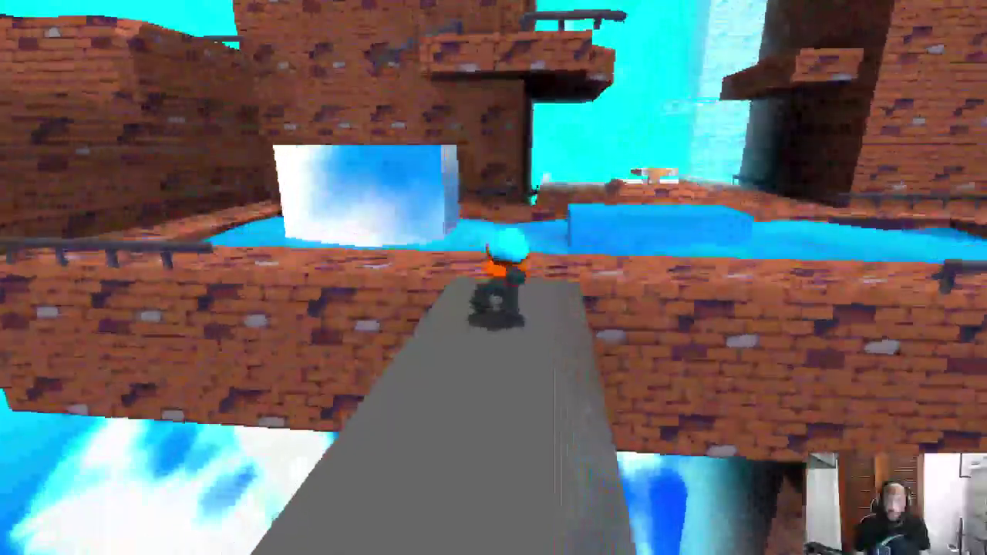
key(space)
key(w)
key(space)
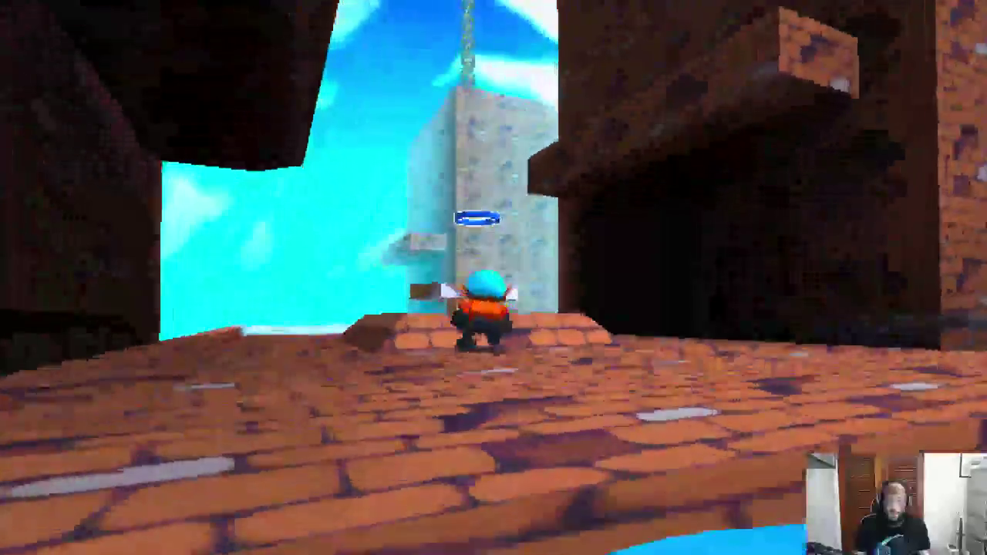
key(space)
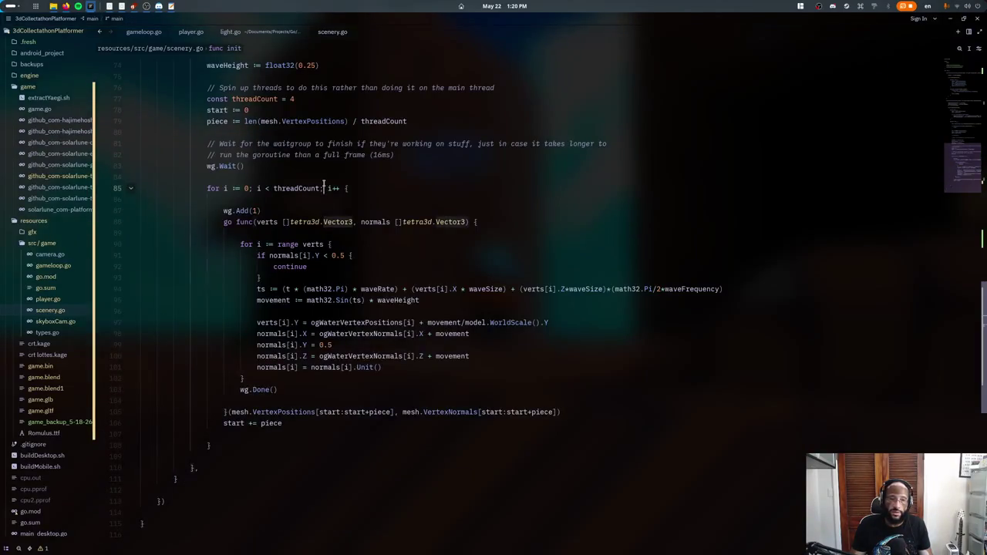
- Bring up gameloop.go in the editor
key(ctrl+p)
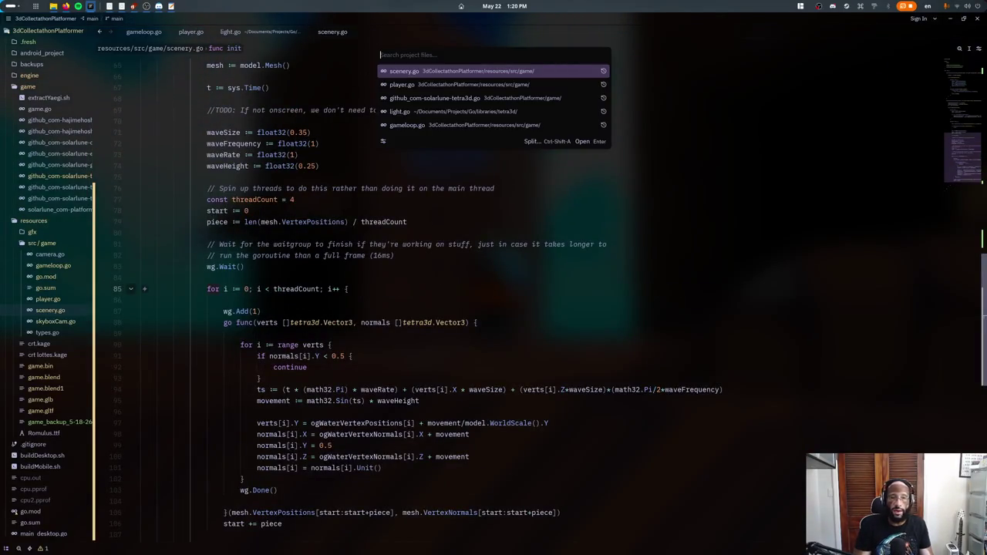
text(game)
key(Escape)
click(144, 31)
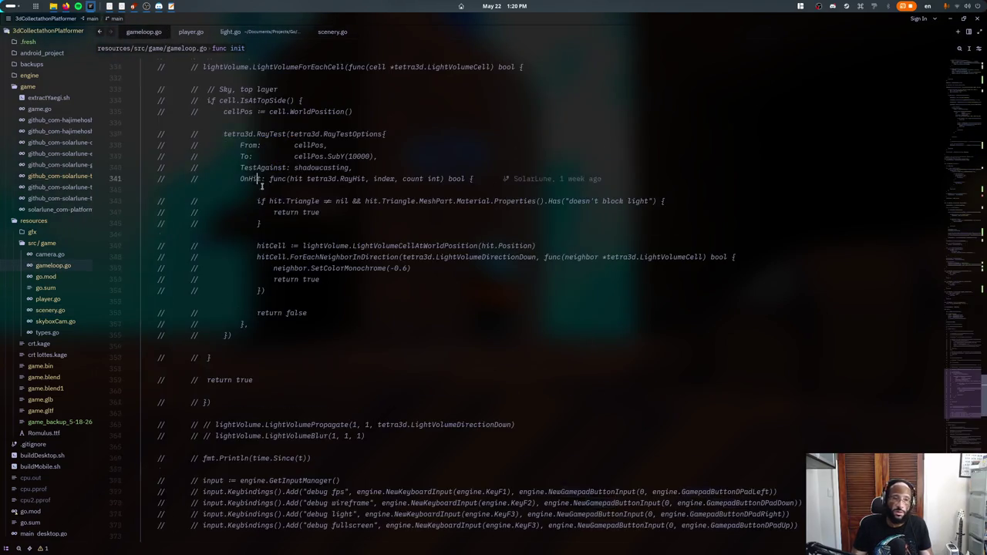
scroll(171, 339, up, 5)
scroll(171, 339, up, 5)
scroll(171, 339, up, 5)
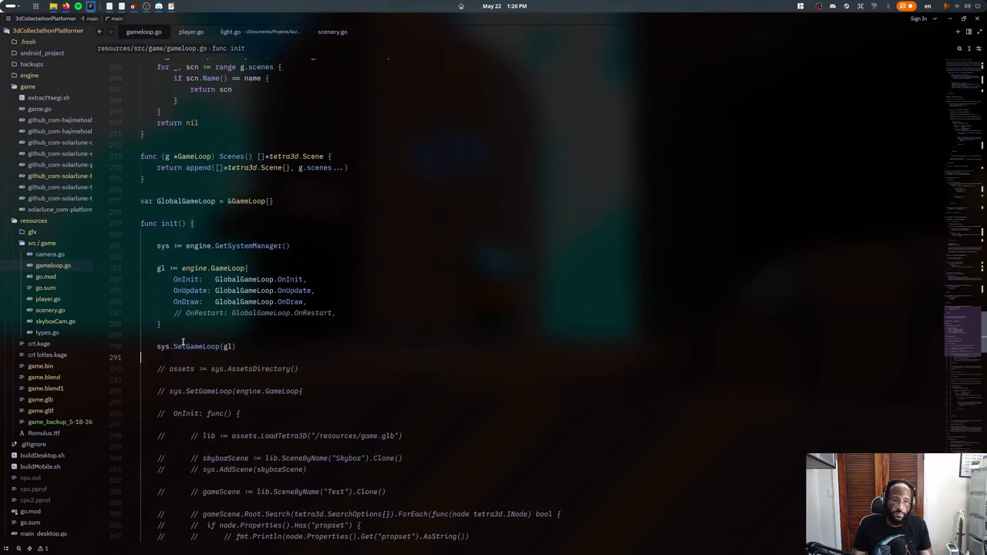
scroll(179, 322, up, 3)
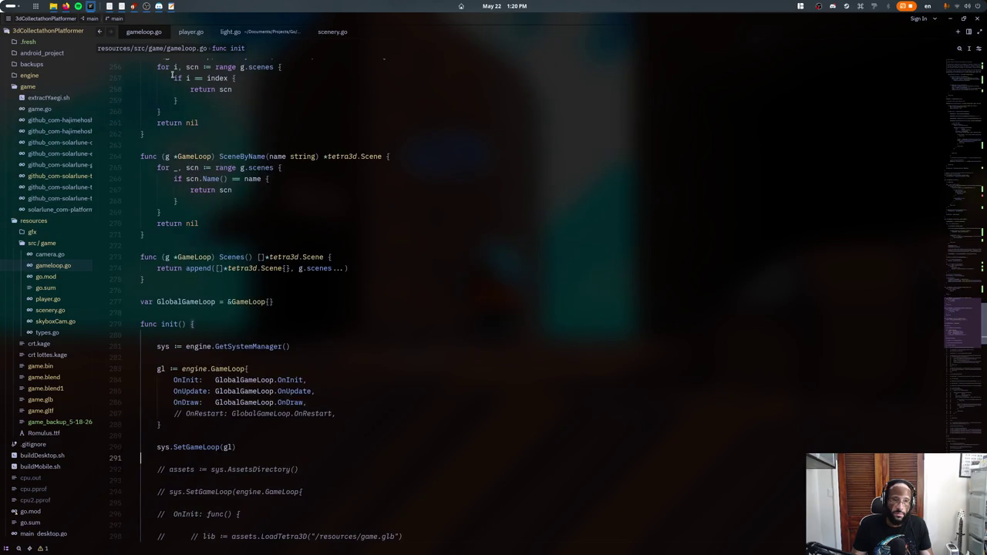
- Delete the commented lightVolume/input block through the end of the file
scroll(182, 426, down, 8)
scroll(262, 351, down, 10)
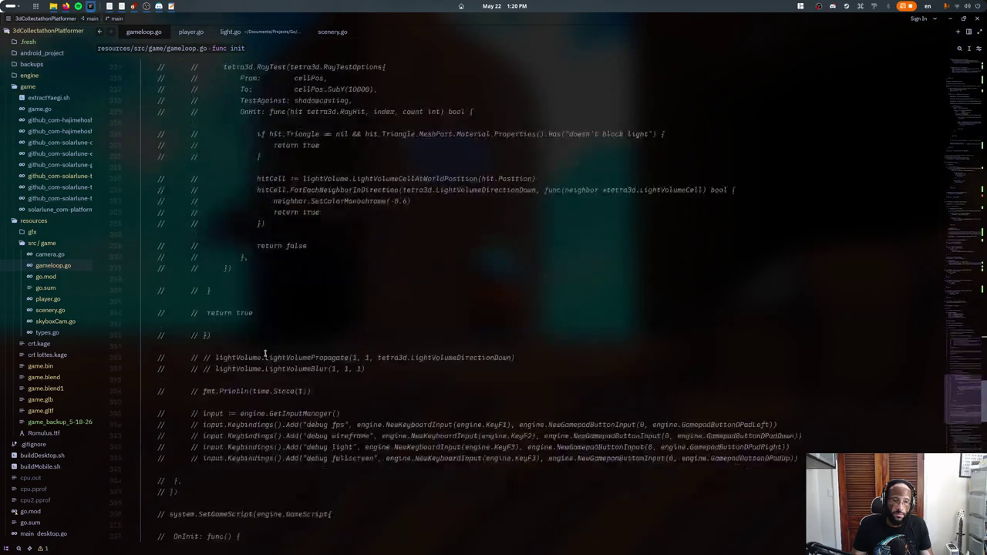
scroll(263, 352, down, 10)
scroll(262, 390, down, 10)
scroll(260, 389, down, 5)
scroll(278, 429, down, 6)
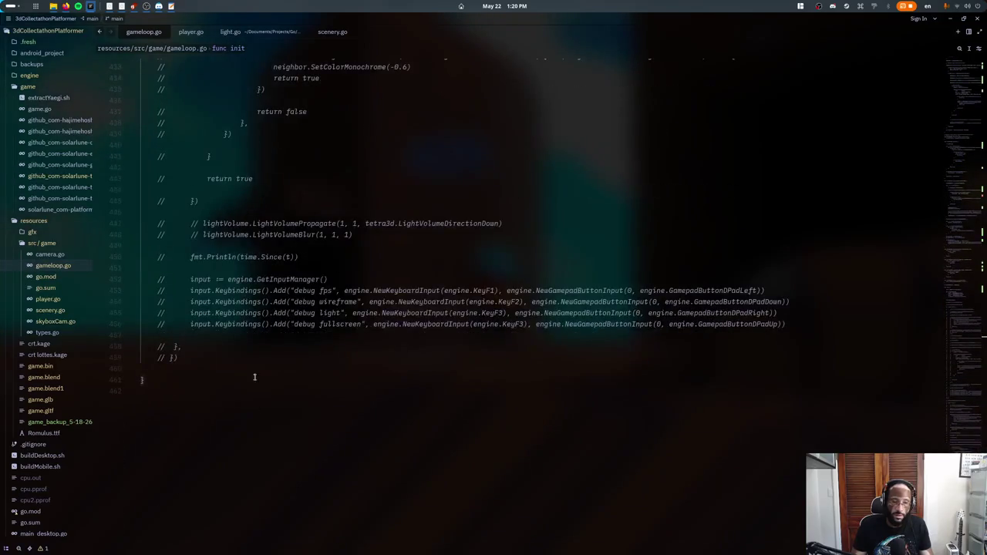
shift+click(254, 375)
key(BackSpace)
- Place the caret inside OnUpdate's scene node loop
scroll(244, 352, up, 8)
scroll(238, 331, up, 6)
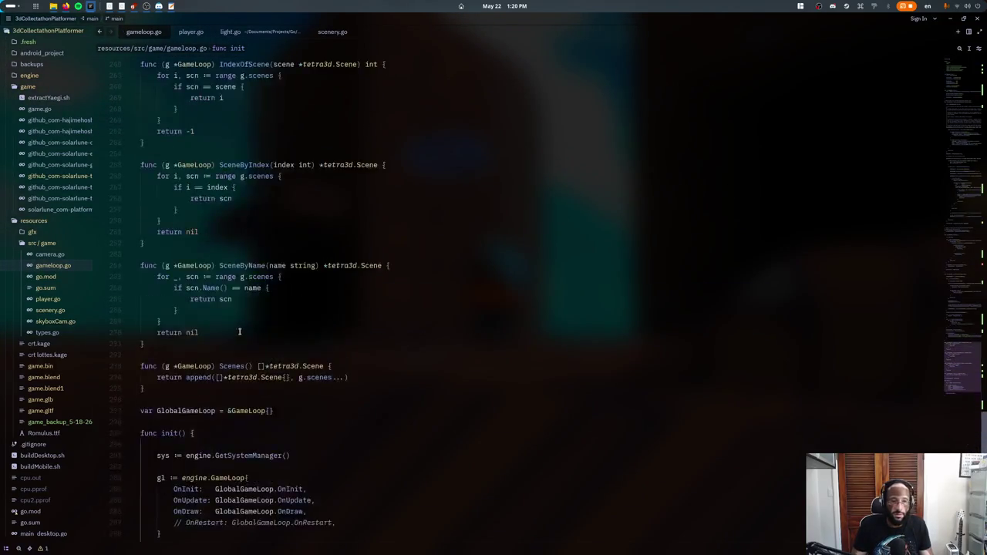
scroll(249, 342, up, 5)
scroll(251, 344, up, 10)
scroll(250, 343, up, 5)
scroll(250, 351, up, 8)
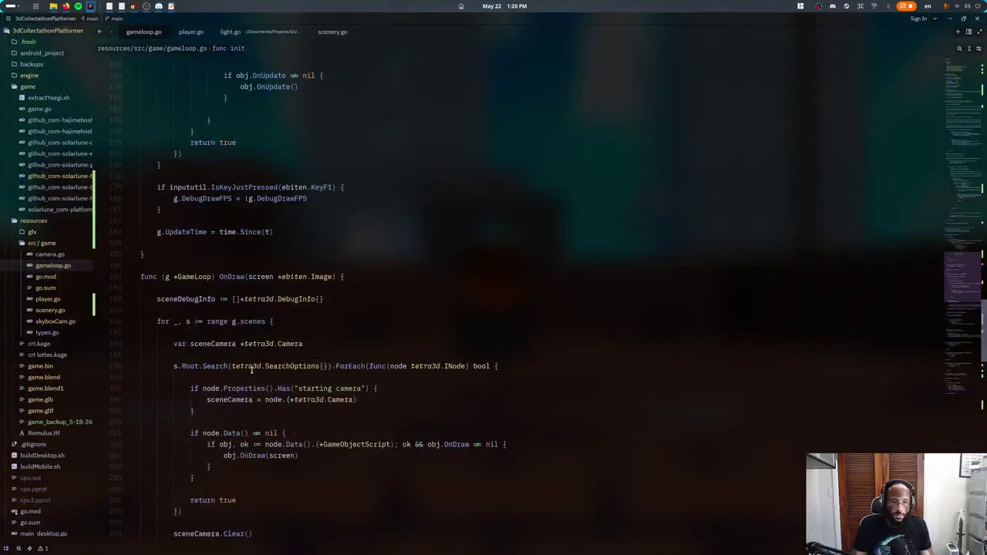
scroll(249, 359, up, 8)
scroll(248, 366, up, 6)
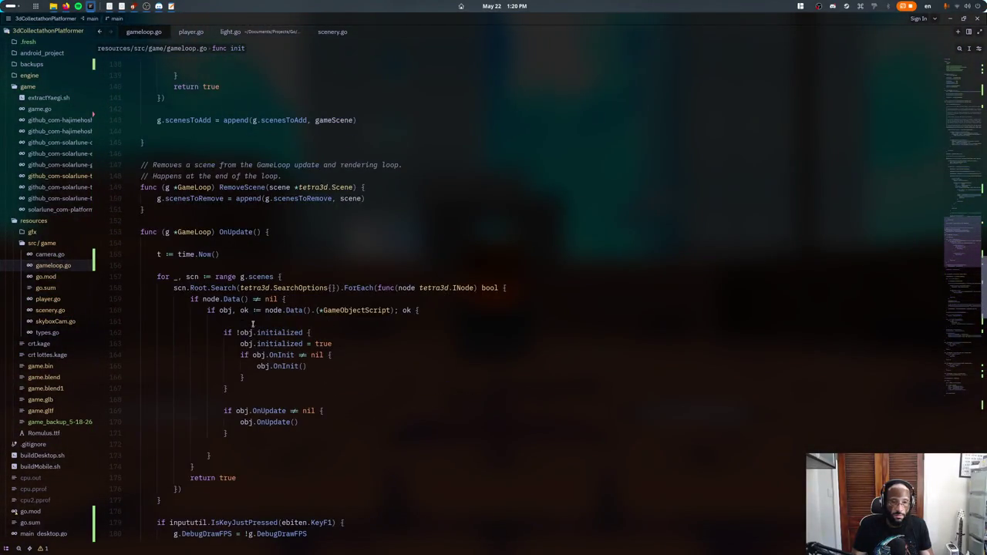
click(260, 254)
scroll(258, 278, down, 4)
scroll(256, 308, down, 2)
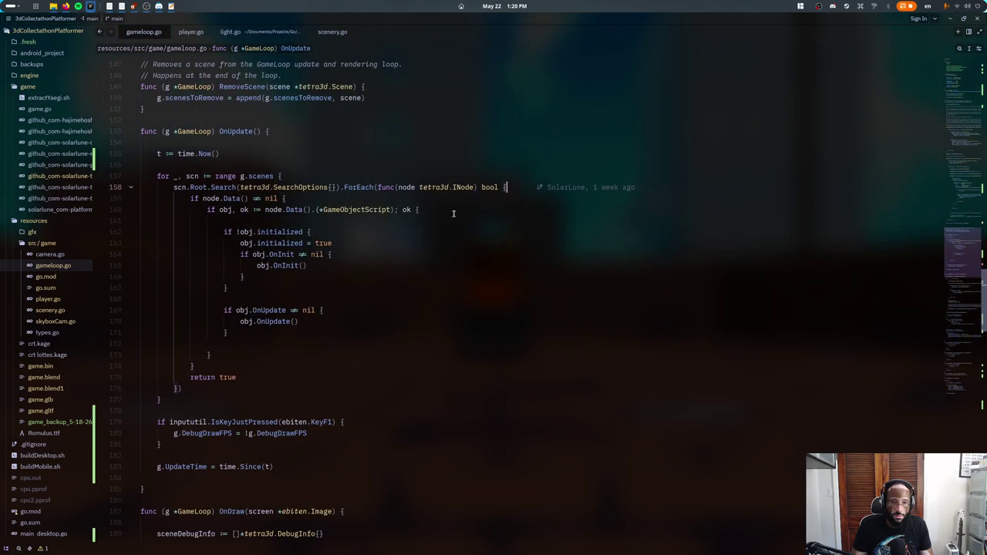
- Add an if node.Properties().Has("default action") block, copying the property name from Blender
key(Return)
key(Return)
key(Return)
key(Up)
text(if no)
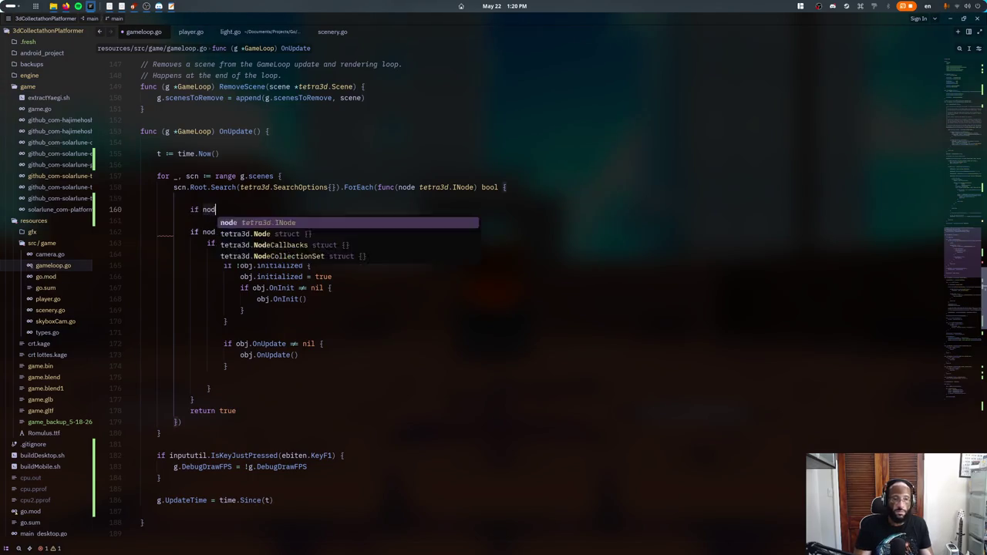
text(de.Properties().Ha)
key(Return)
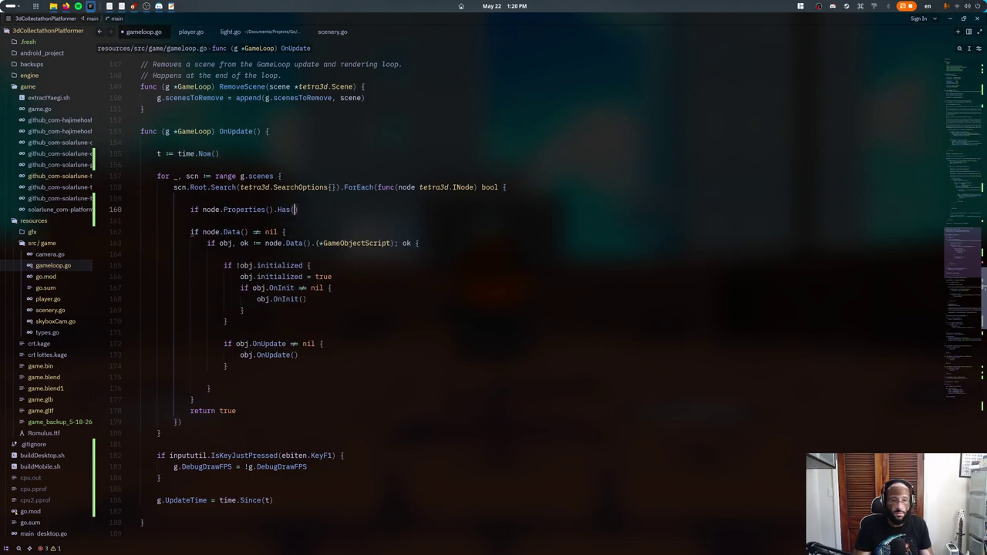
key(alt+Tab)
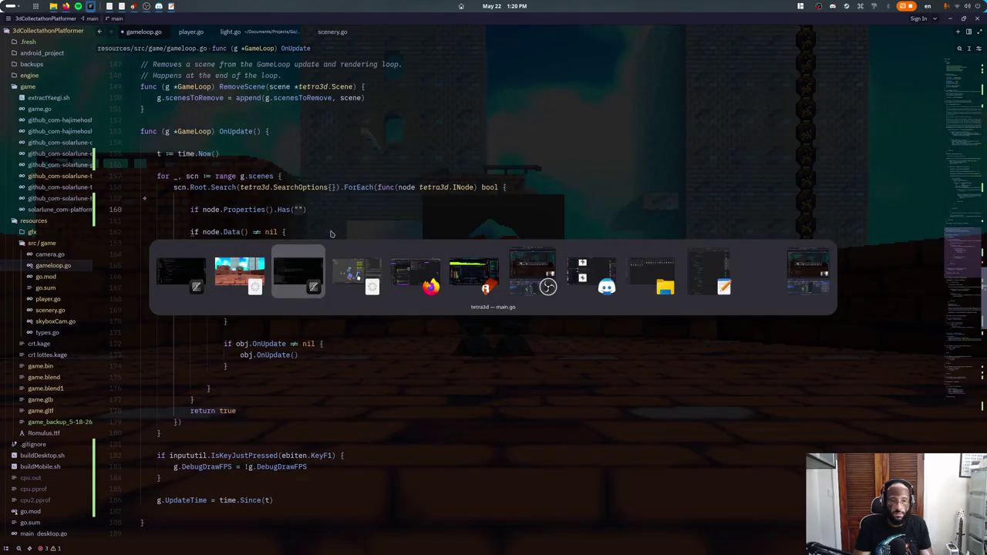
key(alt+Tab)
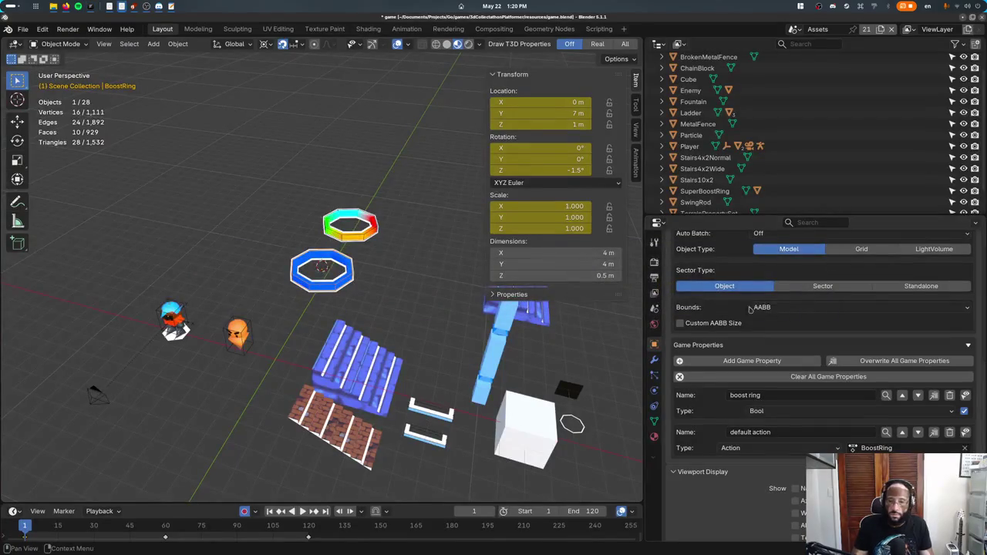
key(ctrl+c)
key(alt+Tab)
key(ctrl+v)
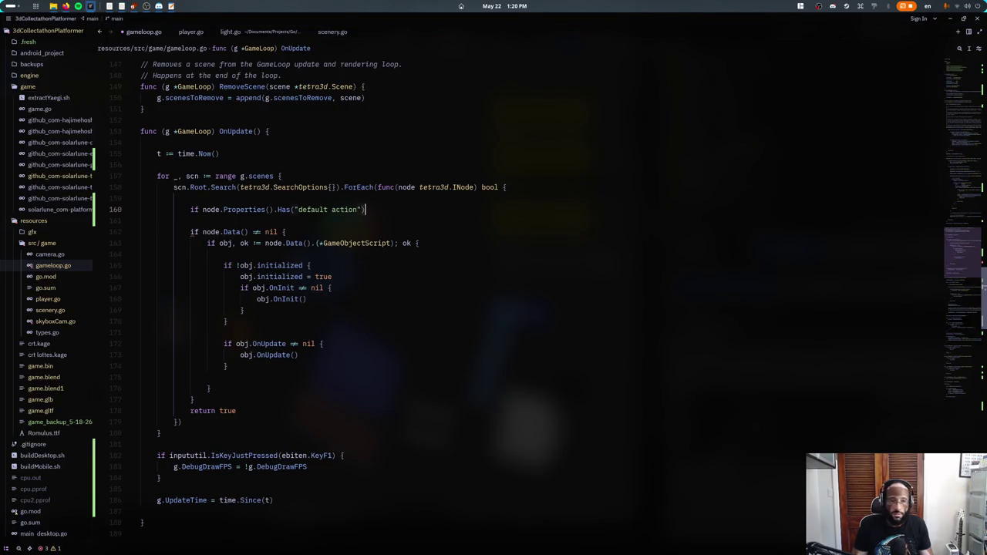
text({)
key(Return)
text(anim := node.)
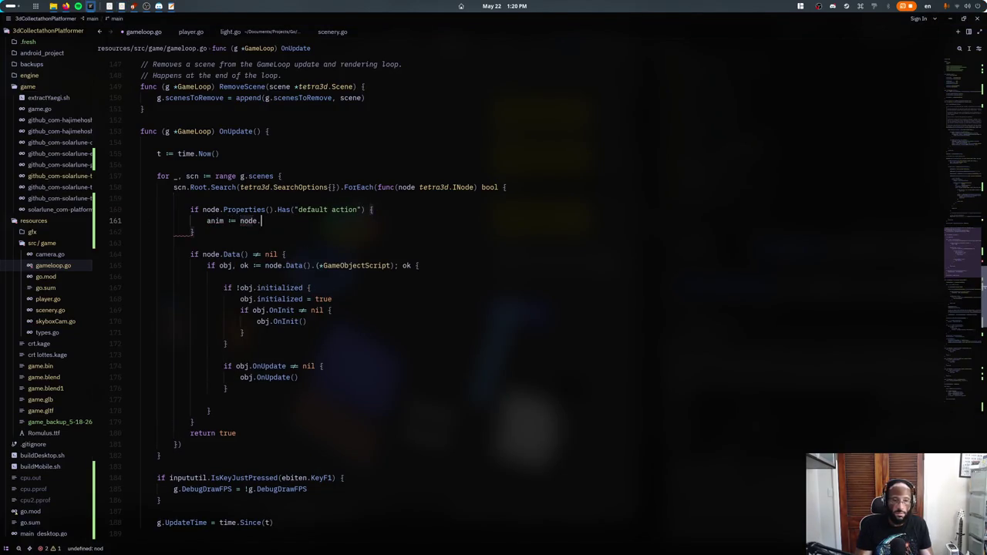
- Create anim from node.AnimationPlayer() and start an anim.PlayByName call
text(Anim)
key(Return)
key(Return)
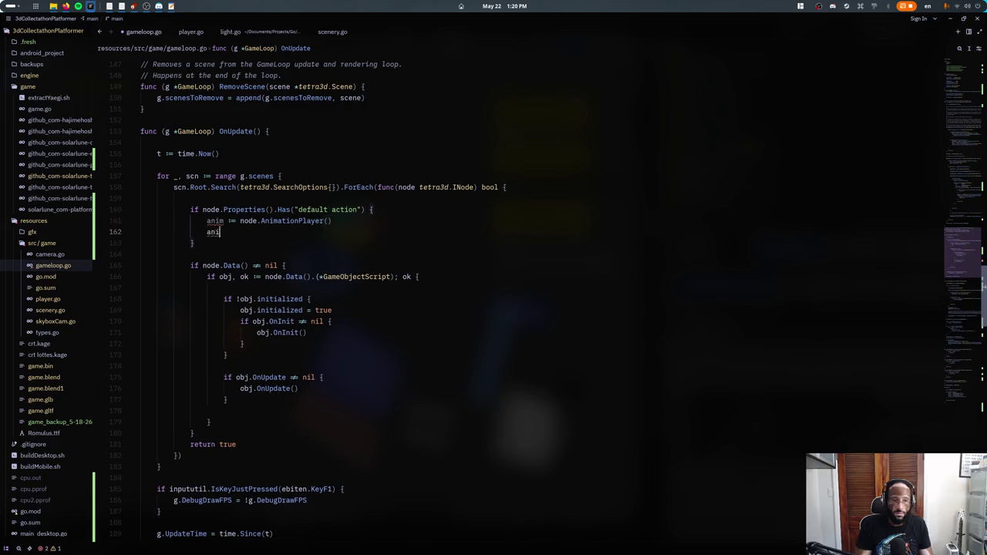
text(anim.Play()
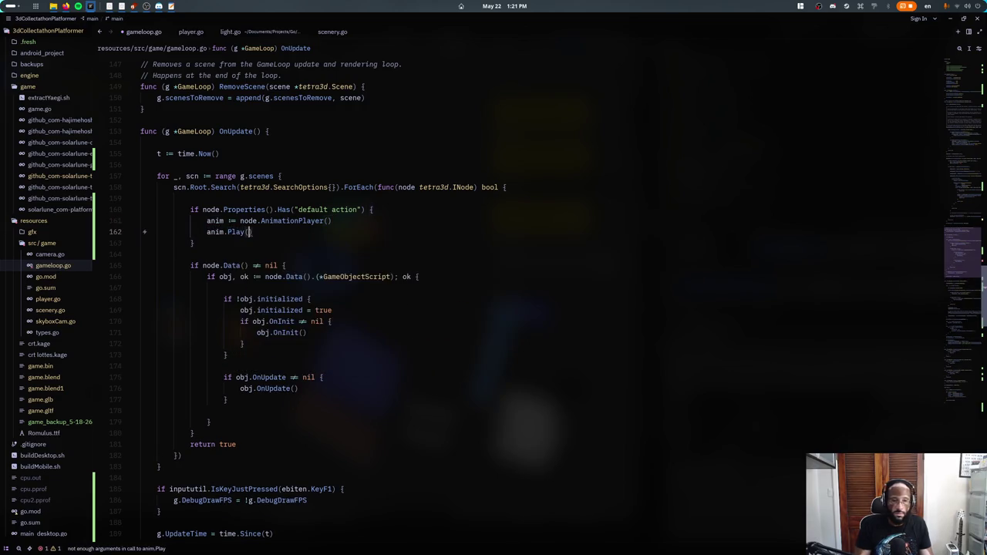
key(ctrl+space)
key(Return)
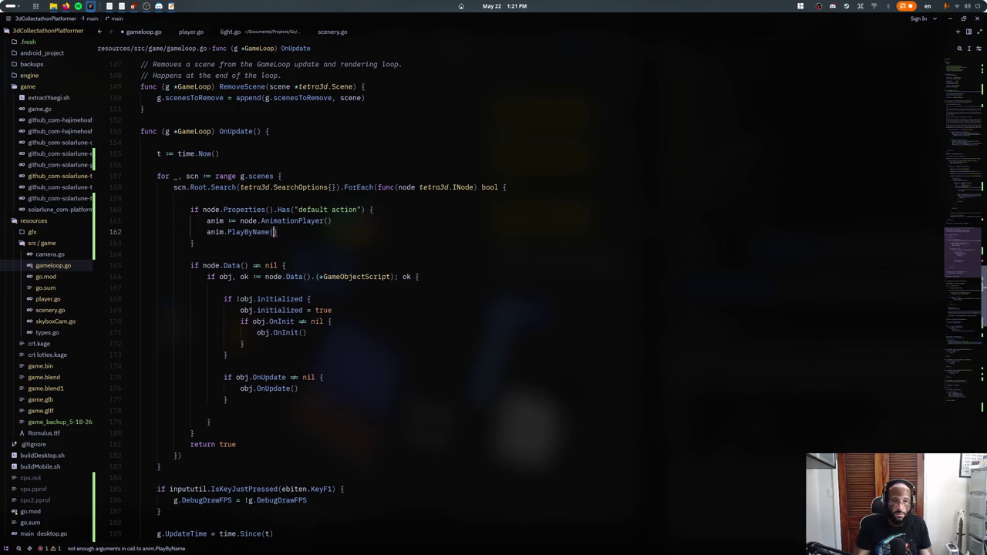
- Pass node.Properties().Get("default action").AsString() to PlayByName
text(node.Prop)
key(Return)
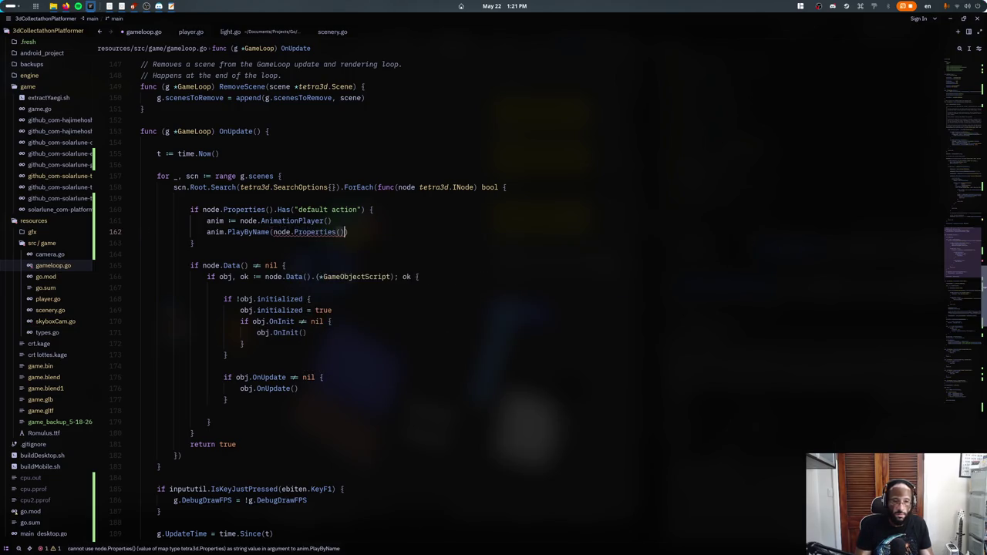
text(.G)
key(Return)
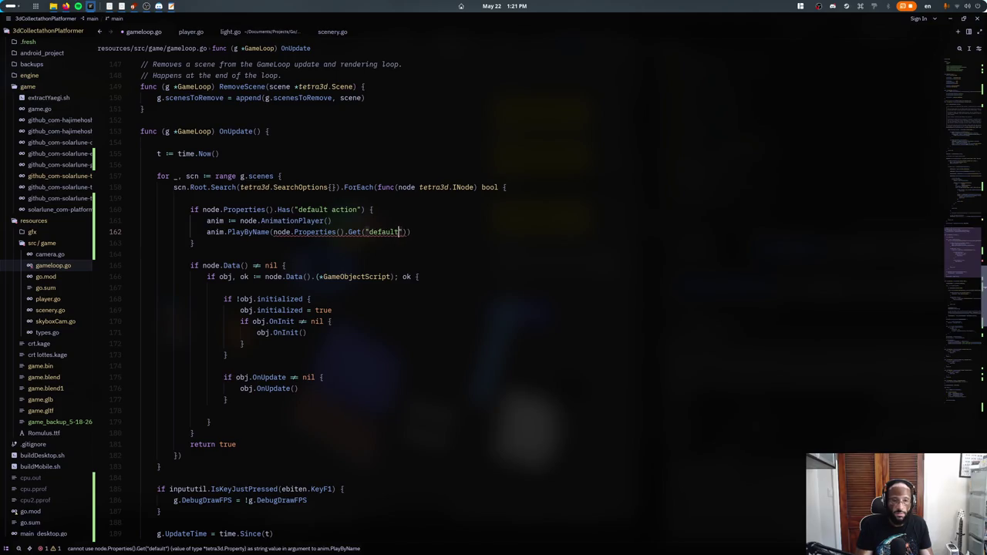
text(.As)
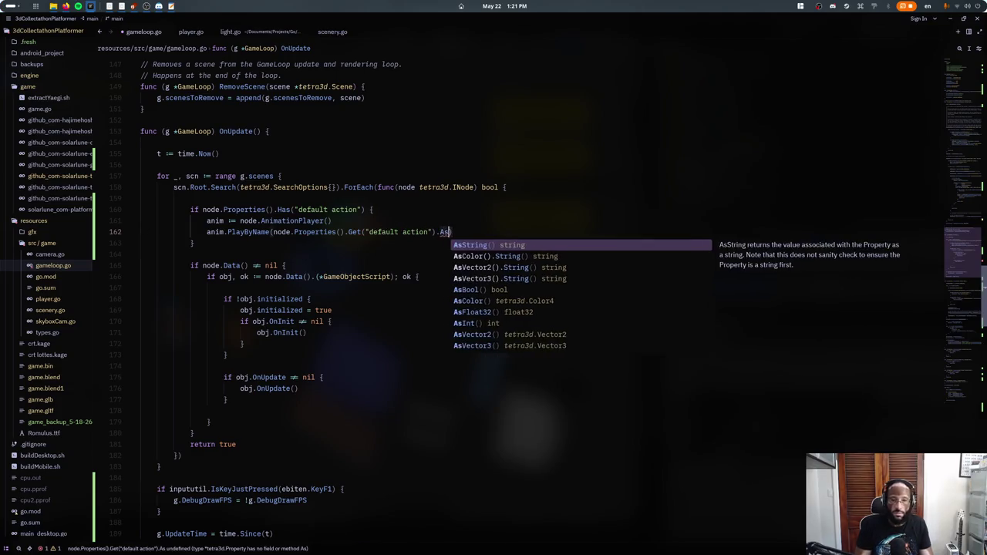
key(Return)
- Add anim.Update(1.0/60.0) and save gameloop.go
key(Return)
text(ani)
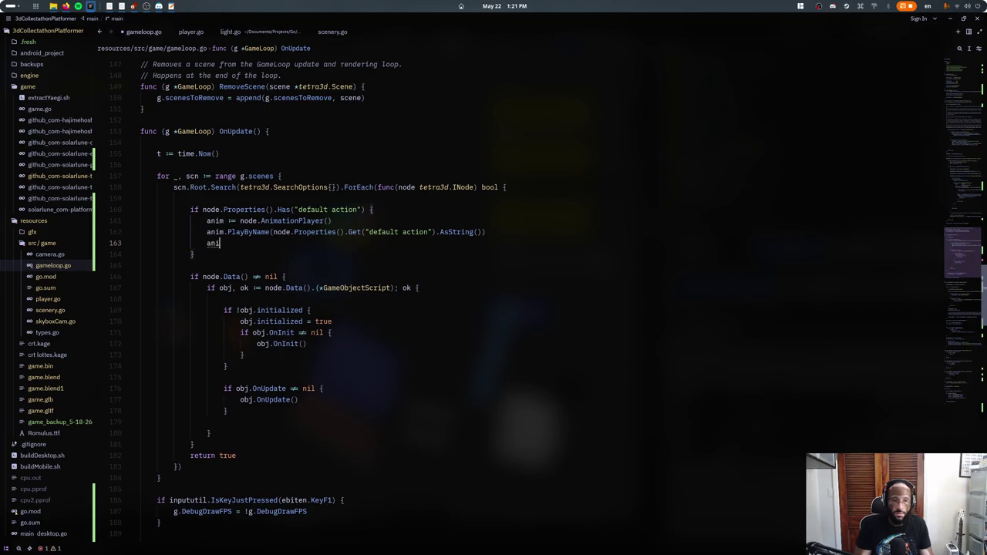
text(m.U)
key(Return)
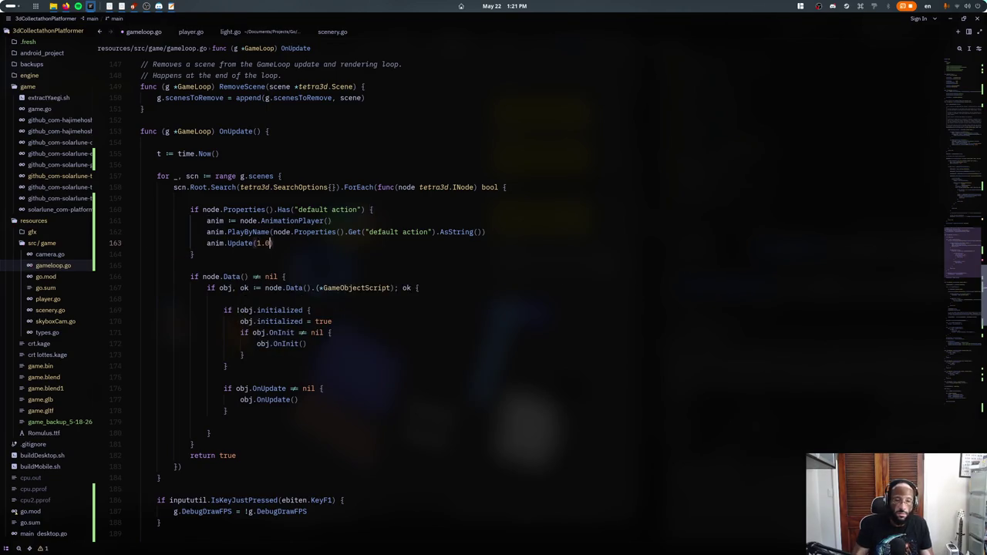
text(/ 60.0)
key(ctrl+s)
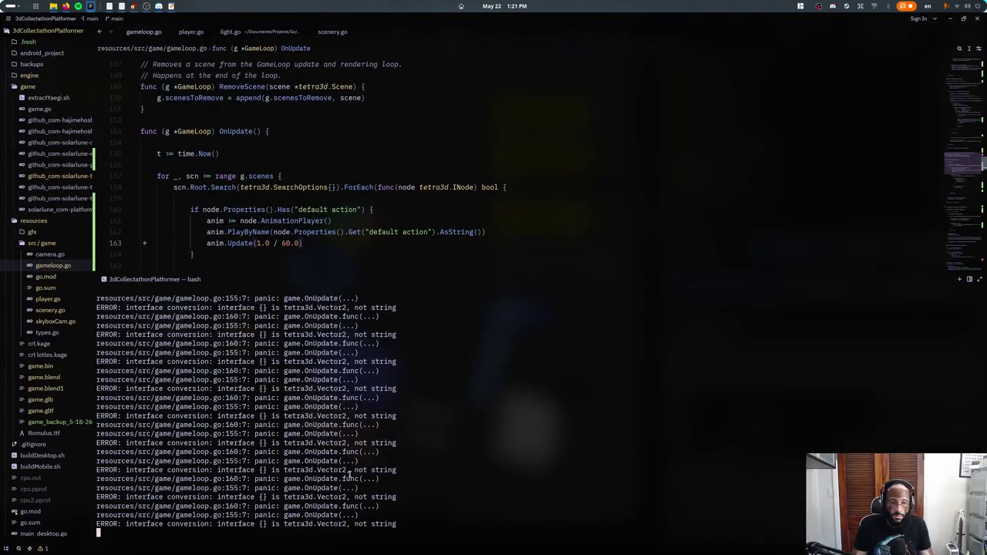
- Return to the AnimationPlayer line and briefly search for gltf in the game project
scroll(311, 209, down, 1)
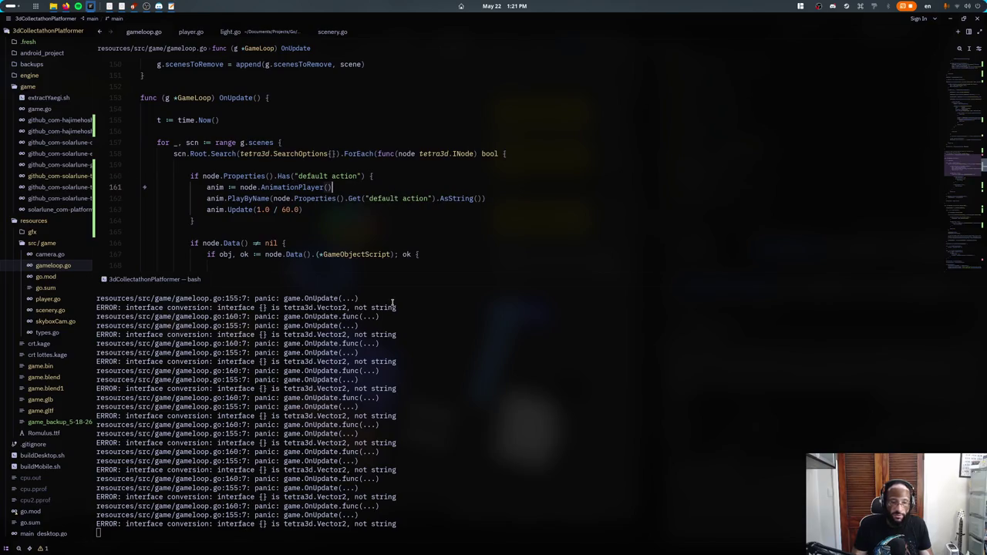
click(333, 188)
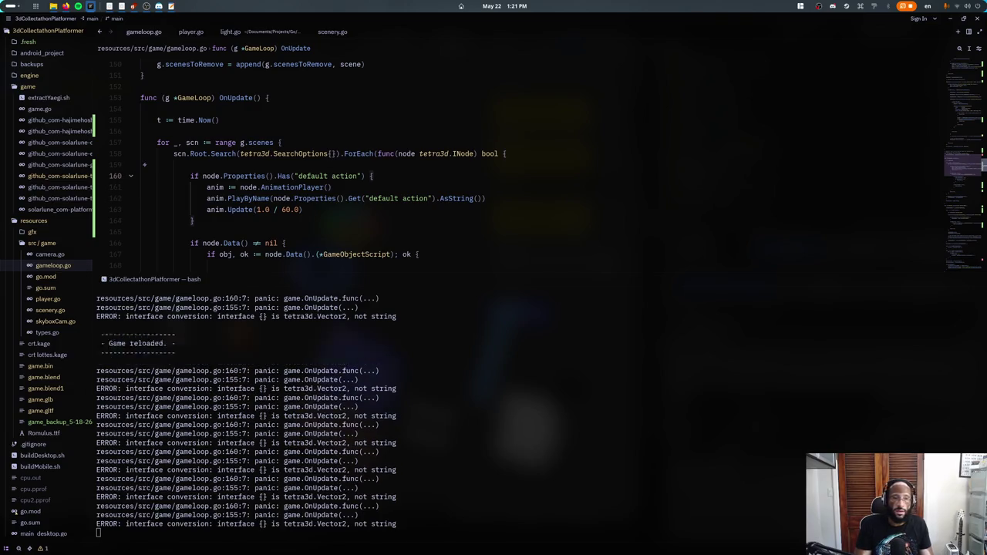
key(ctrl+p)
text(gltf)
key(Escape)
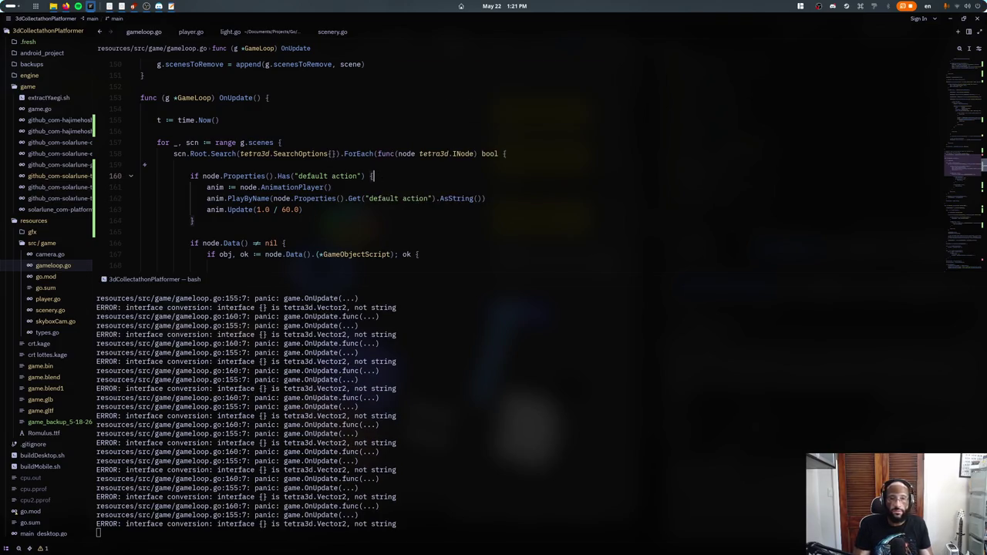
- Open tetra3d's gltf.go and jump to the handleGameProperties definition
key(super)
click(341, 320)
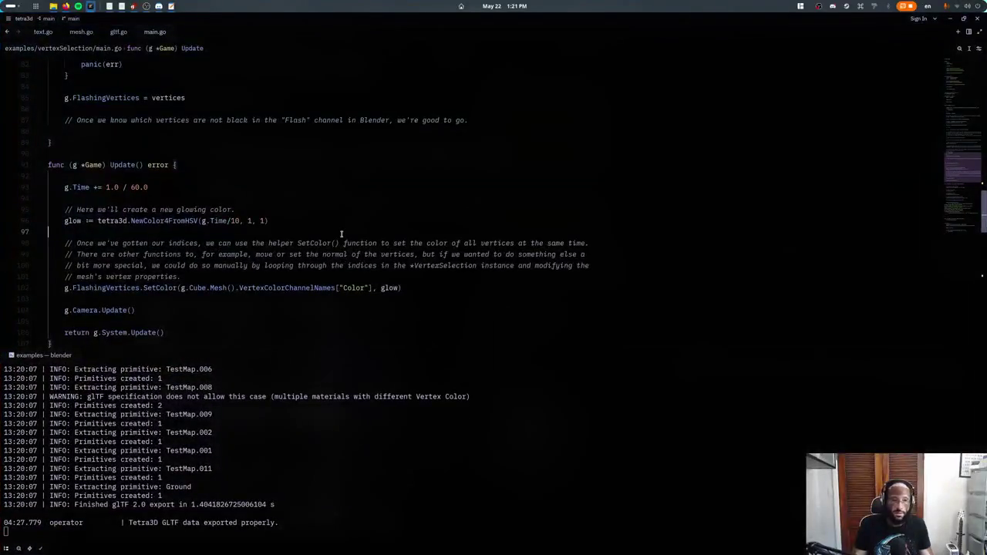
key(ctrl+p)
text(gltf)
key(Return)
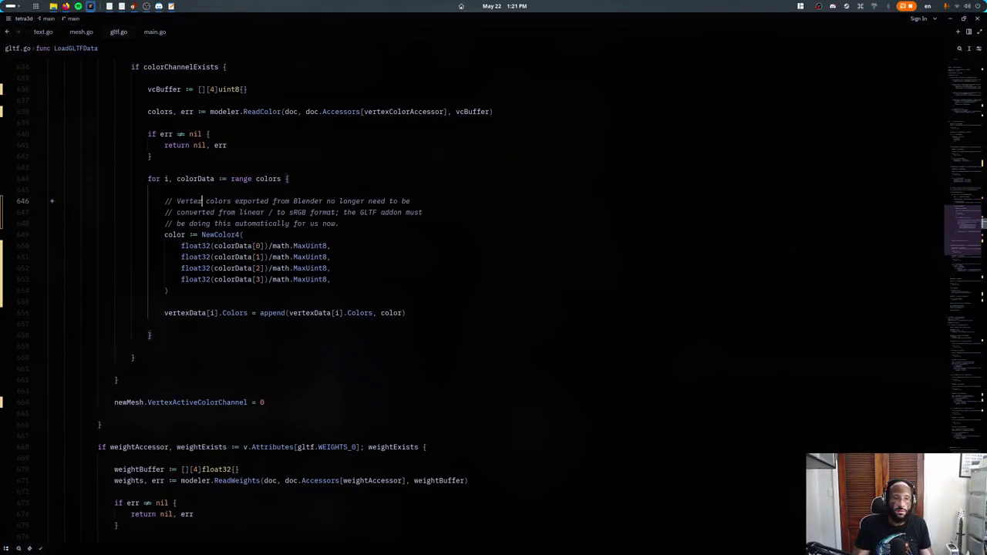
text(prop)
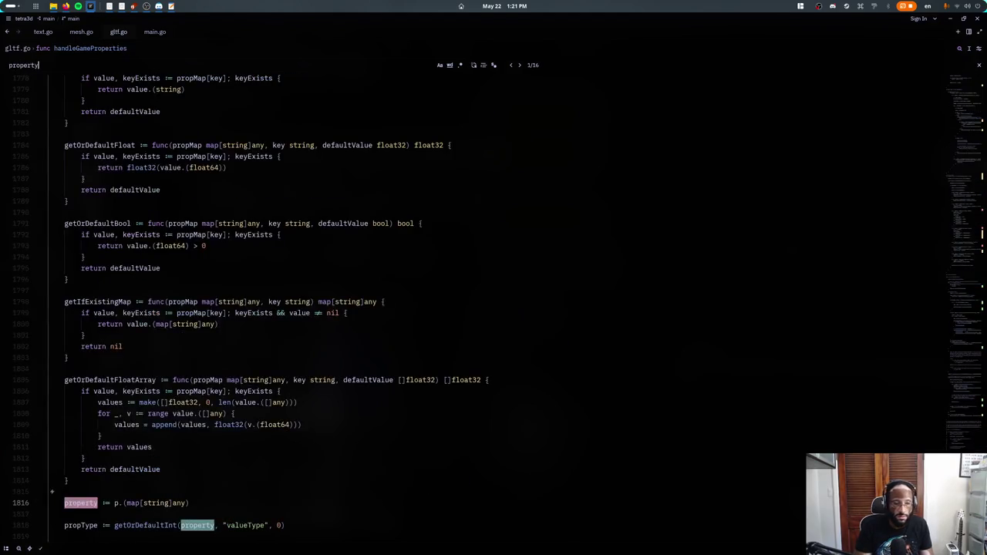
text(erties__)
key(Escape)
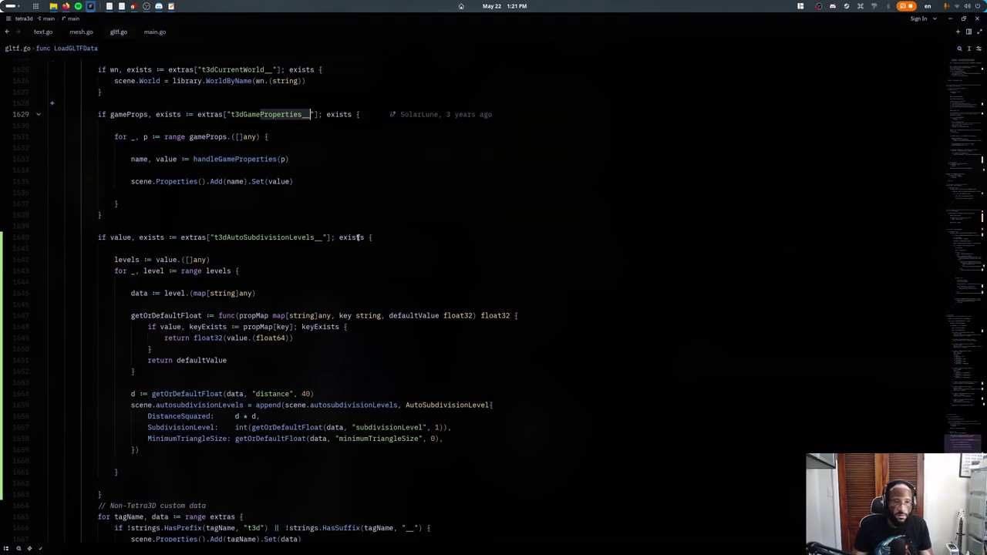
click(235, 158)
key(F12)
- Inspect handleGameProperties' property-type conversion chain, including type 9 as Vector2D
scroll(217, 215, down, 5)
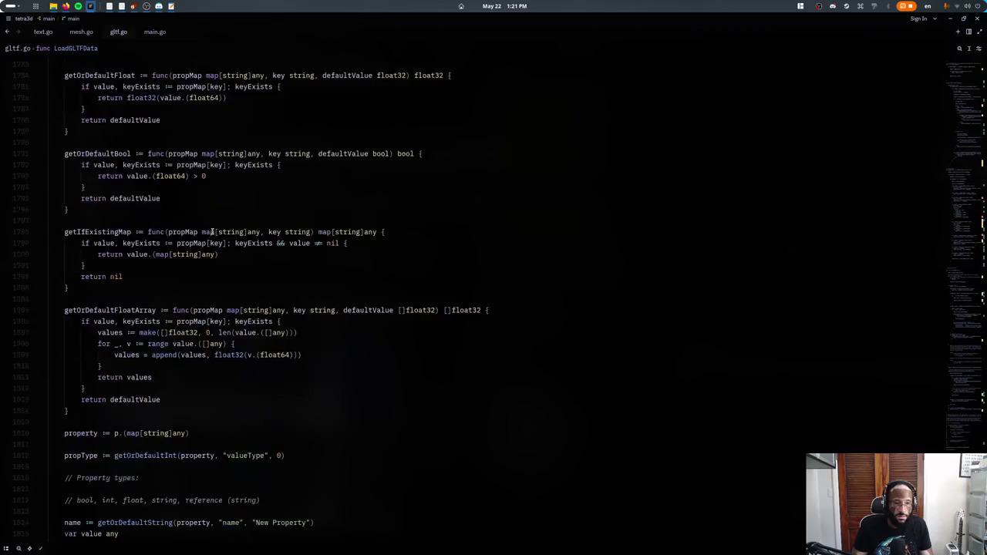
scroll(194, 259, down, 5)
scroll(186, 248, down, 4)
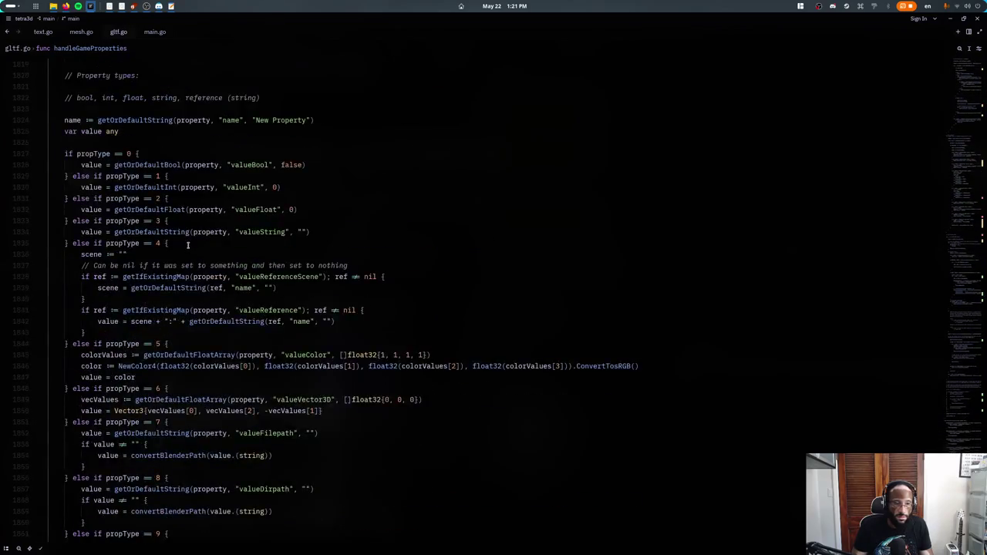
scroll(246, 285, down, 2)
scroll(303, 319, down, 2)
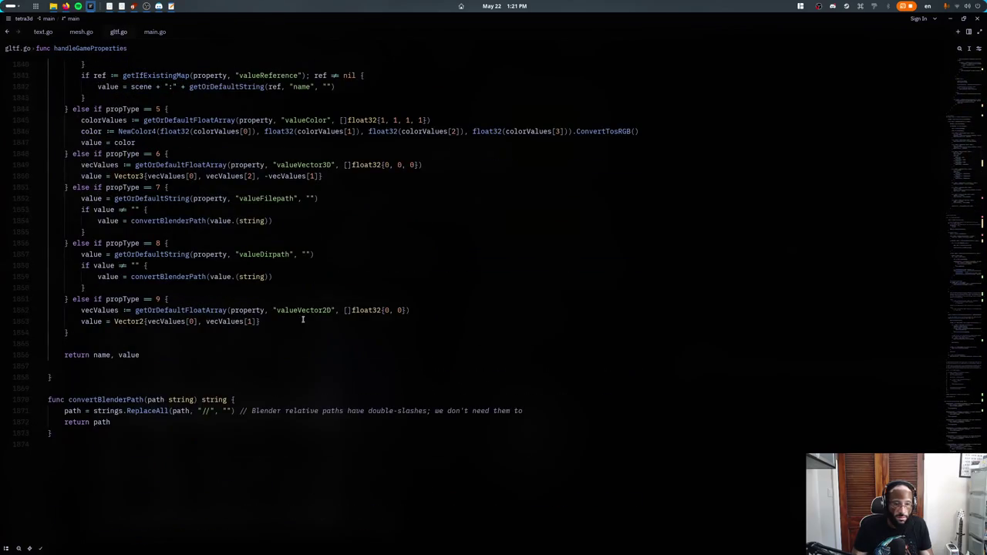
click(152, 331)
text(e)
key(BackSpace)
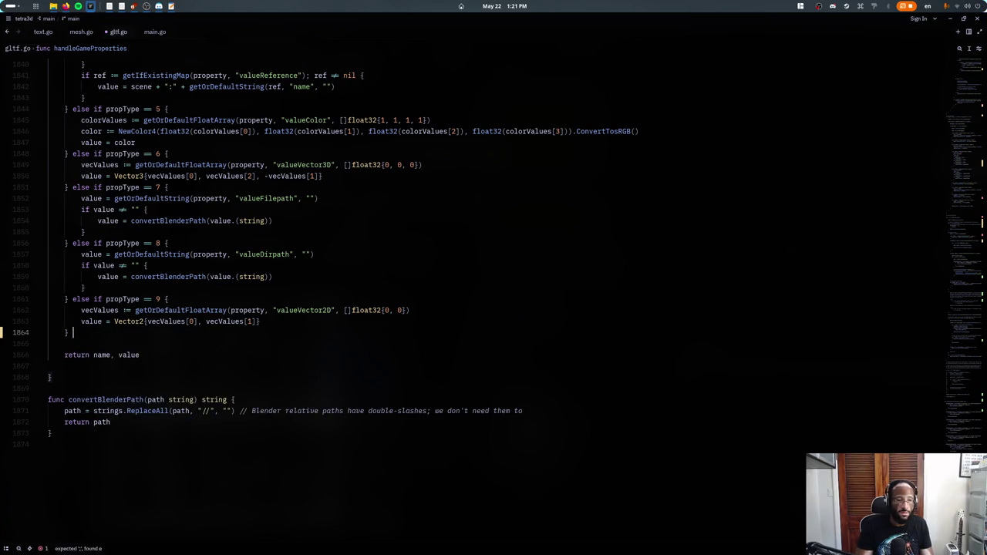
scroll(303, 375, up, 3)
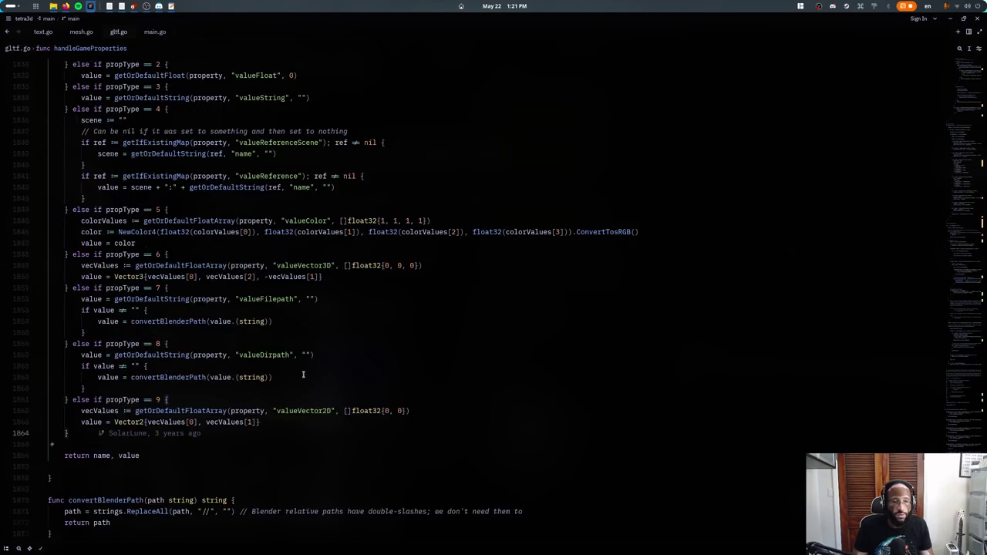
scroll(296, 395, up, 1)
scroll(302, 412, up, 1)
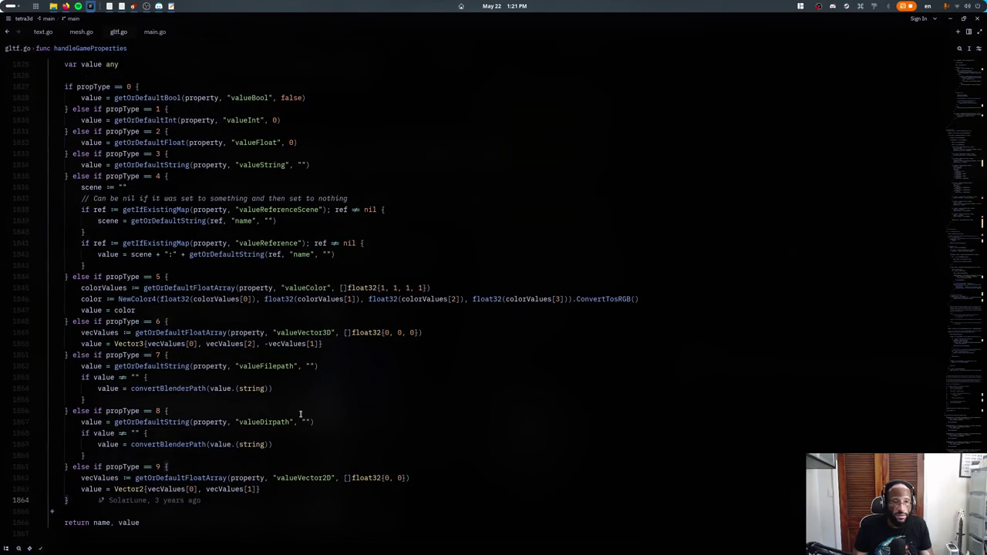
- Check the game's Vector2-not-string error, hide its terminal, and return to tetra3d's file finder
key(super)
click(319, 375)
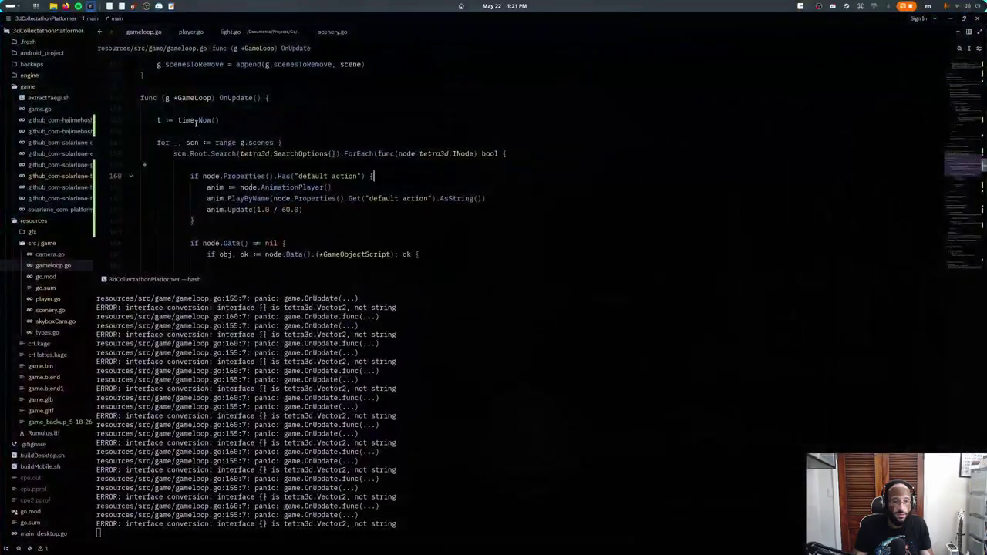
key(ctrl+grave)
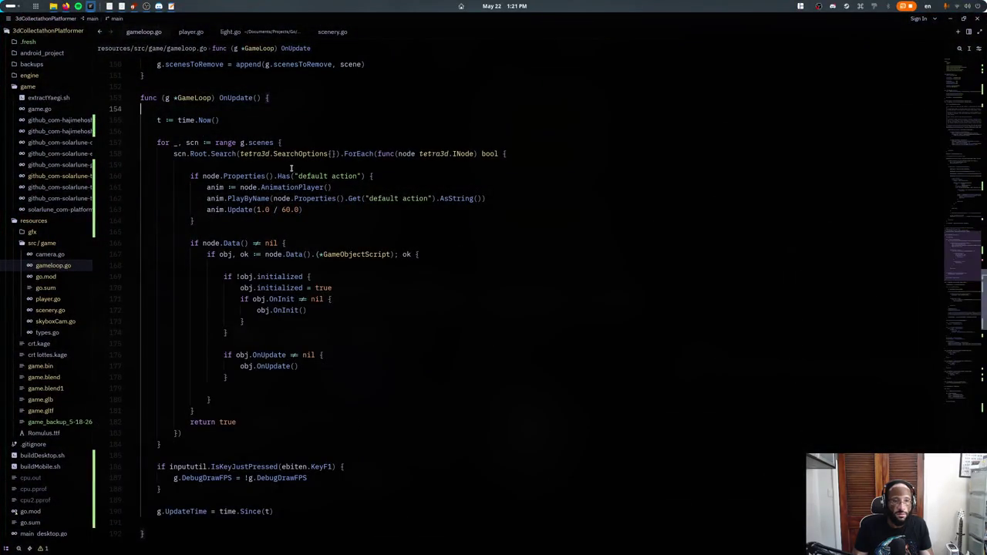
key(ctrl+p)
key(alt+Tab)
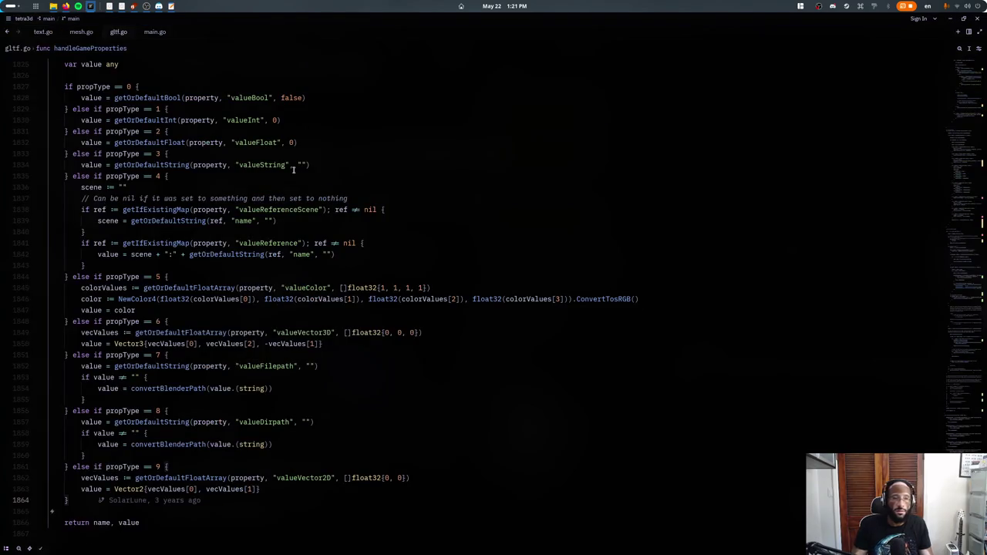
key(ctrl+p)
key(Return)
text(t)
key(BackSpace)
key(Return)
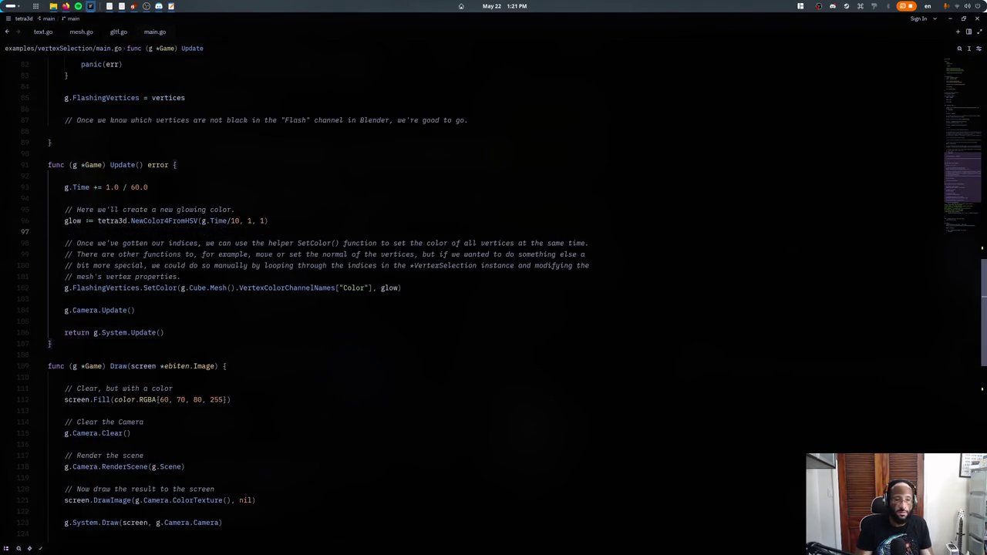
key(ctrl+p)
- Open the mistyped empty file tetra3d.ply and close it again
text(gltf)
key(BackSpace)
key(BackSpace)
key(BackSpace)
text(t)
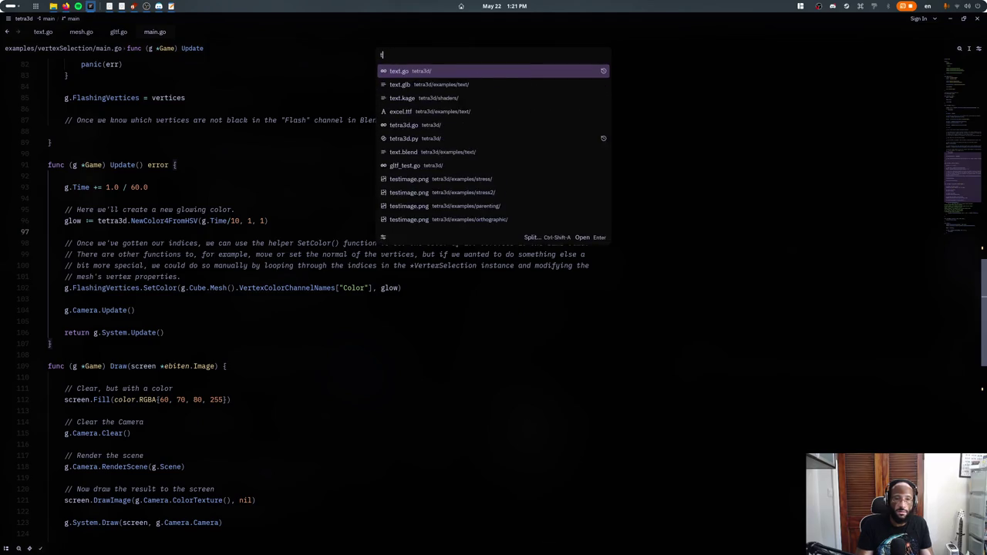
text(etra3d.ply)
key(Return)
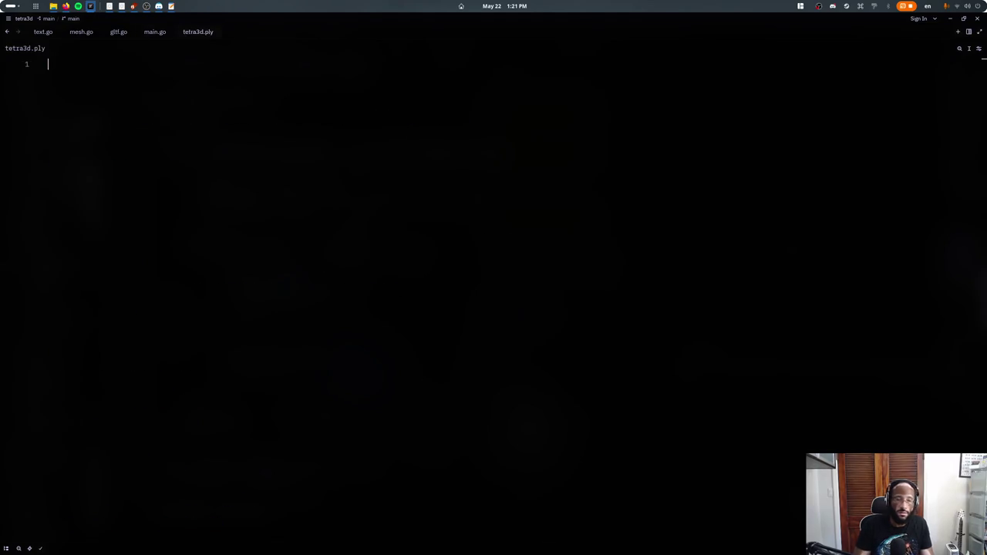
key(ctrl+w)
- Open tetra3d.py and find the gamePropTypes list
key(ctrl+p)
text(tet)
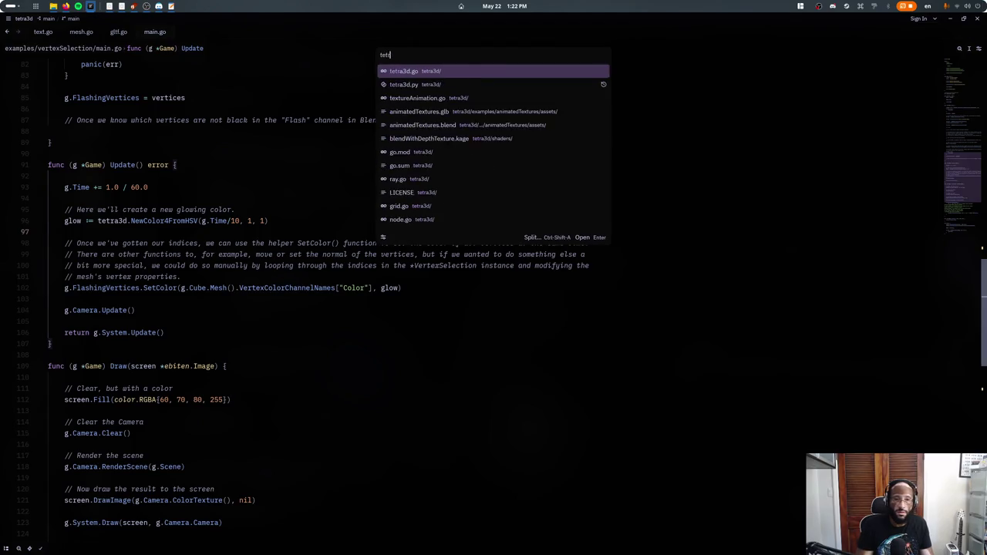
text(ra3d.py)
key(Return)
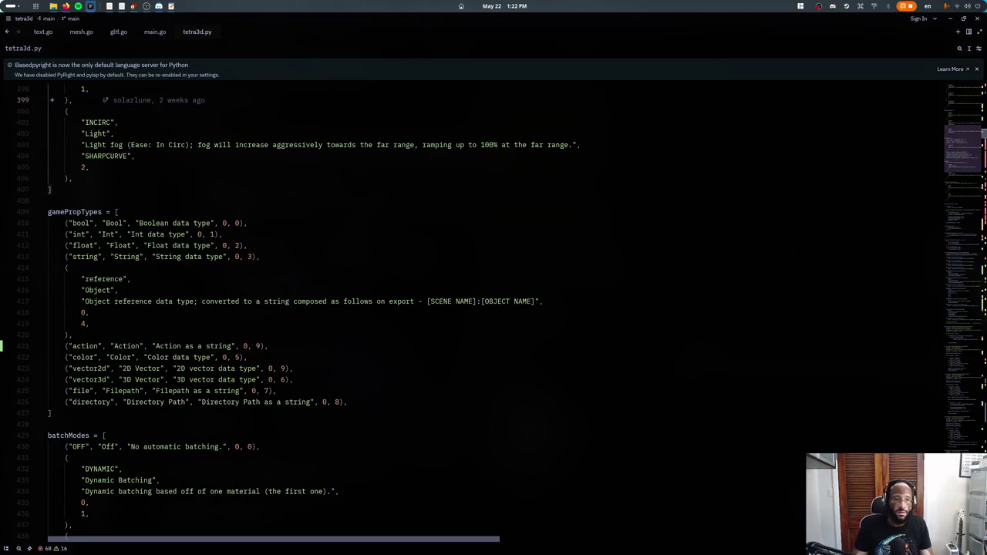
scroll(298, 181, up, 3)
scroll(286, 194, up, 2)
scroll(270, 202, down, 8)
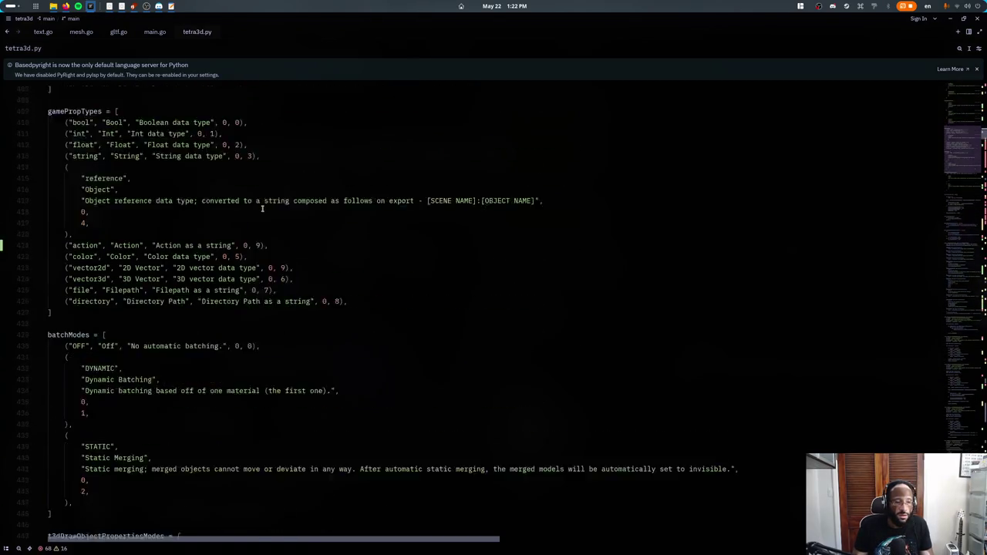
scroll(231, 231, down, 1)
scroll(198, 259, up, 2)
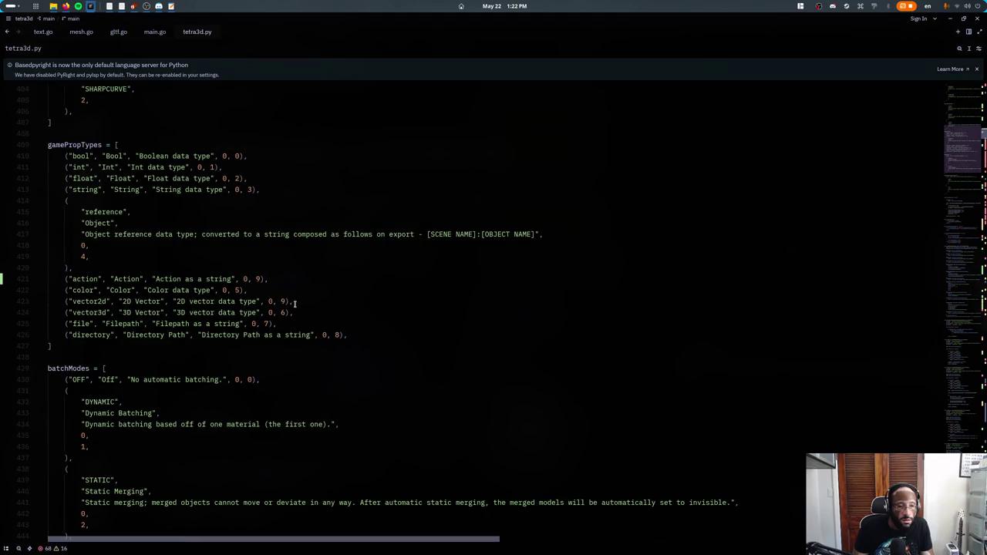
- Change the action entry's type number from 9 to 10, then return to gltf.go
click(295, 303)
click(264, 279)
key(BackSpace)
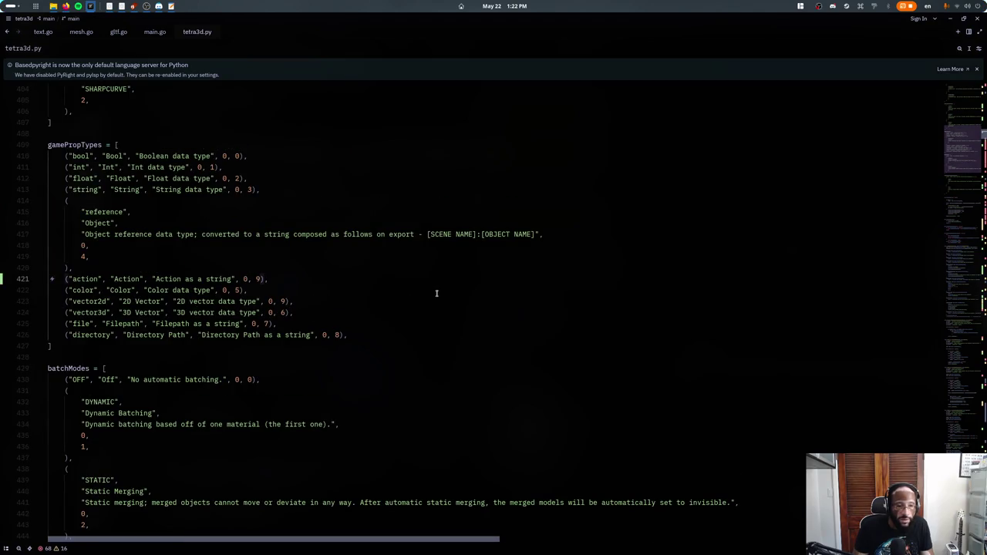
text(10)
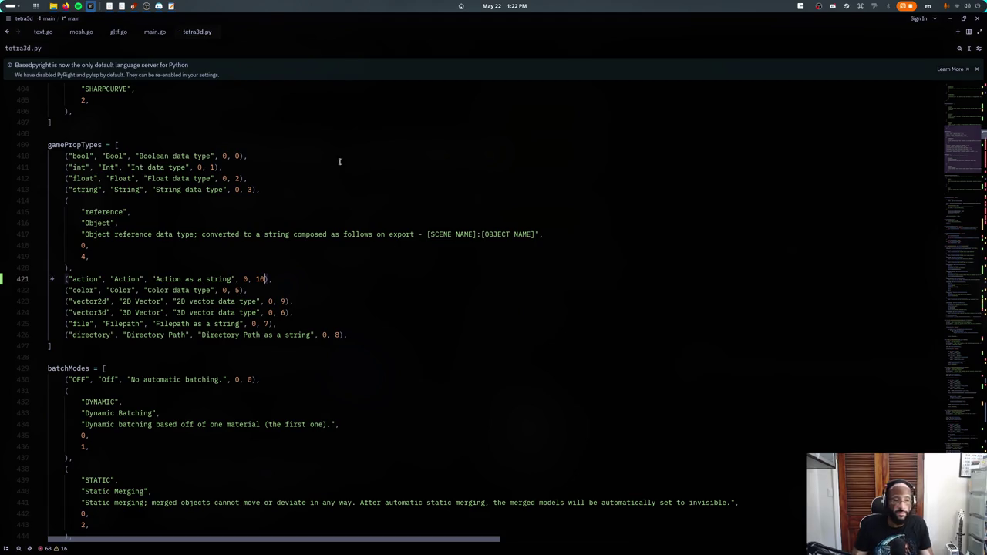
click(337, 145)
click(154, 34)
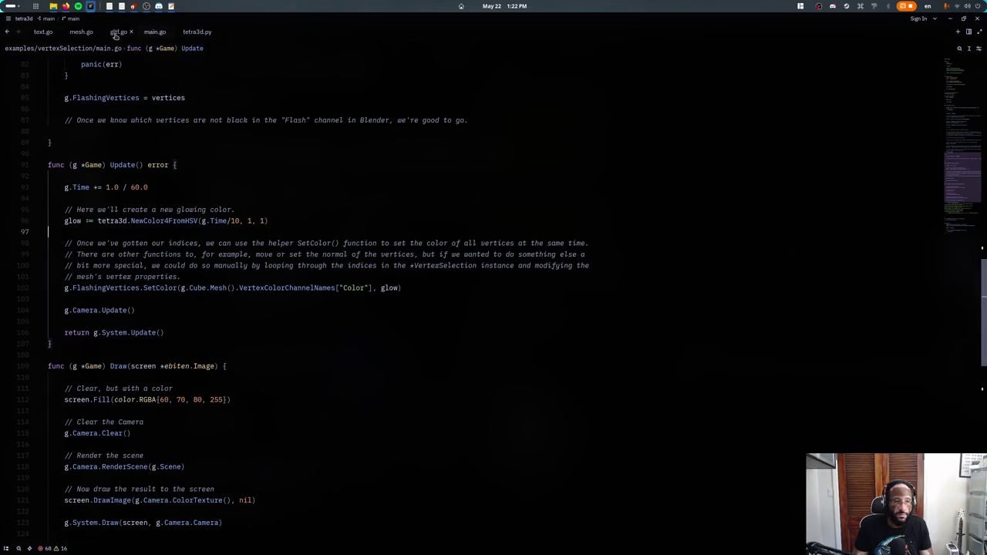
click(116, 32)
scroll(80, 395, down, 3)
- Duplicate the propType 9 block as a propType 10 branch keyed on valueAction
key(ctrl+z)
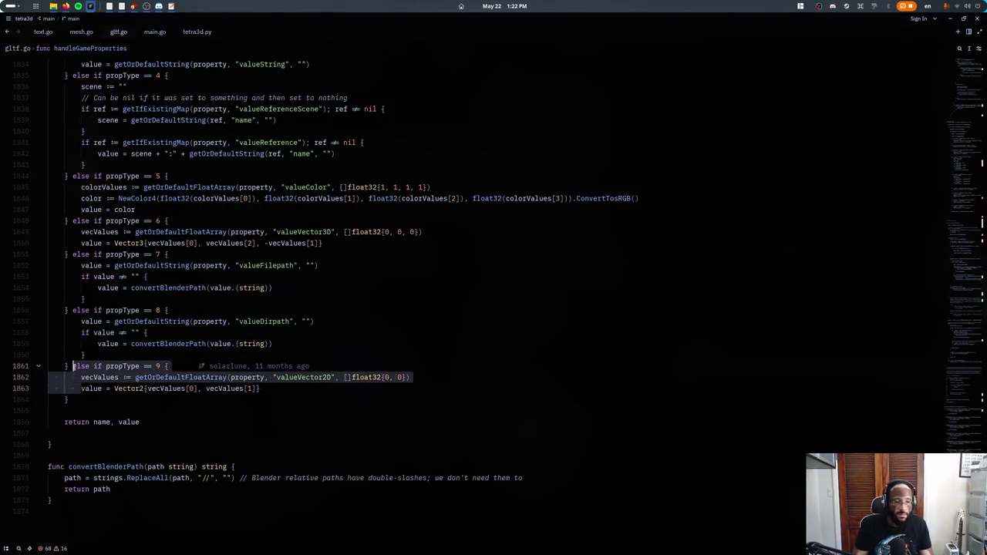
key(ctrl+shift+z)
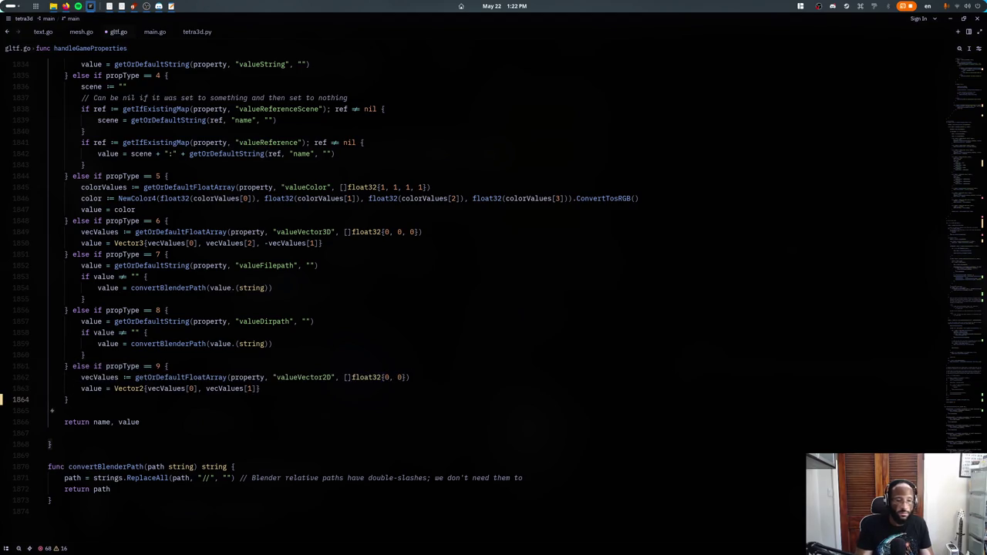
text(} else if propType == 9 { 		vecValues := getOrDefaultFloatArray(property, "valueVector2D", []float32{0, 0}) 		value = Vector2{vecValues[0], vecValues[1]})
key(ctrl+z)
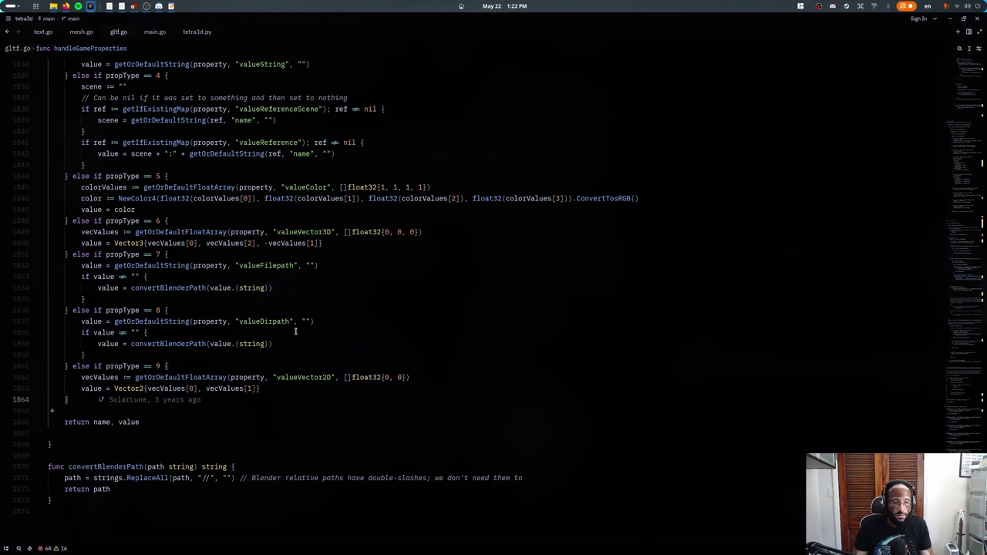
scroll(296, 332, up, 2)
scroll(293, 332, up, 1)
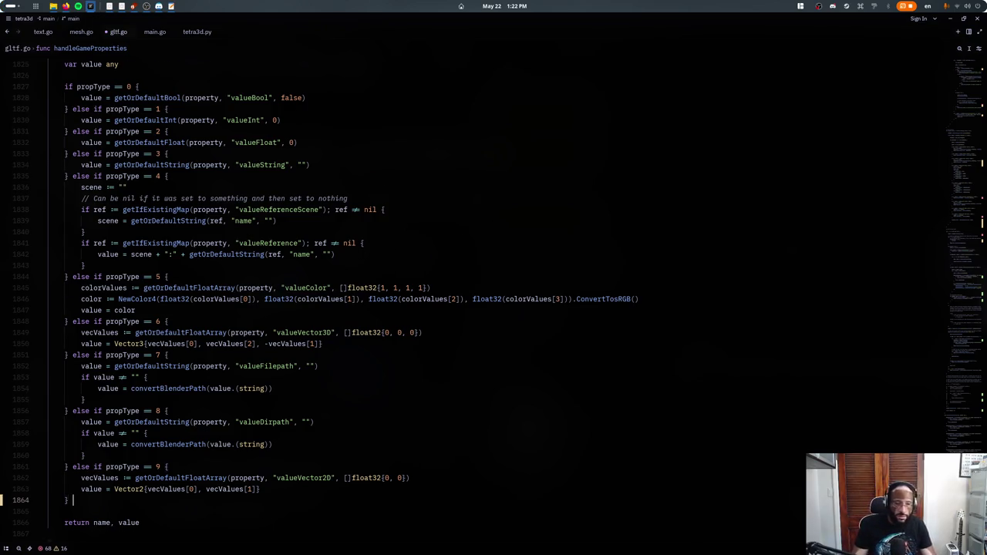
text(else if propType == 9 { 		vecValues := getOrDefaultFloatArray(property, "valueVector2D", []float32{0, 0}) 		value = Vector2{vecValues[0], vecValues[1]} 	})
scroll(154, 377, down, 4)
double_click(158, 369)
text(10)
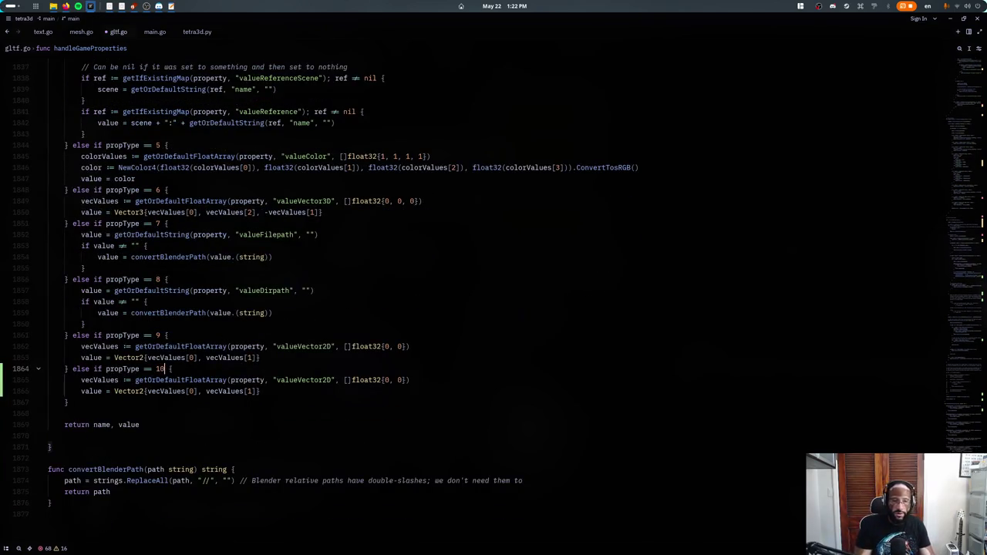
drag(297, 379, 333, 379)
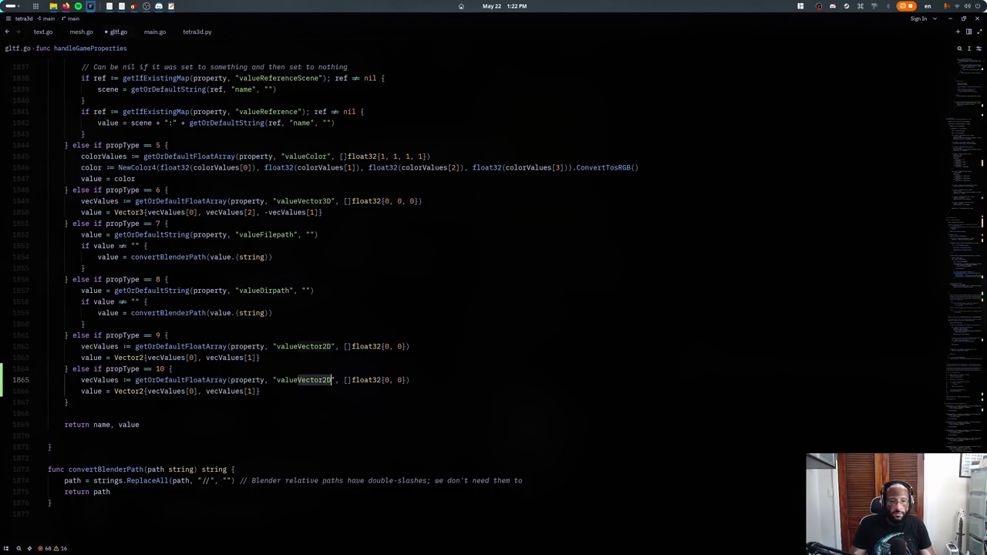
text(Action)
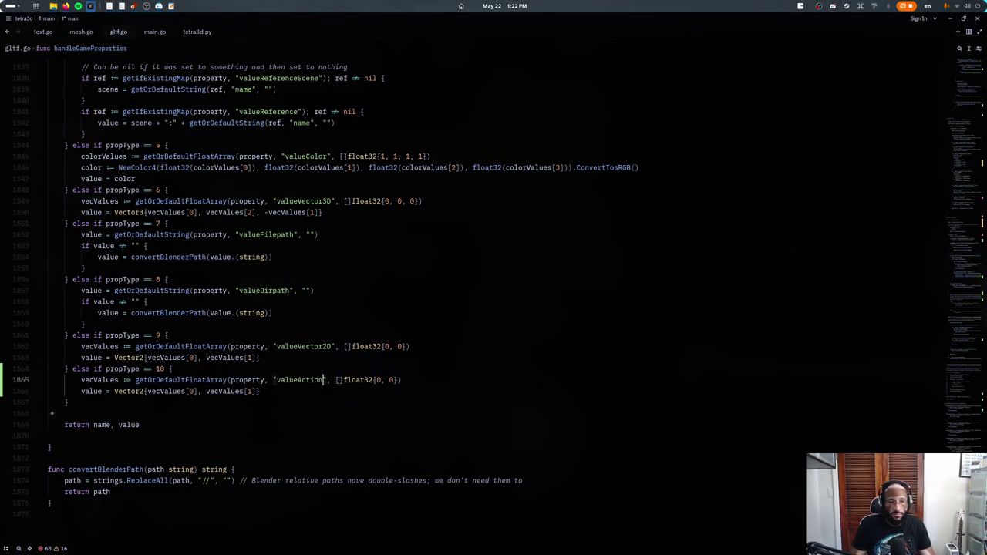
- Copy the key-exists check from getOrDefaultString and return to the propType 10 branch
key(ctrl+Left)
key(ctrl+Left)
key(ctrl+Left)
key(ctrl+Left)
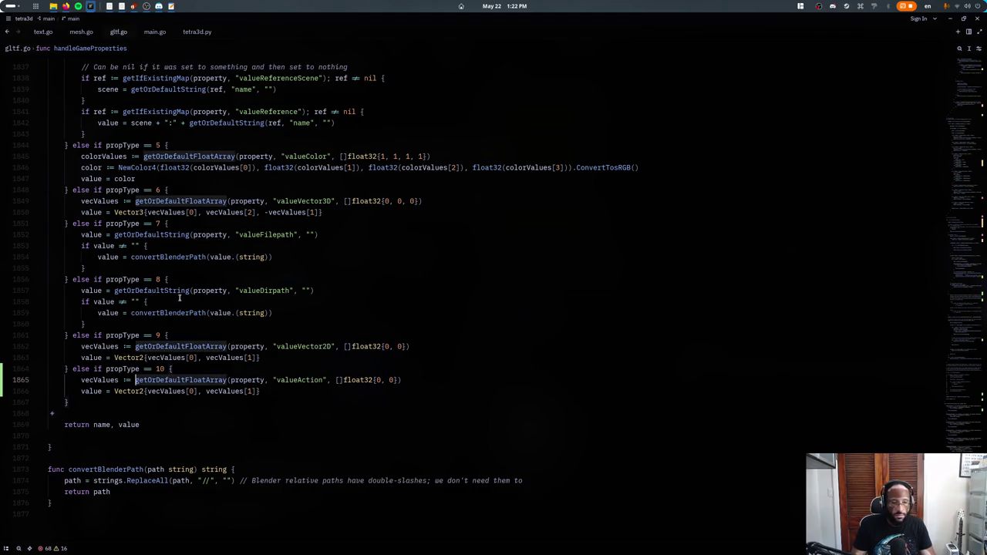
ctrl+click(184, 380)
click(180, 378)
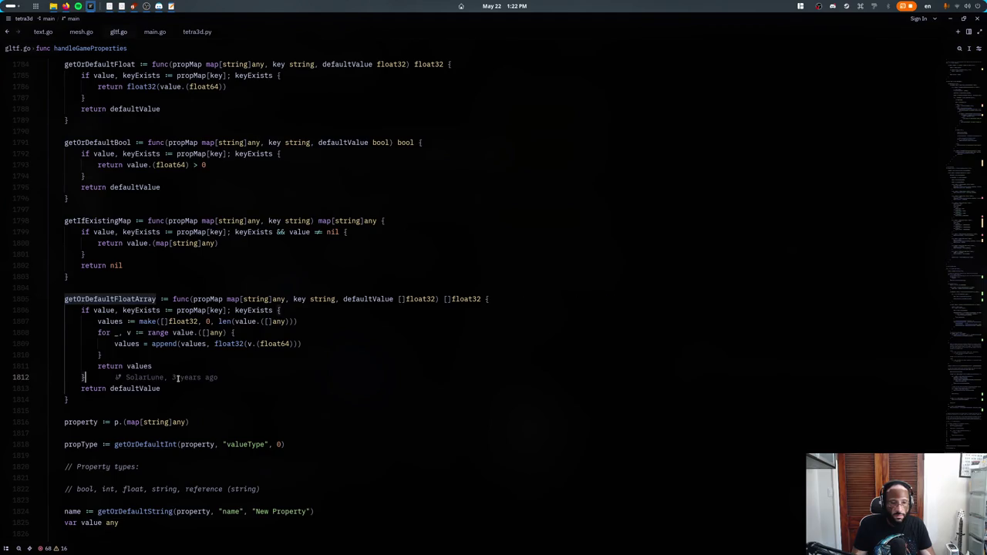
click(119, 398)
scroll(124, 352, up, 5)
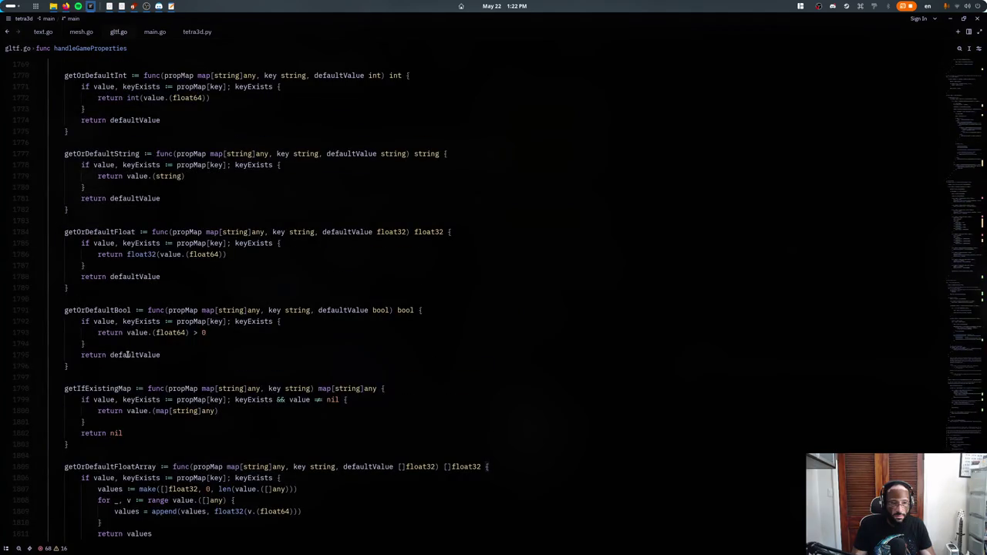
scroll(128, 354, up, 2)
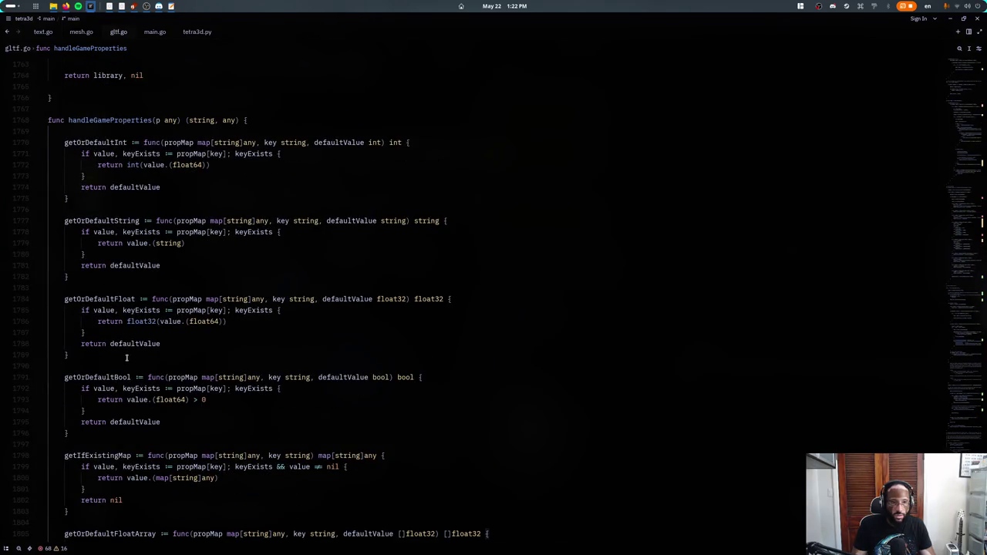
click(84, 229)
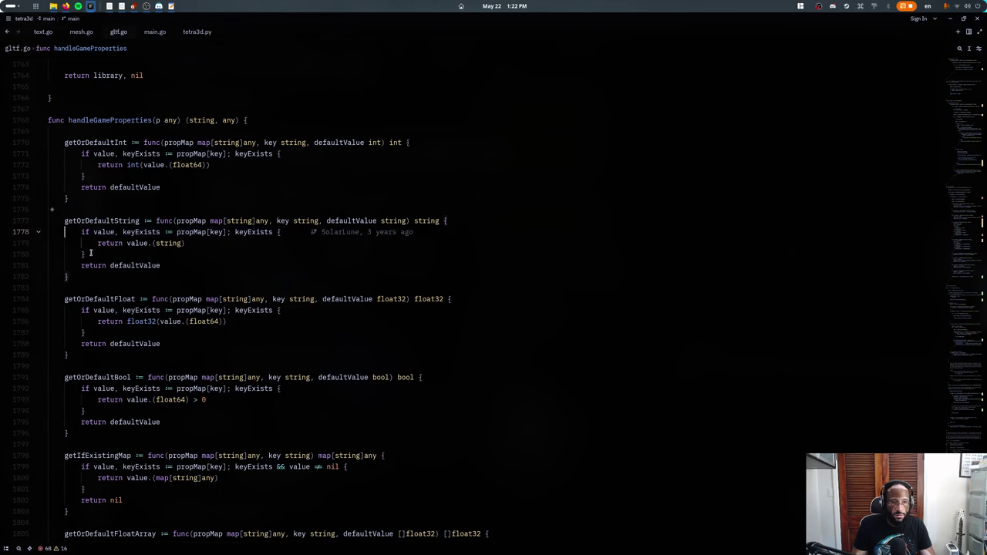
key(ctrl+z)
- Paste the key-exists check into the propType 10 branch above the vecValues line
scroll(258, 332, down, 2)
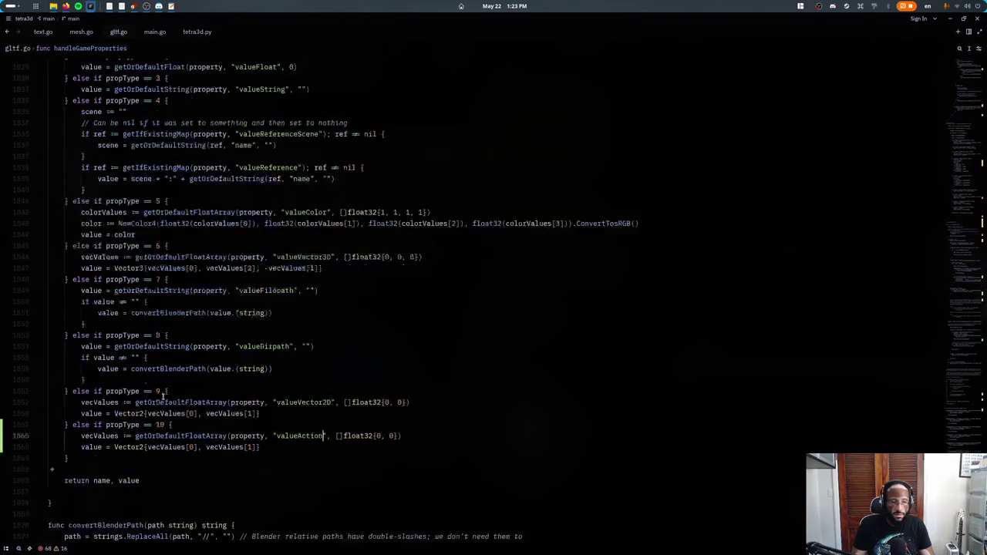
scroll(257, 331, down, 3)
text(if value, keyExists := propMap[key]; keyExists { 	return value.(string) })
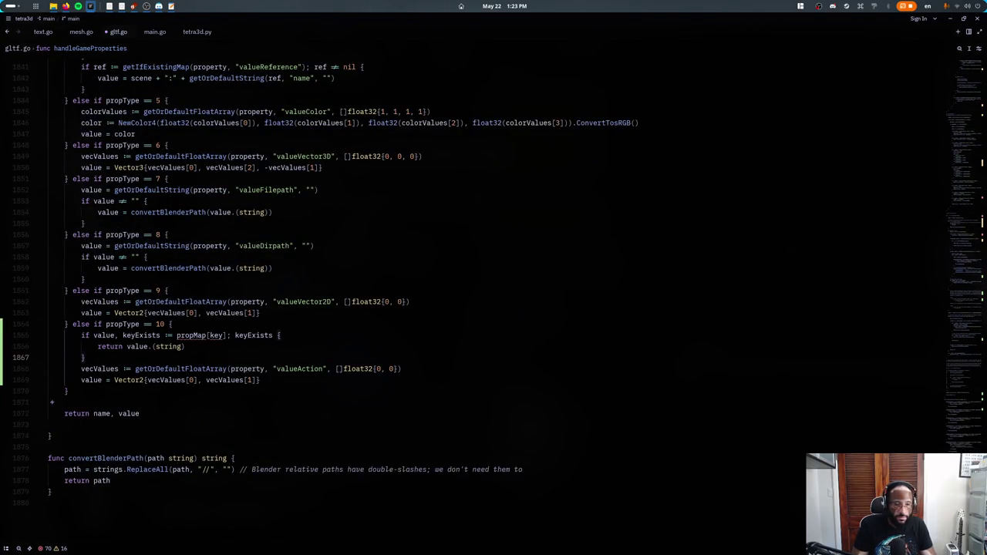
key(ctrl+z)
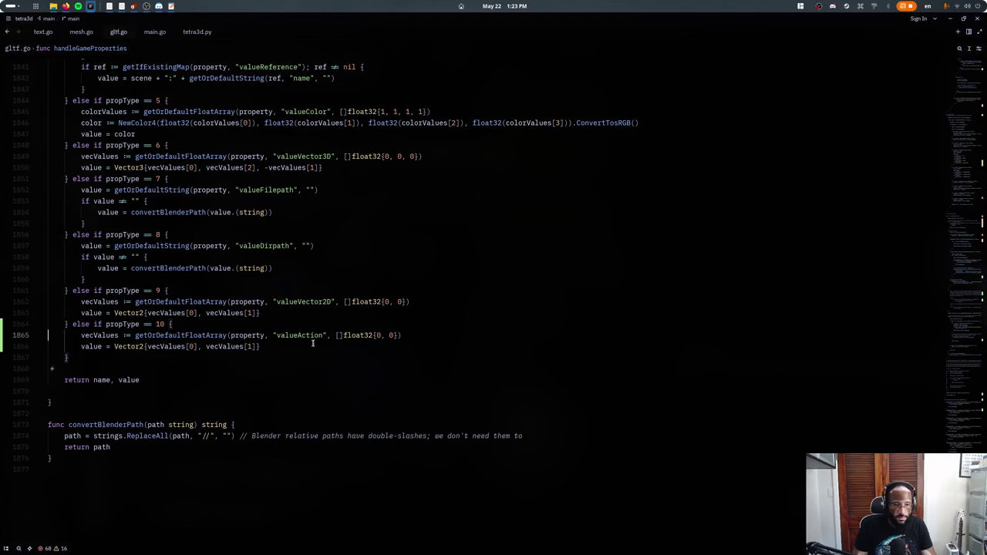
double_click(245, 335)
text(if value, keyExists := propMap[key]; keyExists { 	return value.(string) })
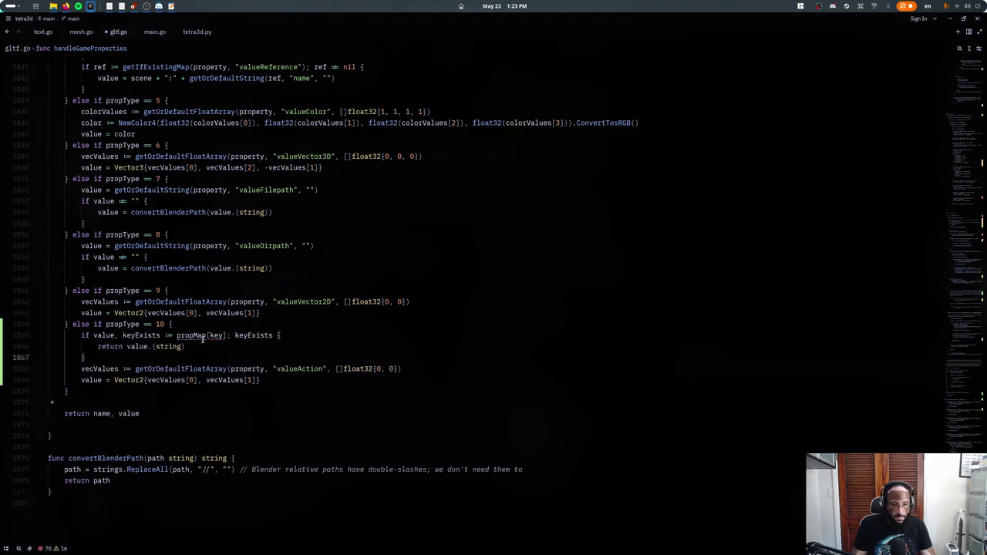
click(210, 336)
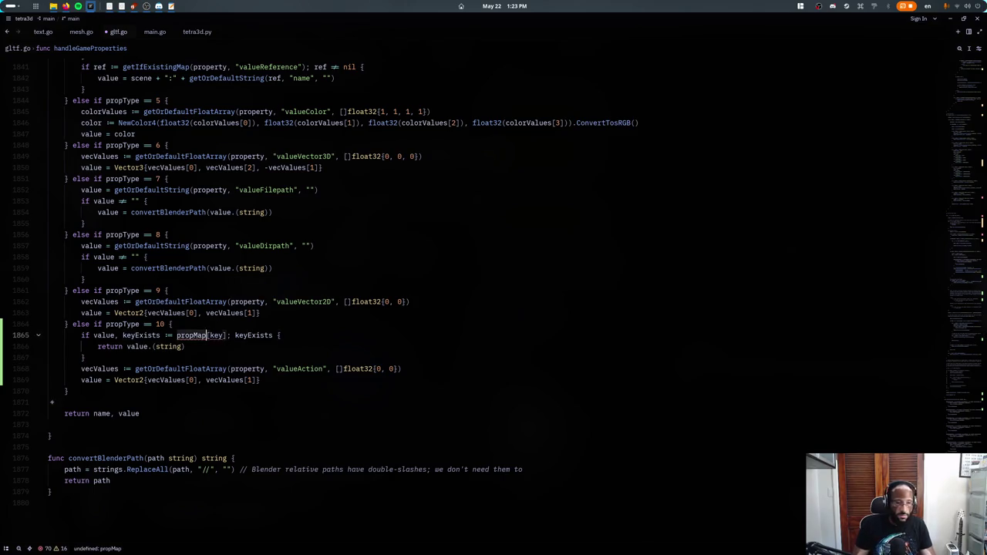
key(ctrl+z)
key(ctrl+shift+z)
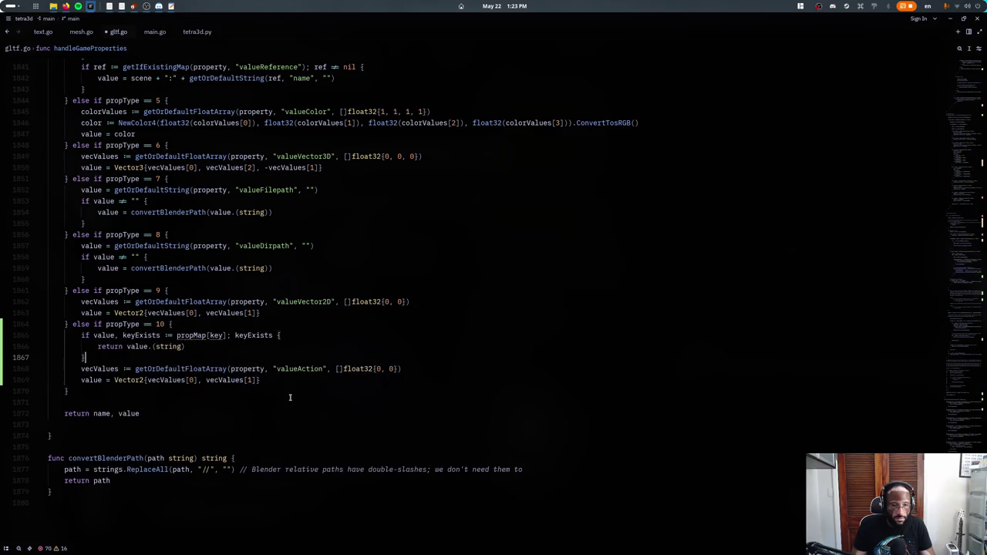
click(81, 347)
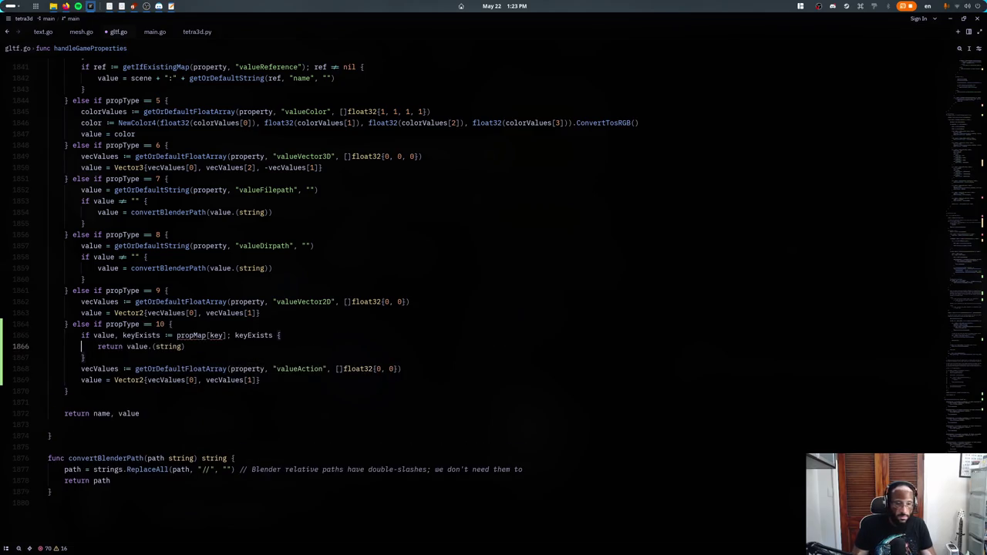
double_click(190, 335)
key(ctrl+z)
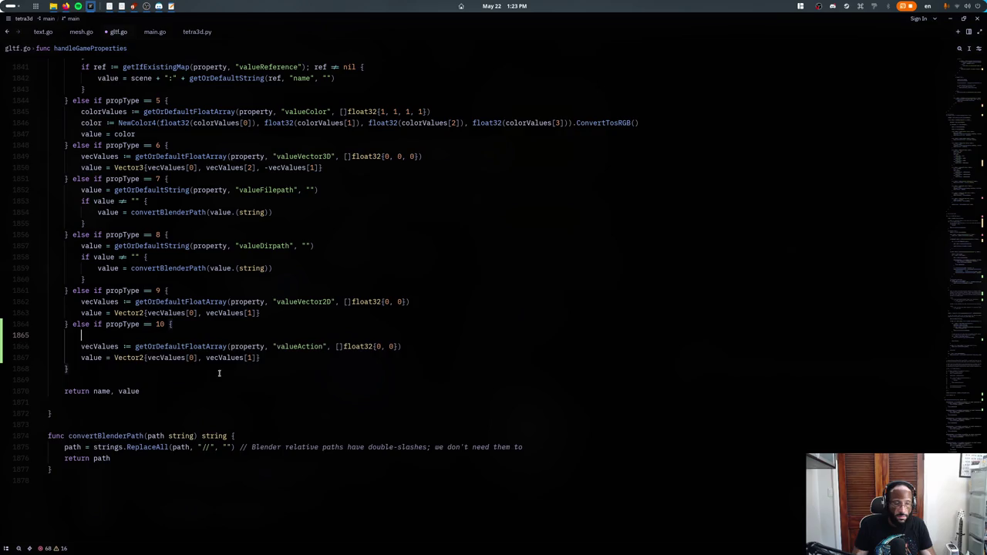
key(ctrl+shift+z)
scroll(218, 353, up, 5)
scroll(211, 340, up, 6)
scroll(211, 339, up, 1)
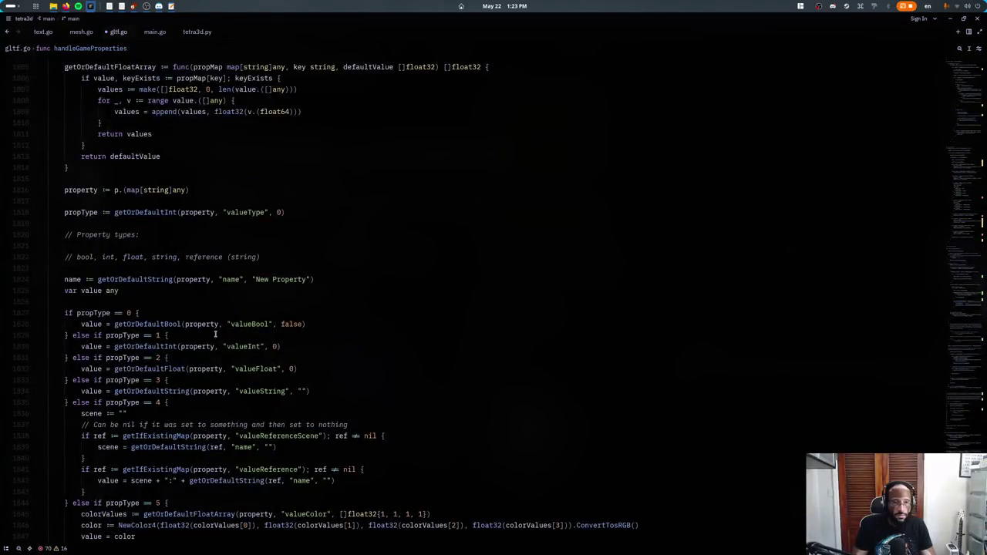
scroll(211, 340, up, 4)
scroll(211, 339, up, 7)
scroll(212, 338, up, 3)
scroll(211, 337, down, 14)
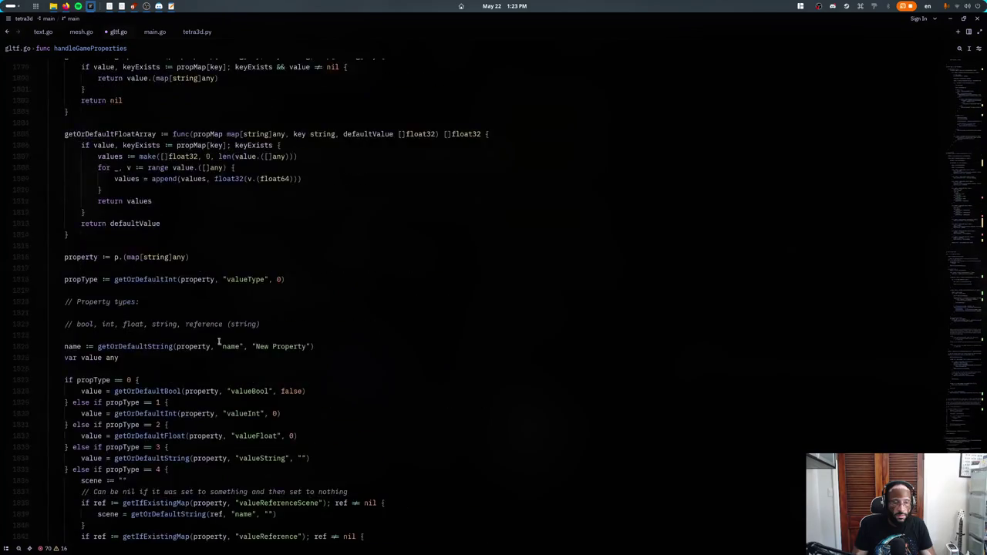
scroll(211, 340, down, 11)
- Look up property["valueAction"] instead of propMap and delete the vecValues and Vector2 lines
double_click(191, 369)
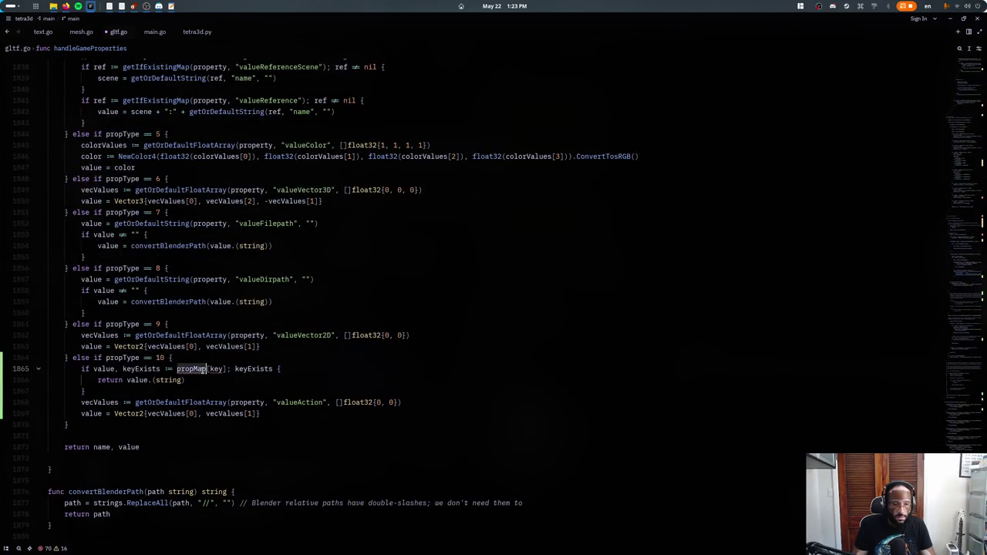
text(proepr)
key(BackSpace)
key(BackSpace)
key(BackSpace)
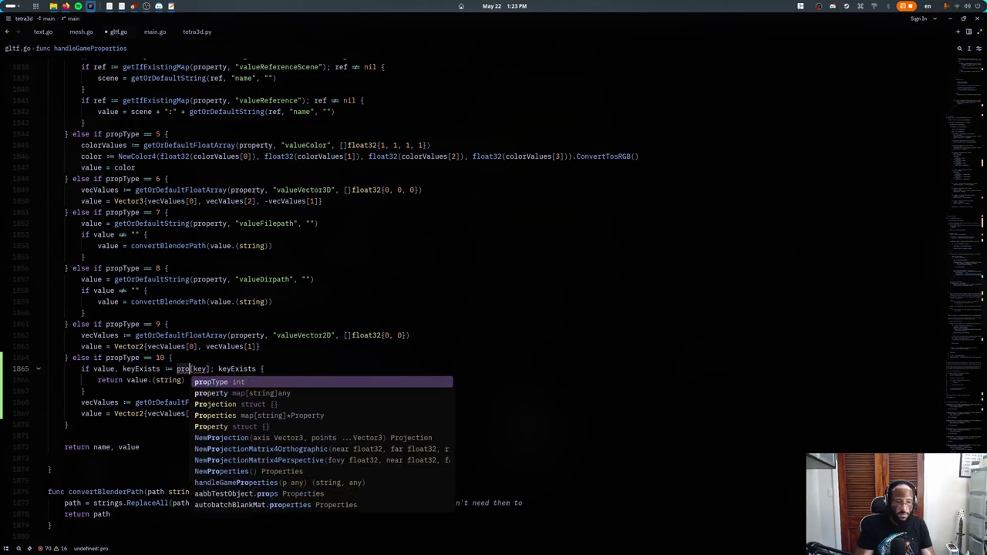
text(perty["valu)
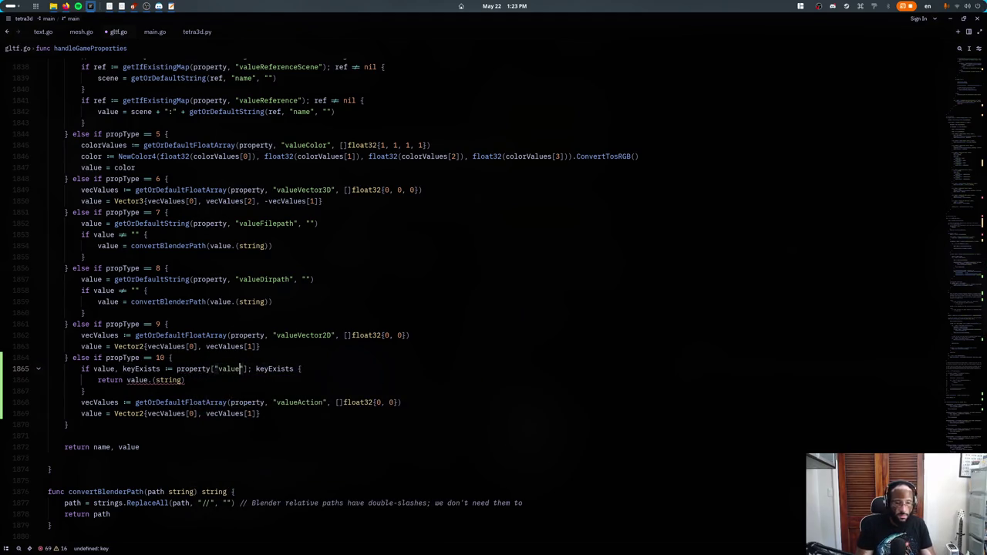
text(eAction")
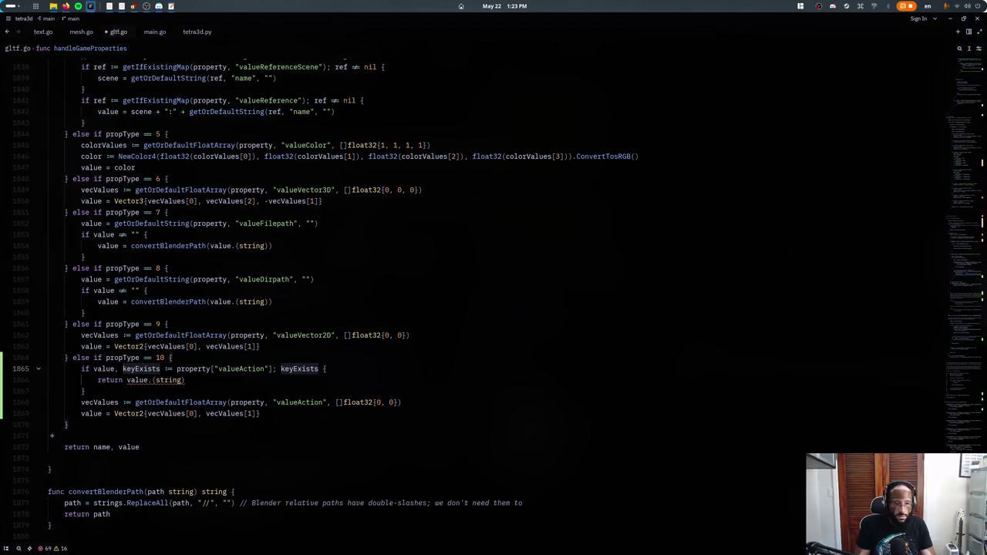
click(126, 380)
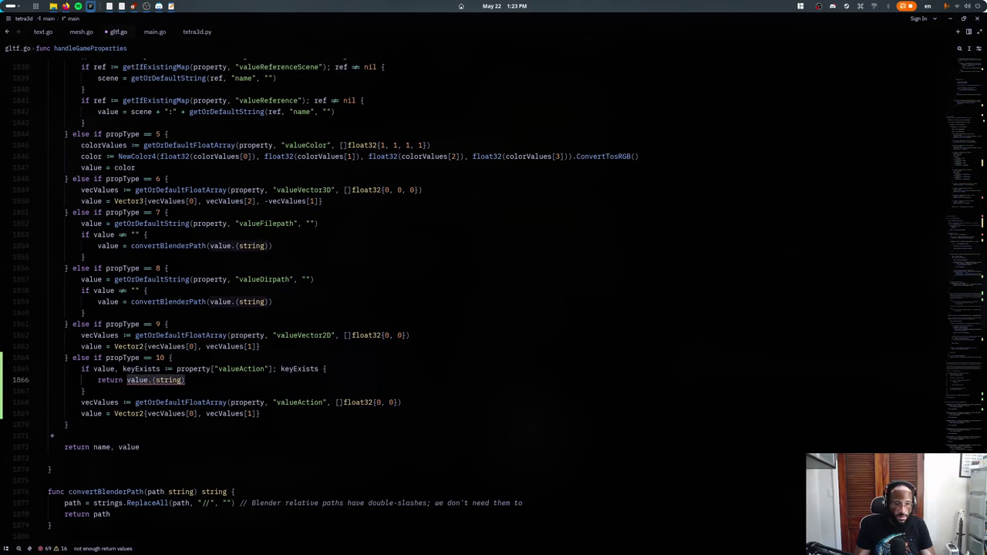
key(BackSpace)
key(Down)
key(Down)
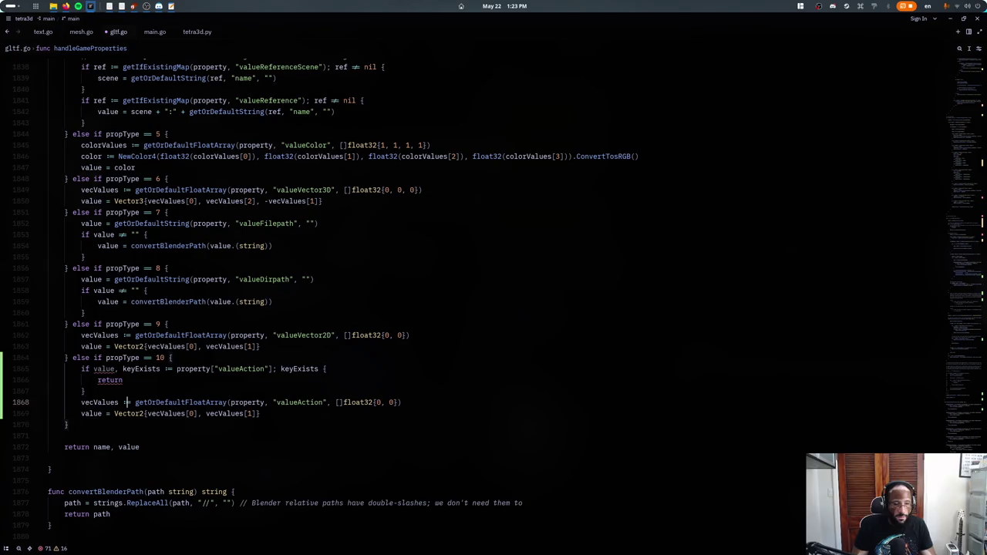
key(ctrl+shift+k)
click(48, 391)
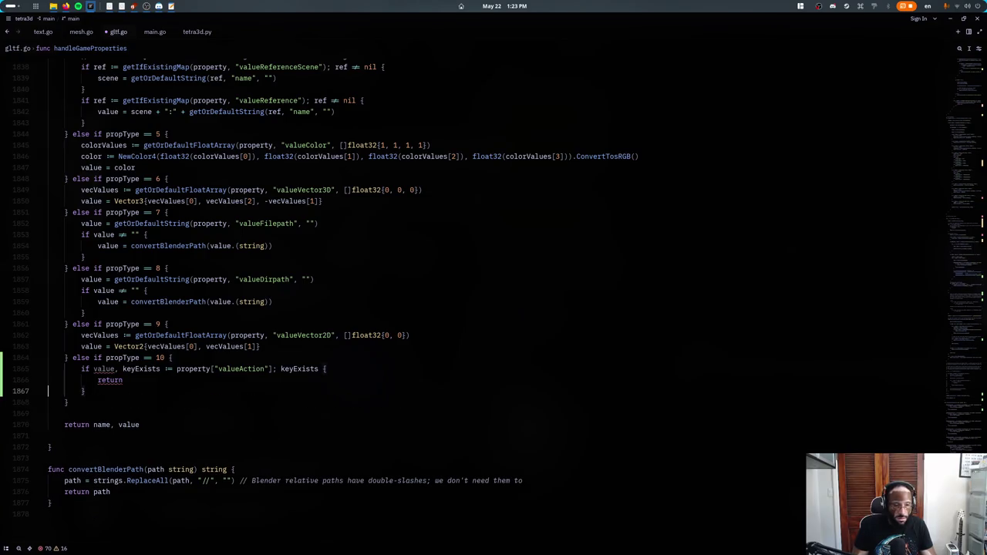
key(ctrl+shift+k)
- Assign value = v.(string) inside the check and show the terminal's export log
key(Up)
key(Up)
text(value)
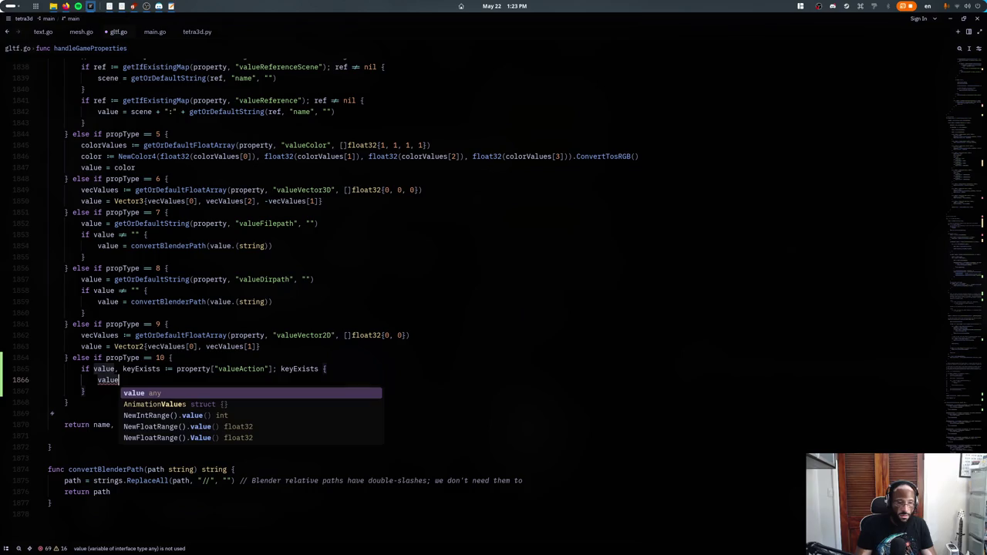
key(Escape)
double_click(103, 369)
text(v)
click(97, 379)
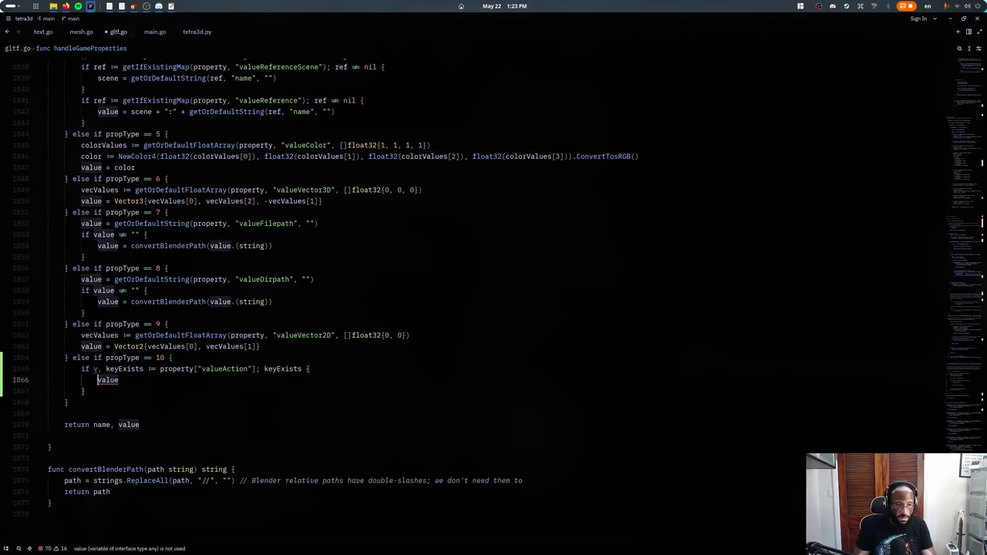
key(Up)
key(End)
text(= v)
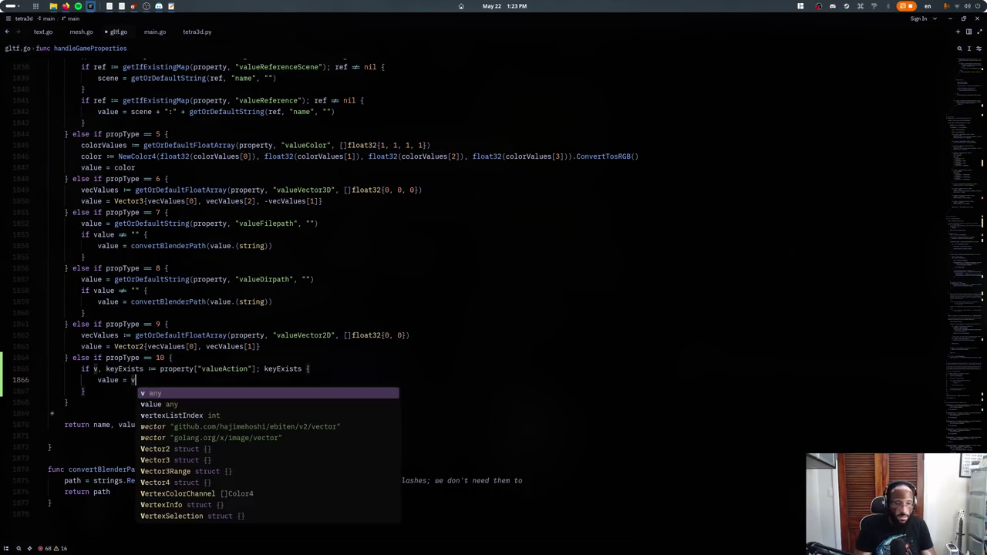
text(.)
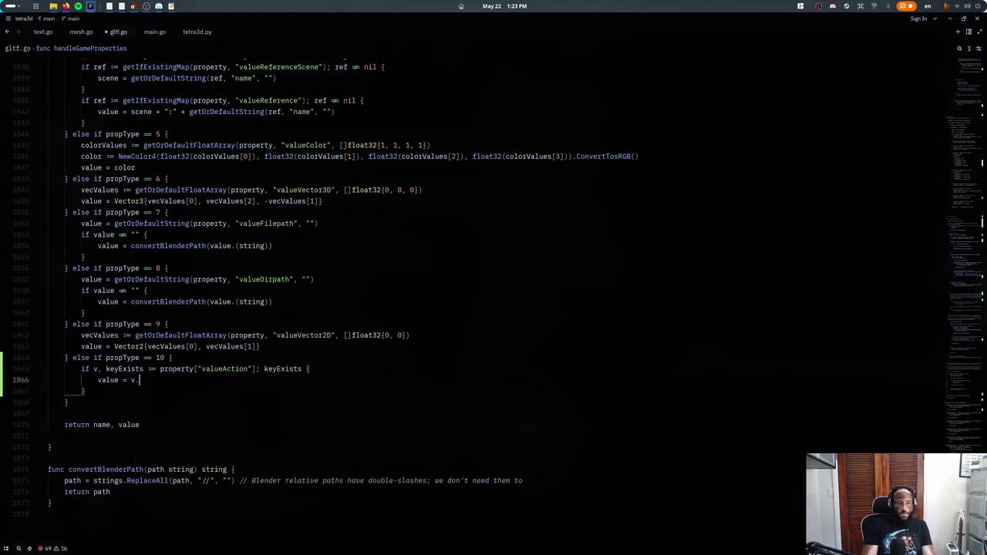
text((strin)
key(Return)
key(ctrl+grave)
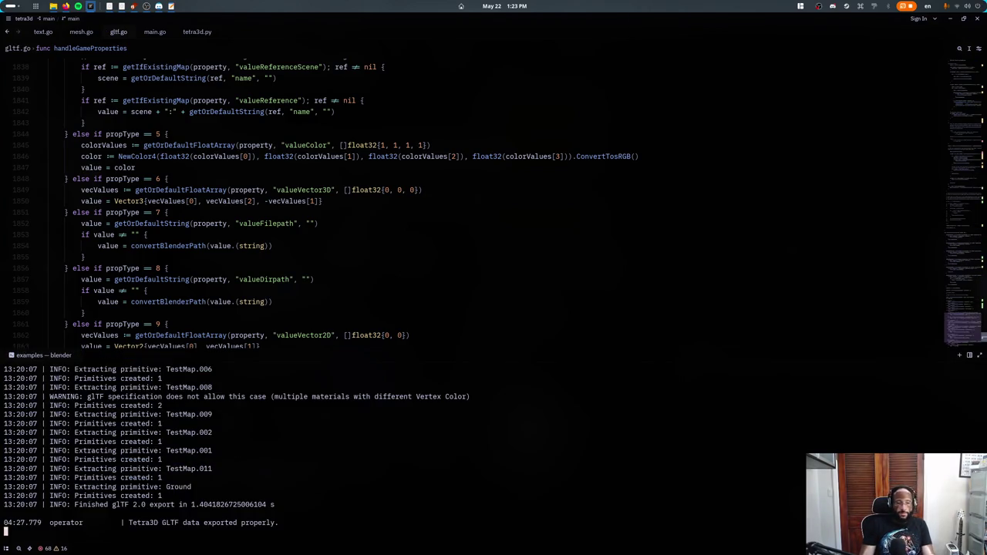
- In the game project window, stop the running game and rerun runDesktop.sh
key(super)
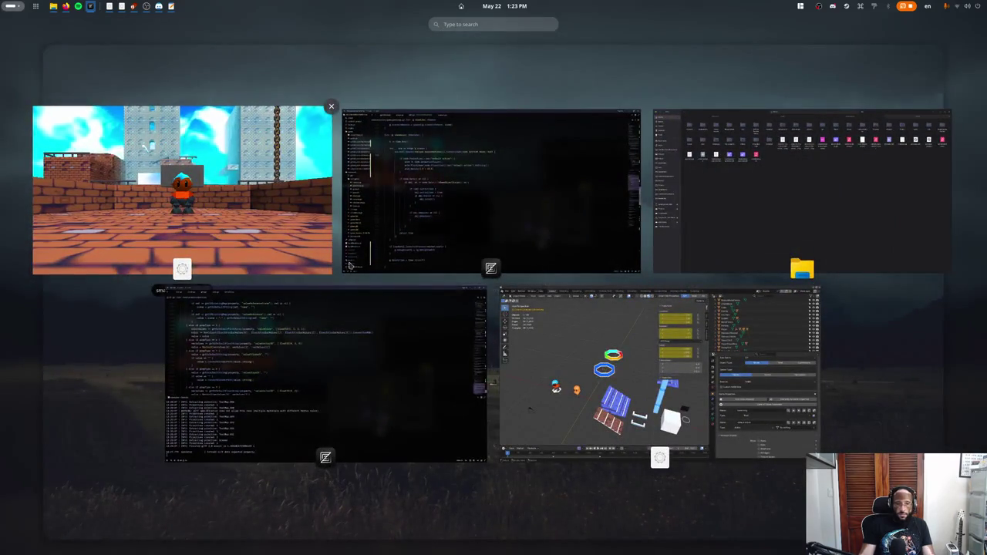
click(382, 243)
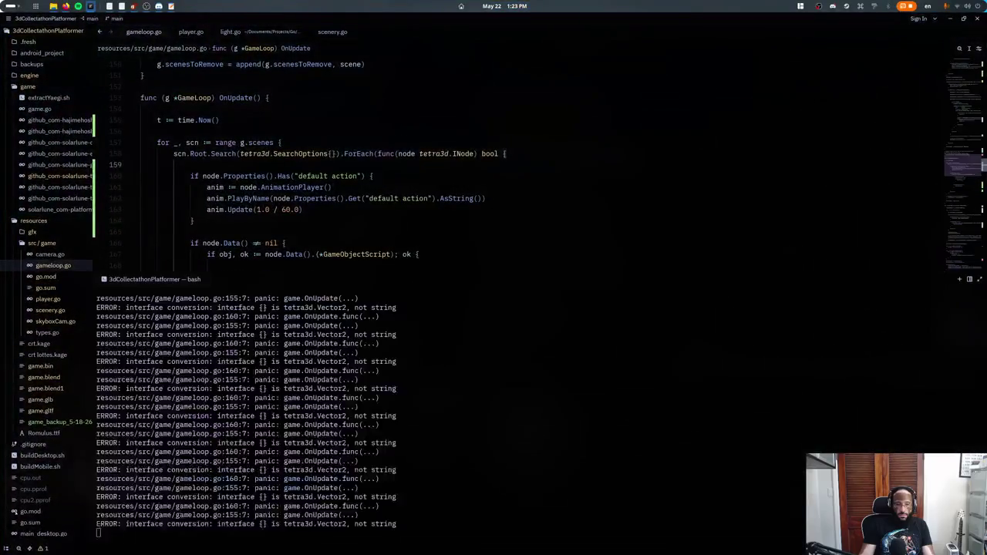
key(ctrl+c)
key(Up)
key(Return)
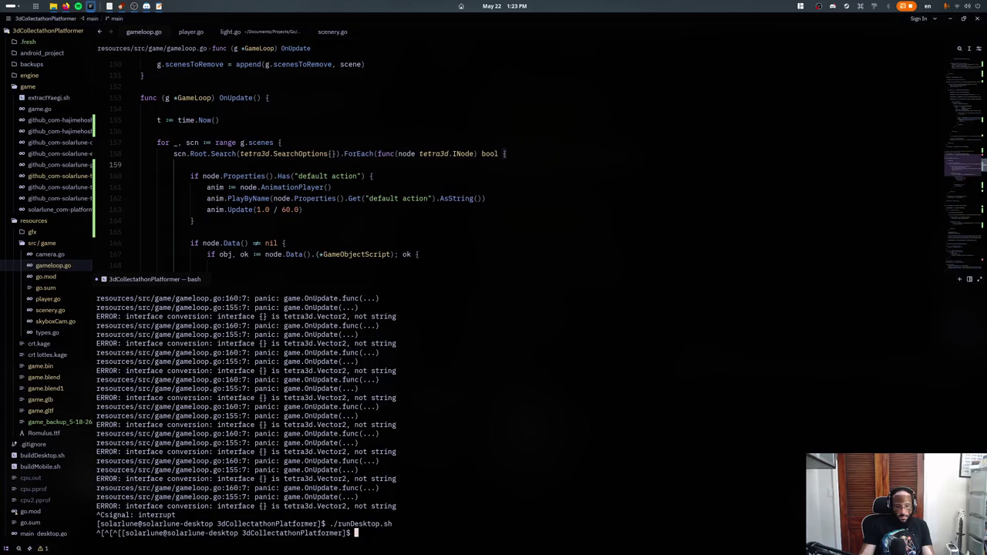
- Add fmt.Println(value) after the valueAction if block in gltf.go
key(alt+Tab)
scroll(248, 188, down, 5)
scroll(248, 188, down, 2)
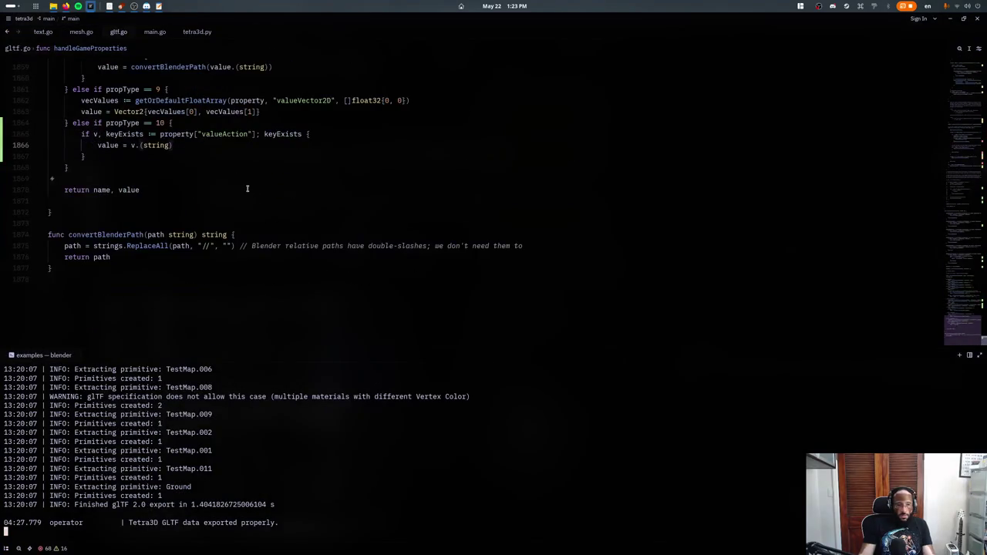
scroll(226, 125, up, 2)
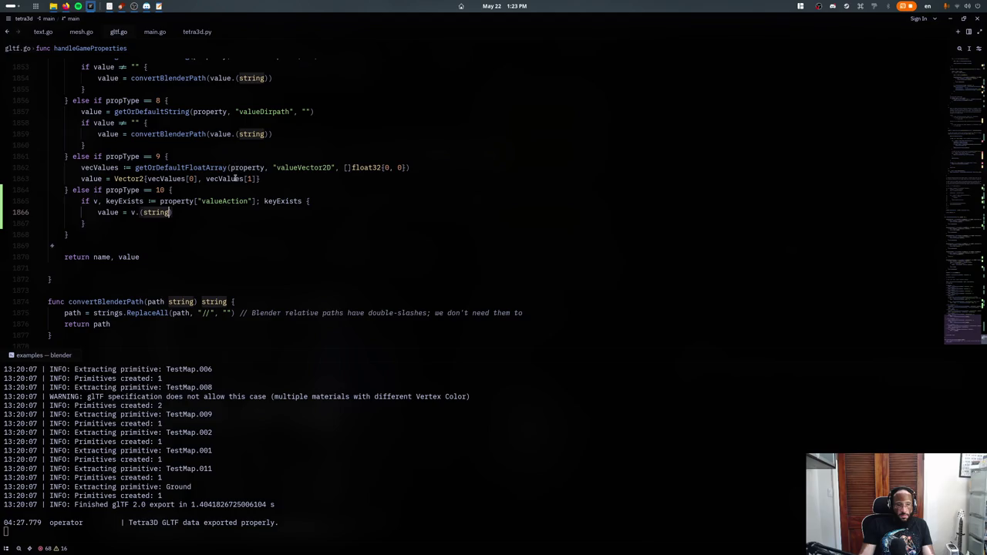
click(68, 234)
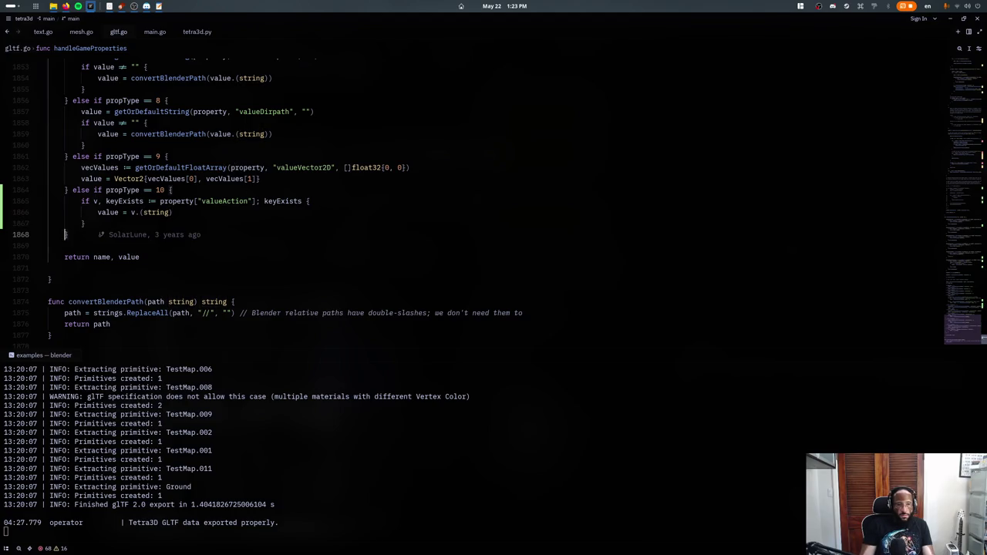
key(Return)
text(fmt.Println(value))
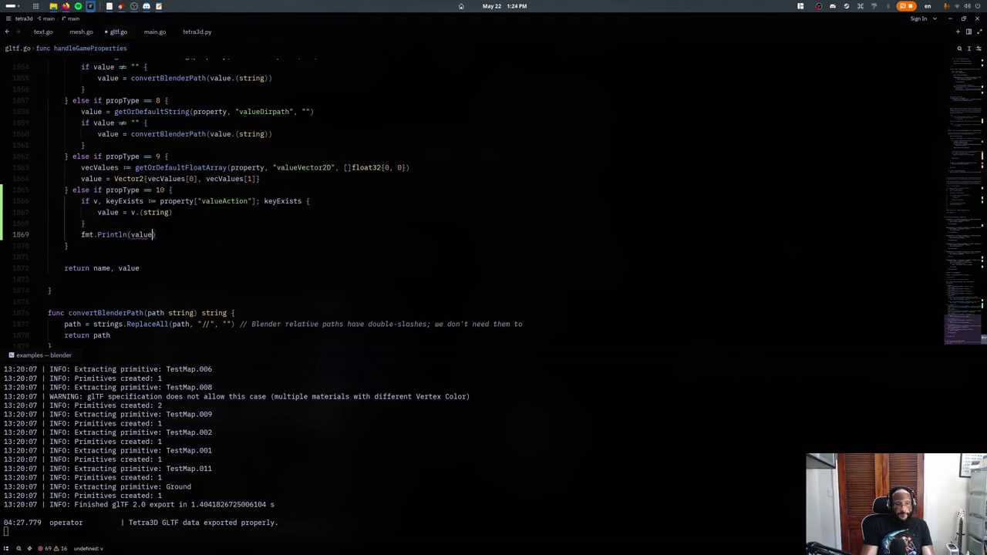
key(Escape)
click(488, 154)
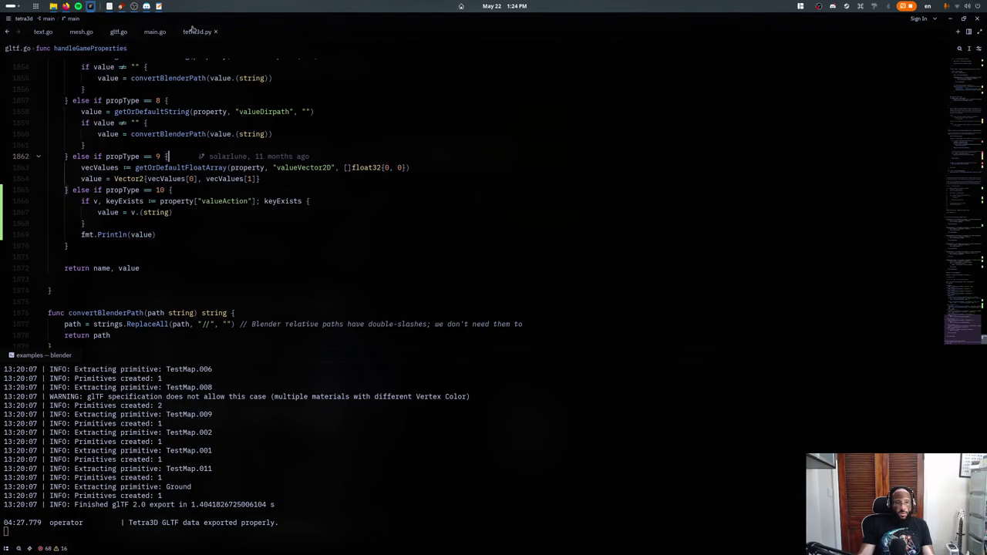
- Change the action property description in tetra3d.py to "Action data type" and save
click(193, 30)
click(181, 190)
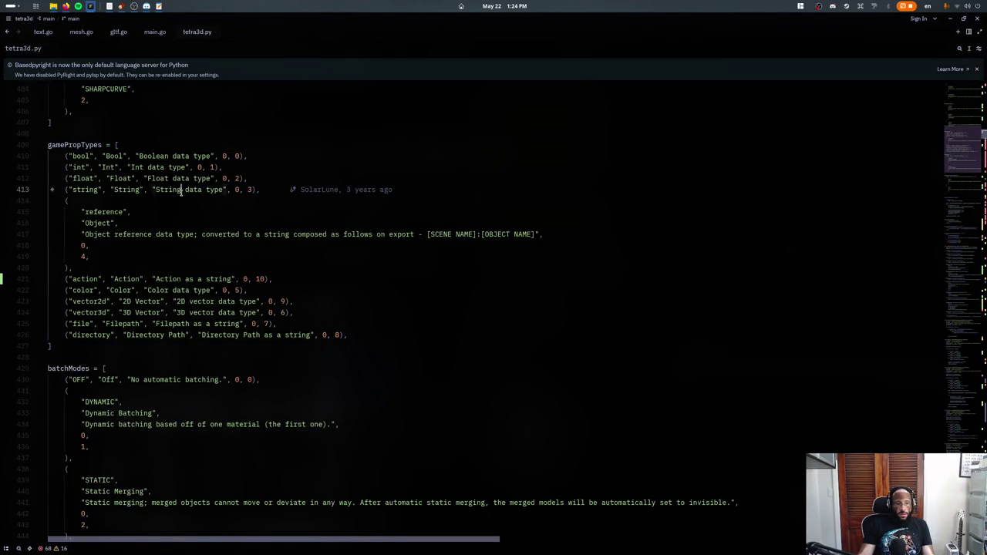
click(226, 256)
click(236, 166)
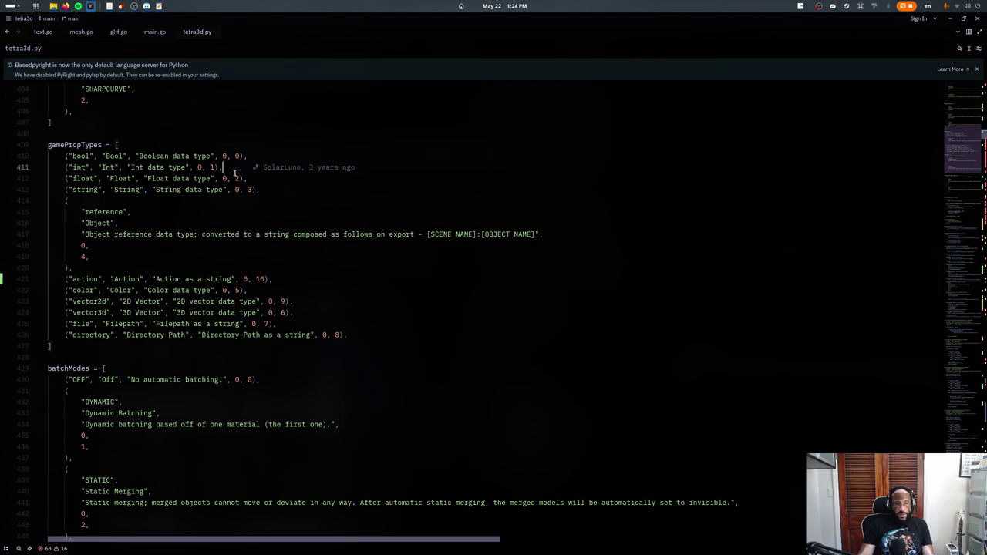
key(ctrl+w)
key(ctrl+shift+t)
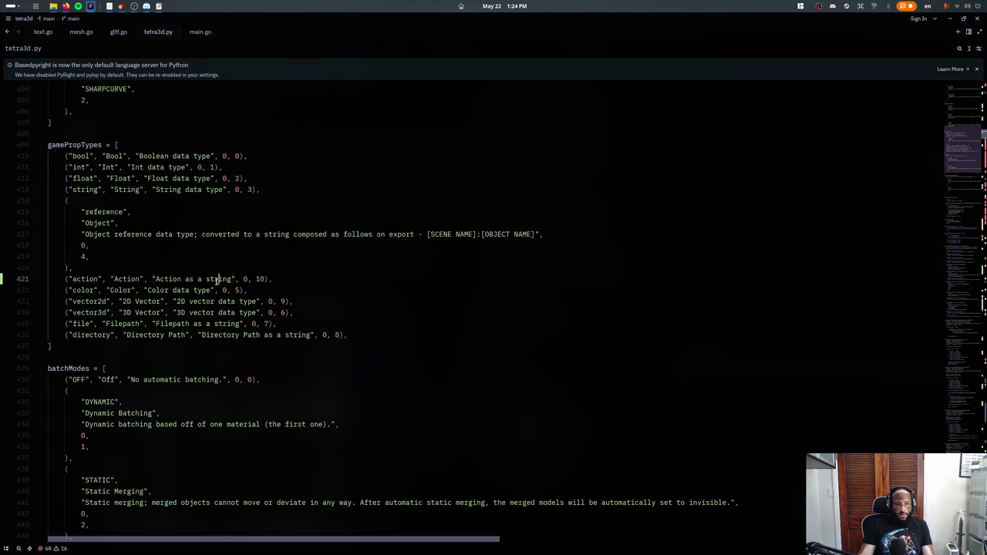
drag(233, 279, 185, 279)
key(BackSpace)
key(BackSpace)
key(ctrl+s)
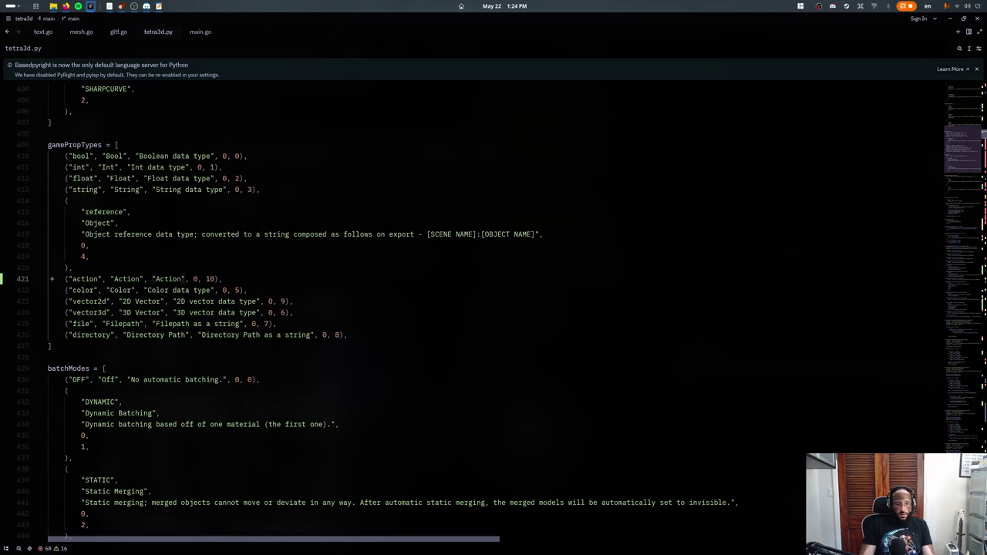
text(data type)
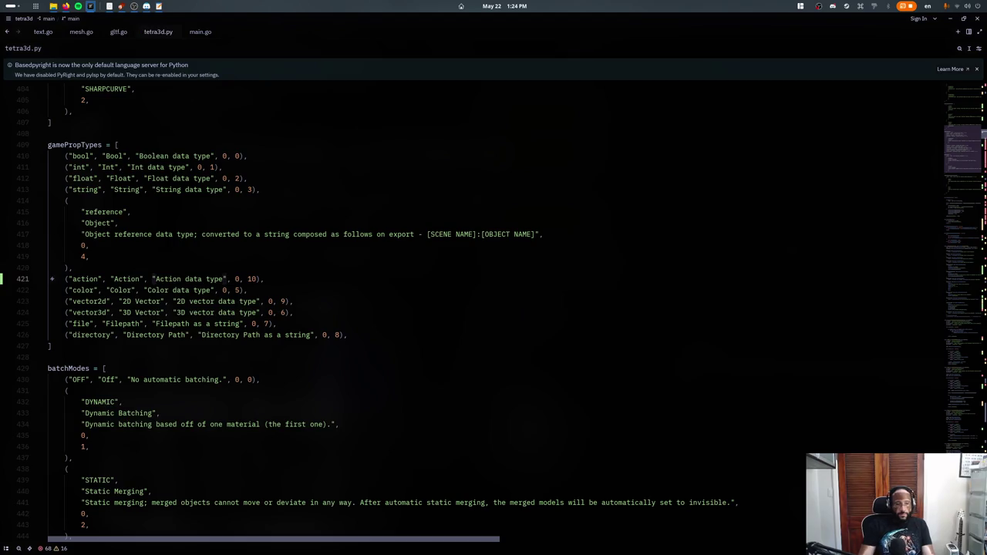
key(ctrl+s)
- Back in gltf.go, recall the previous terminal command and switch to the game window
key(ctrl+w)
key(ctrl+grave)
key(Up)
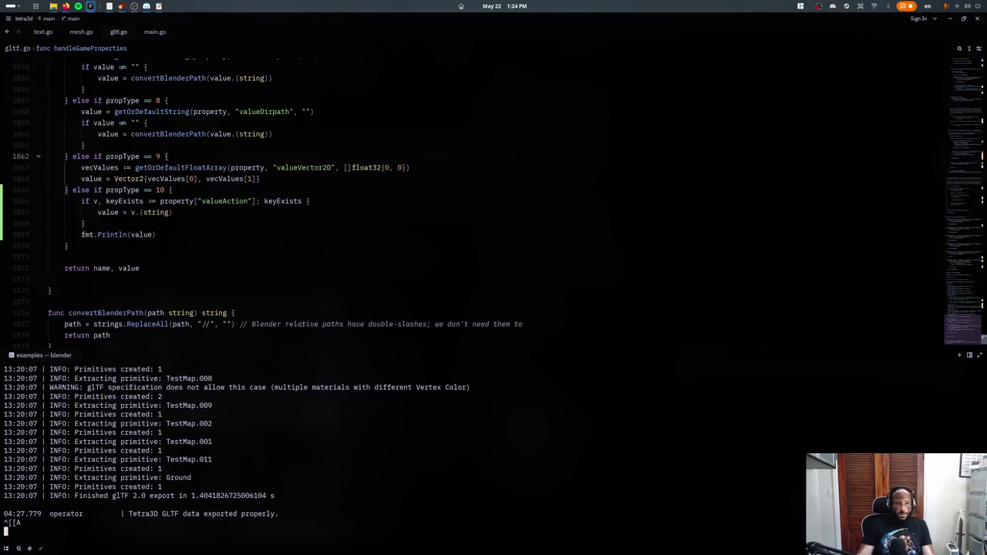
key(alt+Tab)
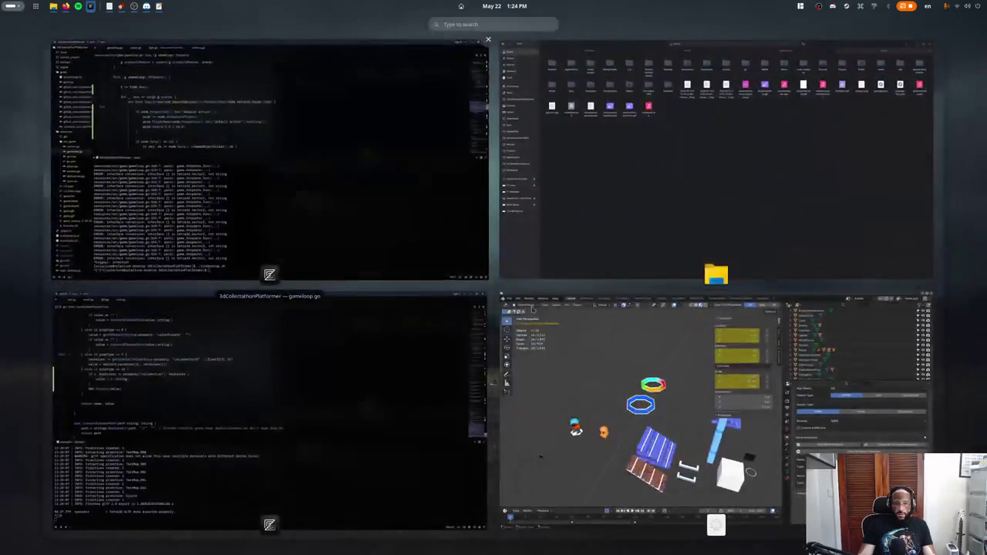
- Quit Blender without saving, relaunch it from the terminal, and reopen game.blend
click(740, 417)
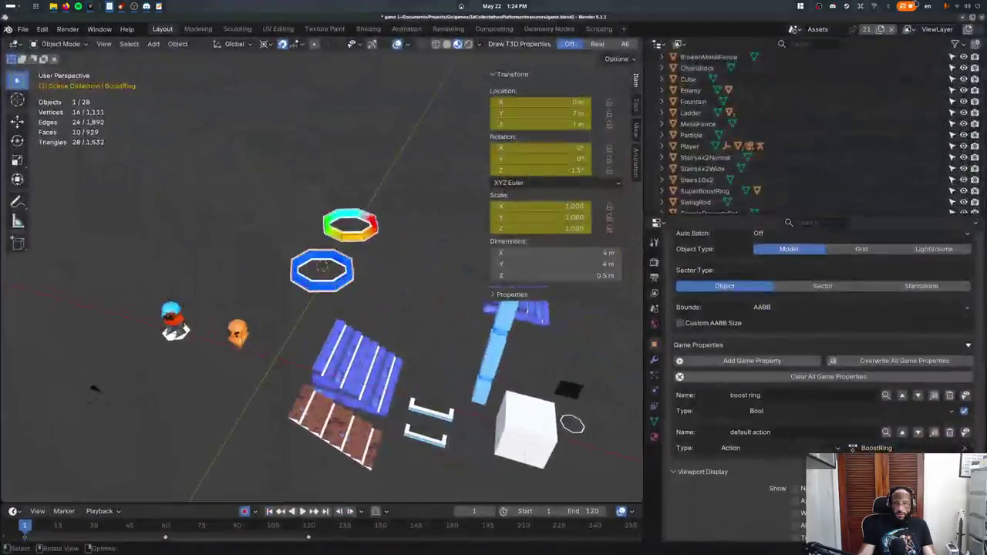
click(974, 19)
click(436, 300)
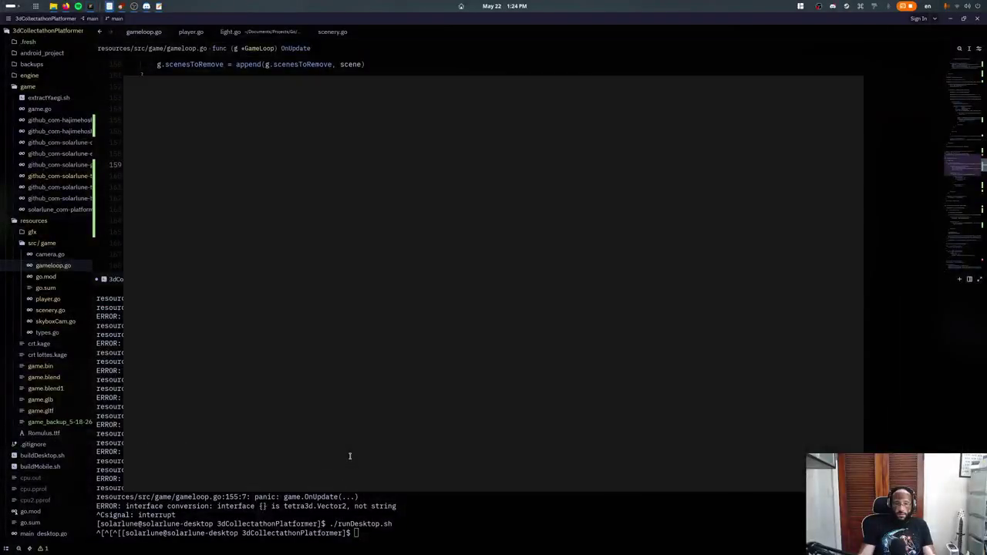
key(alt+Tab)
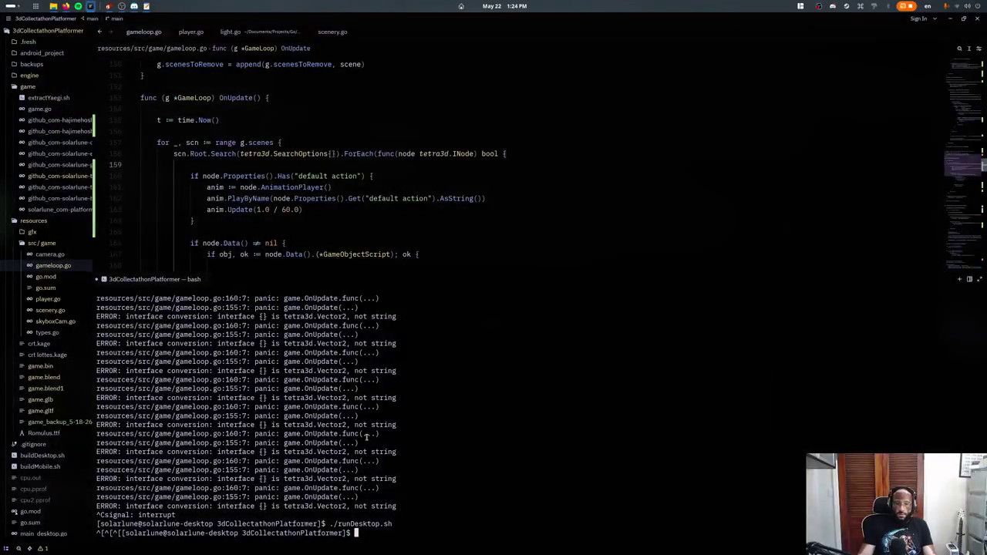
key(Up)
key(Return)
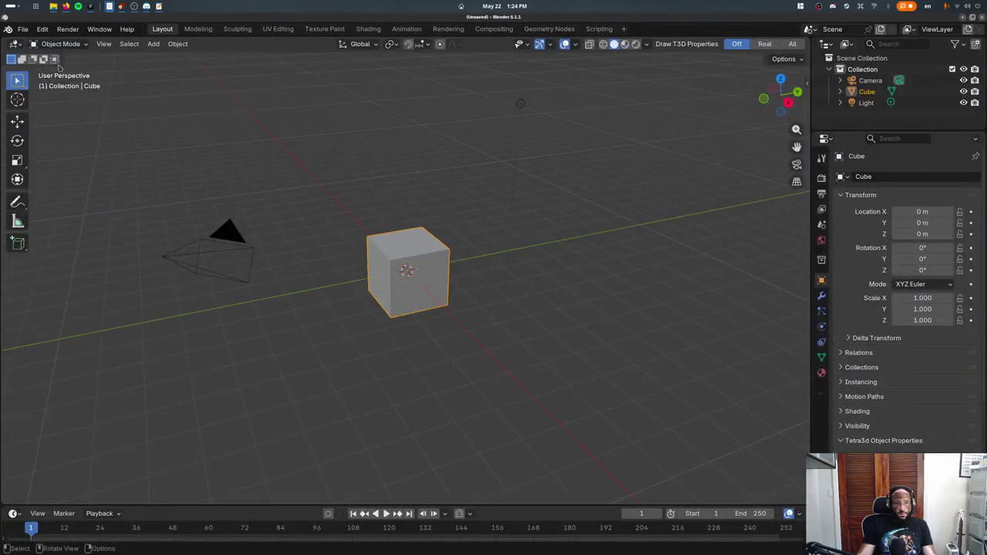
click(23, 29)
click(178, 64)
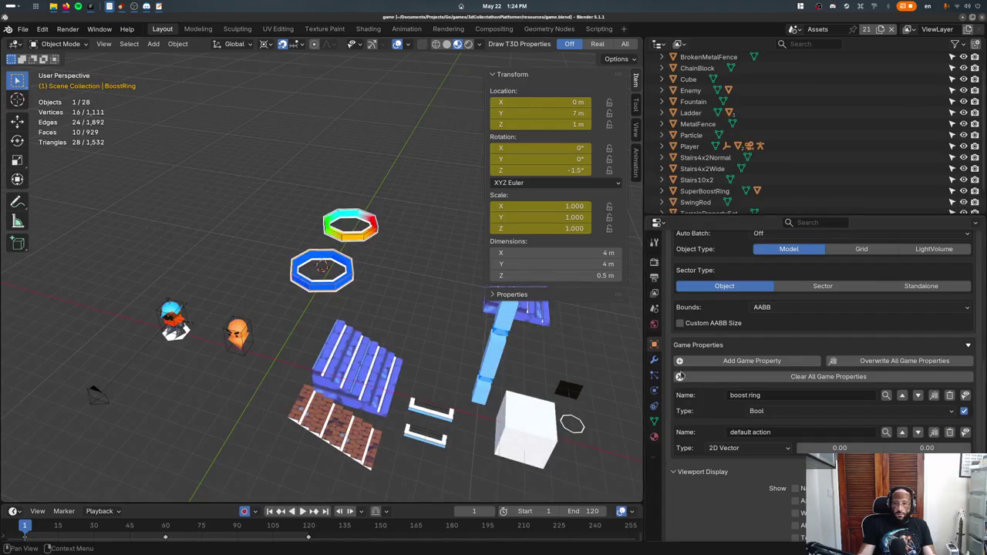
- Browse the object panels and expand the Tetra3d Object Properties
scroll(739, 457, down, 5)
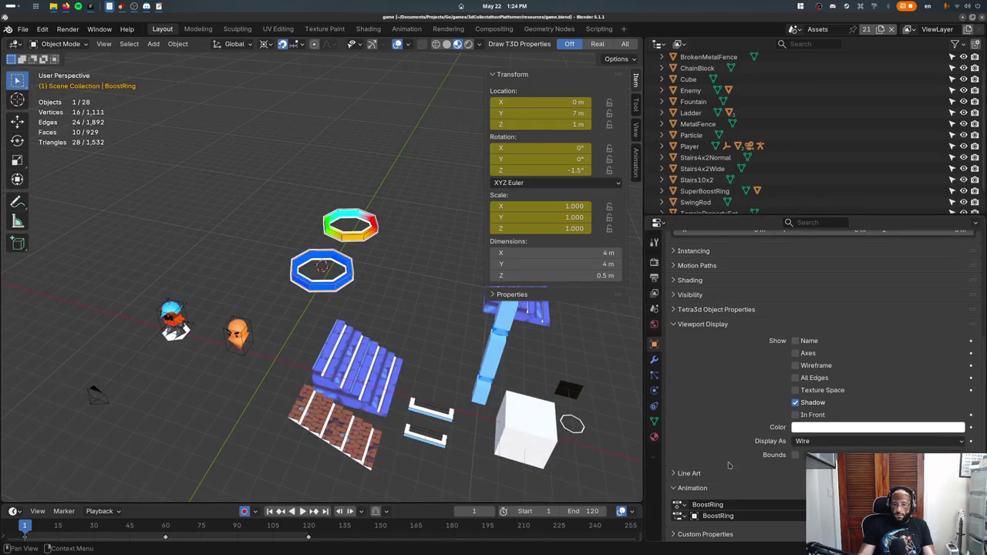
click(706, 326)
click(717, 459)
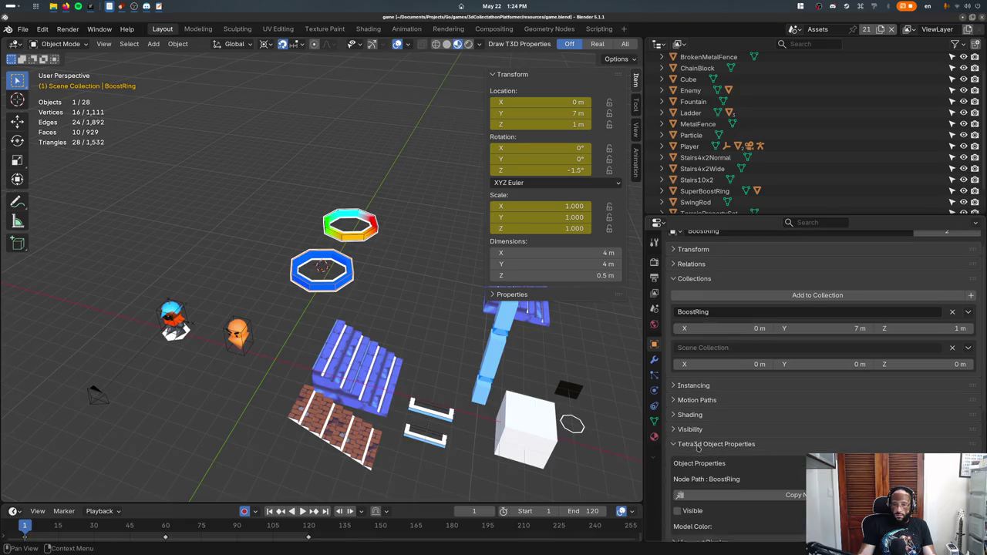
click(717, 460)
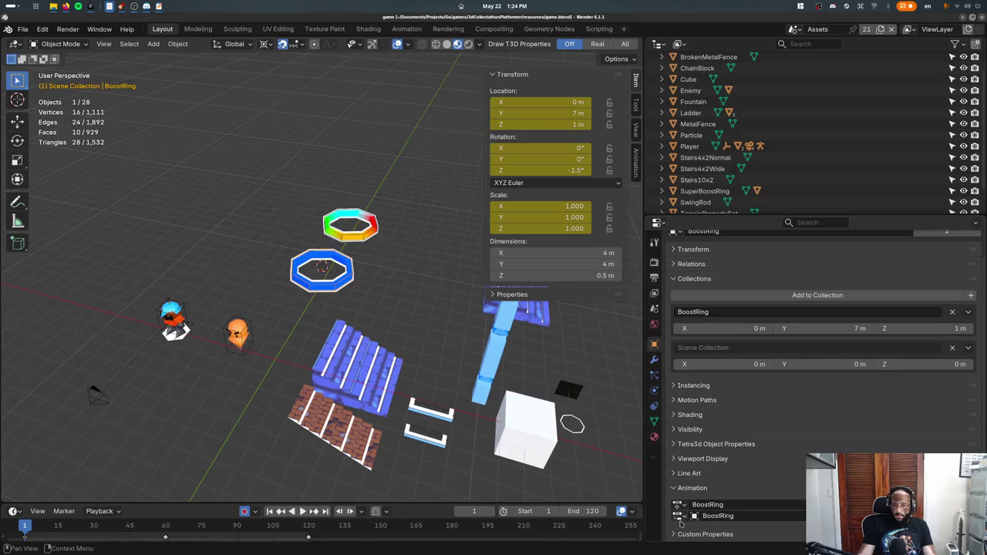
click(678, 516)
click(679, 515)
click(691, 488)
click(710, 473)
scroll(750, 470, down, 3)
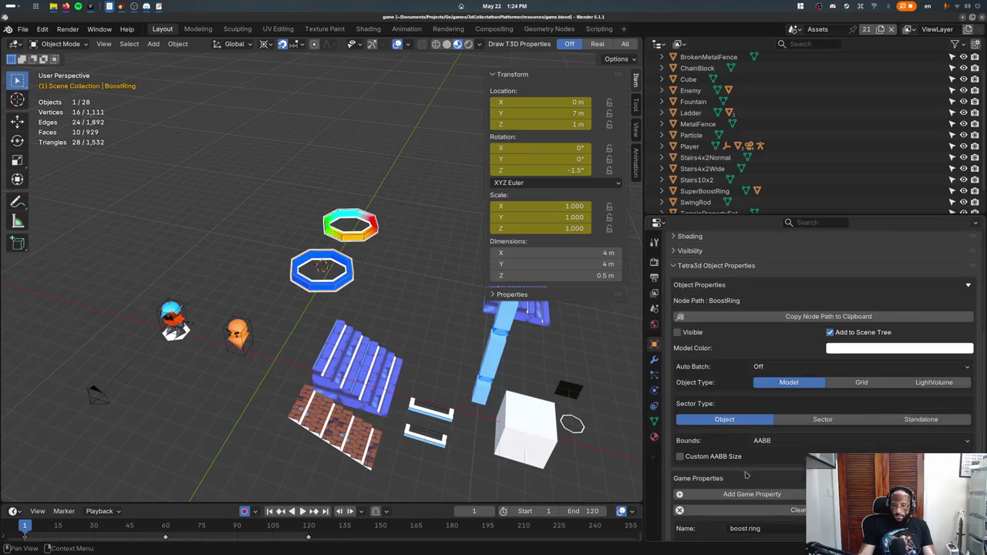
scroll(749, 469, down, 3)
click(750, 470)
click(732, 414)
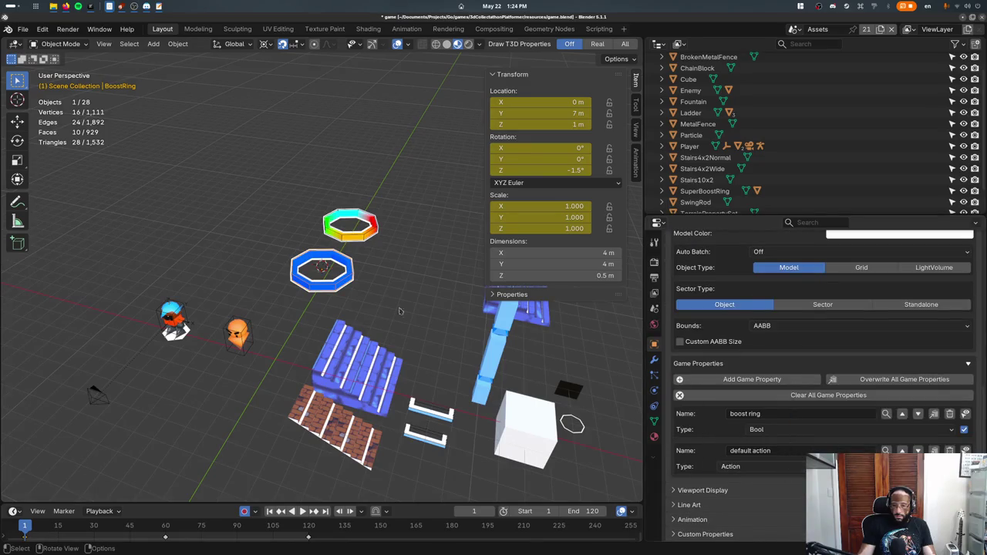
- Select SuperBoostRing and set its default action property type to Action
click(373, 237)
click(704, 190)
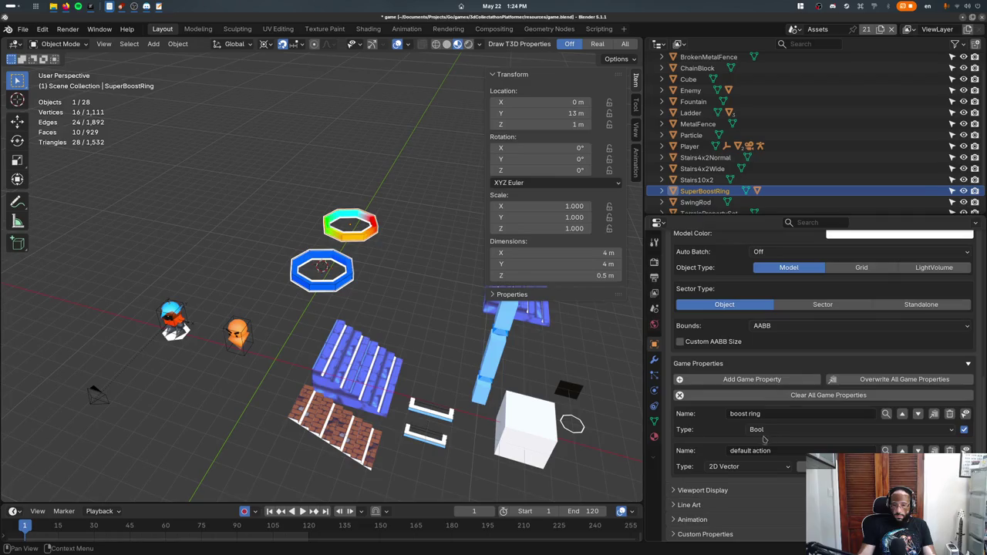
click(755, 466)
click(720, 392)
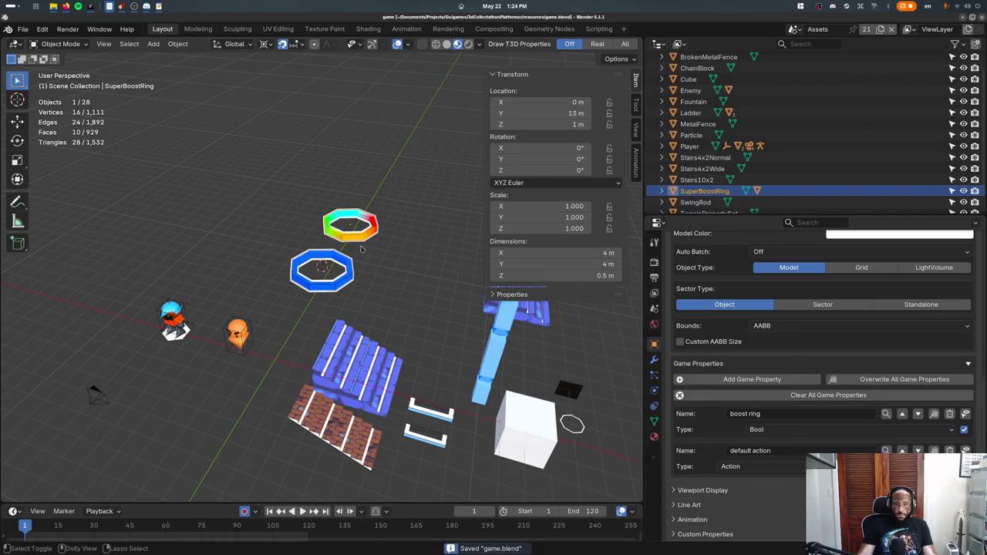
key(alt+Tab)
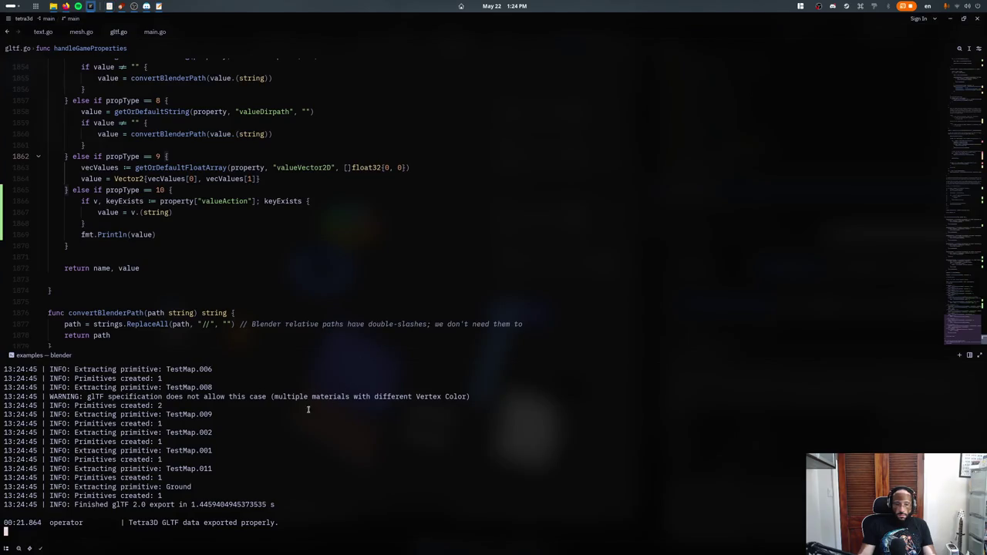
- Rerun the game in the game project window and scroll through its log
click(245, 201)
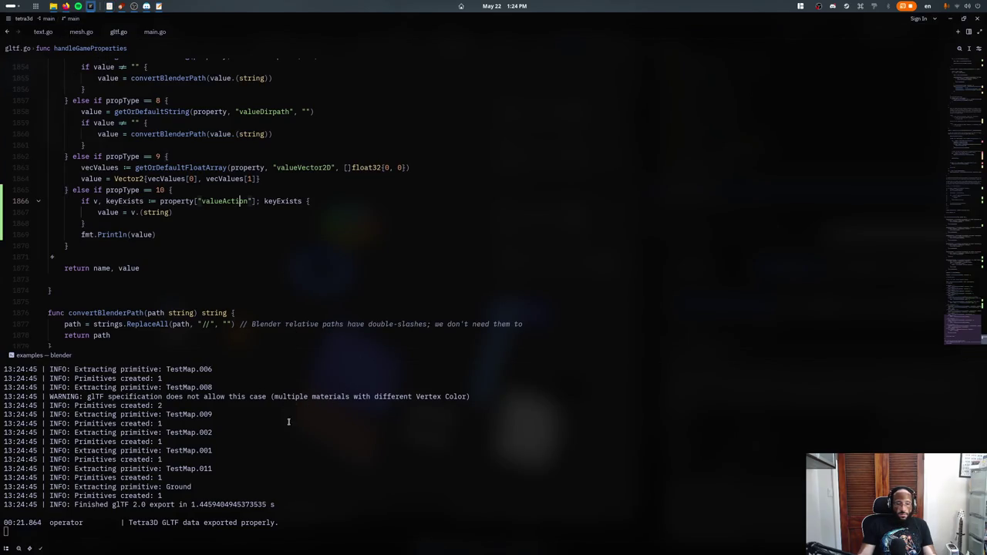
key(alt+Tab)
key(alt+Tab)
key(alt+Tab)
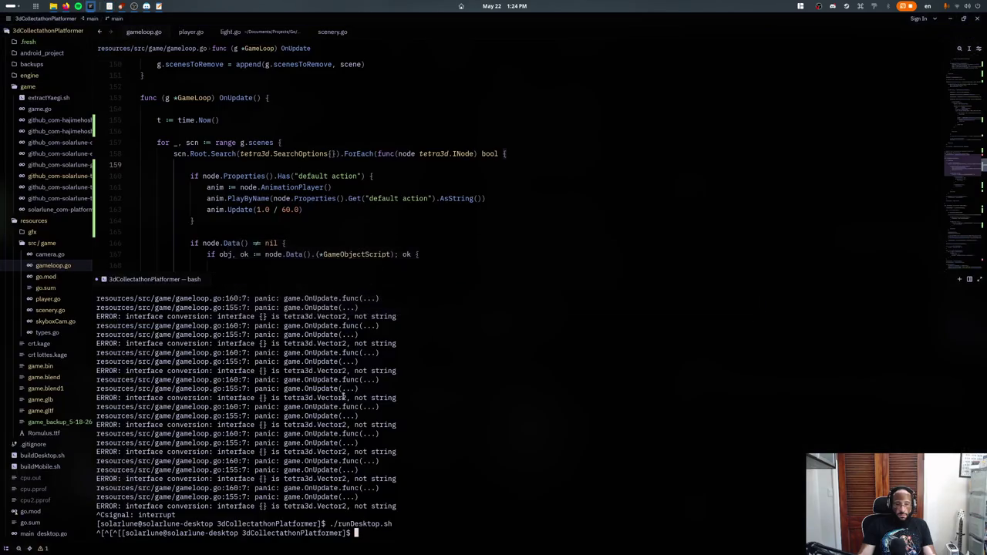
key(Return)
key(Up)
key(Return)
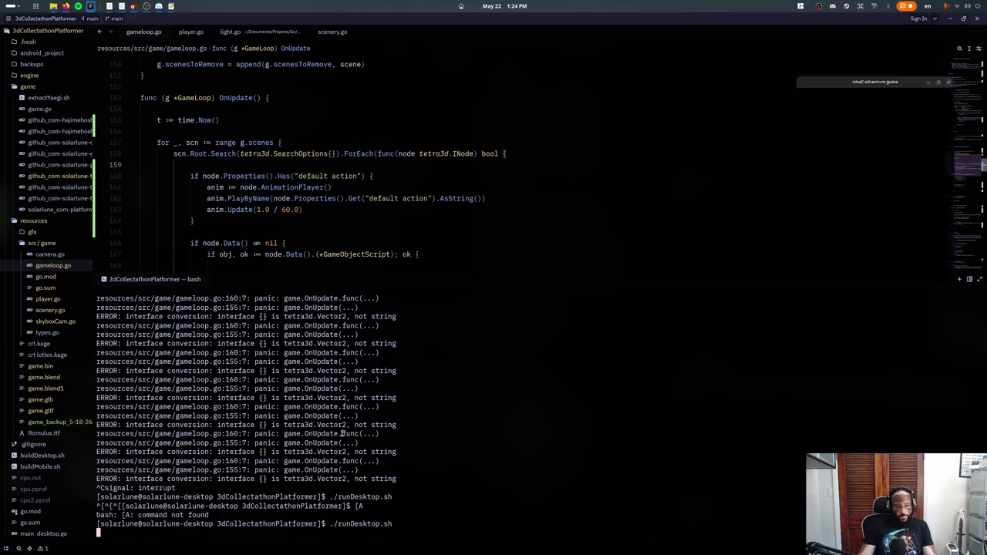
scroll(343, 433, up, 5)
scroll(308, 436, up, 5)
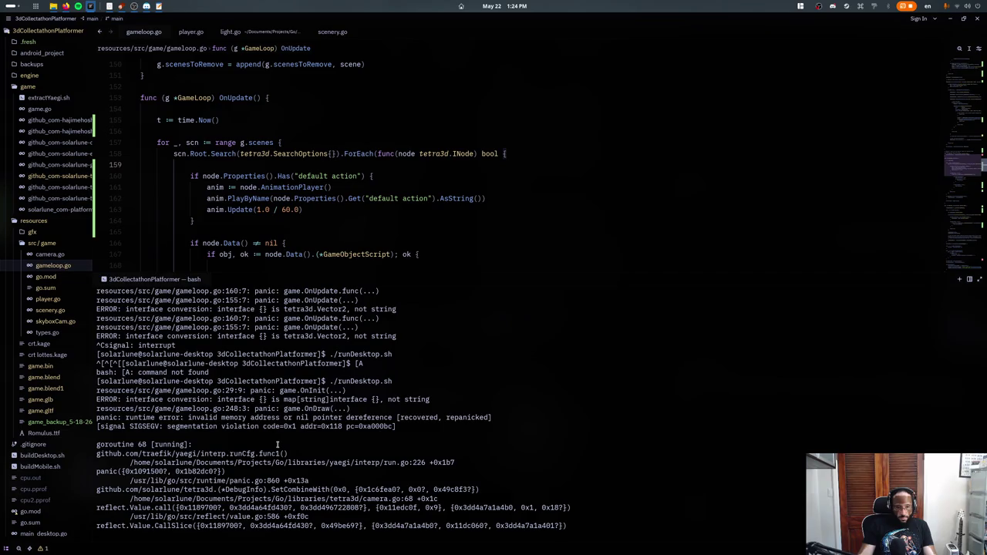
scroll(276, 445, up, 1)
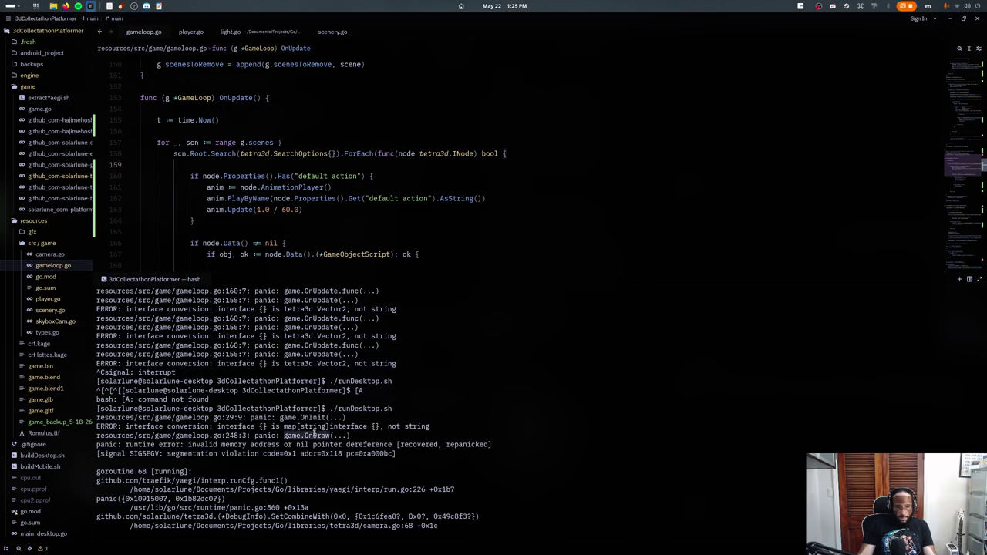
- Inspect the v.(string) assertion in gltf.go against the game's error log
key(alt+Tab)
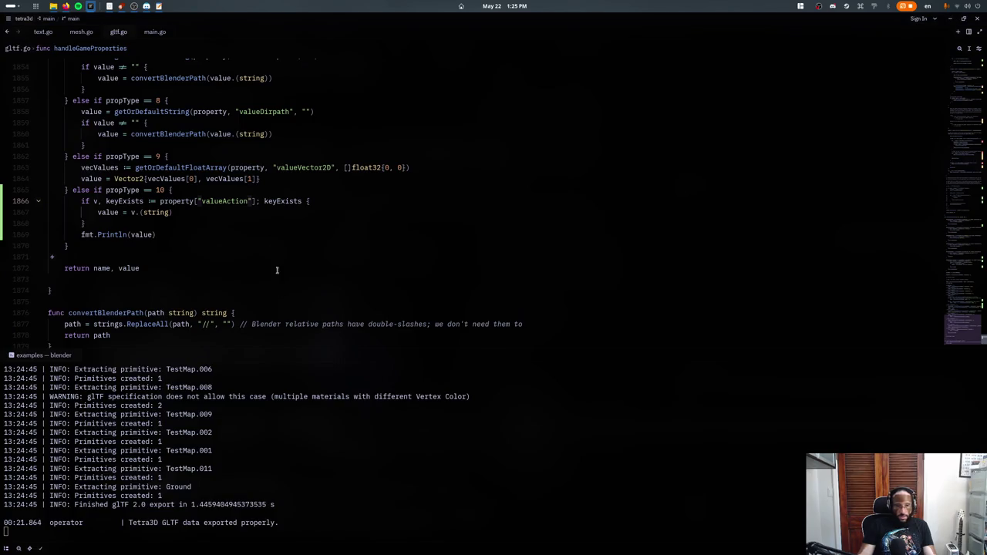
click(235, 234)
double_click(157, 212)
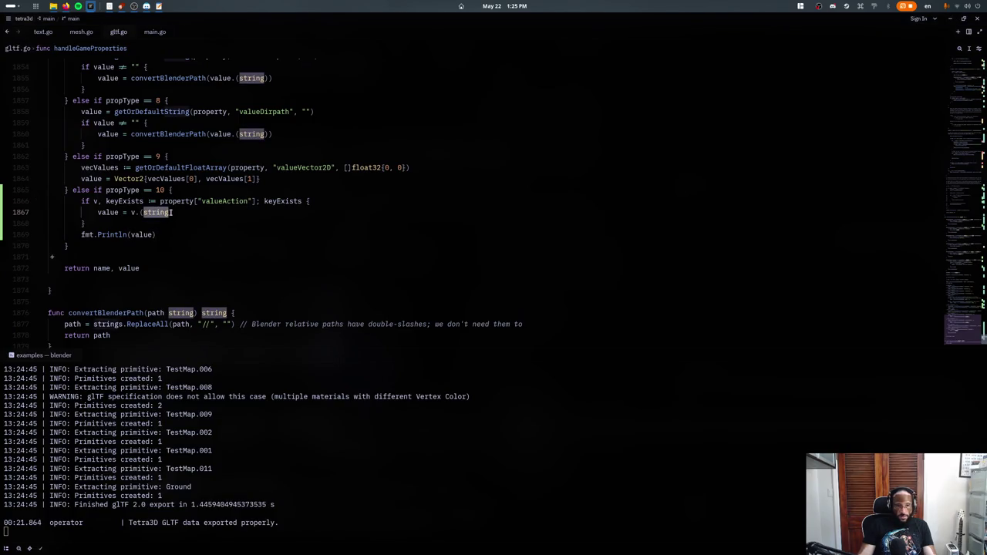
click(172, 212)
key(alt+Tab)
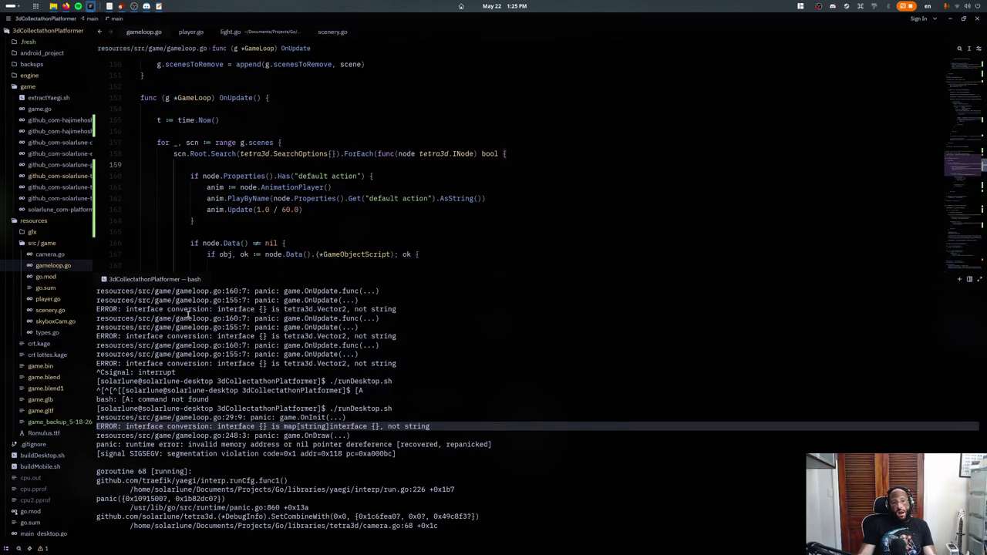
key(alt+Tab)
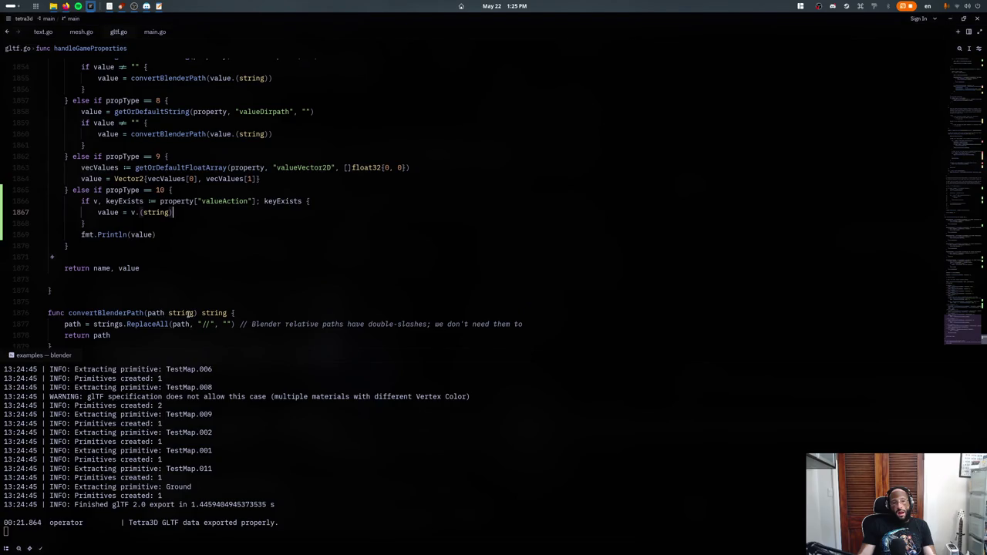
- Comment out the valueAction string check and rerun ./runDesktop.sh
key(shift+Up)
key(shift+Down)
key(shift+Down)
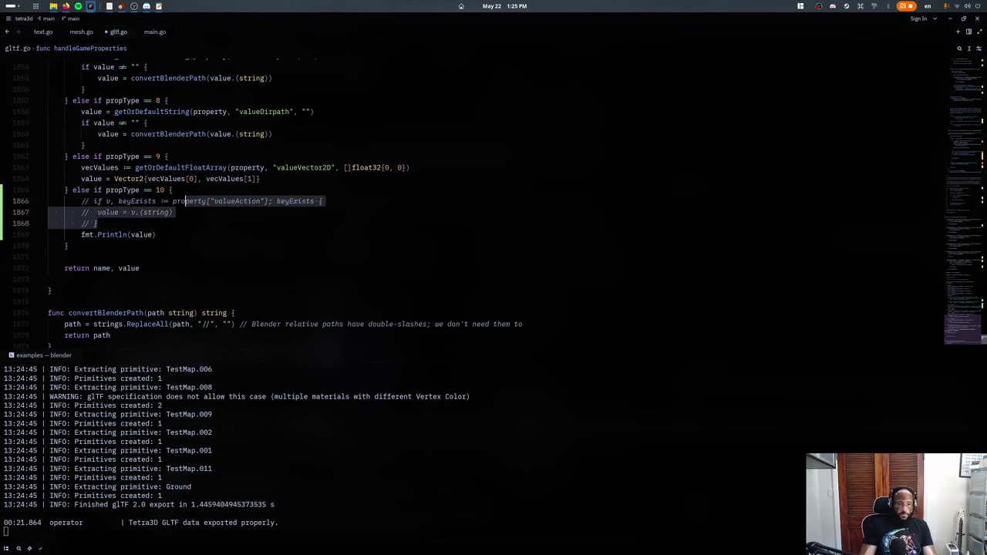
key(ctrl+slash)
key(Up)
key(alt+Tab)
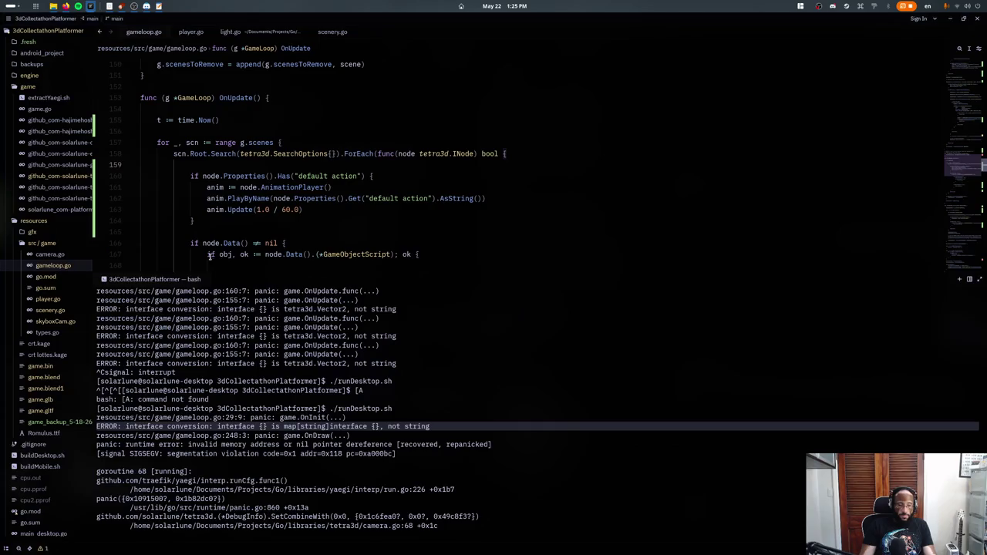
text(./runDesktop.sh)
key(Return)
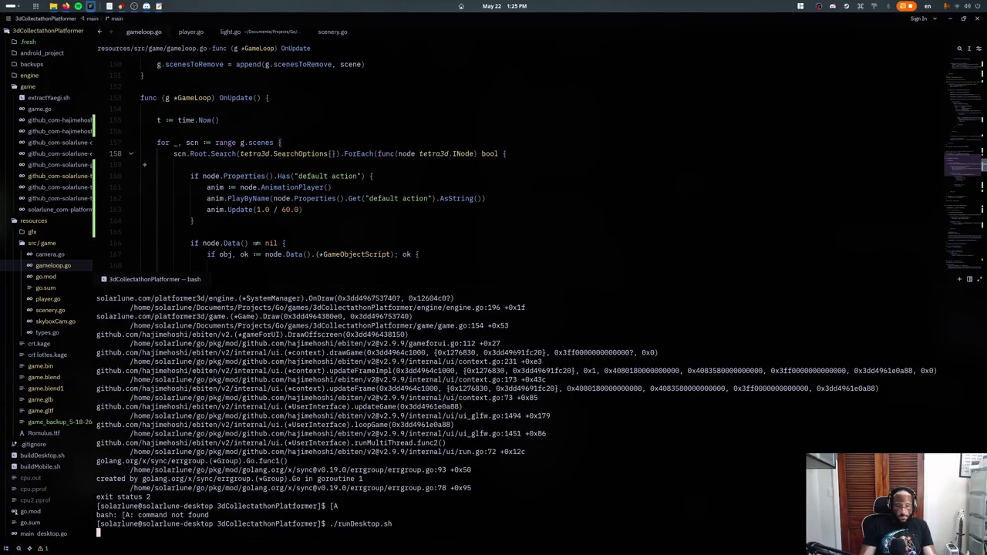
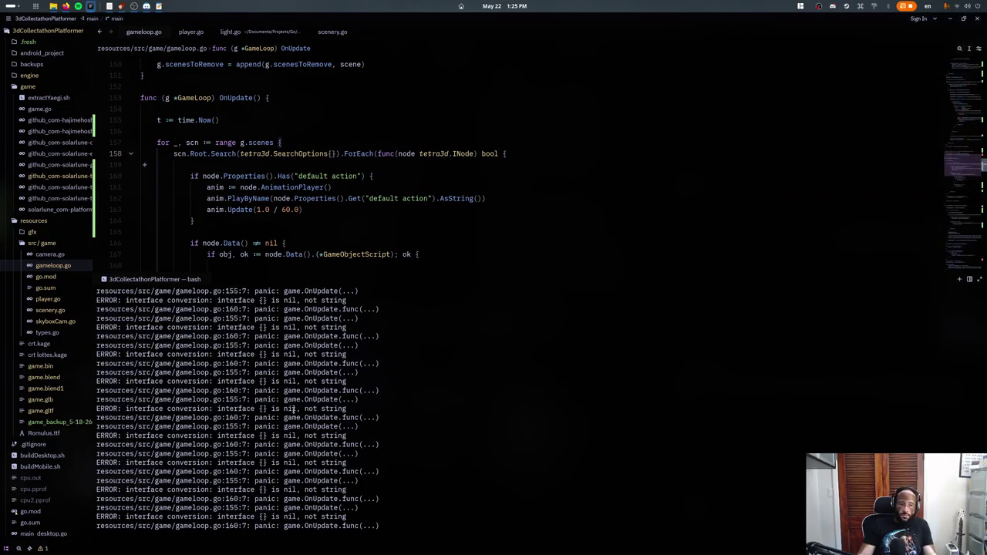
- Change the gltf.go debug print to fmt.Println(property["valueAction"])
scroll(540, 447, up, 3)
scroll(664, 455, up, 2)
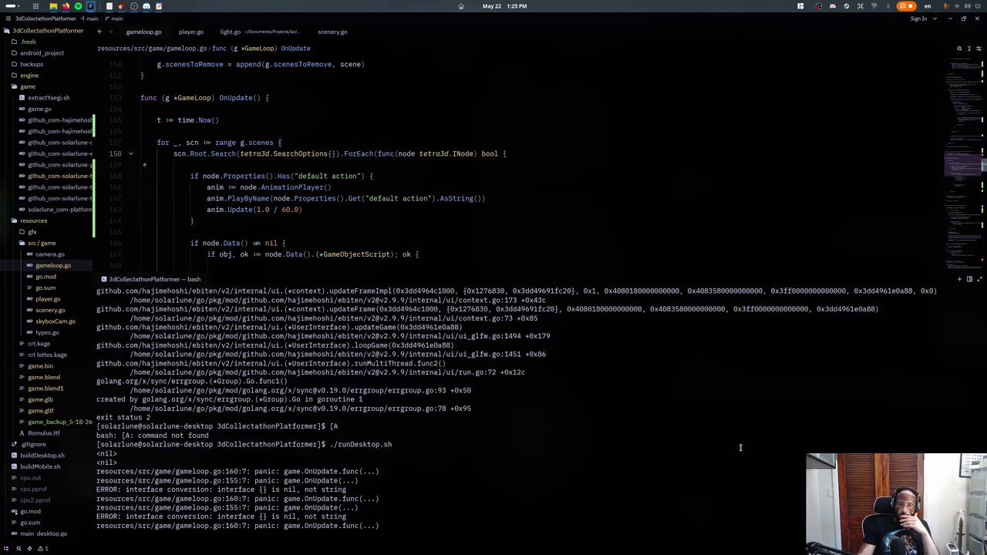
key(alt+Tab)
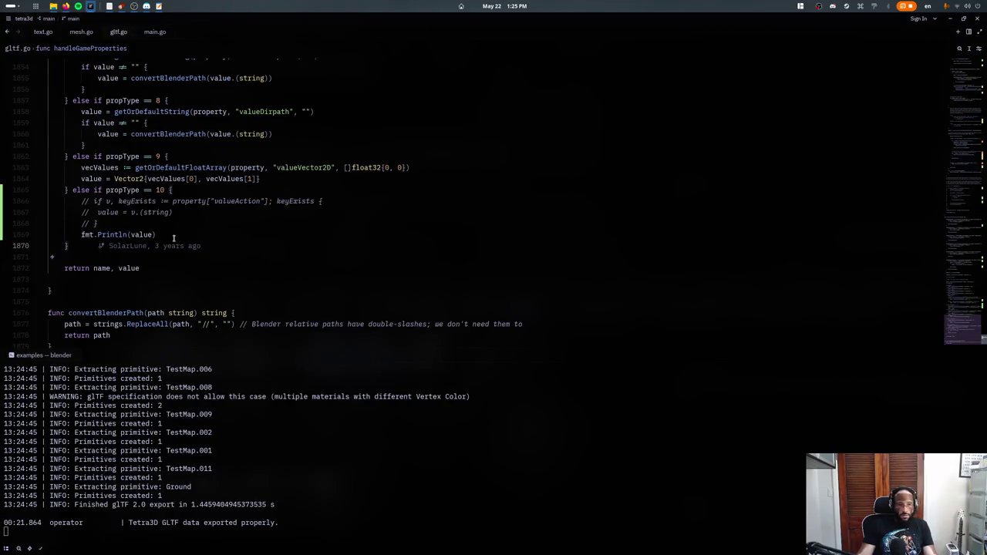
click(173, 238)
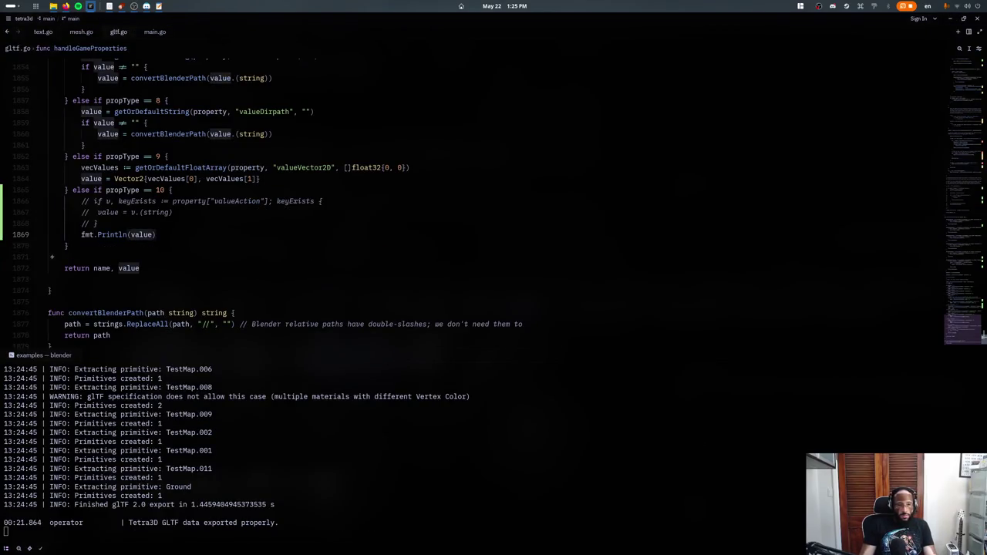
double_click(141, 234)
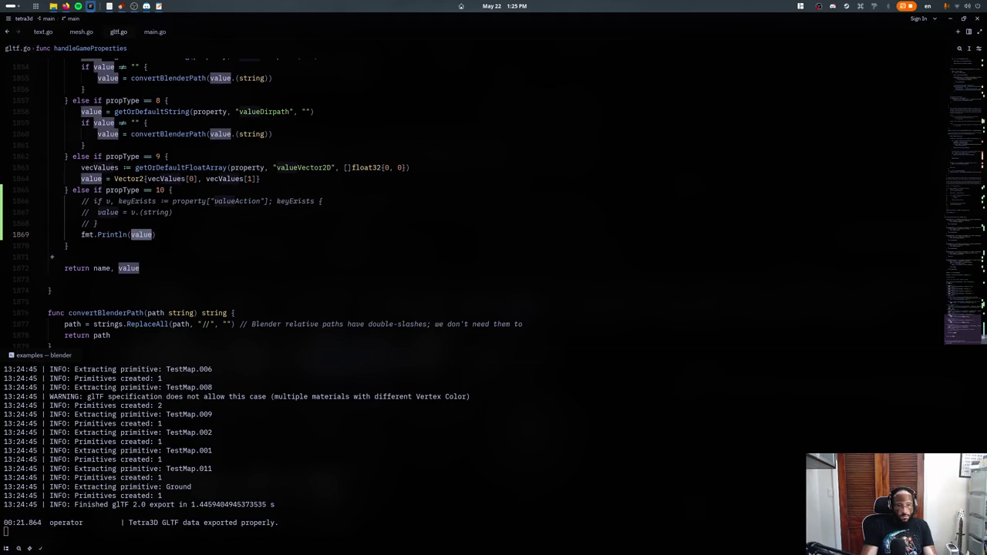
text(property)
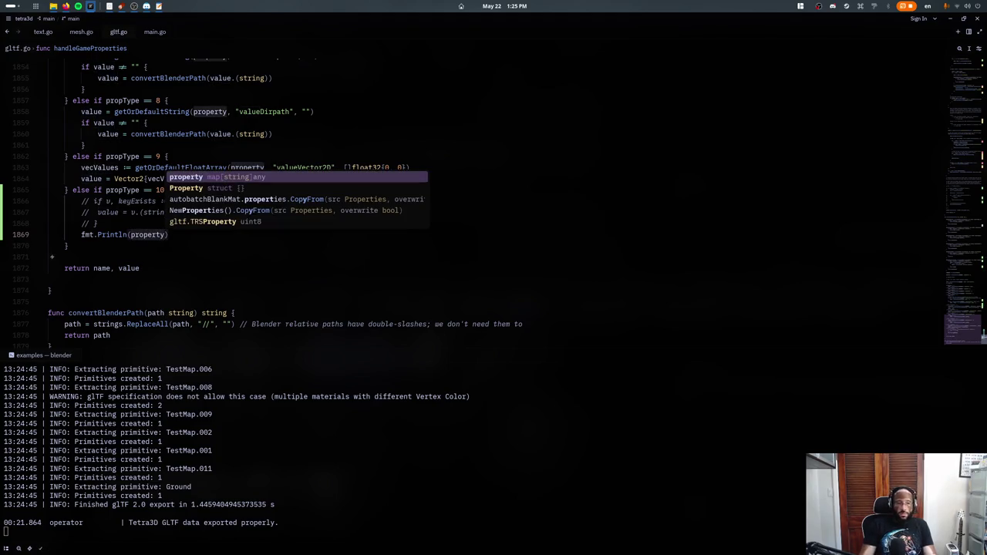
text(["valueAction)
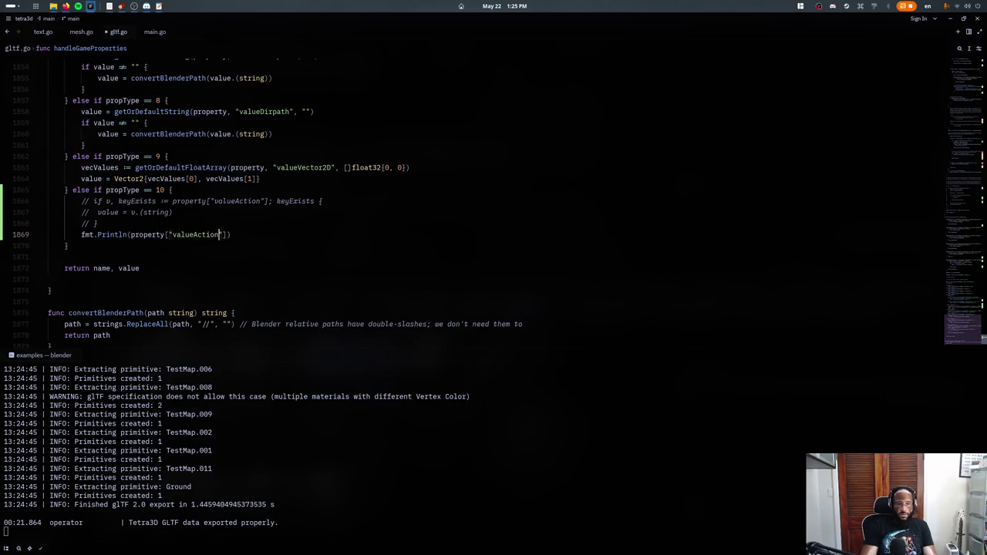
- Stop the game and rerun ./runDesktop.sh to log the valueAction property
key(alt+Tab)
key(ctrl+c)
key(Up)
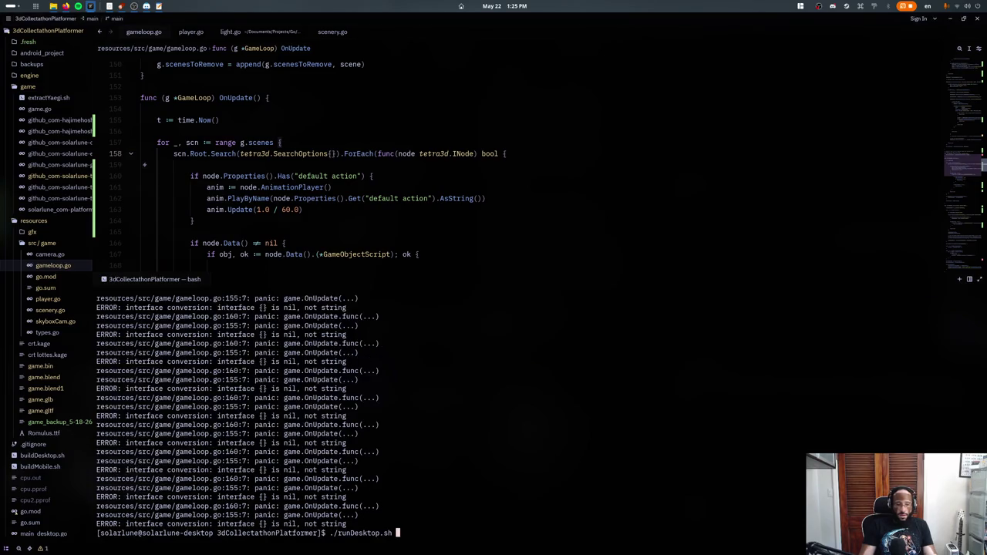
key(Return)
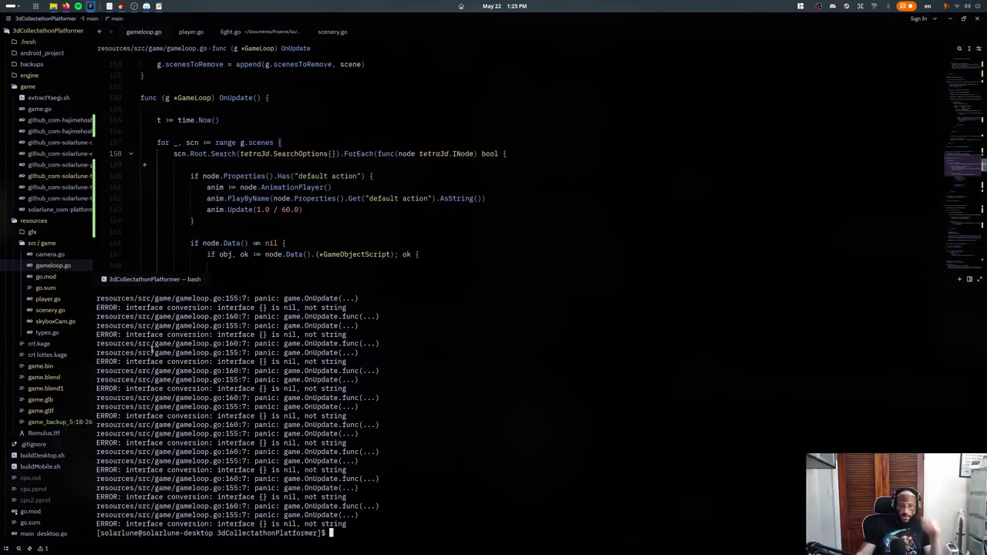
key(Up)
key(Return)
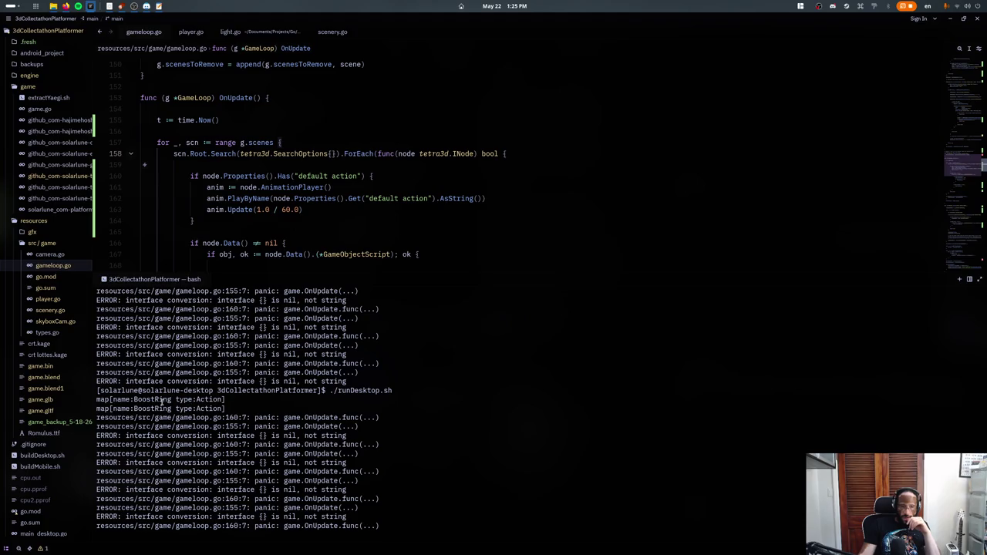
- Uncomment the valueAction check on lines 1866–1868 in gltf.go
scroll(280, 228, down, 1)
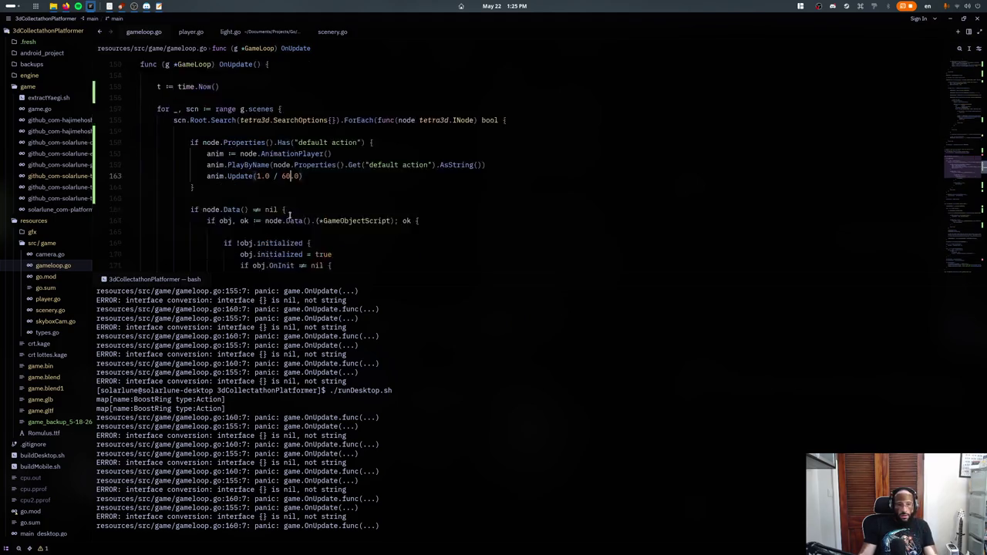
scroll(296, 224, down, 4)
key(alt+Tab)
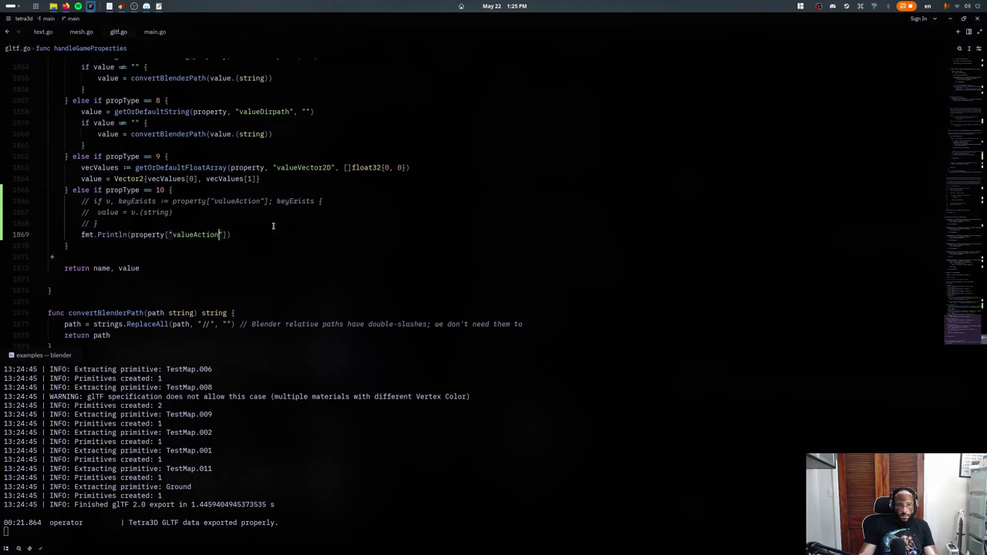
click(242, 216)
drag(242, 211, 233, 200)
key(ctrl+slash)
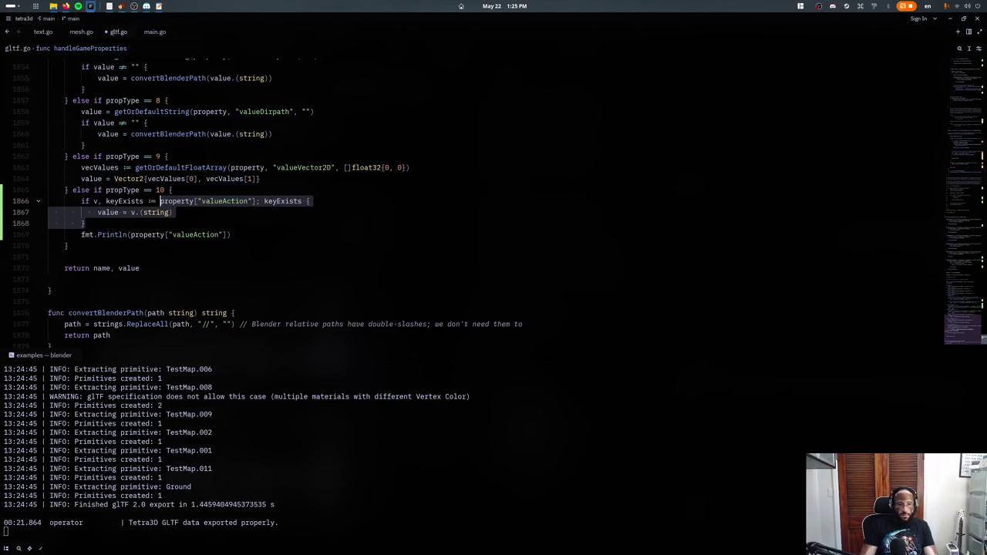
click(248, 200)
- Change the type assertion to v.(map[string]any)["name"].(string)
click(144, 212)
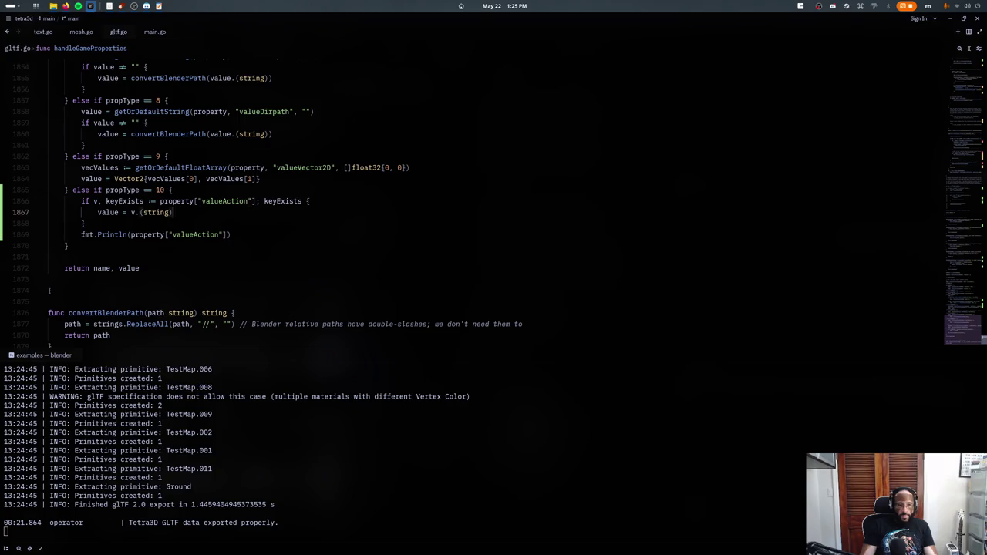
text(map[)
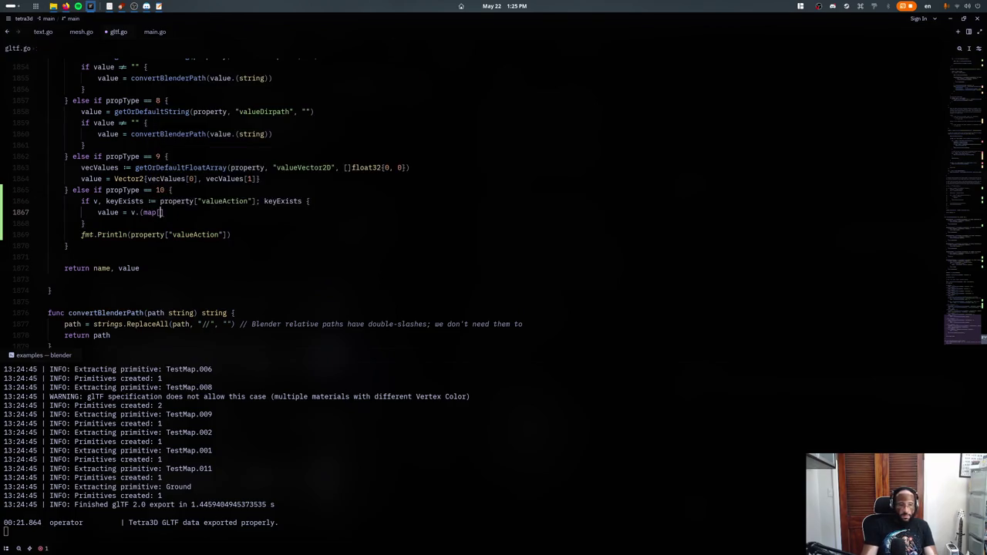
text(string]any)[")
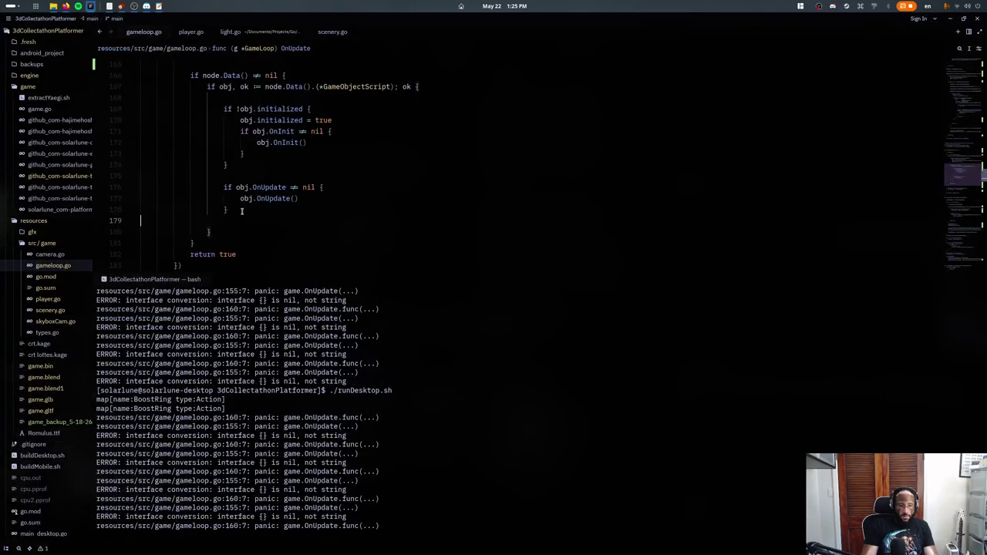
text(name)
key(Right)
key(Right)
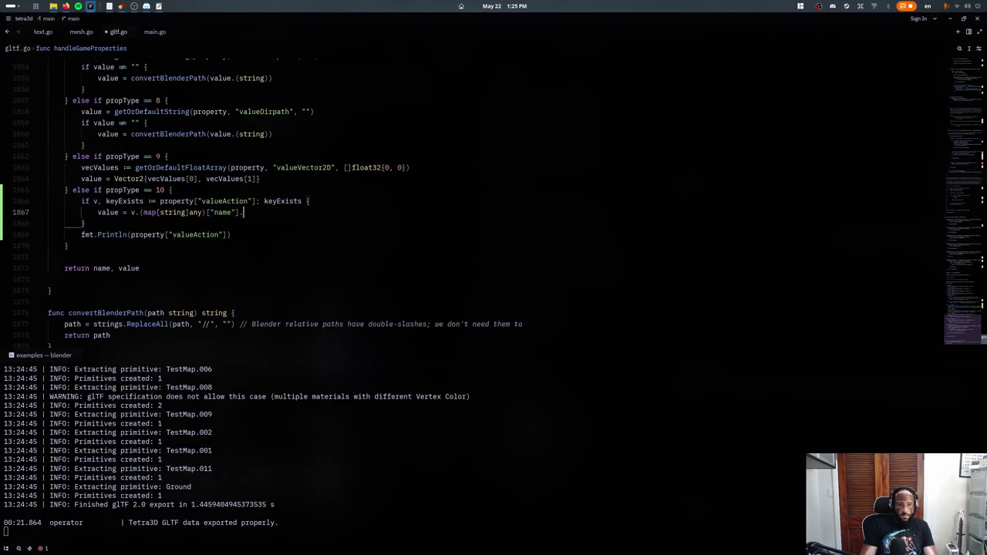
text(.(st)
key(Return)
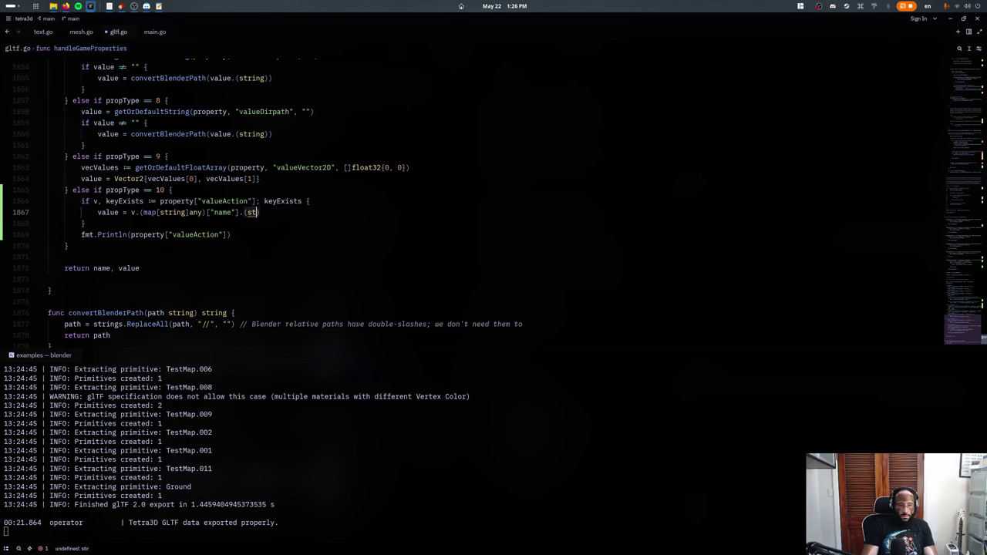
key(Right)
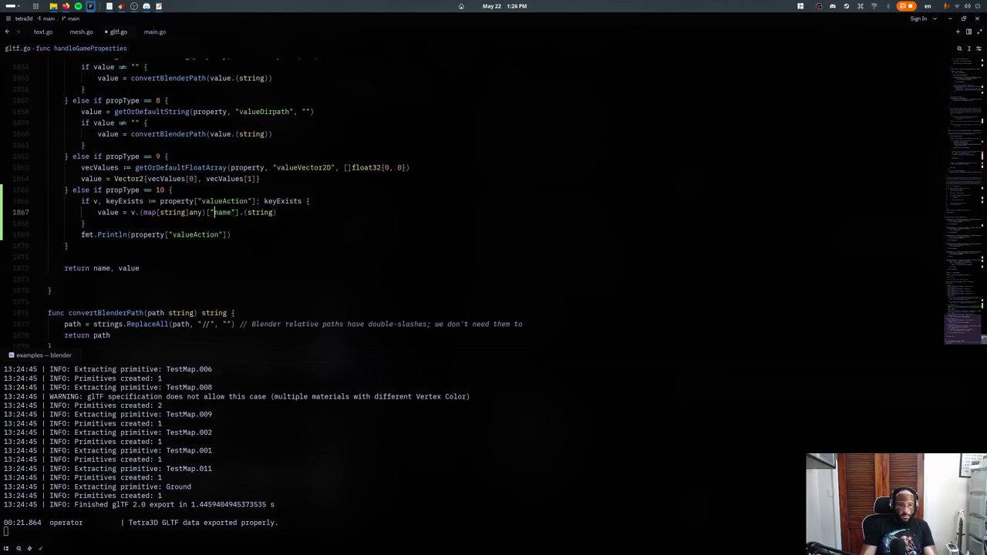
- Assign that name string to a new actionName variable with :=
click(142, 213)
double_click(108, 212)
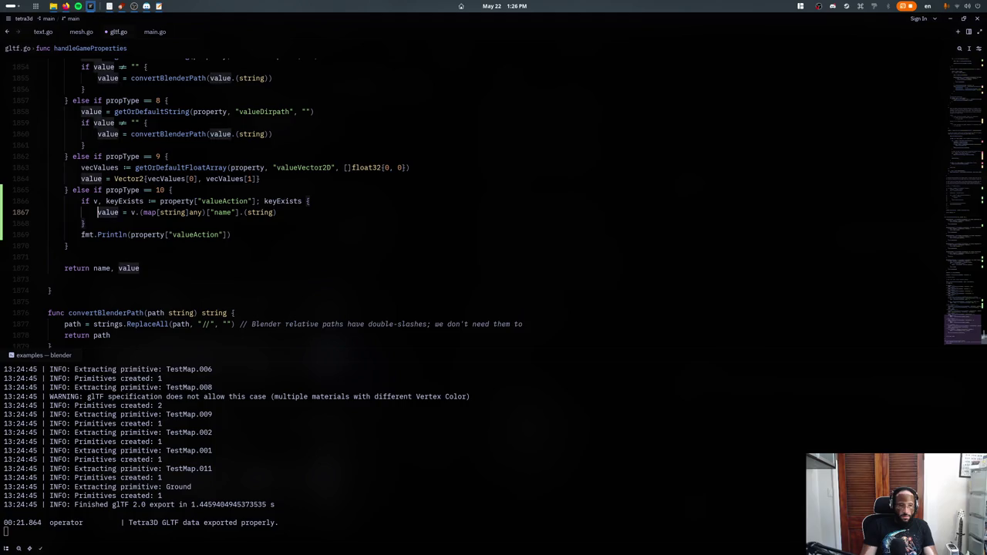
text(actionName)
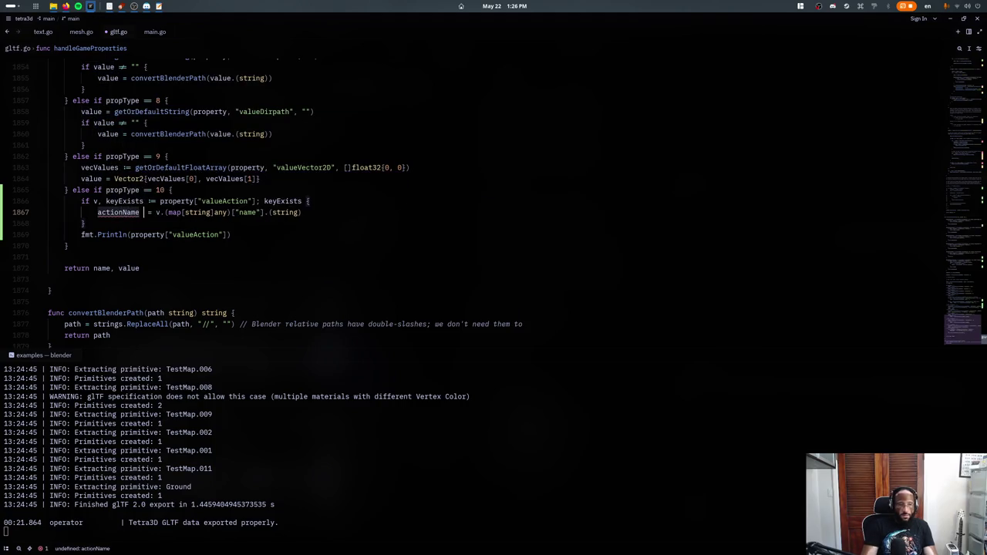
key(Right)
text(:)
key(Down)
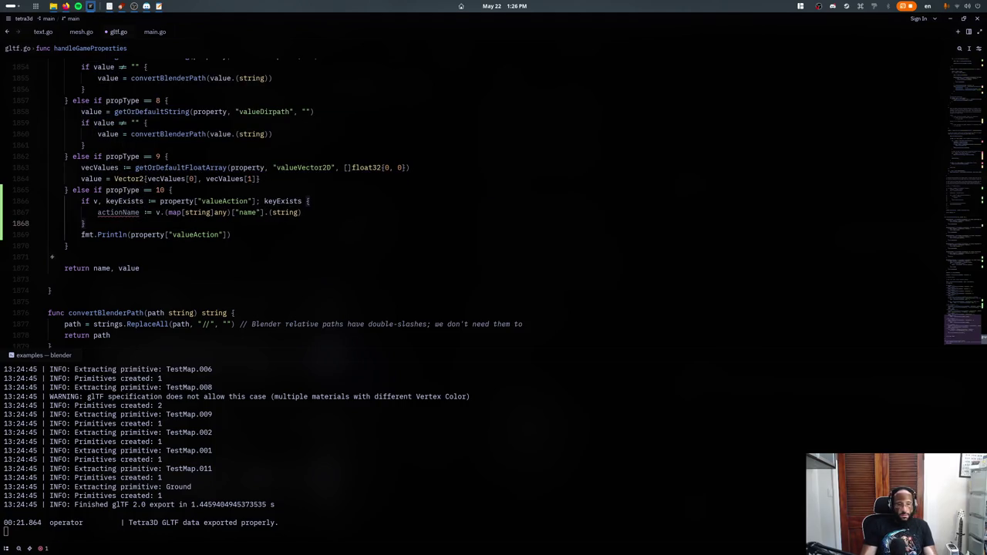
click(148, 234)
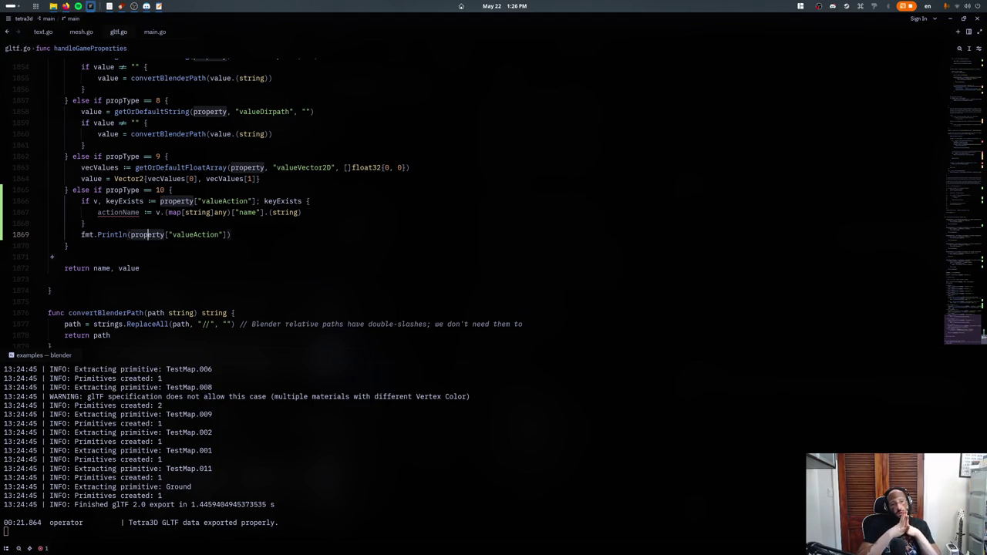
key(ctrl+f)
- Search gltf.go for 'dependent', step through the matches, and hide the terminal panel
text(dsec)
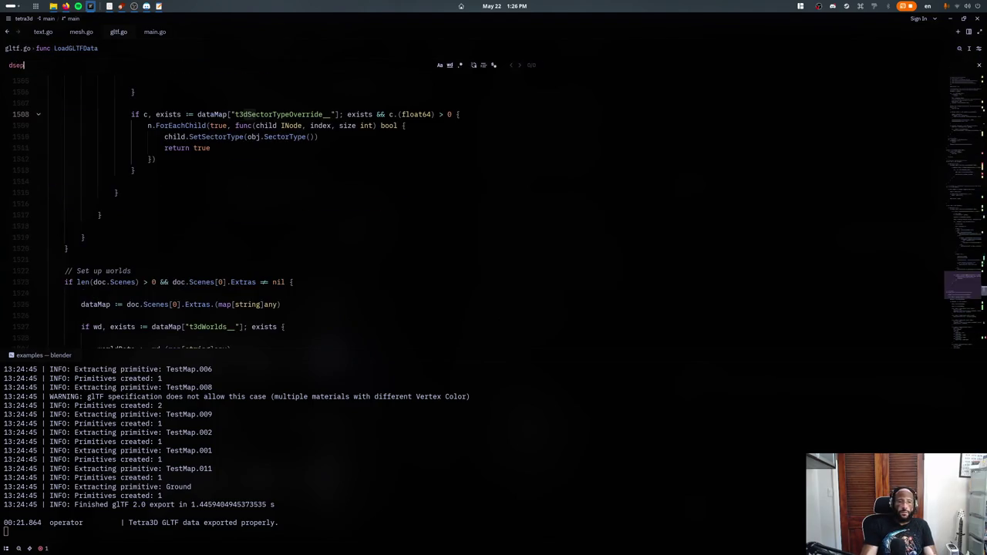
key(ctrl+a)
text(dependent)
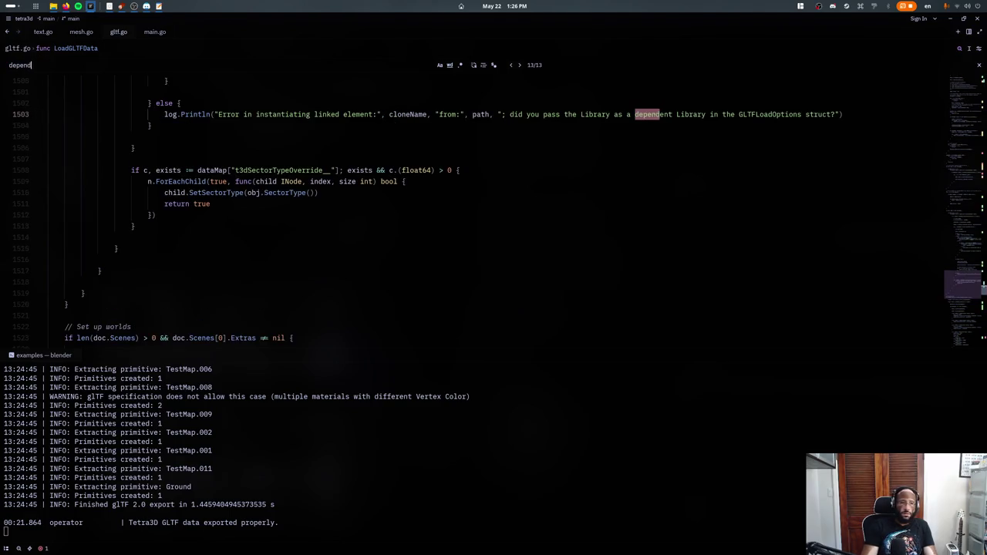
key(shift+Return)
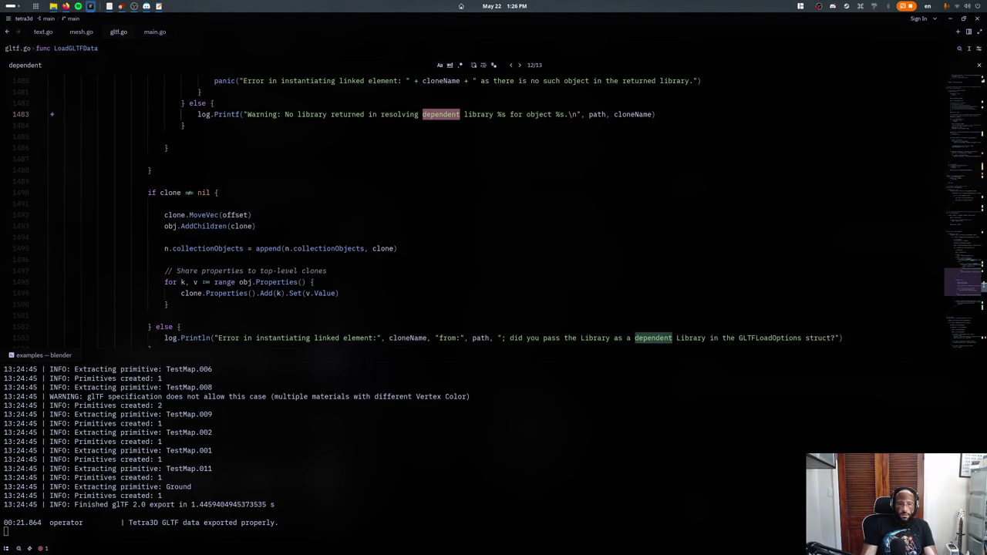
key(shift+Return)
key(Return)
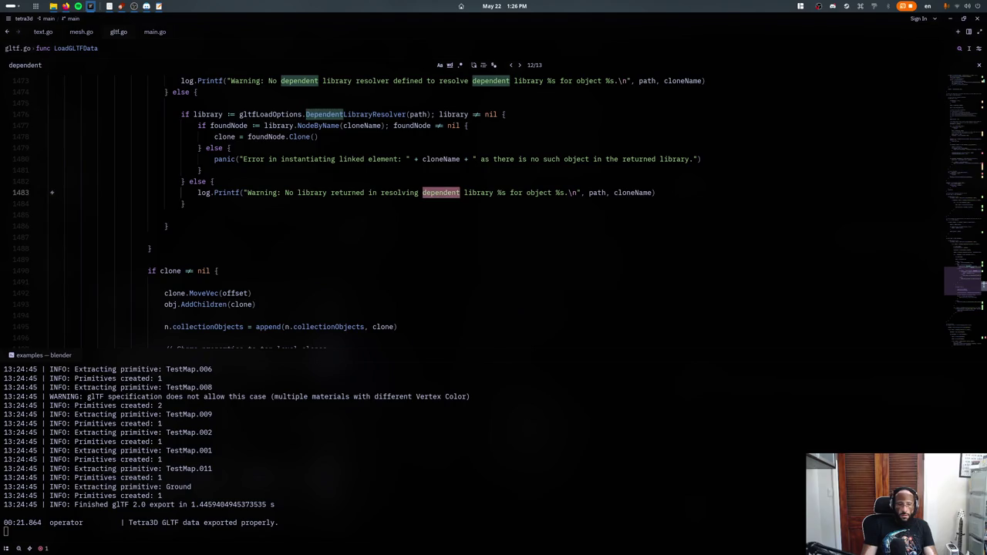
key(ctrl+j)
scroll(342, 269, up, 2)
scroll(342, 269, up, 2)
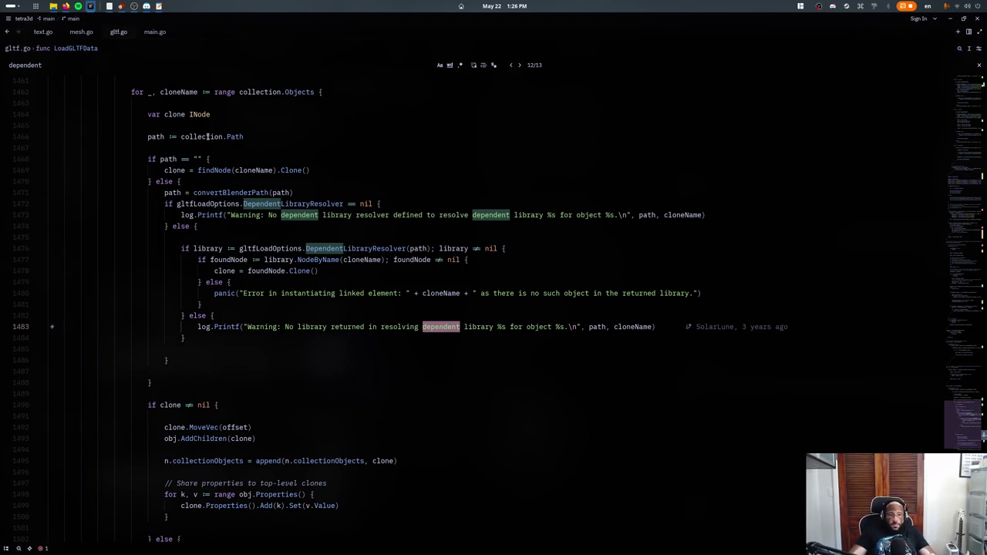
- Jump to the definitions of collection, collections and the Collection type
click(207, 137)
key(F12)
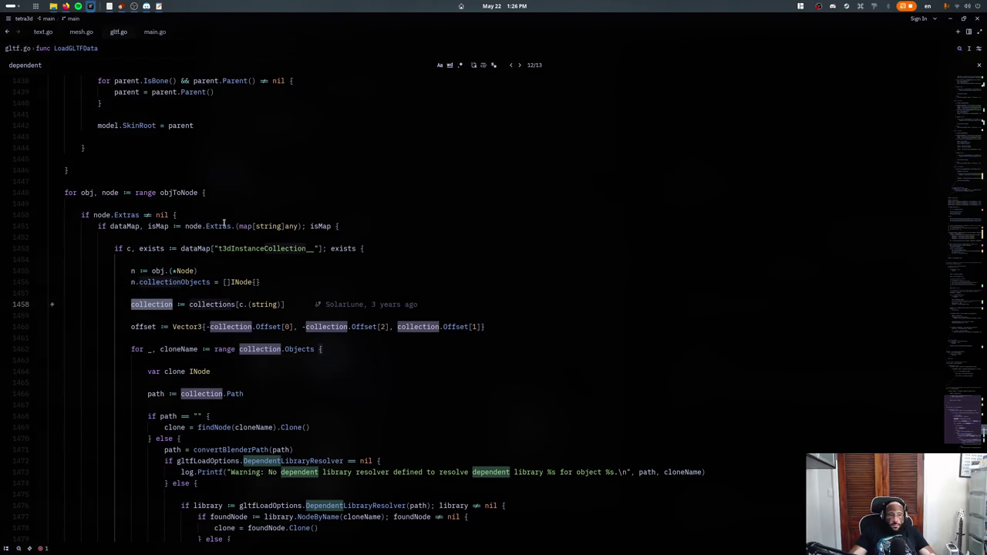
ctrl+click(218, 305)
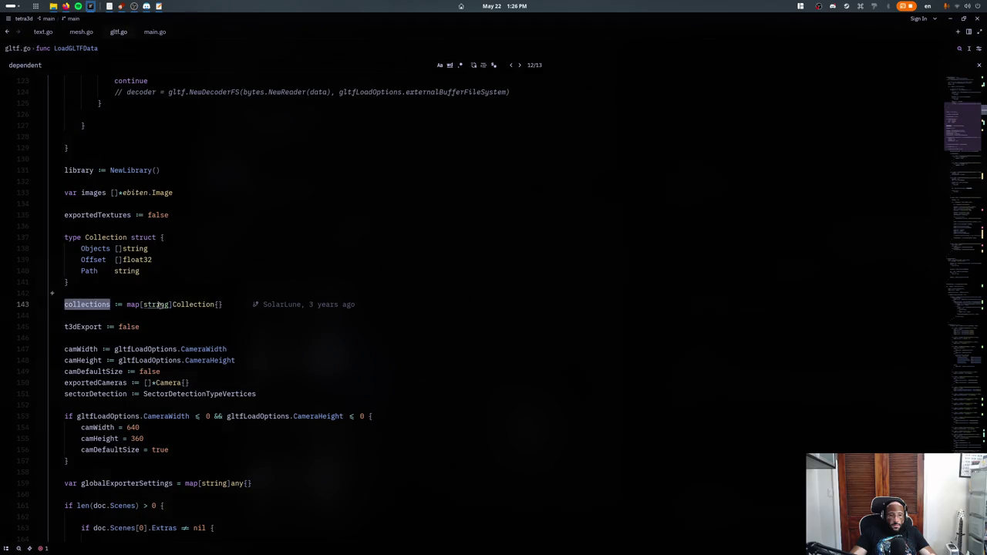
click(176, 305)
ctrl+click(177, 305)
- Search for 'collection{', then close the find bar and navigate back to line 1867
key(ctrl+f)
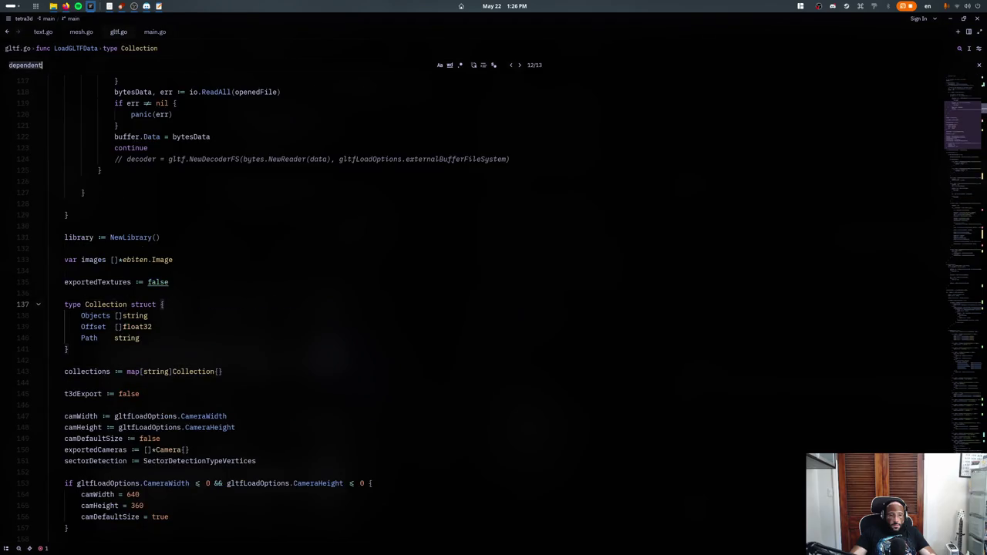
text(opath)
key(BackSpace)
key(BackSpace)
key(BackSpace)
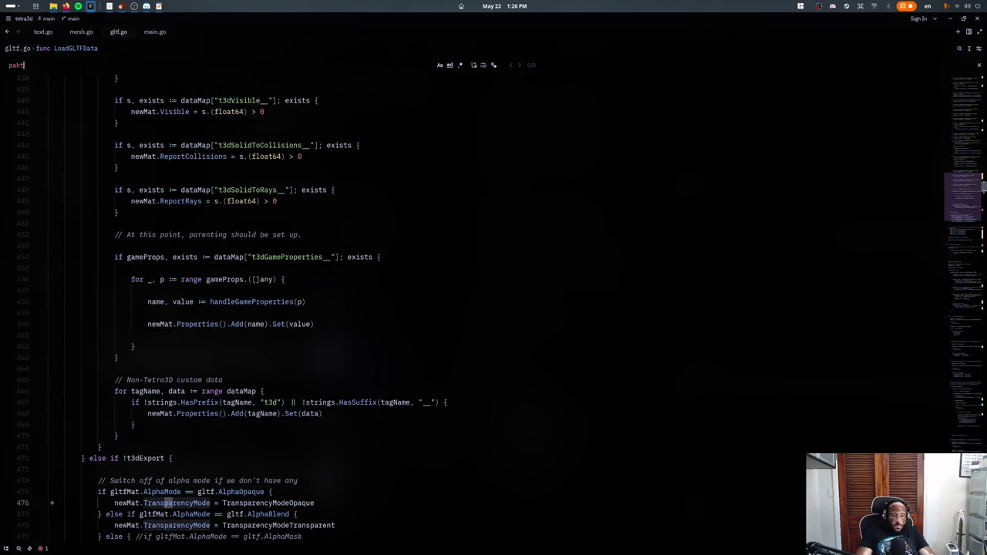
text(collection{)
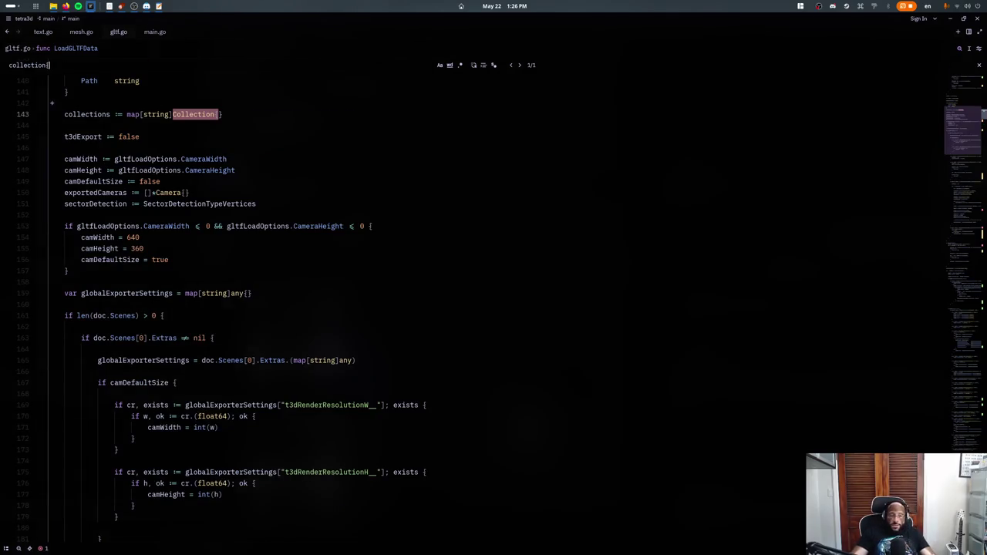
key(Escape)
key(ctrl+alt+minus)
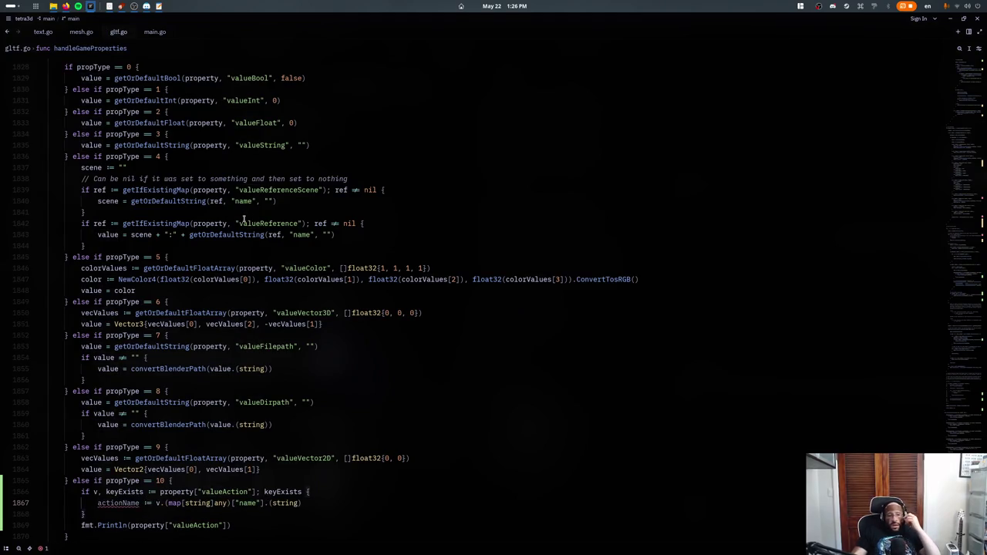
- Move the caret to the end of the actionName line in the propType 10 branch
scroll(245, 217, down, 3)
scroll(240, 237, down, 1)
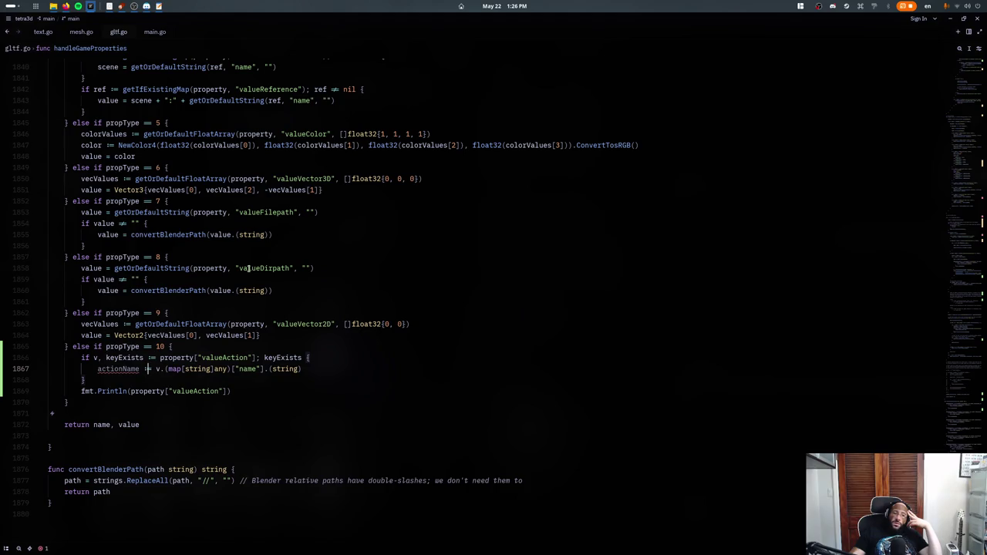
scroll(248, 268, down, 1)
scroll(132, 288, down, 2)
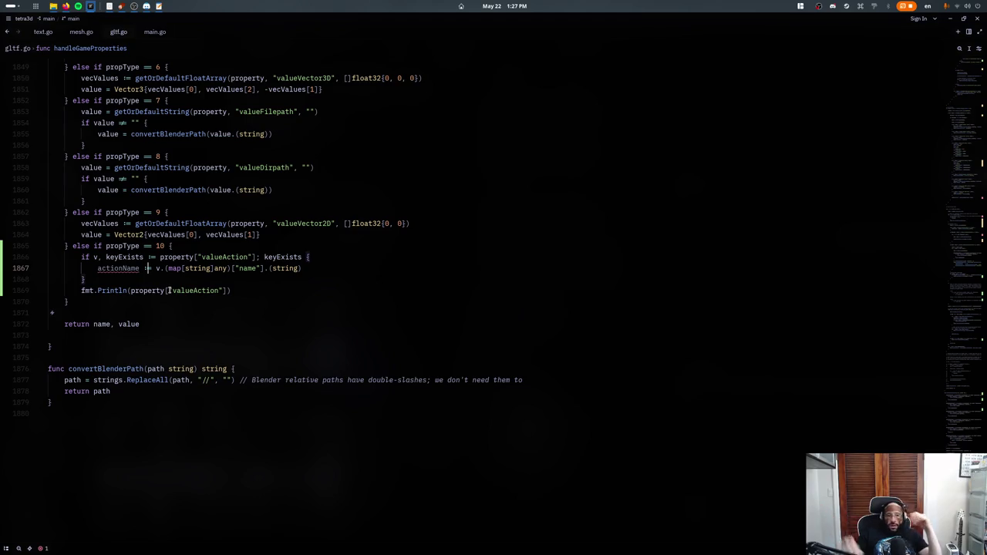
key(End)
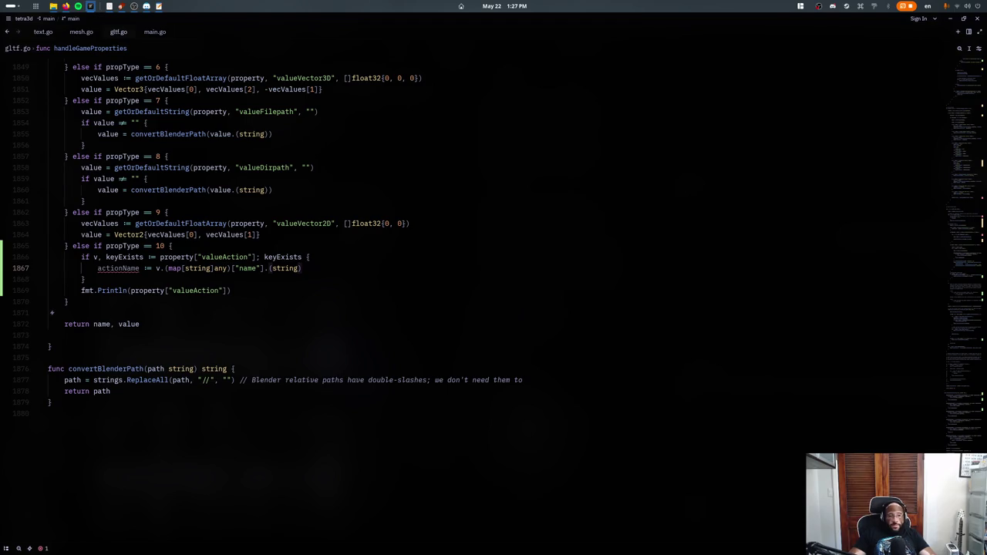
key(Up)
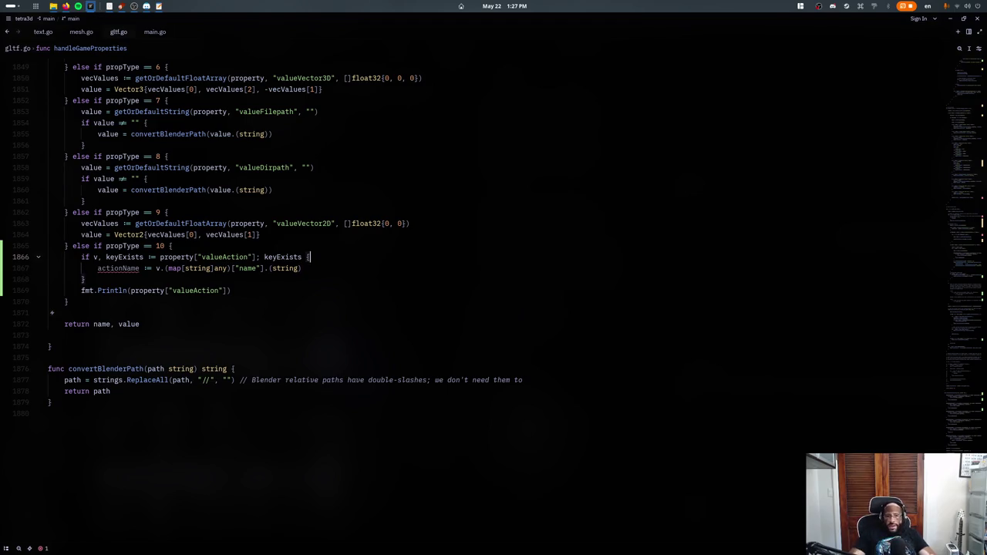
key(Down)
key(Down)
key(Up)
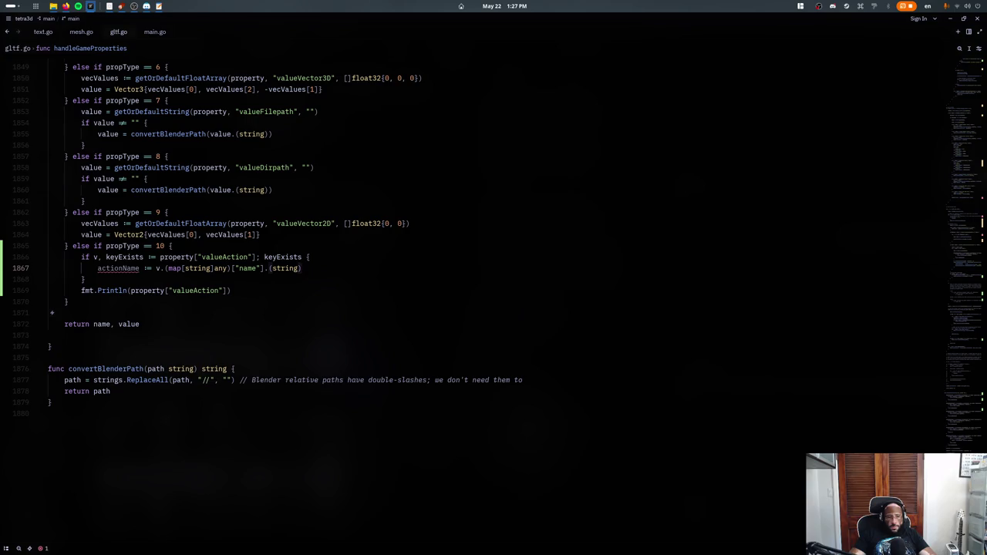
- Insert a new line below it beginning the assignment 'value ='
key(Return)
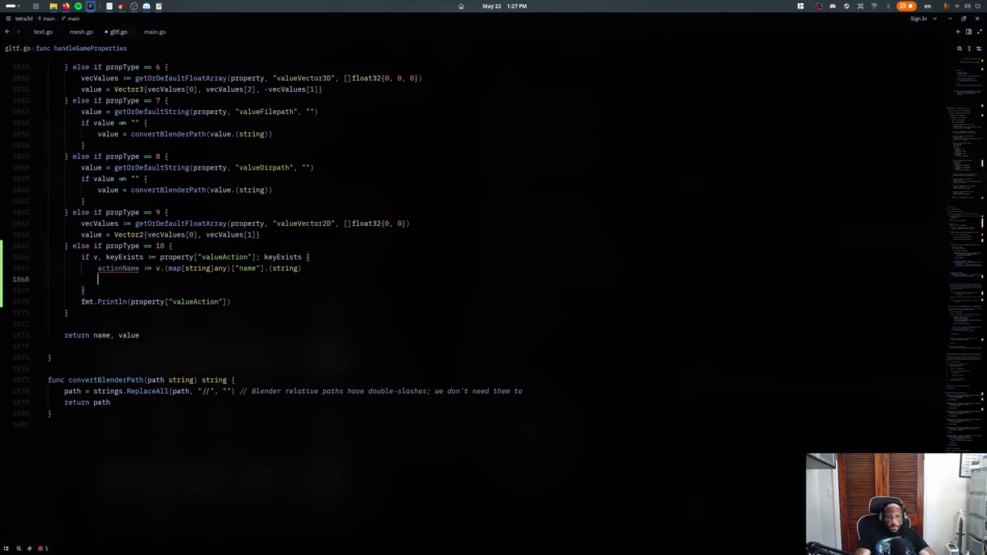
text(property[)
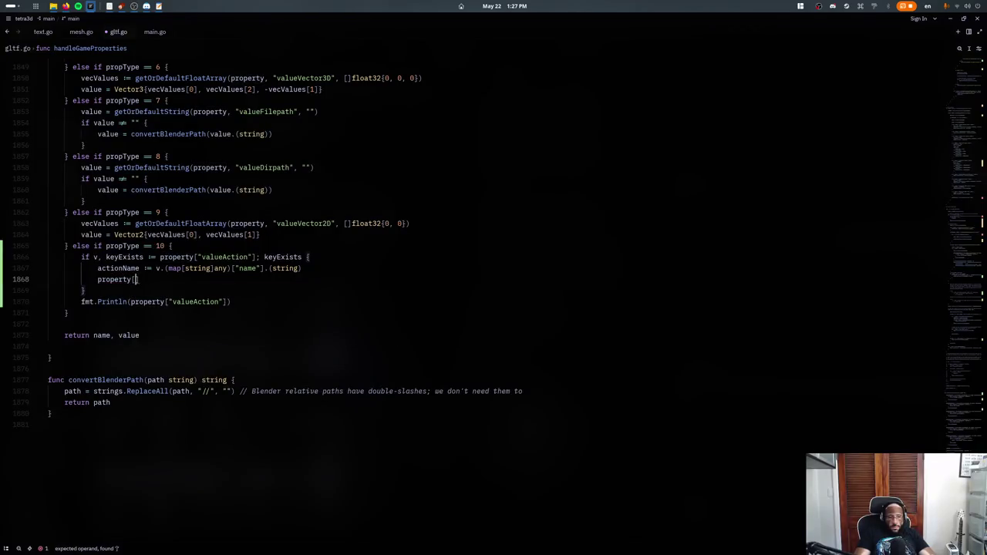
key(BackSpace)
key(ctrl+shift+Left)
text(value)
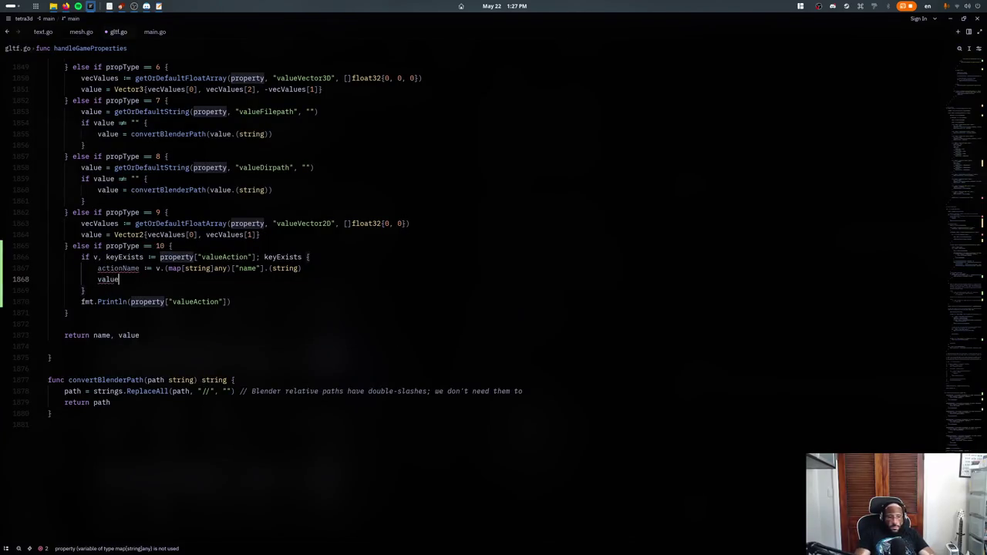
text( =)
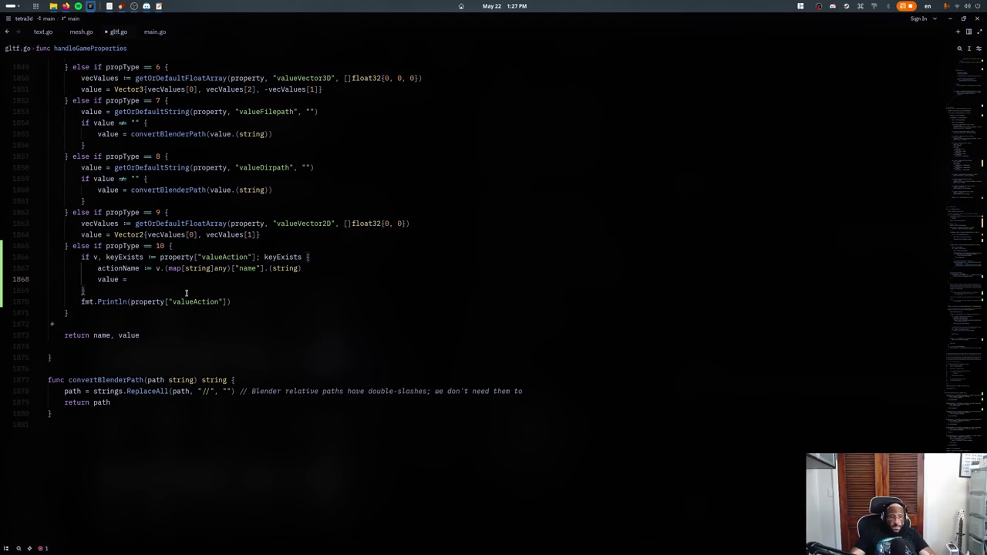
scroll(177, 301, up, 5)
scroll(166, 309, up, 5)
scroll(157, 313, up, 5)
- List all handleGameProperties references and open the material call site at line 458
scroll(158, 313, up, 2)
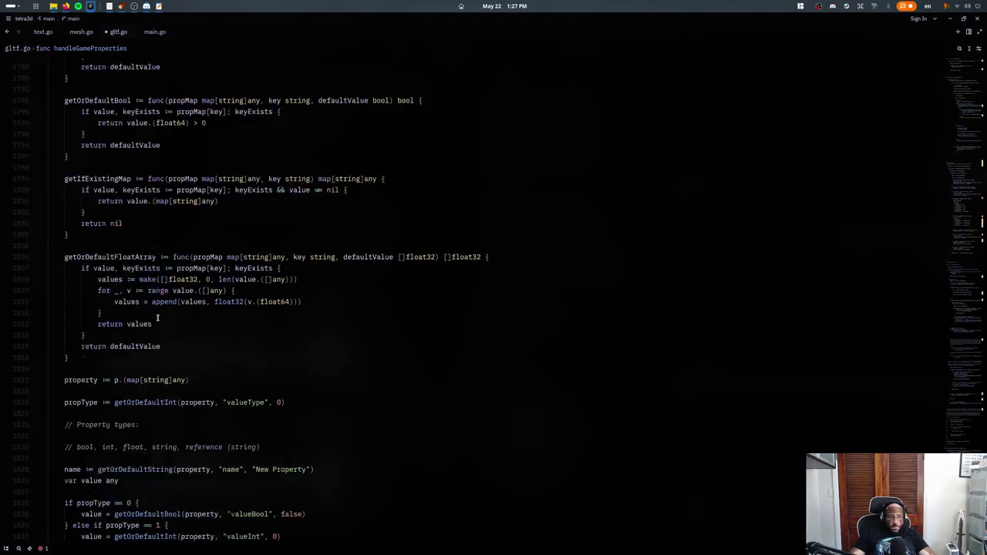
scroll(158, 332, up, 5)
ctrl+click(116, 314)
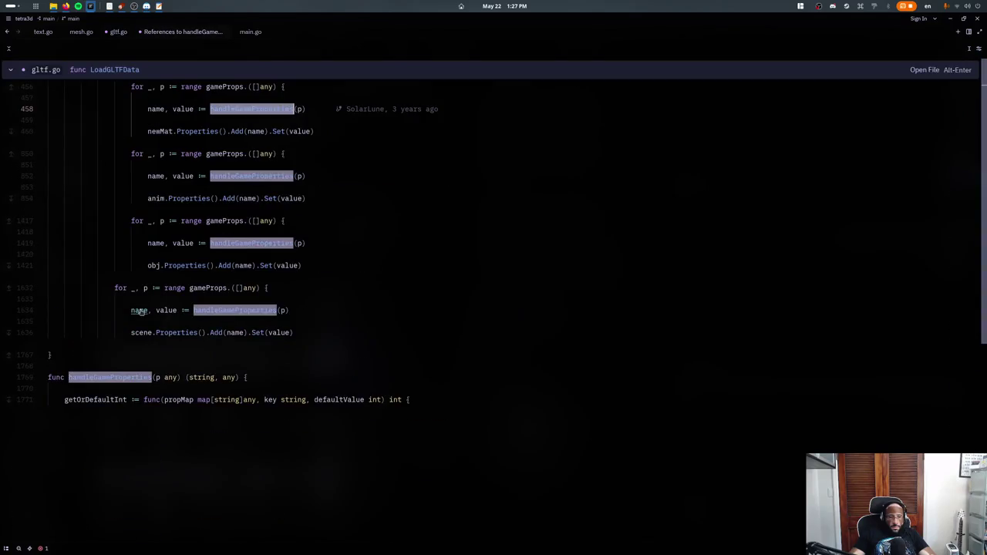
click(125, 376)
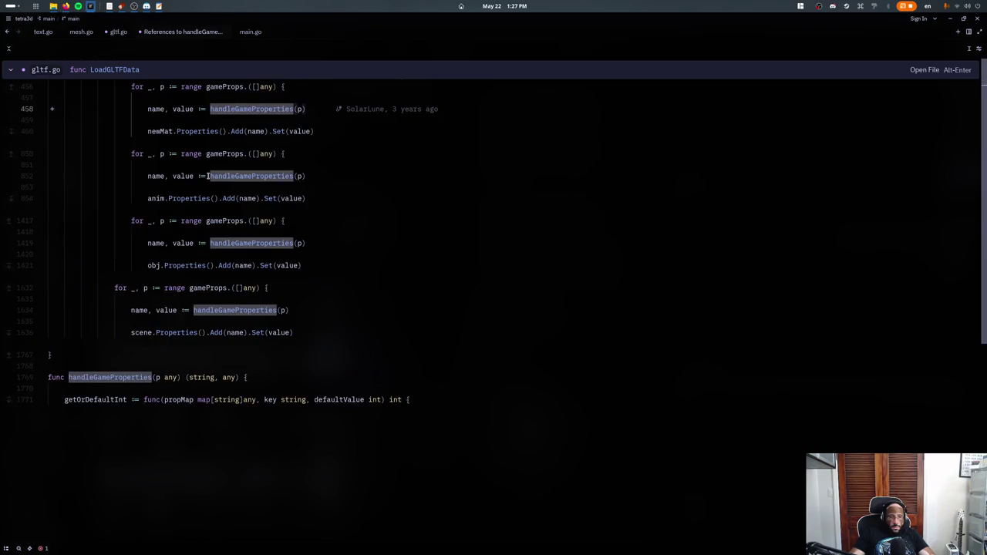
key(alt+Return)
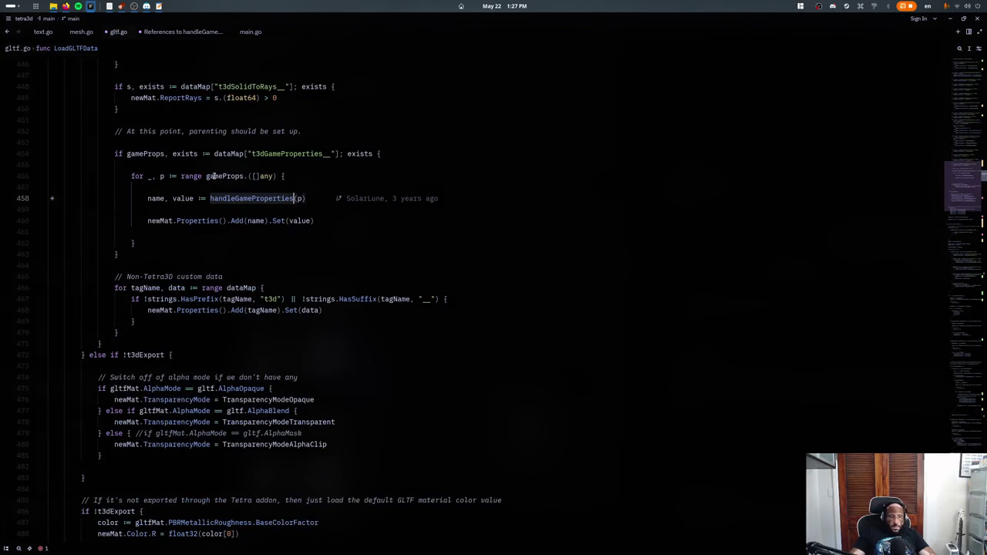
- Inspect the LoadGLTFData code where name and value feed newMat.Properties().Add(name).Set(value)
key(Up)
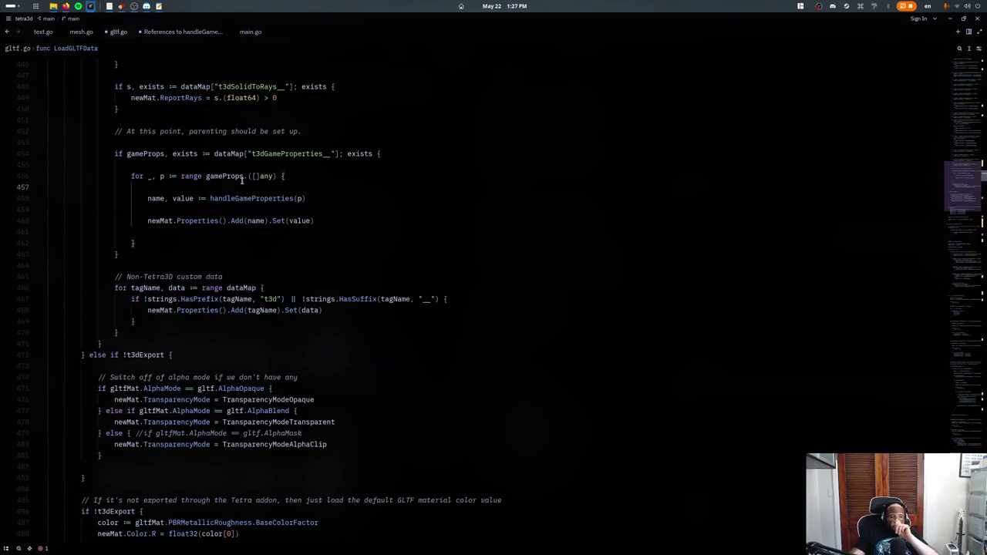
scroll(253, 184, up, 1)
scroll(235, 220, up, 8)
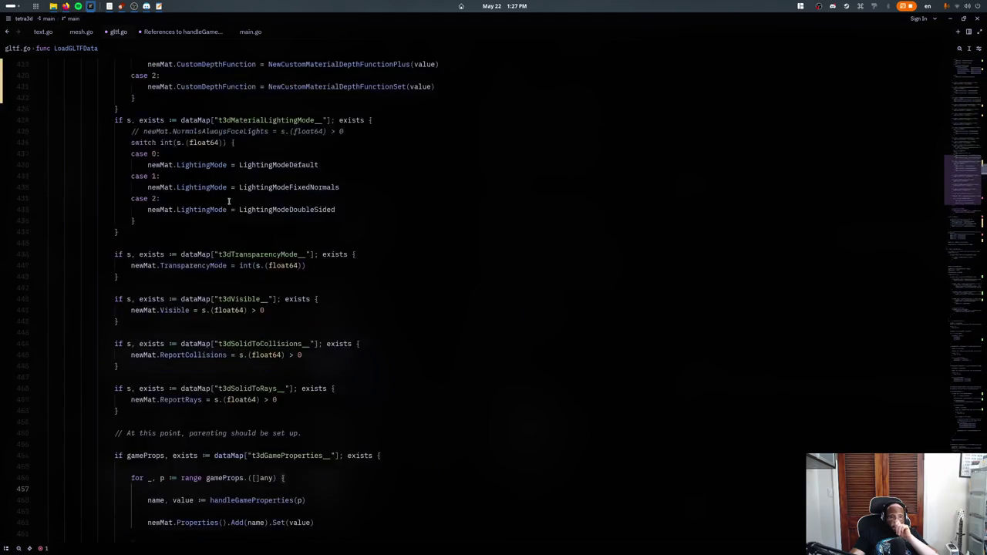
scroll(233, 212, up, 3)
scroll(232, 204, up, 1)
scroll(231, 199, down, 5)
scroll(231, 199, down, 4)
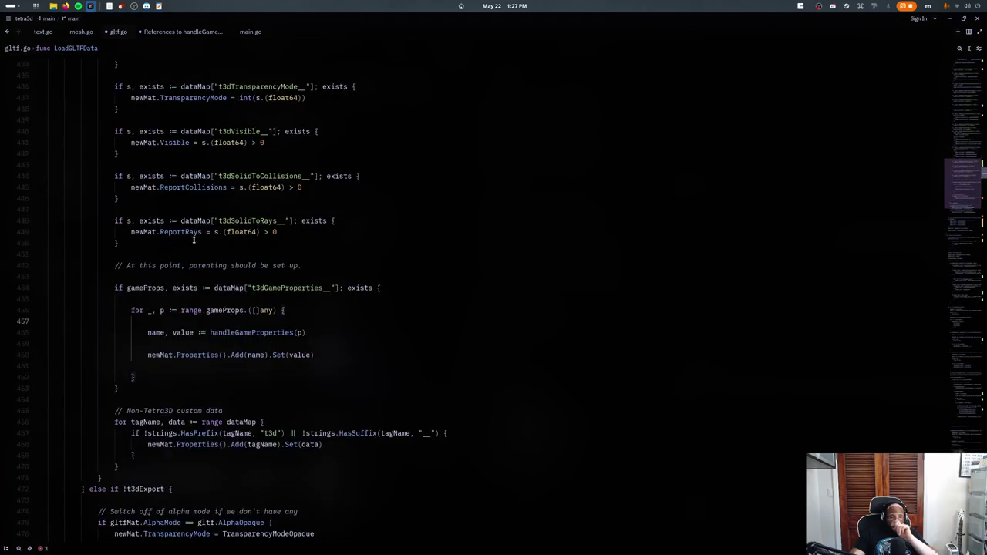
scroll(200, 203, down, 6)
scroll(139, 212, down, 6)
scroll(116, 205, down, 7)
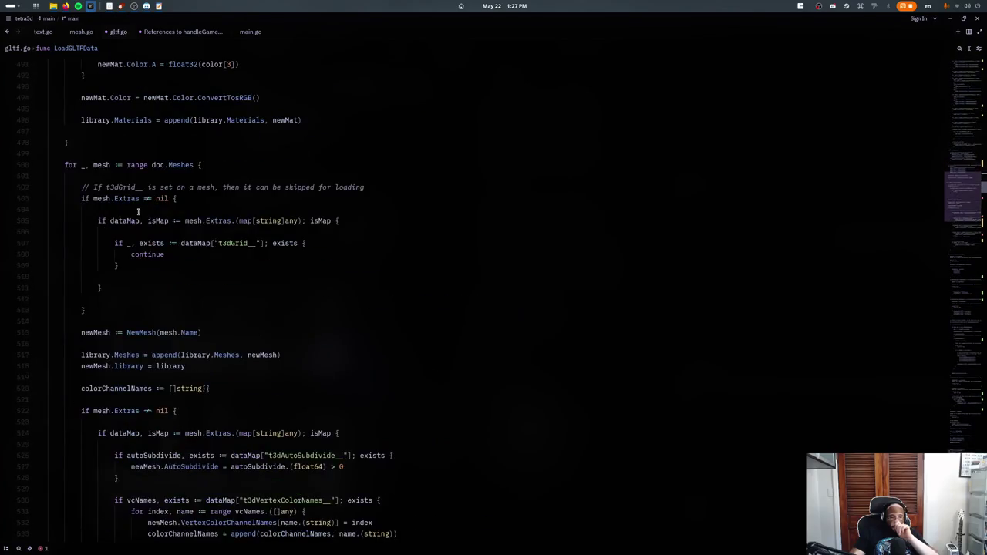
scroll(89, 198, down, 6)
scroll(66, 192, up, 3)
scroll(42, 187, up, 4)
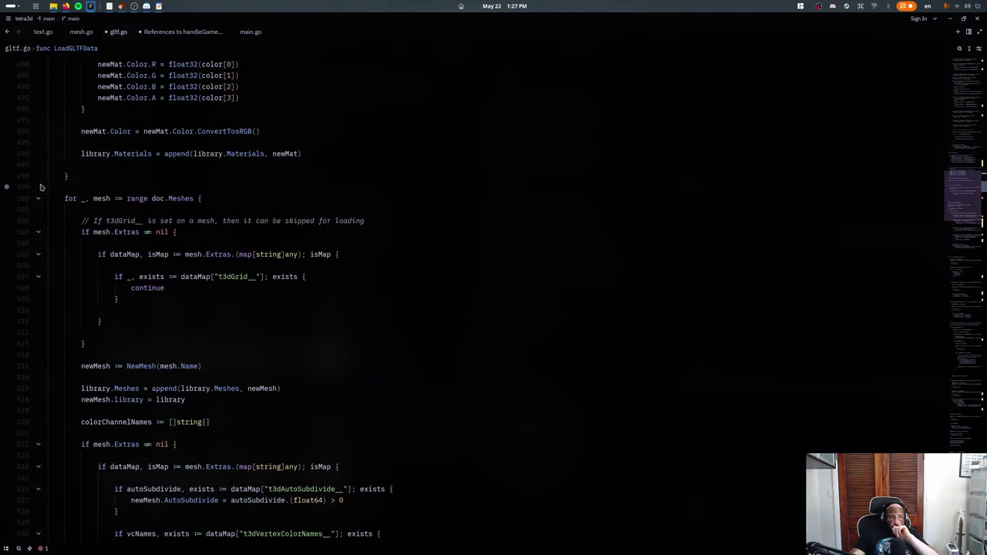
scroll(46, 191, up, 4)
scroll(69, 197, up, 5)
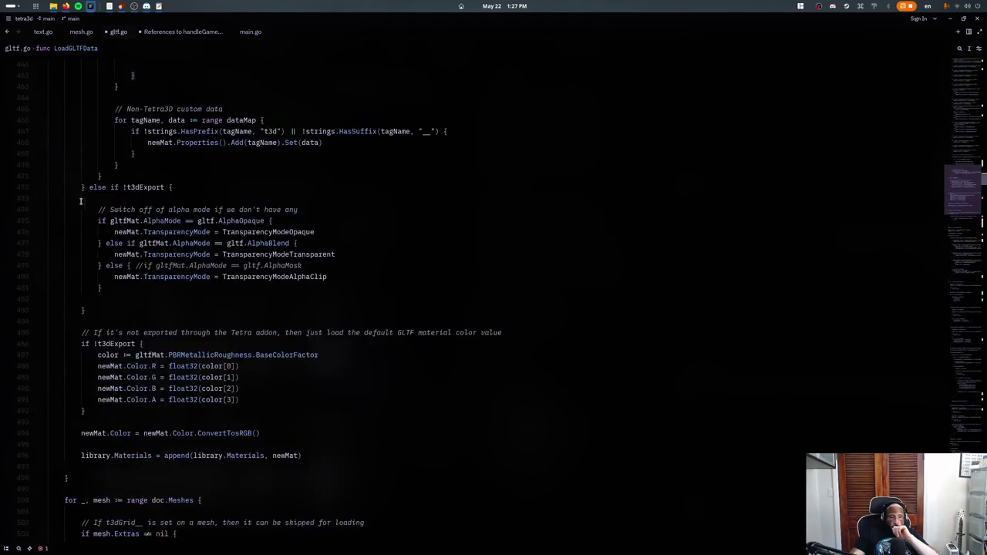
scroll(91, 206, up, 6)
scroll(99, 209, up, 1)
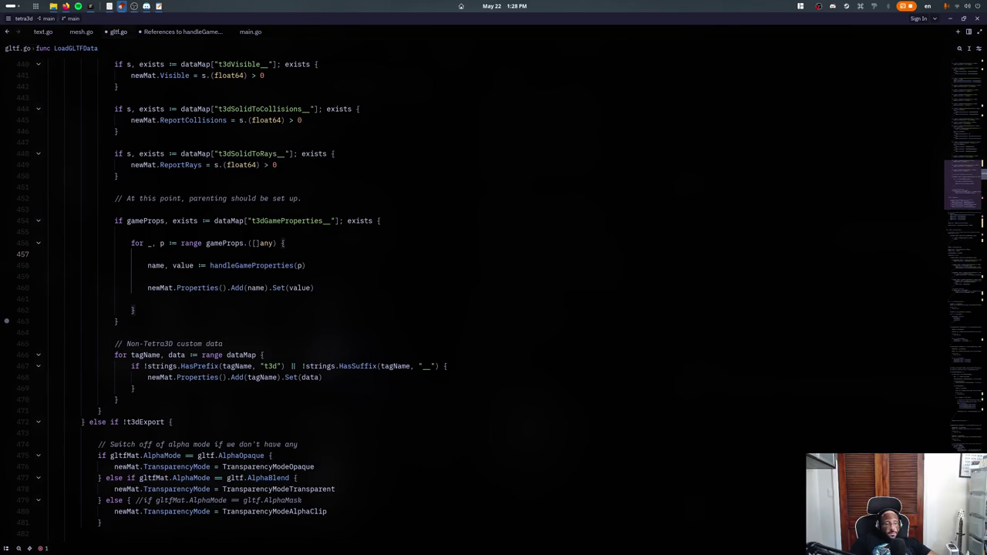
click(299, 281)
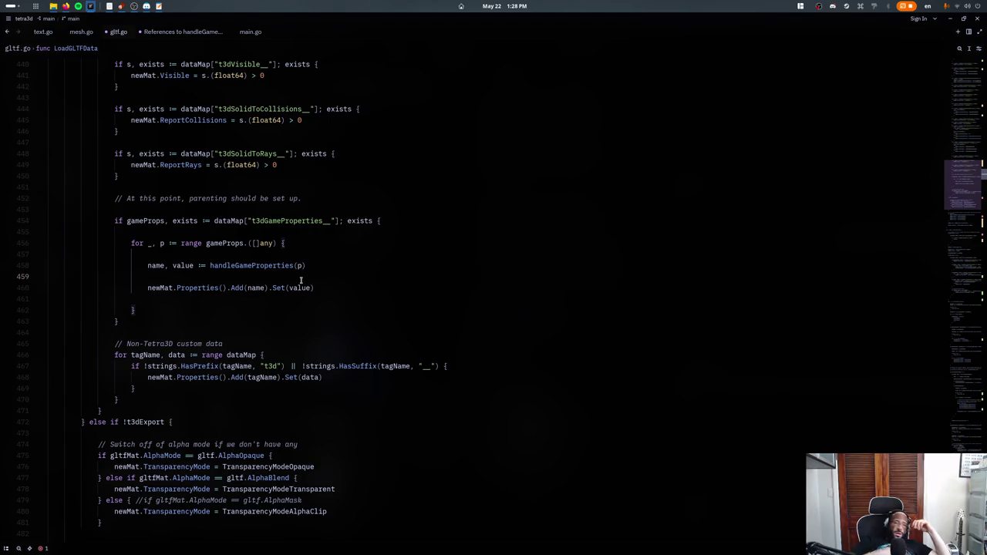
- Close the references list and return to the unfinished value assignment at line 1868
click(187, 33)
key(ctrl+w)
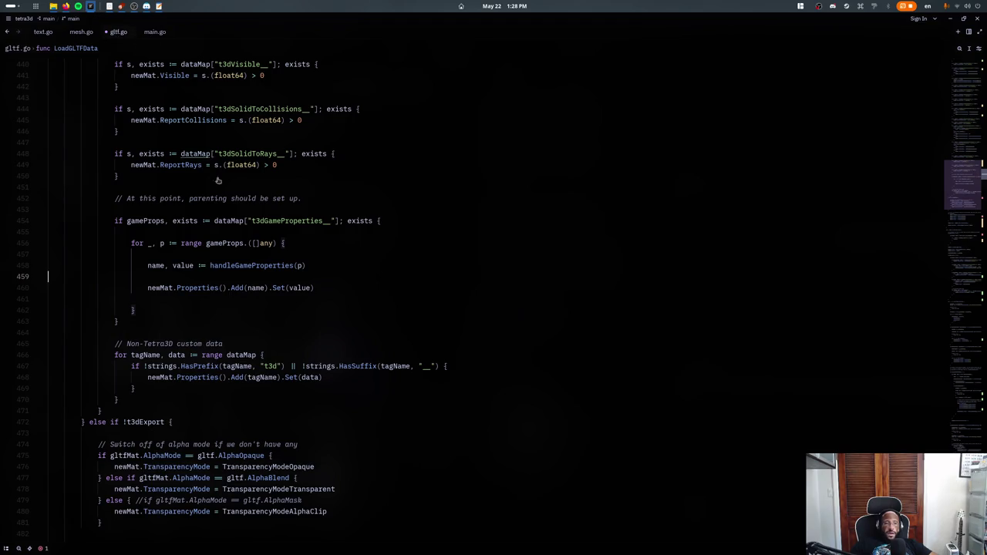
key(ctrl+alt+minus)
scroll(224, 216, down, 1)
scroll(228, 239, down, 2)
scroll(231, 257, down, 2)
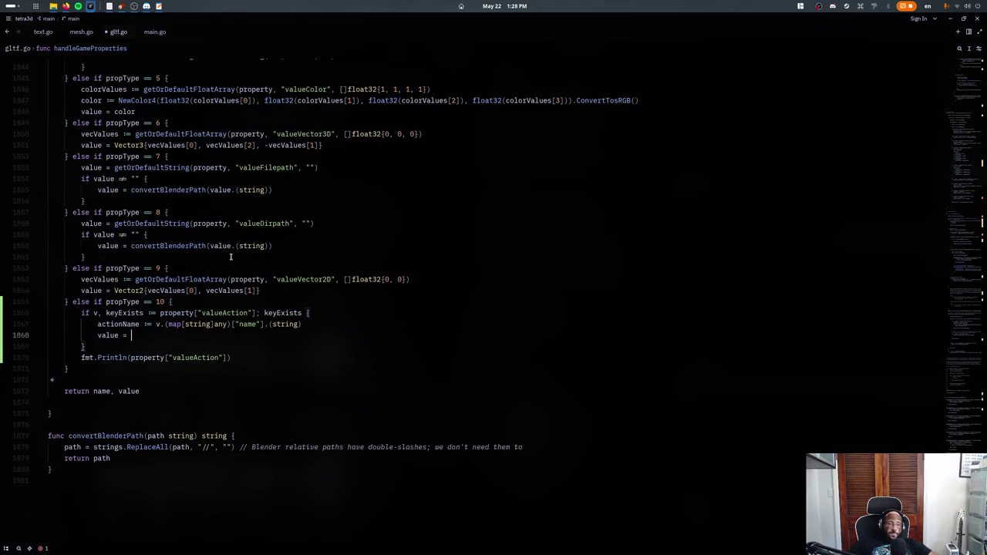
- Set value to v.(map[string]any)["name"].(string) and delete the fmt.Println debug line
text(acti)
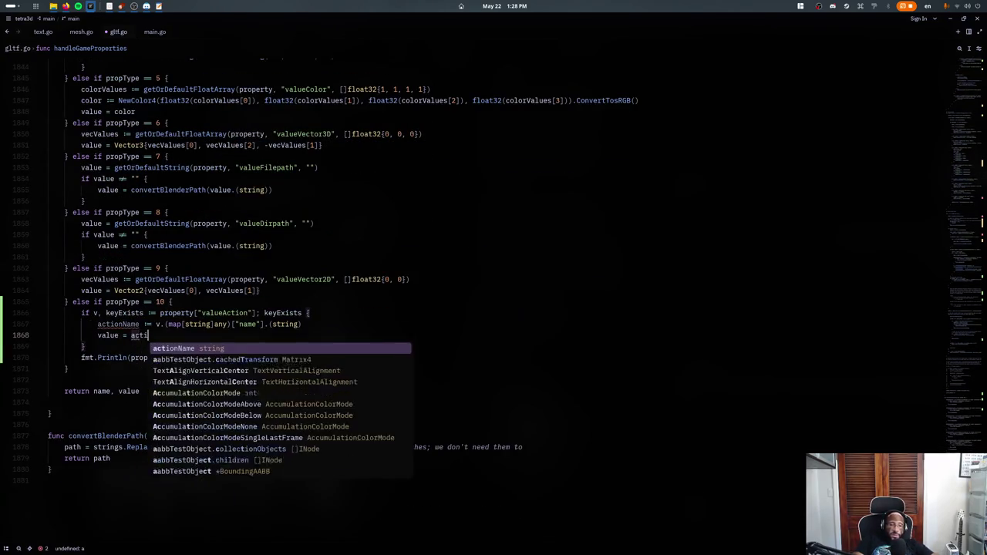
text(onN)
key(Tab)
click(156, 324)
key(shift+ctrl+Right)
key(shift+ctrl+Right)
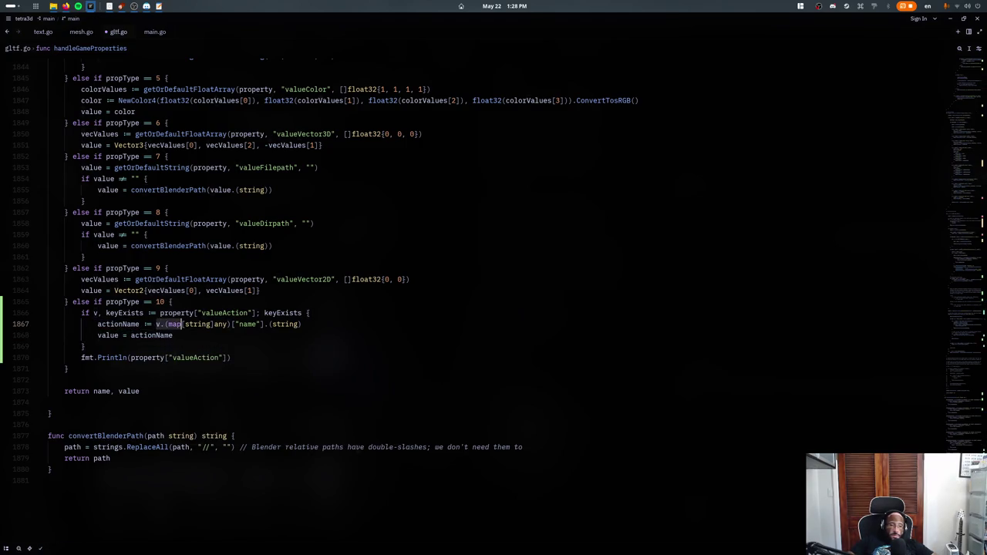
key(shift+End)
key(BackSpace)
key(ctrl+z)
key(ctrl+z)
key(ctrl+z)
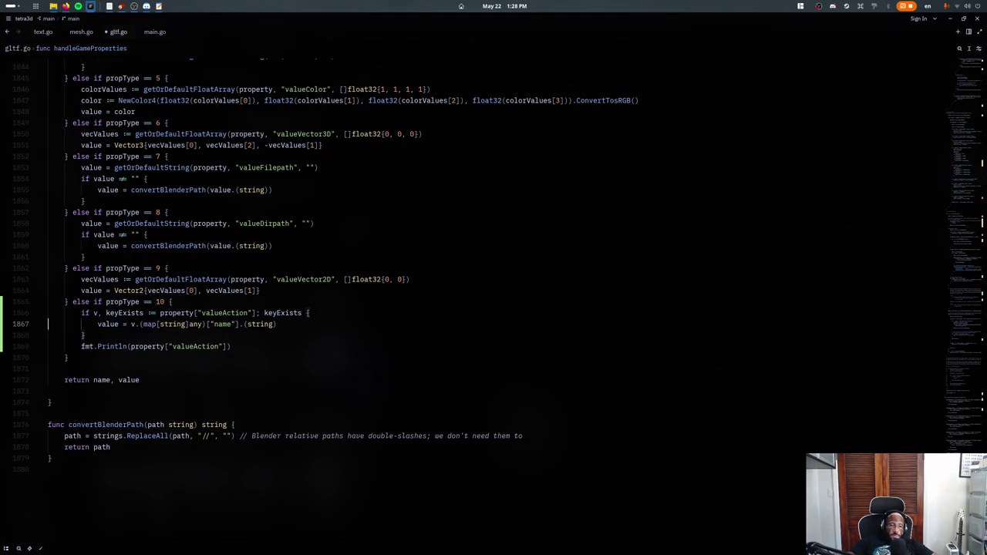
key(Down)
key(Down)
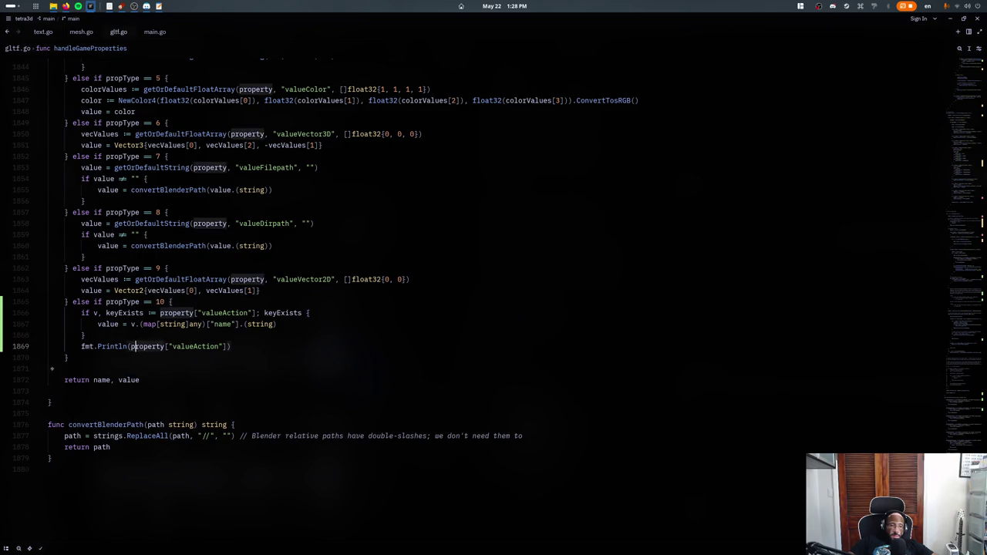
key(ctrl+shift+k)
key(Up)
- Return to the game project's gameloop.go and rerun ./runDesktop.sh in the terminal
key(alt+Tab)
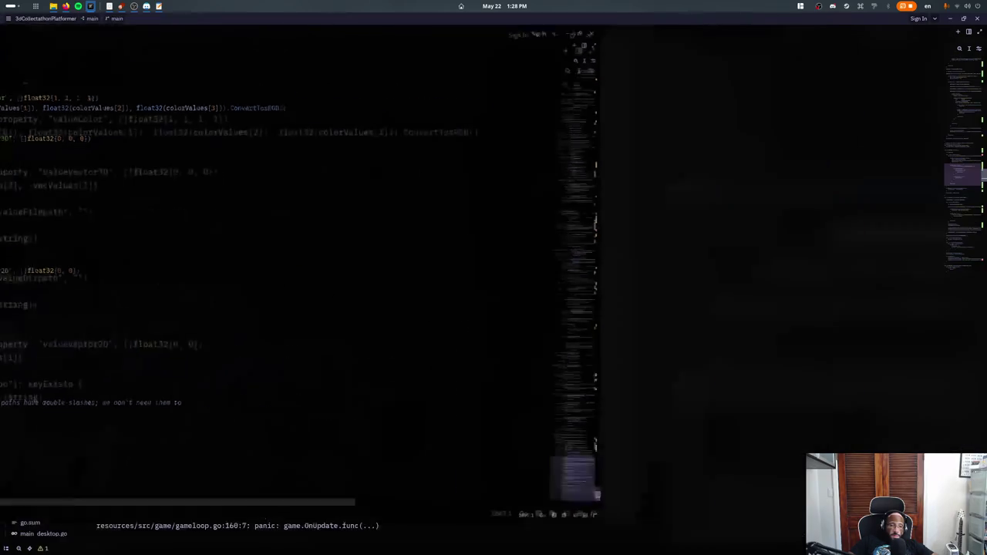
key(alt+Tab)
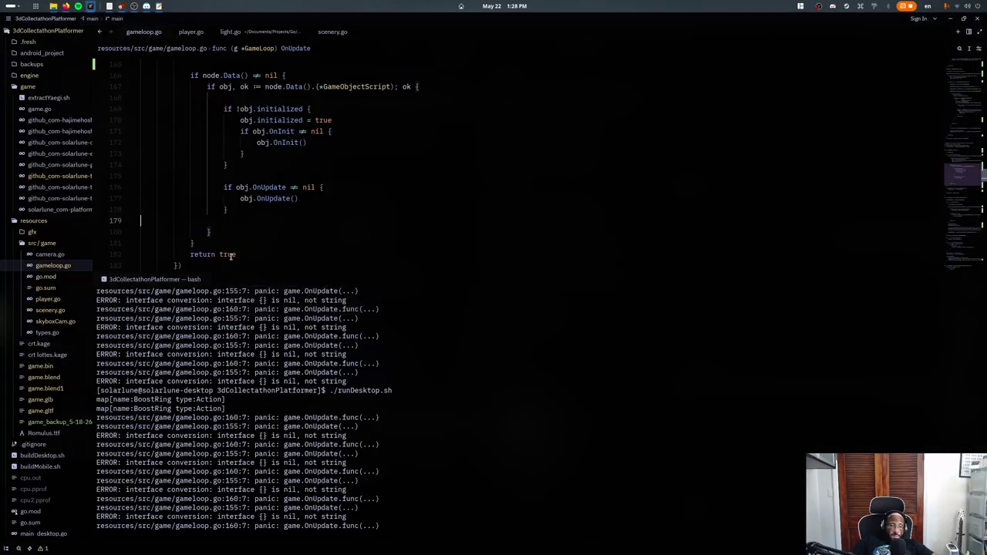
key(ctrl+grave)
click(272, 232)
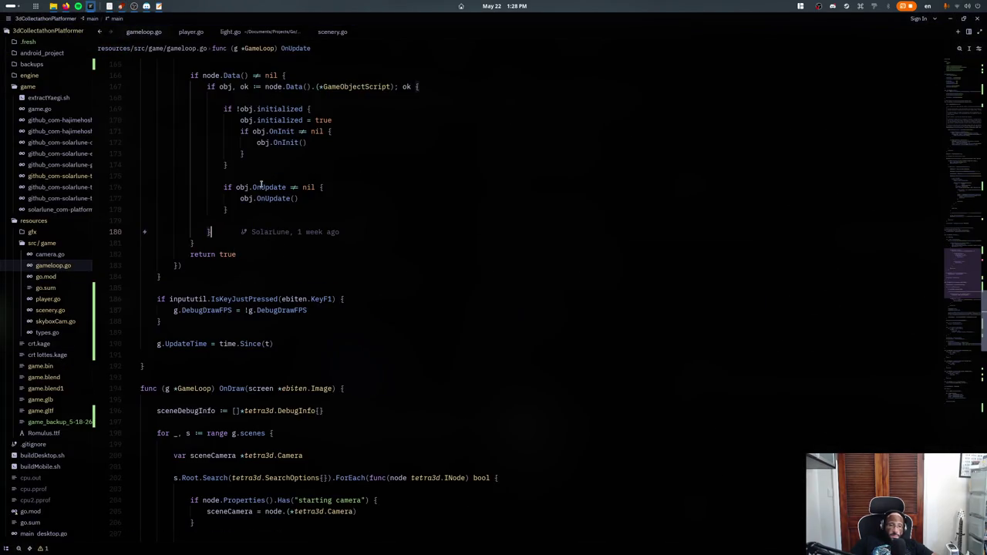
scroll(262, 185, down, 1)
key(ctrl+z)
scroll(260, 187, up, 3)
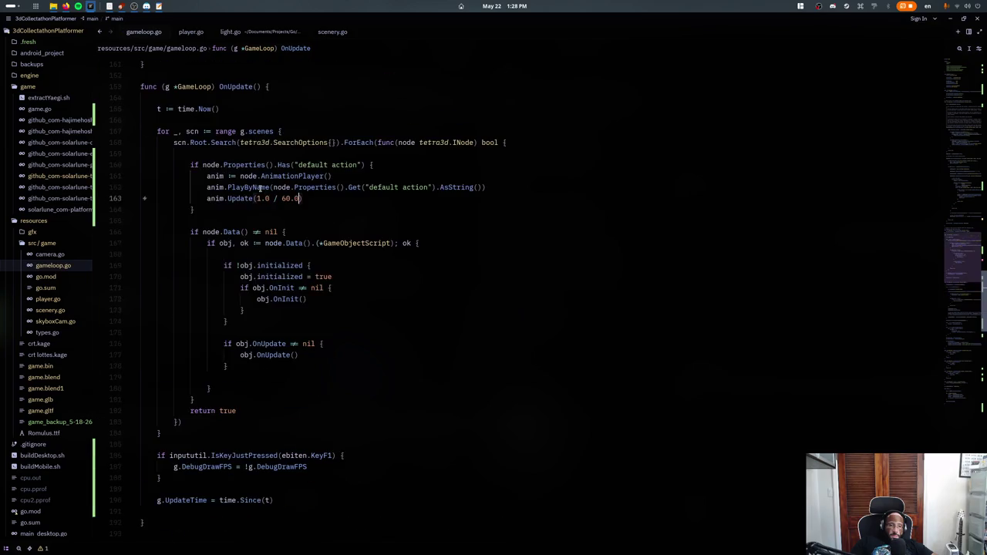
key(ctrl+grave)
key(Up)
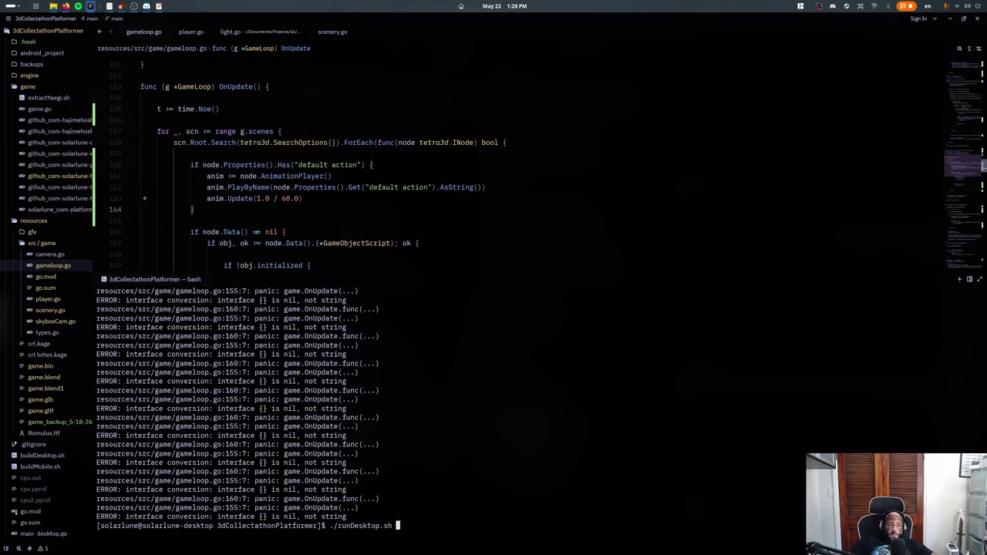
key(Return)
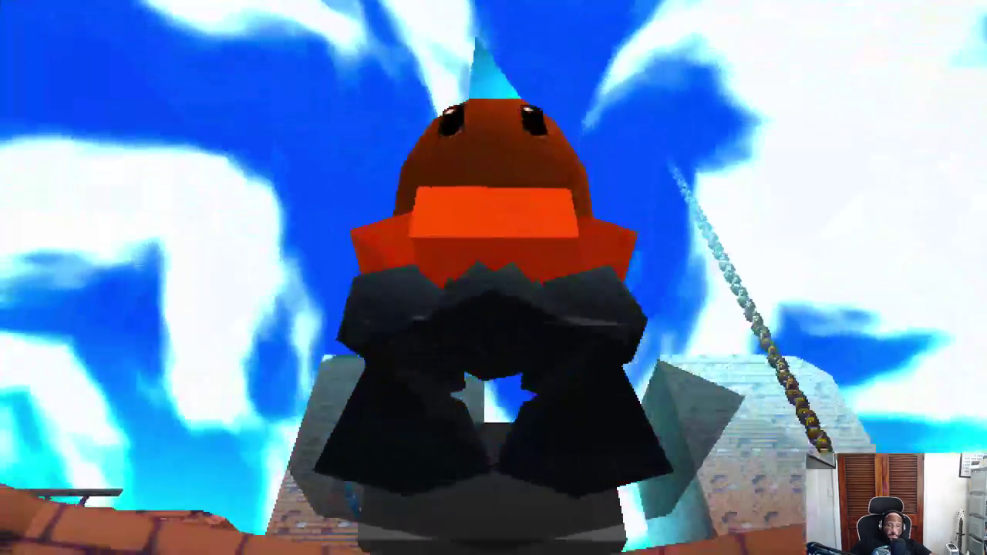
- Walk the character with W onto the gray walkway, then show all open windows
key(w)
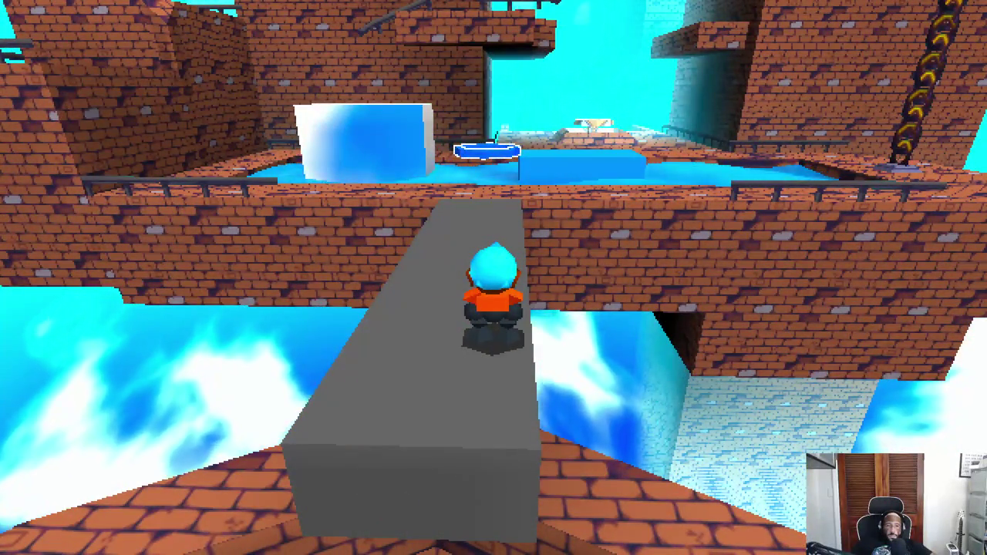
key(super)
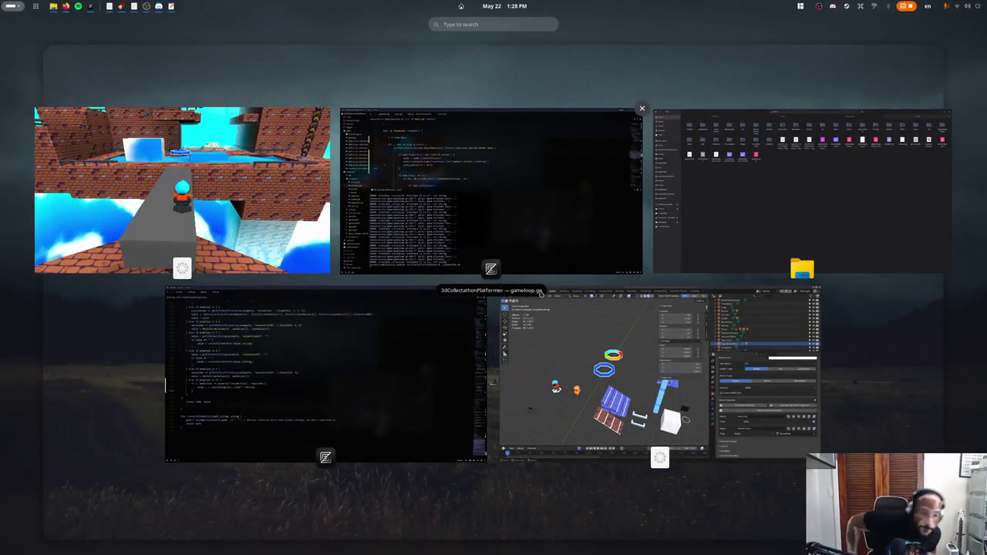
- Select the BoostRing object, tick Relative Motion in the Animation workspace side panel, and save game.blend
click(540, 301)
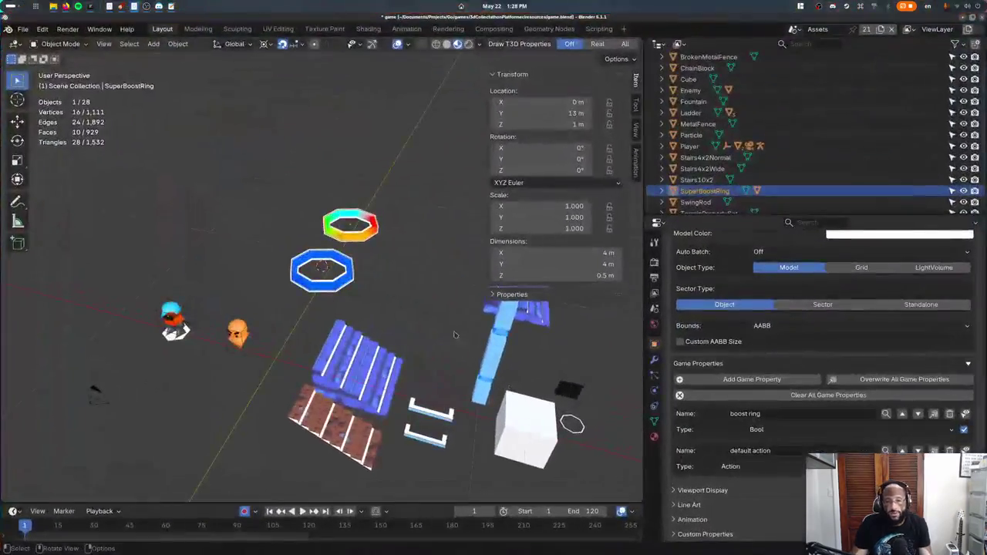
middle_drag(455, 336, 340, 262)
click(323, 258)
scroll(352, 274, up, 2)
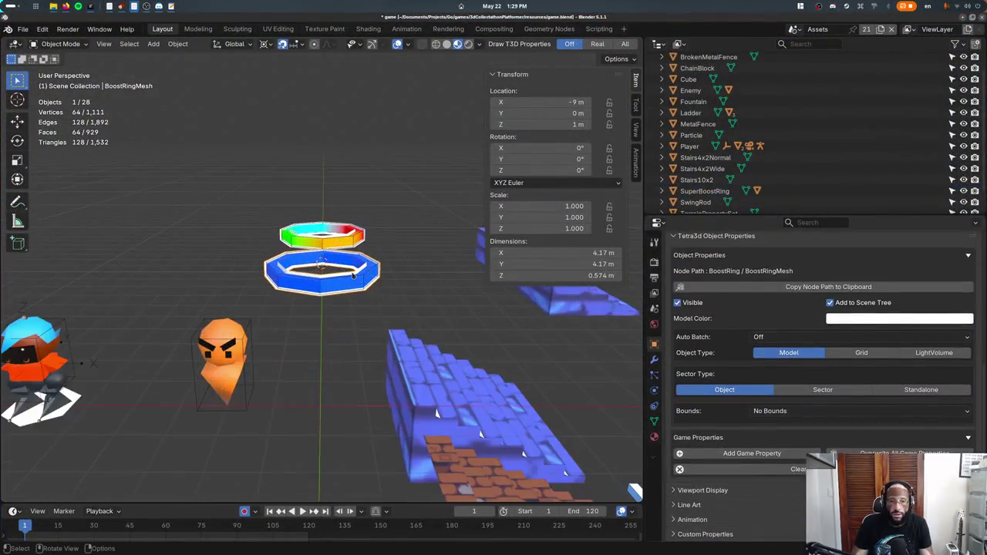
click(357, 278)
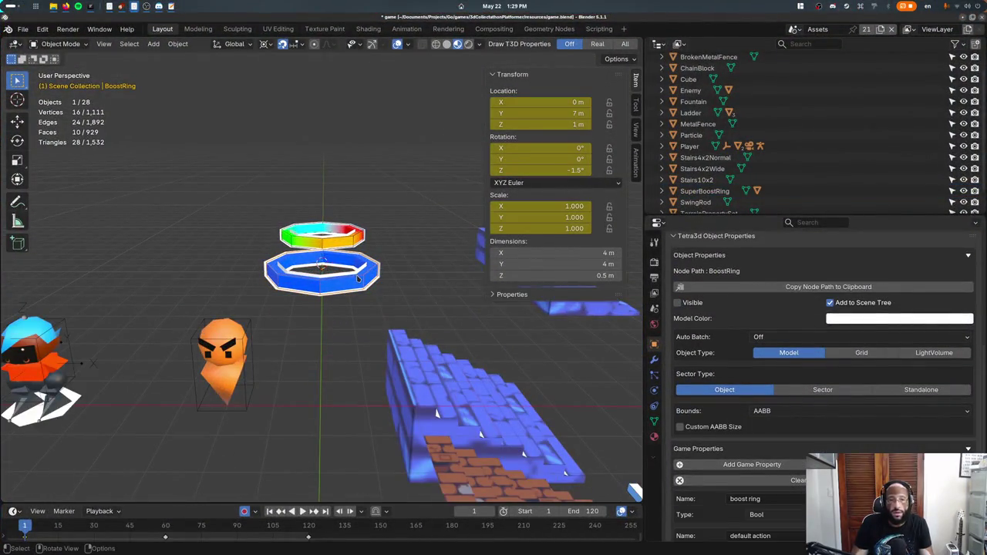
click(407, 28)
key(n)
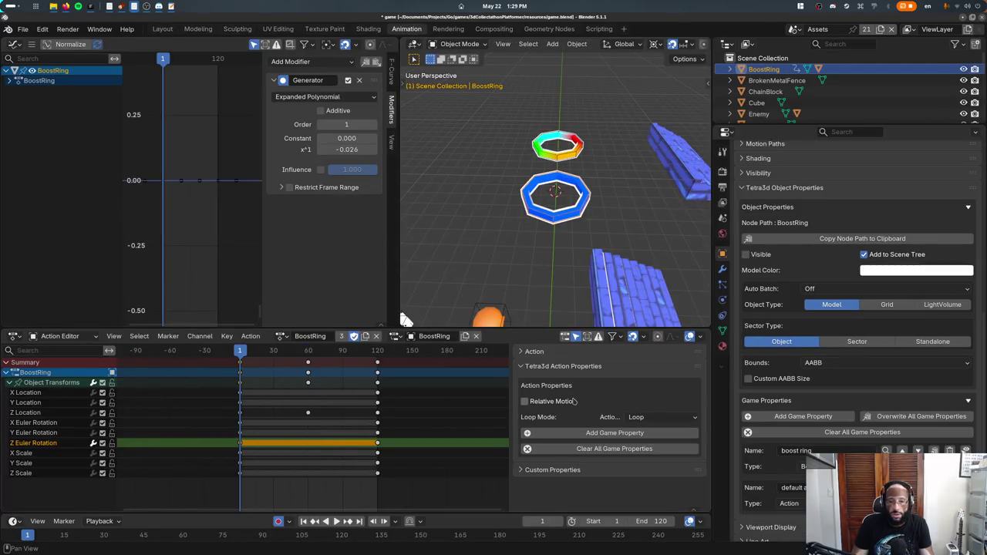
click(573, 401)
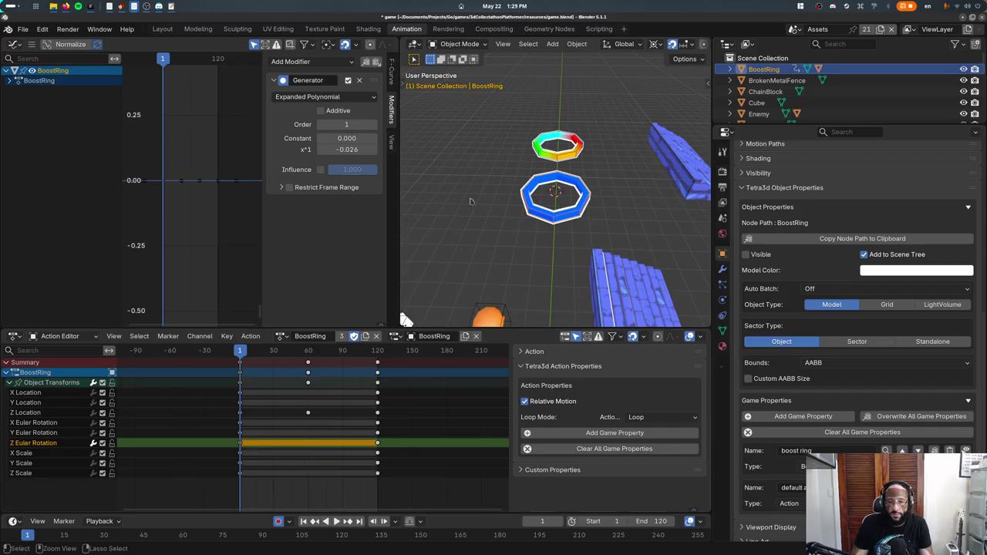
key(ctrl+s)
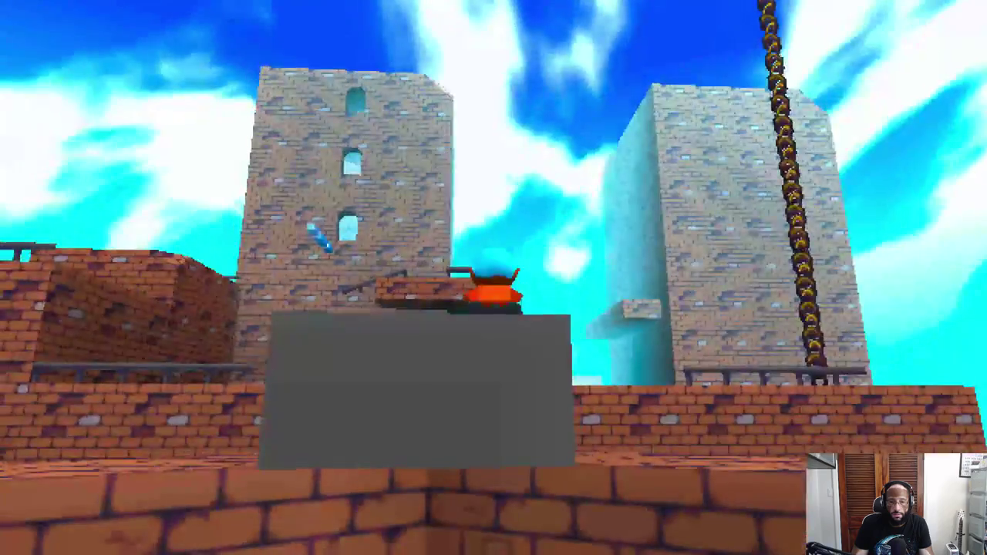
- Run the character along the grey beam and climb the brick walls onto the ledge
key(w)
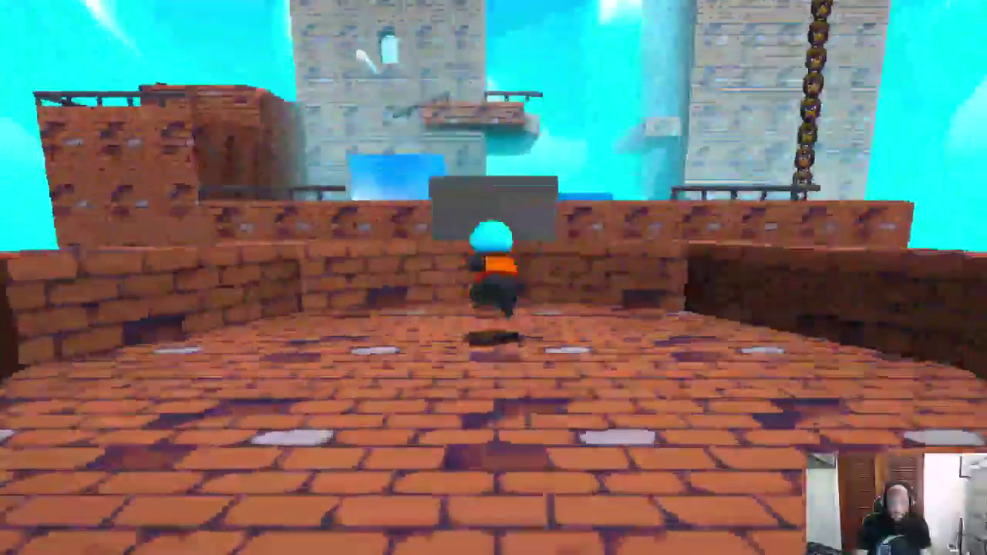
key(w)
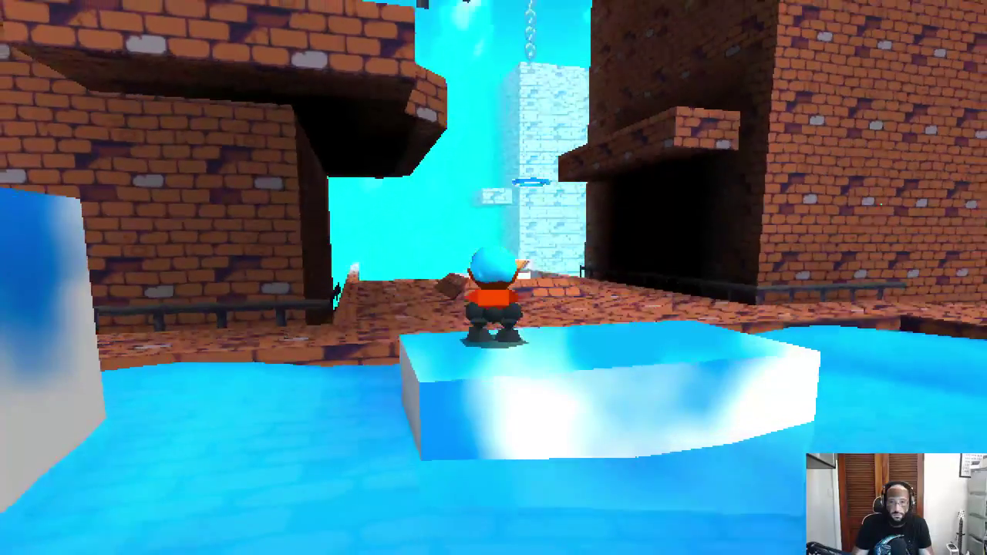
key(a)
key(w)
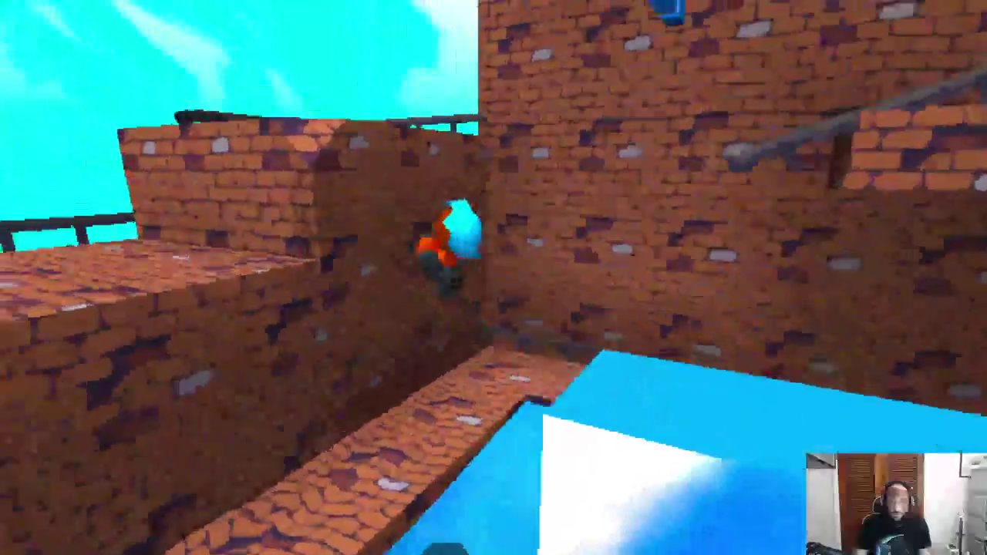
key(d)
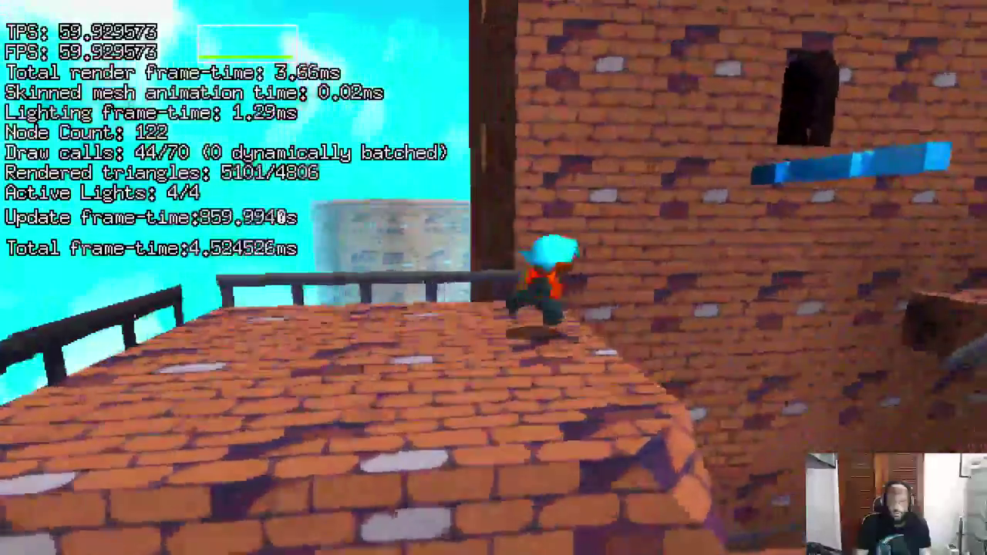
key(space)
key(w)
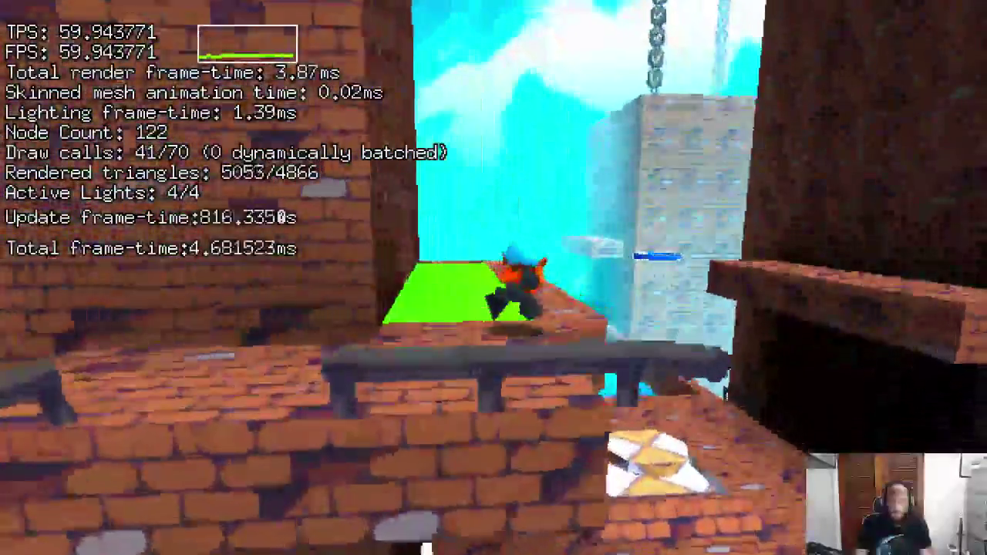
key(w)
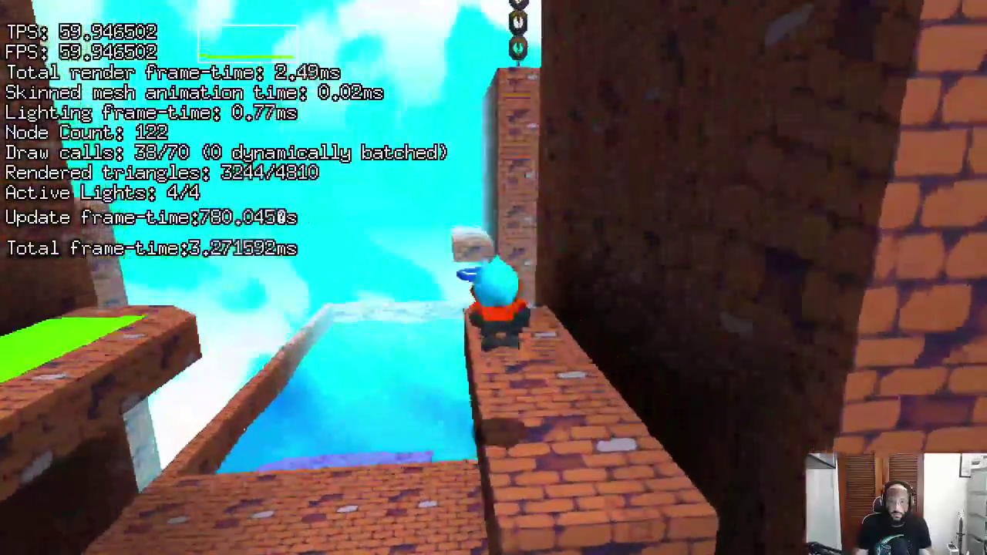
- Jump up the brick wall through the blue ring onto the pool rooftop
key(space)
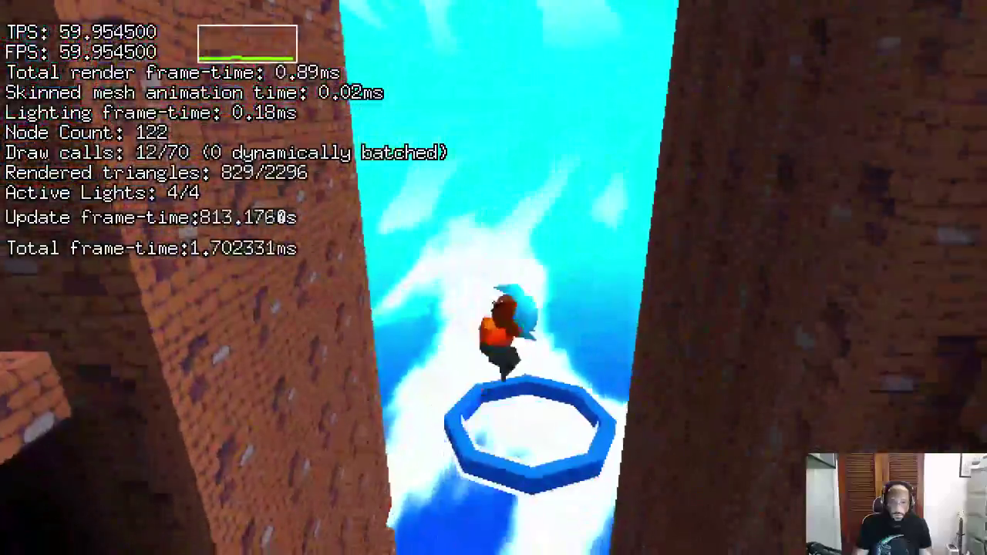
key(w)
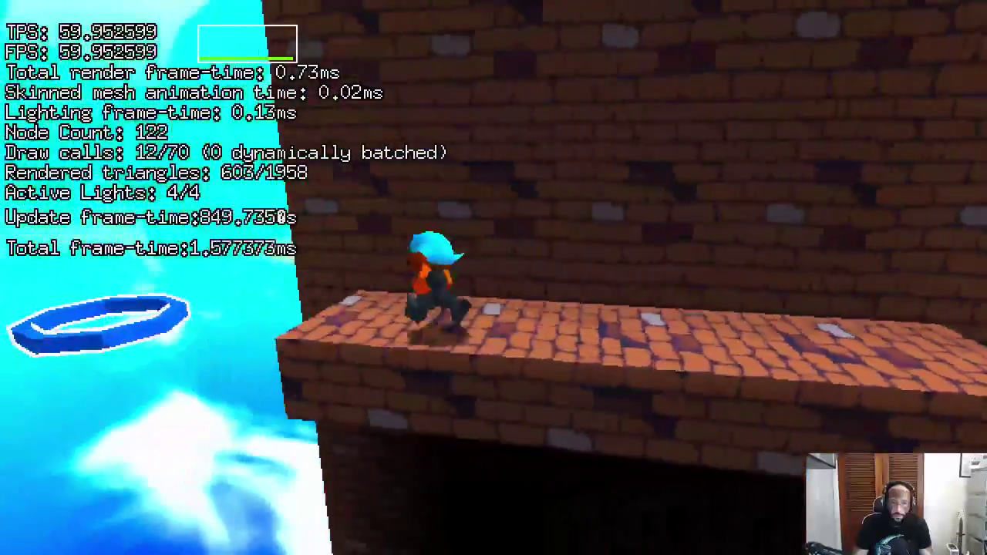
key(w)
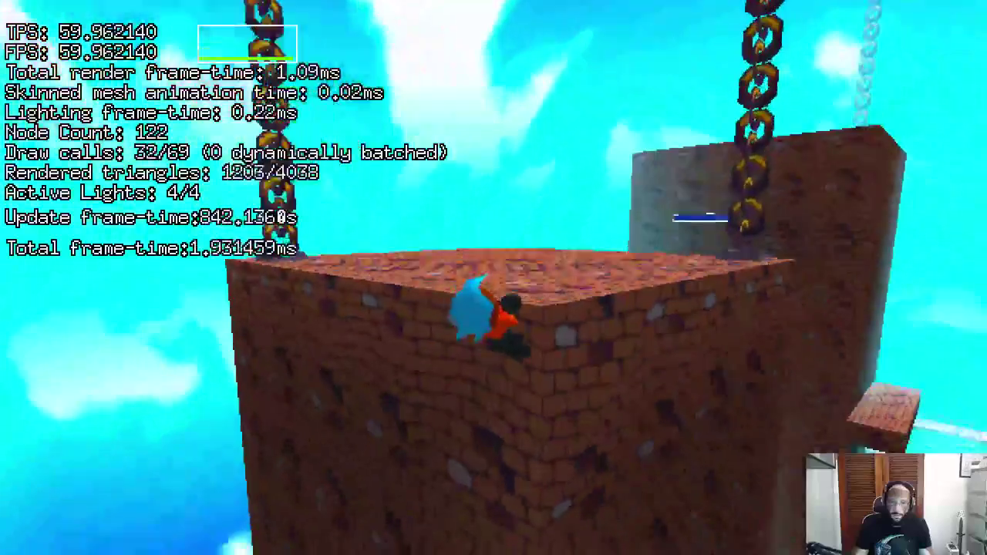
key(space)
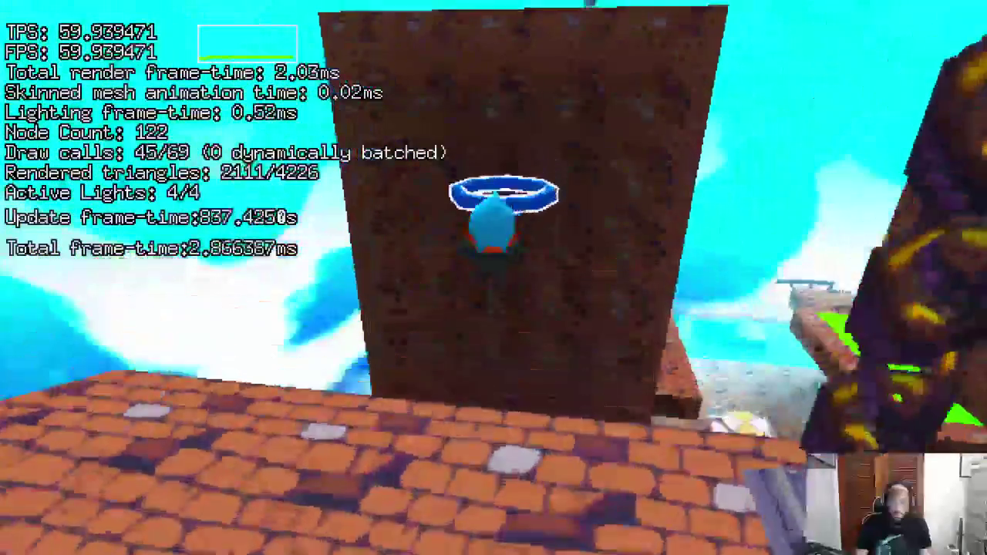
key(w)
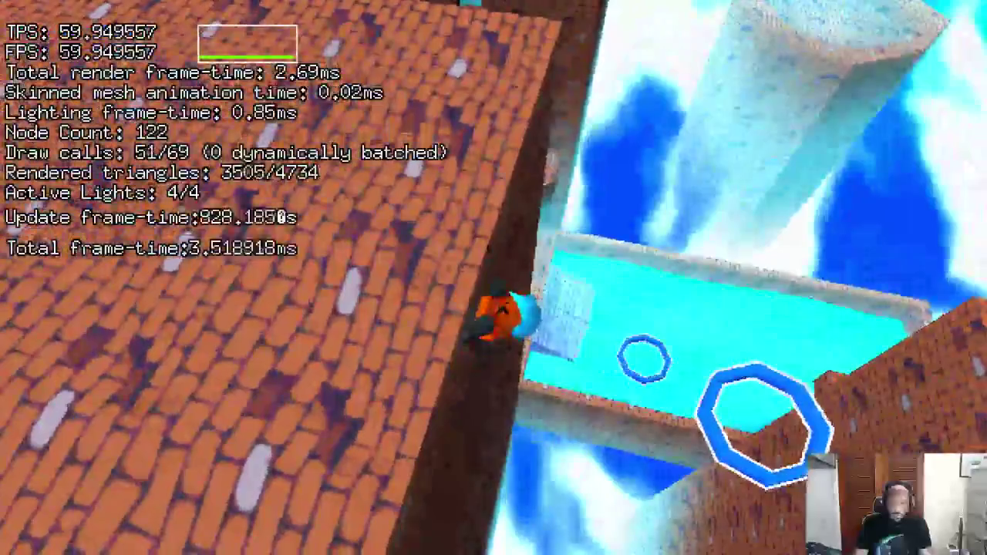
key(w)
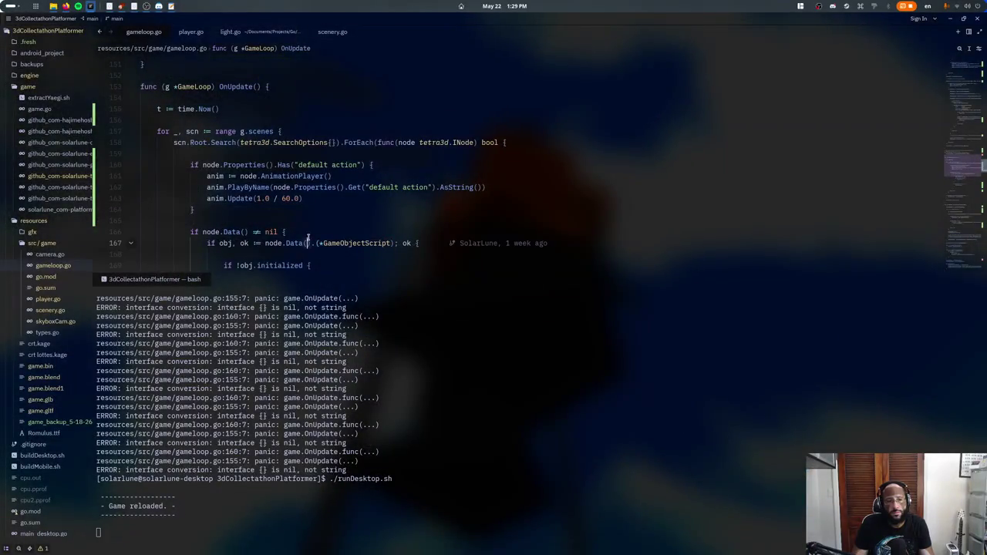
- Close the terminal panel and run the character across the grey bridge toward the rooftop
key(ctrl+j)
click(276, 213)
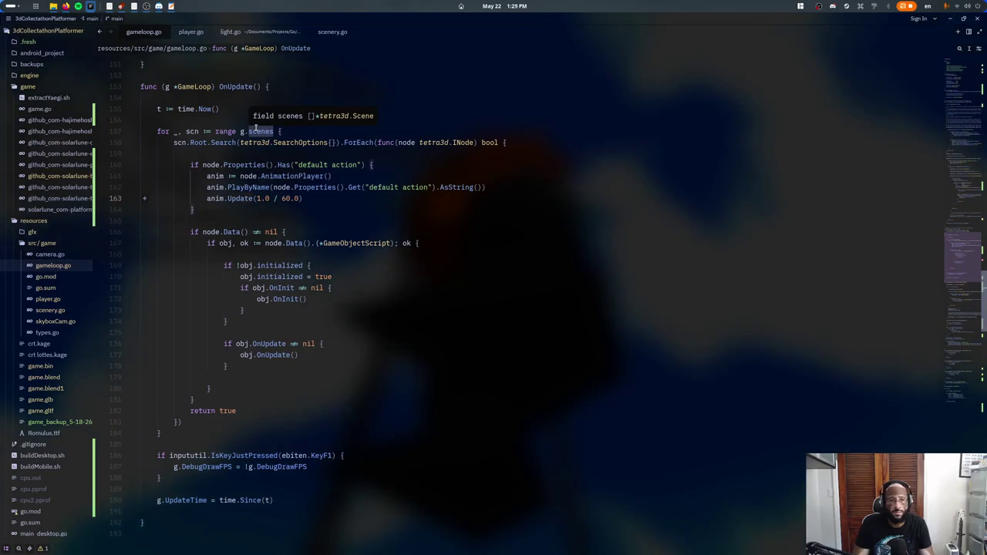
click(249, 176)
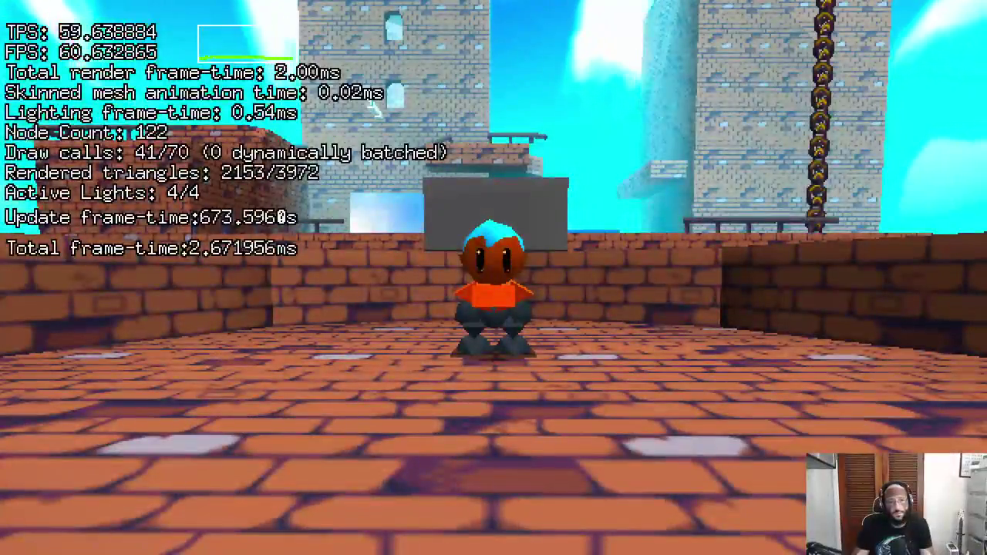
key(w)
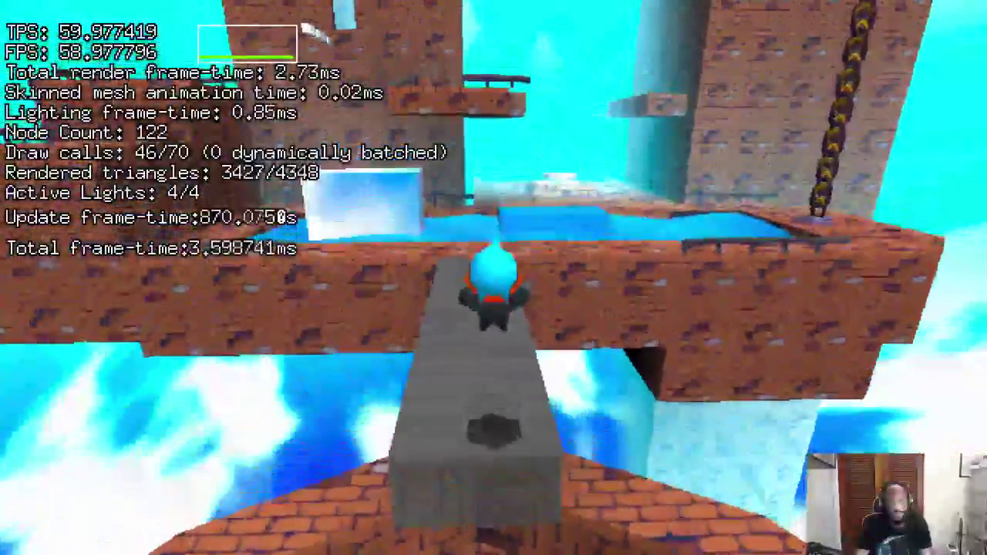
key(w)
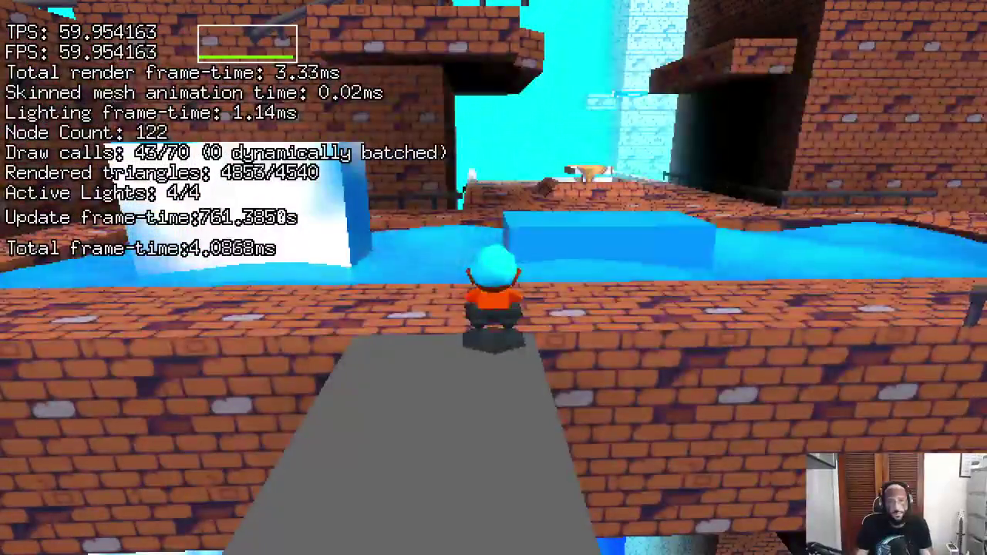
- Toggle the three animation lines' comments, retest on the bridge, then select Get in Has
key(alt+Tab)
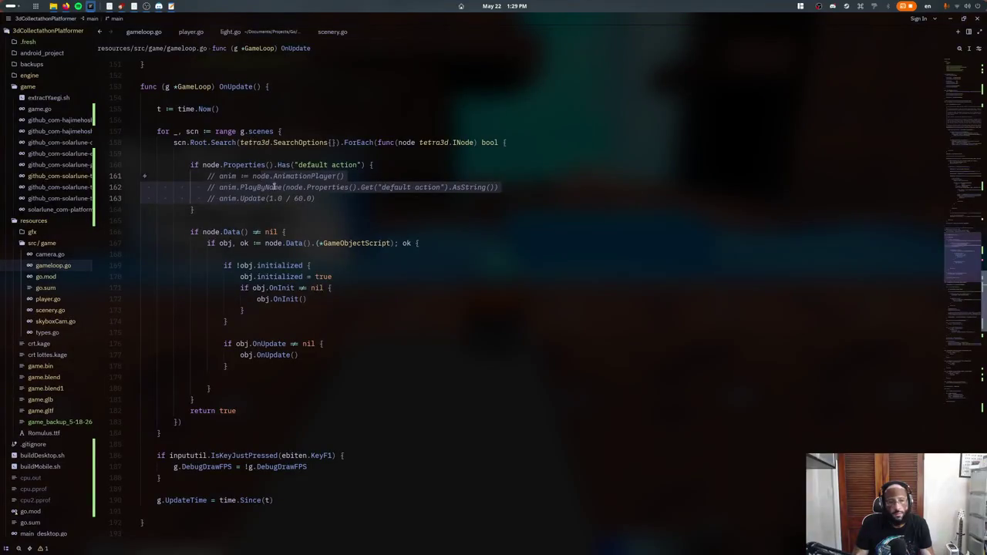
key(ctrl+slash)
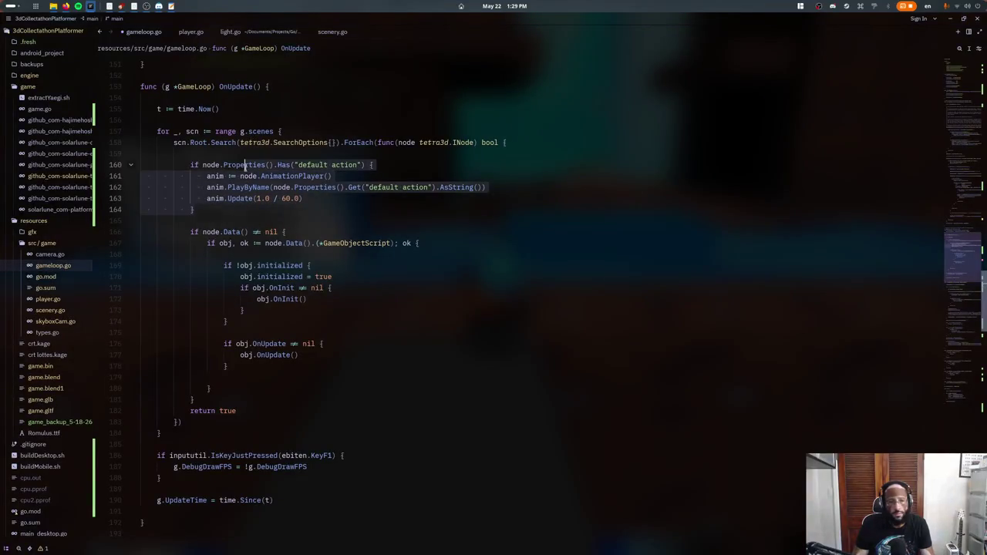
key(alt+Tab)
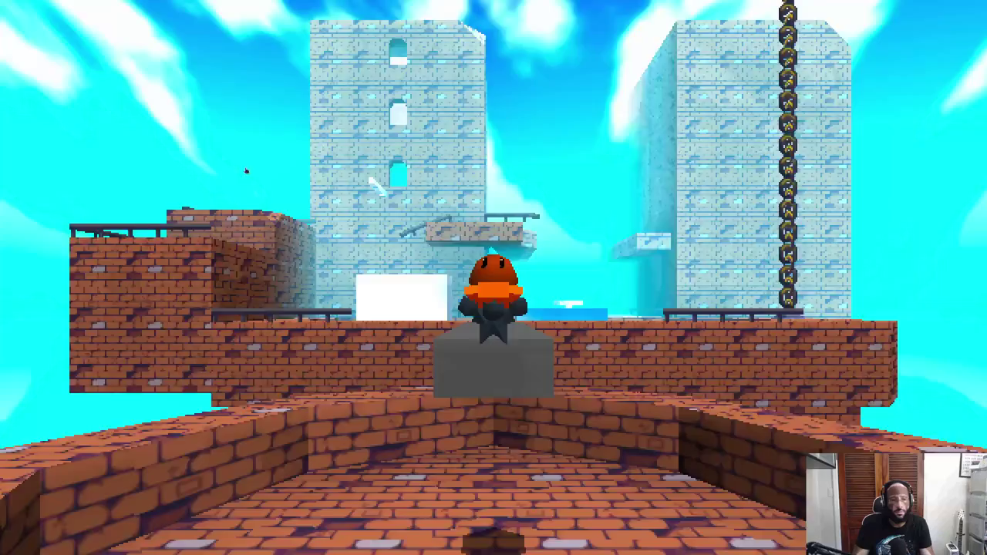
key(w)
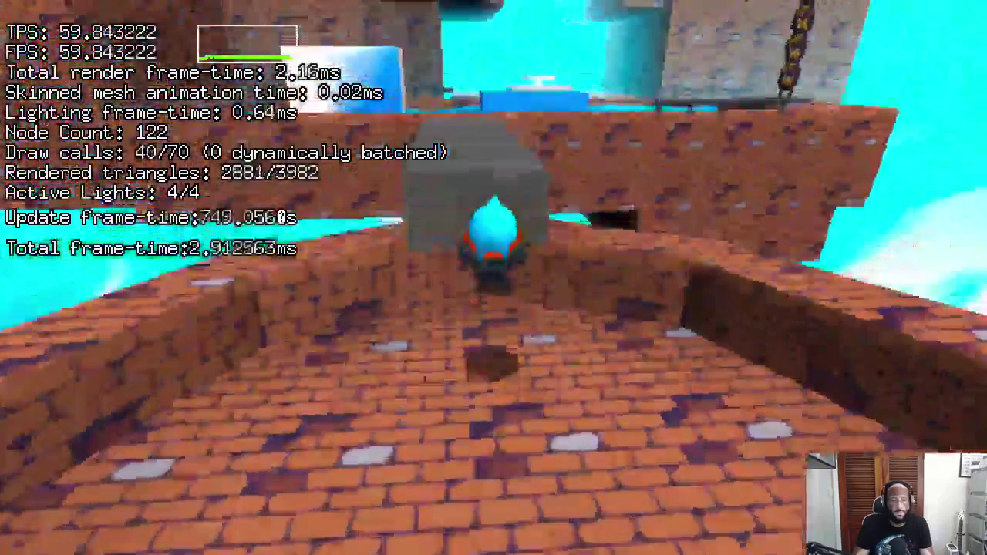
key(w)
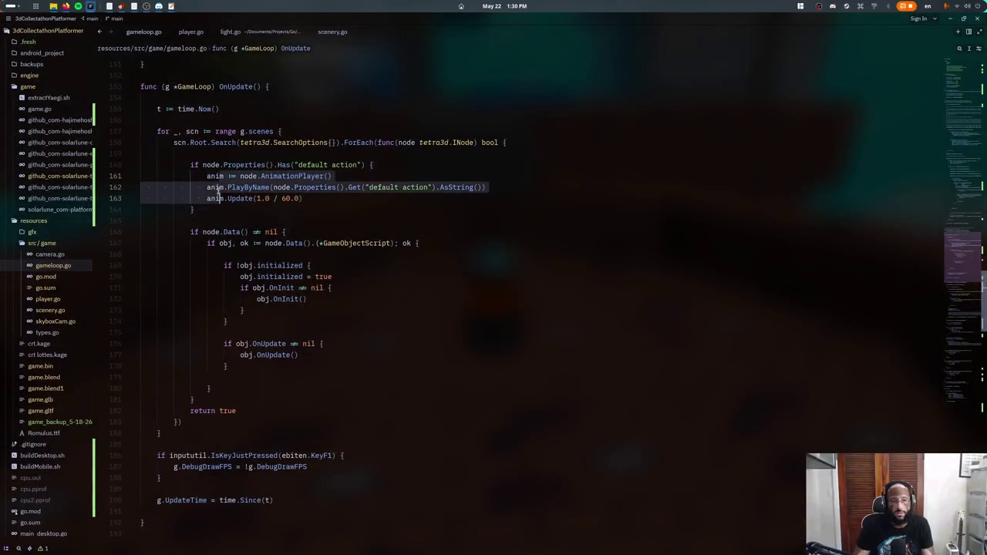
key(ctrl+slash)
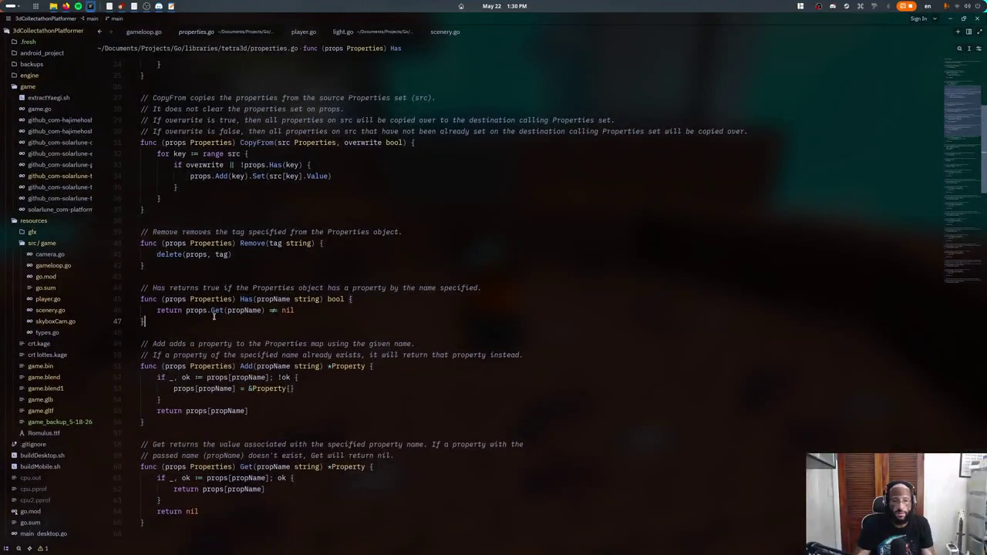
double_click(209, 311)
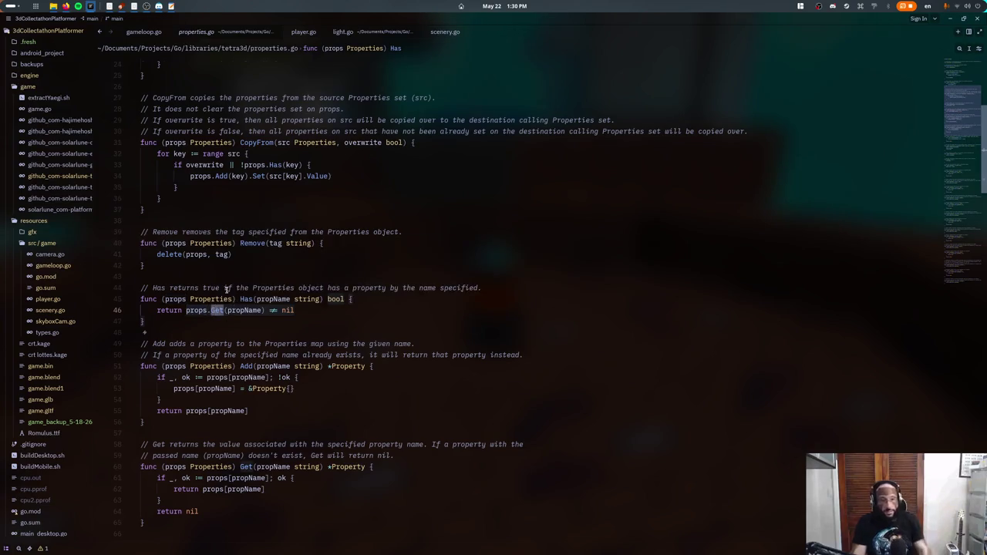
- Rename the blank identifier '_' in Get's lookup to 'p'
scroll(223, 262, up, 8)
scroll(224, 262, down, 4)
scroll(247, 289, down, 4)
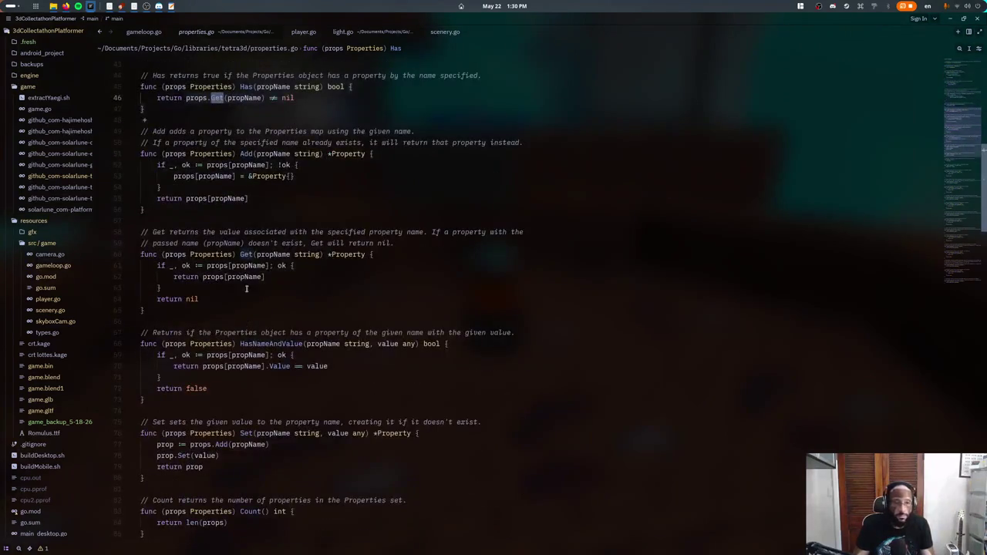
scroll(235, 243, up, 1)
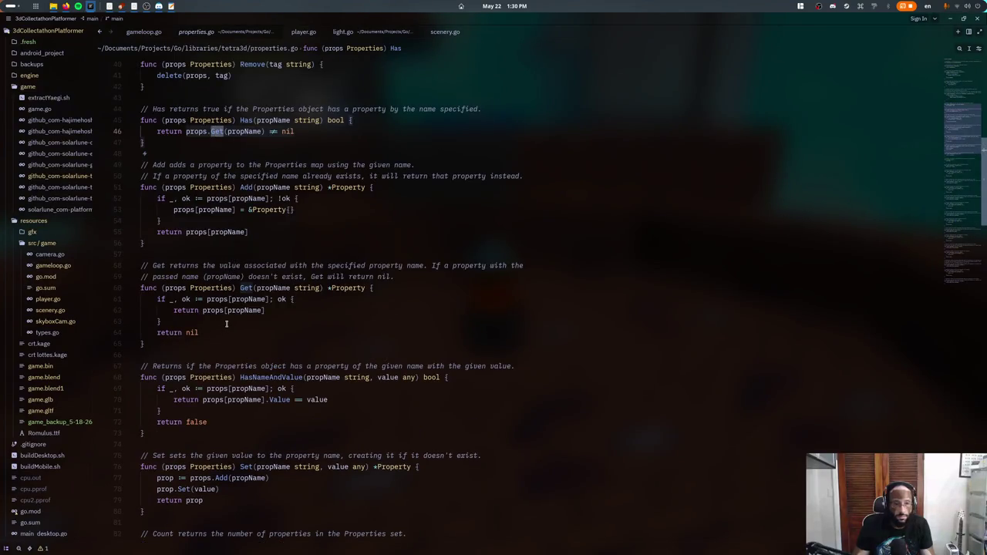
click(165, 299)
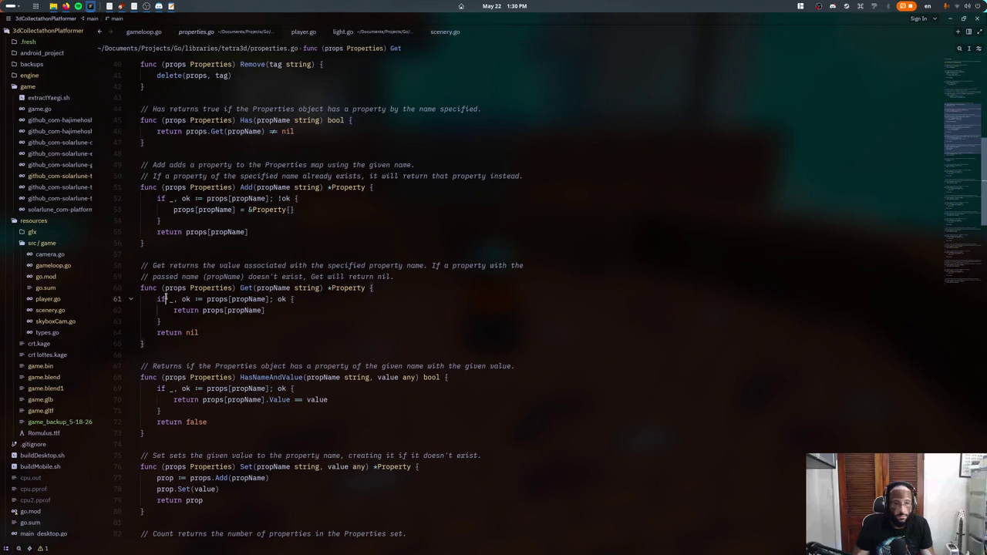
key(Delete)
text(p)
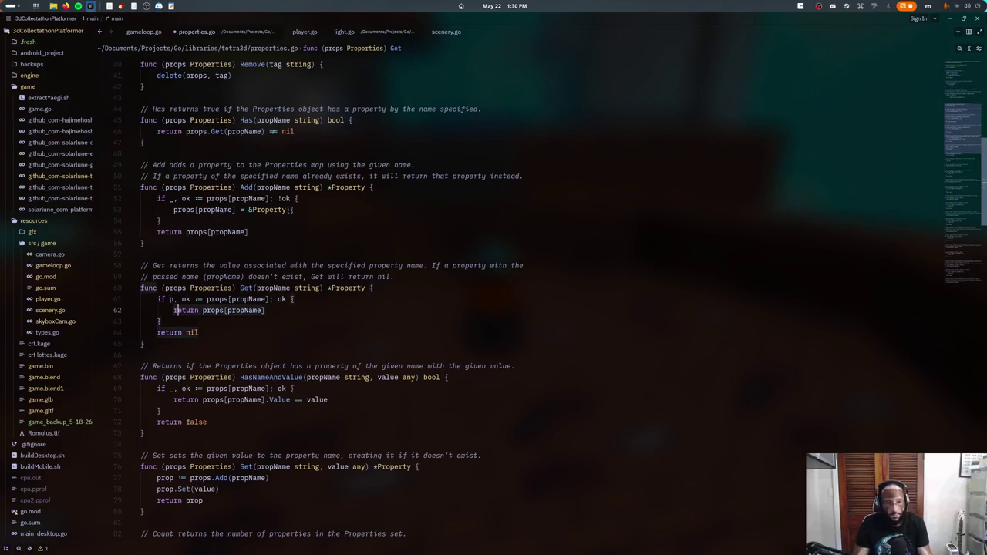
- Make Get return p instead of props[propName], then close properties.go
double_click(212, 310)
key(shift+End)
text(p)
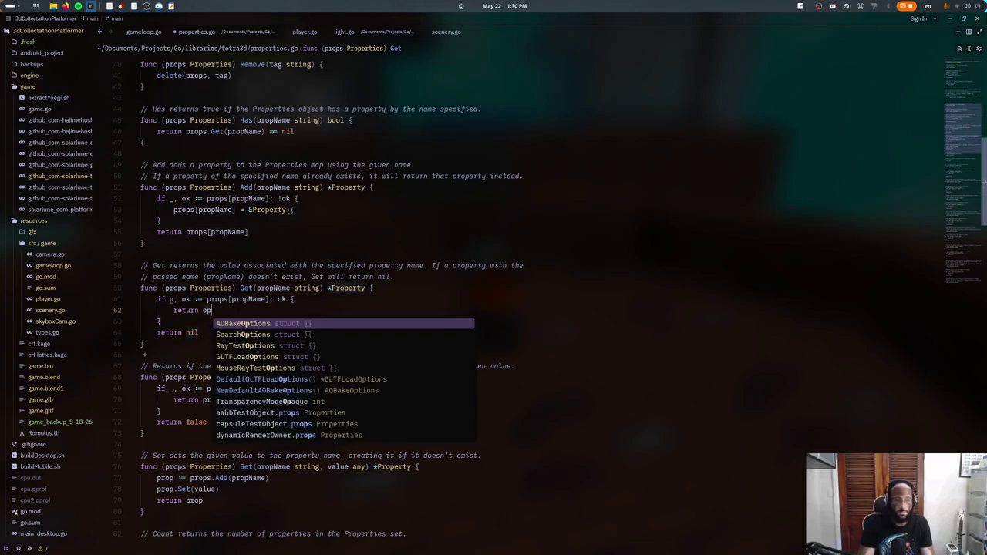
key(Escape)
click(206, 299)
click(143, 243)
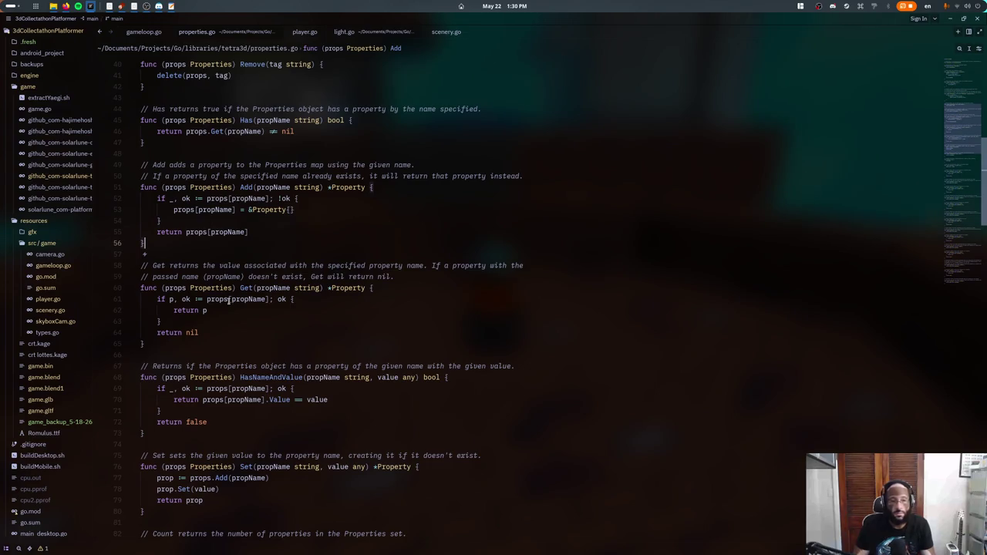
key(Down)
scroll(254, 231, up, 2)
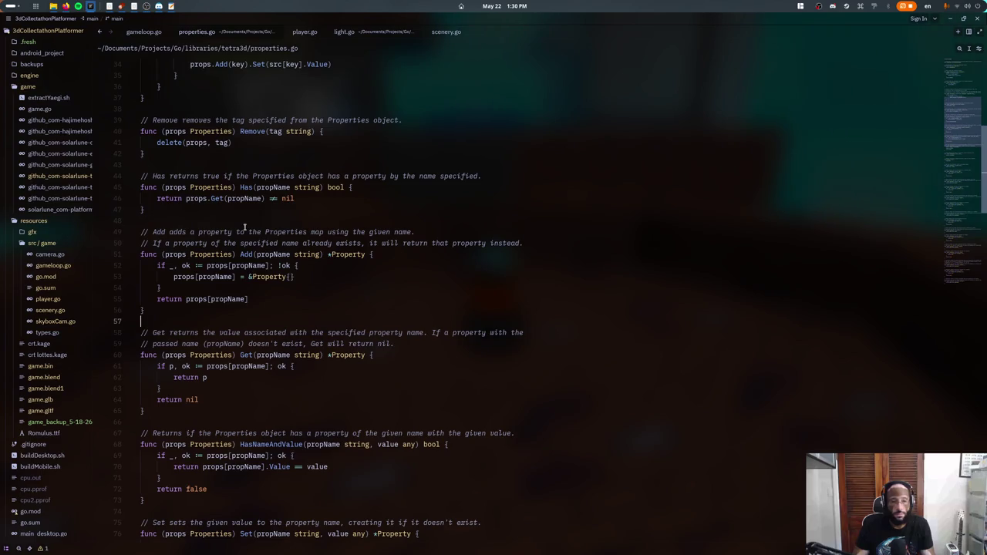
key(ctrl+w)
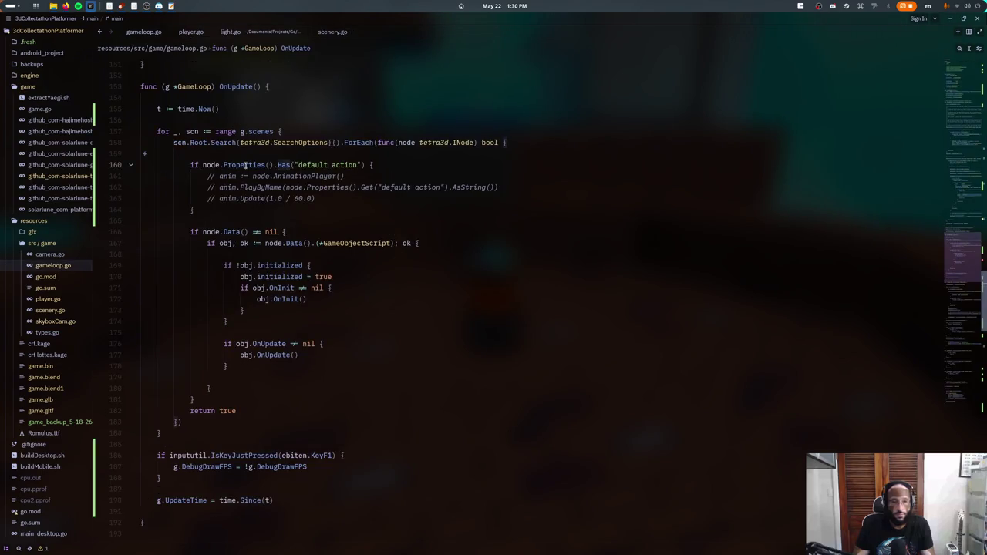
- Try a Get and As conversion on line 160, then remove the As call
text(Get)
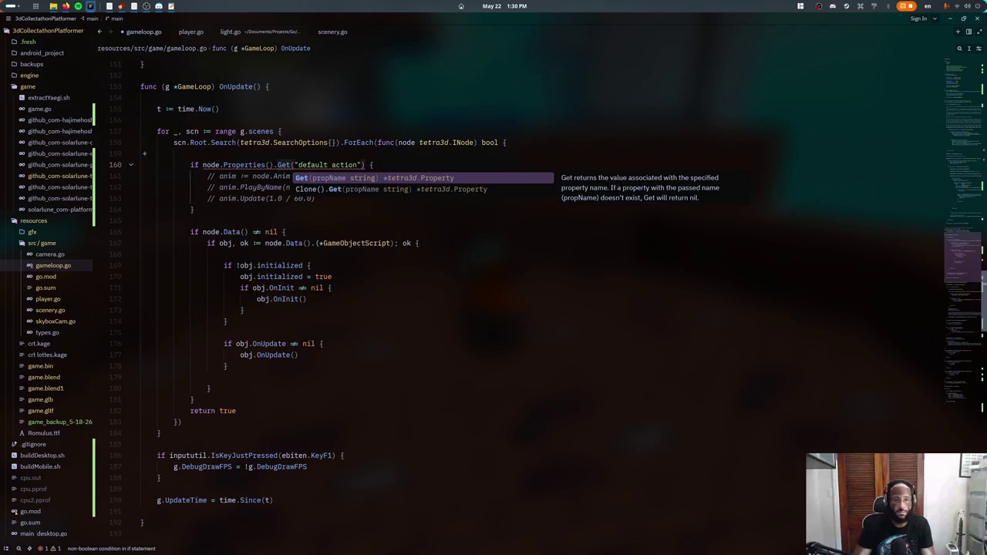
click(333, 165)
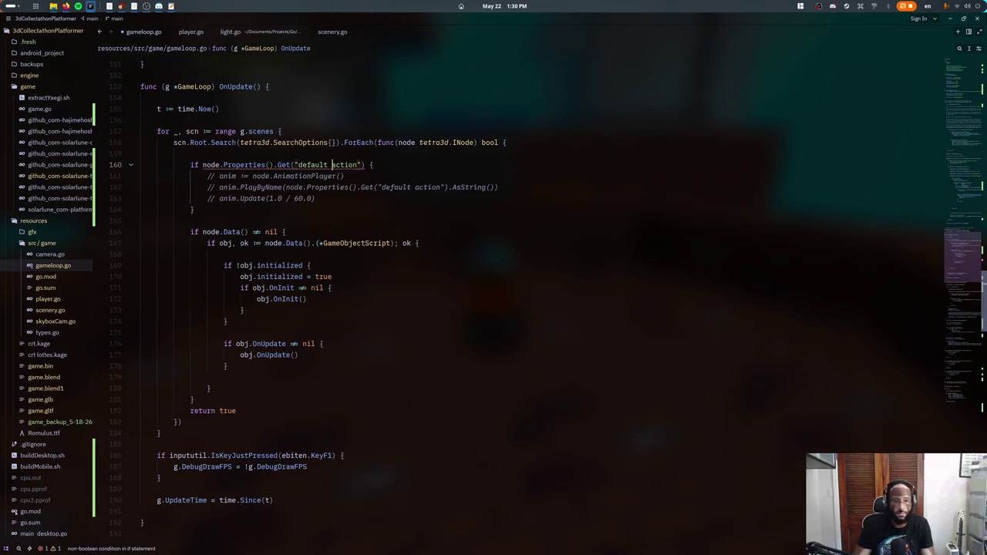
text(.)
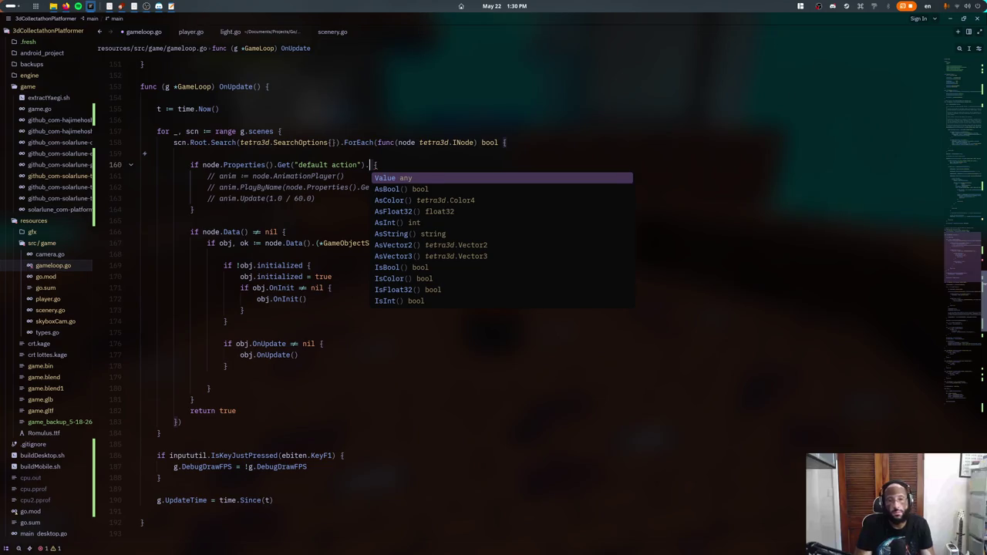
text(A)
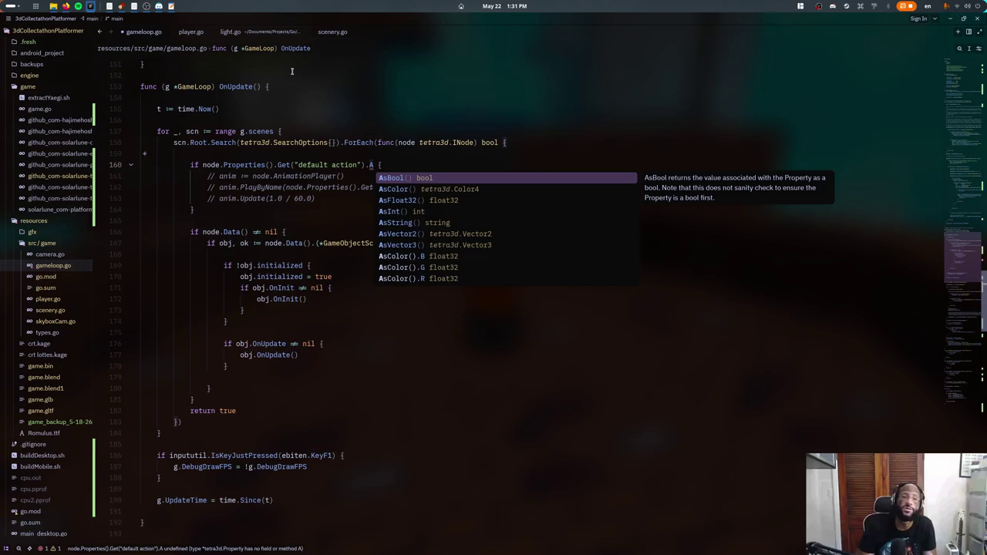
text(S)
key(BackSpace)
text(s)
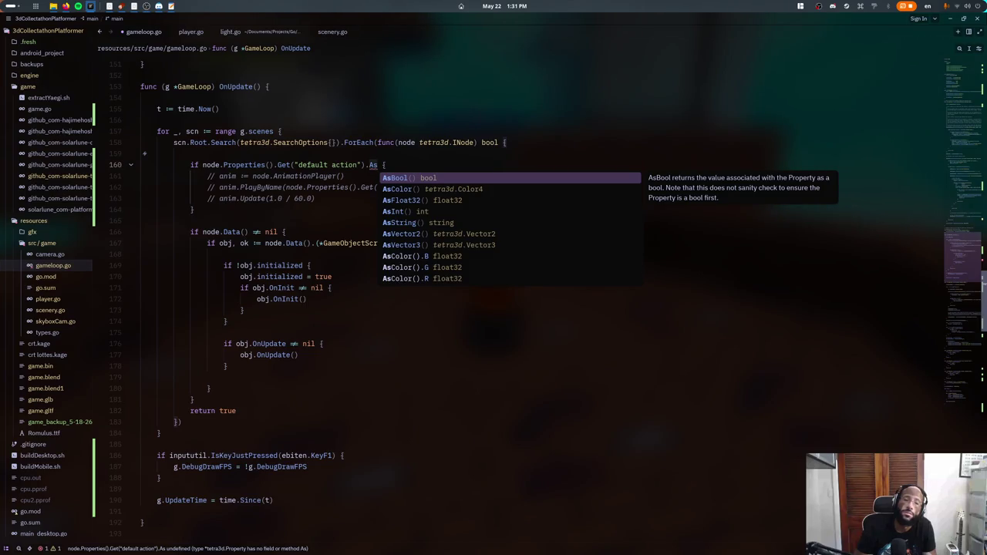
key(BackSpace)
key(BackSpace)
key(BackSpace)
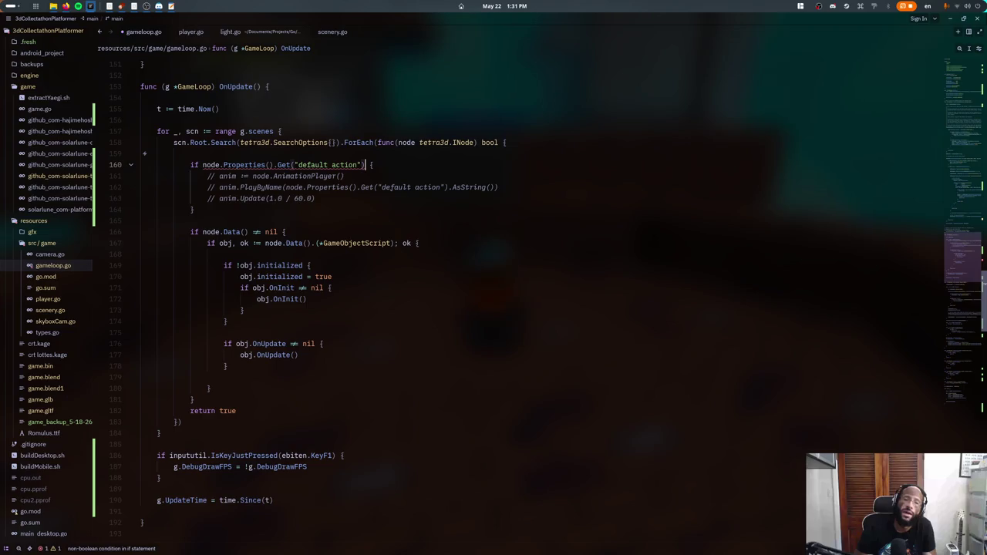
- Turn line 160 into 'if action := ...Get("default action"); action != nil'
click(203, 164)
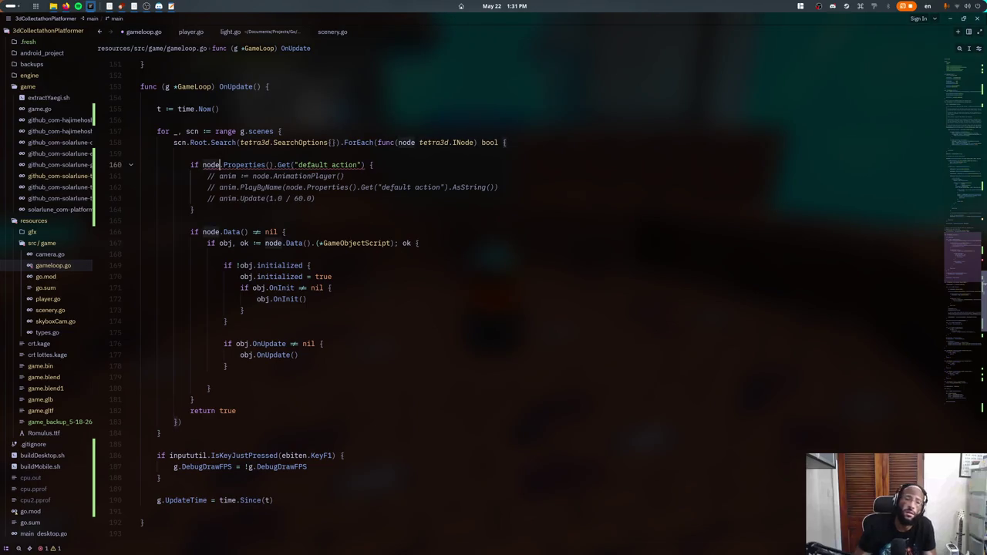
text(act)
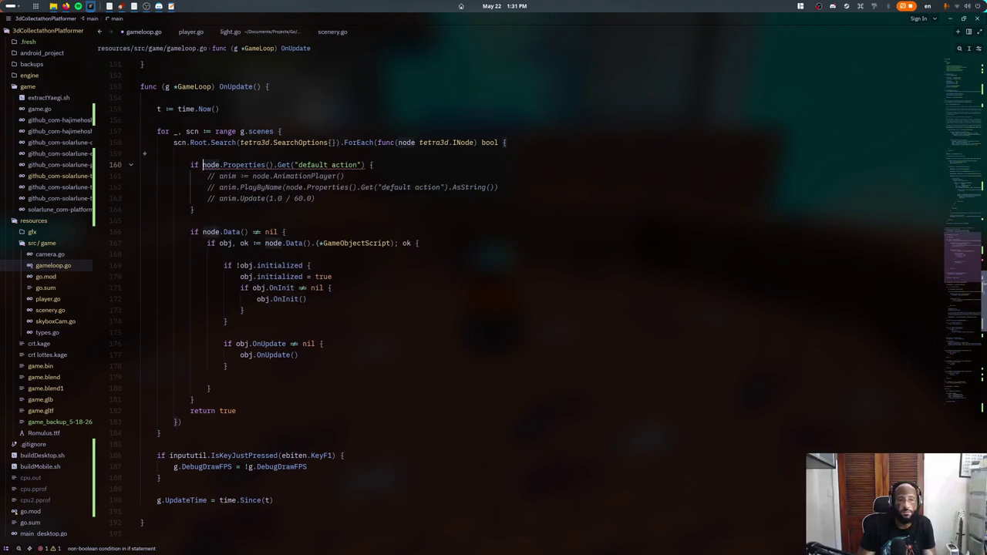
text(ion :=)
click(141, 153)
click(409, 165)
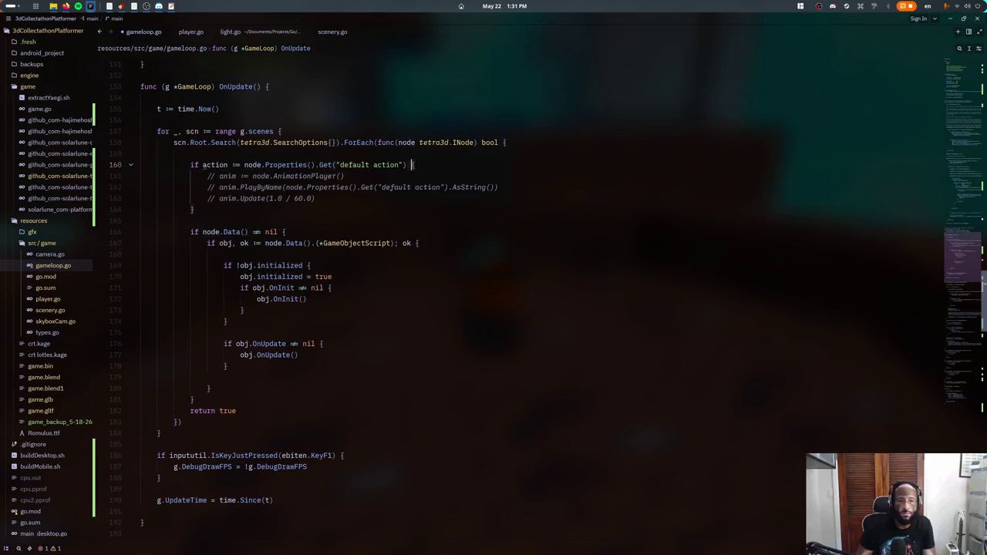
text(; action != n)
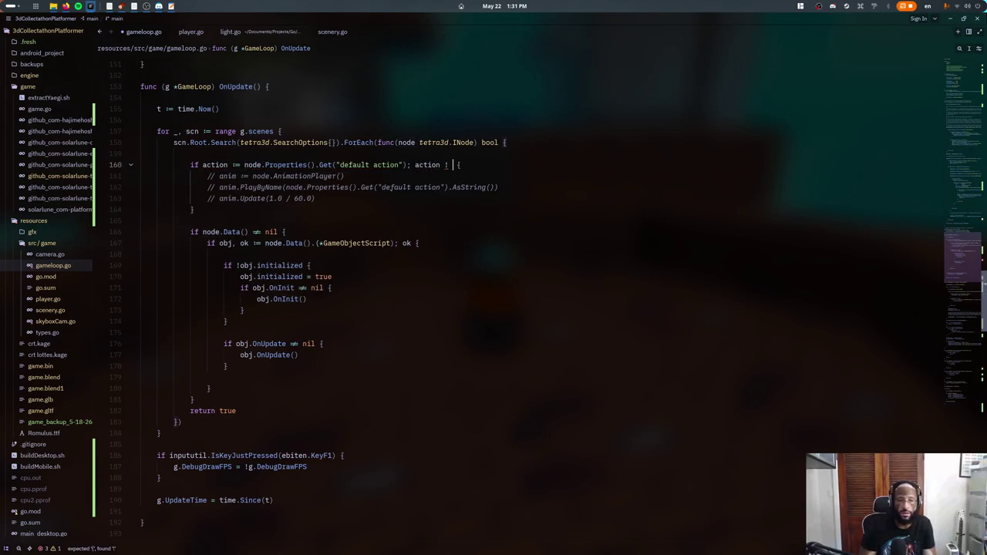
text(il)
- Uncomment lines 161–163 and replace the repeated property lookup with action
drag(141, 176, 141, 209)
key(ctrl+slash)
click(141, 209)
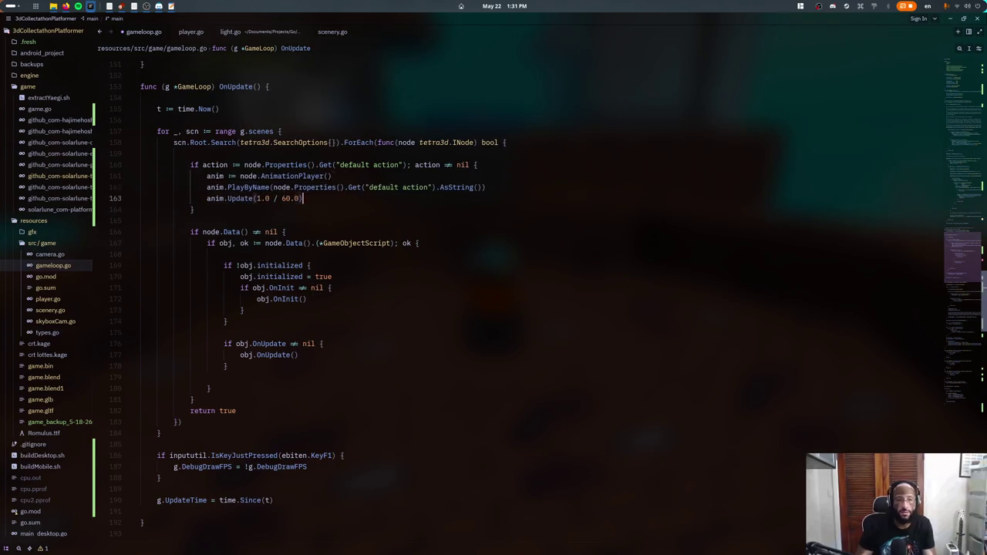
key(Up)
key(Up)
key(End)
key(ctrl+Left)
key(ctrl+Left)
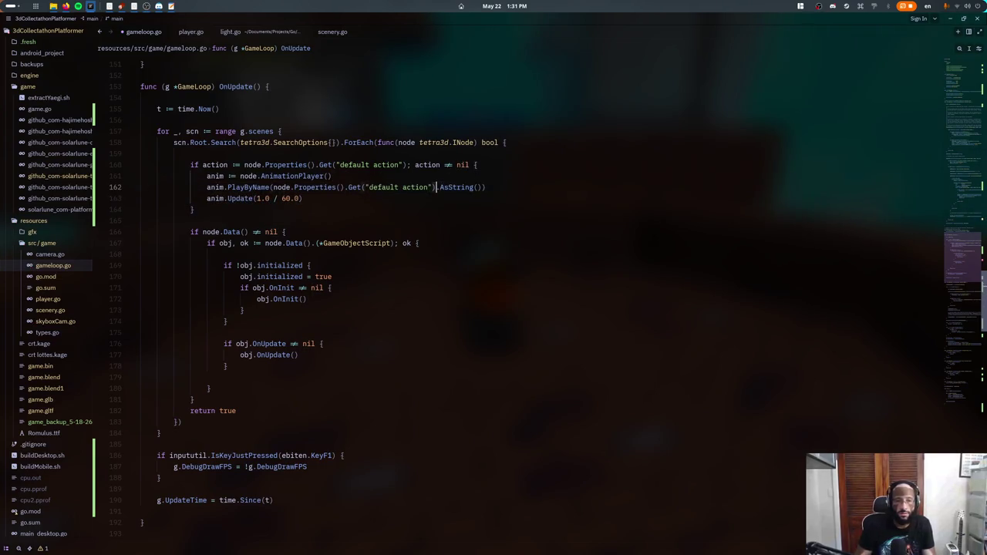
key(ctrl+Left)
key(ctrl+Left)
key(ctrl+shift+Left)
key(ctrl+shift+Left)
key(ctrl+shift+Left)
text(action)
key(Escape)
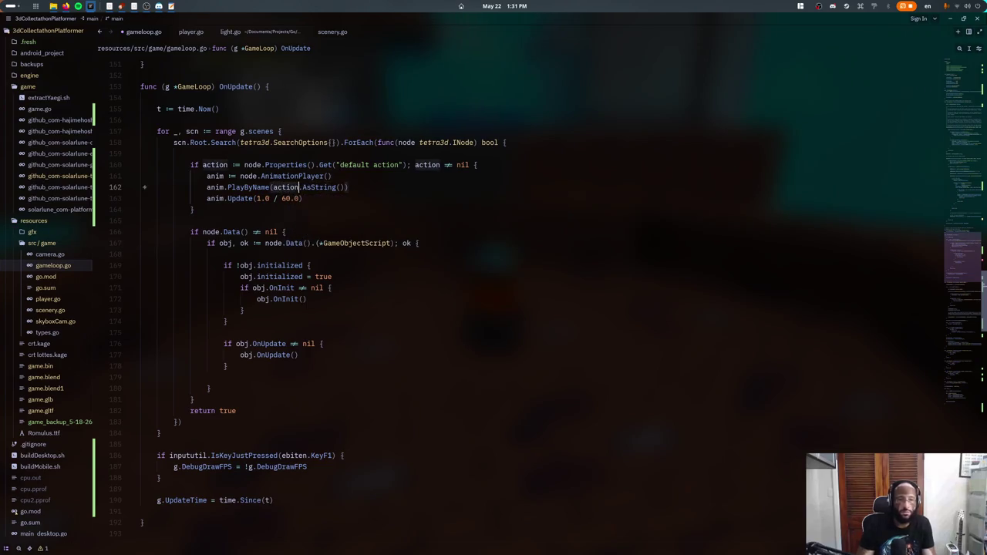
key(Up)
key(ctrl+grave)
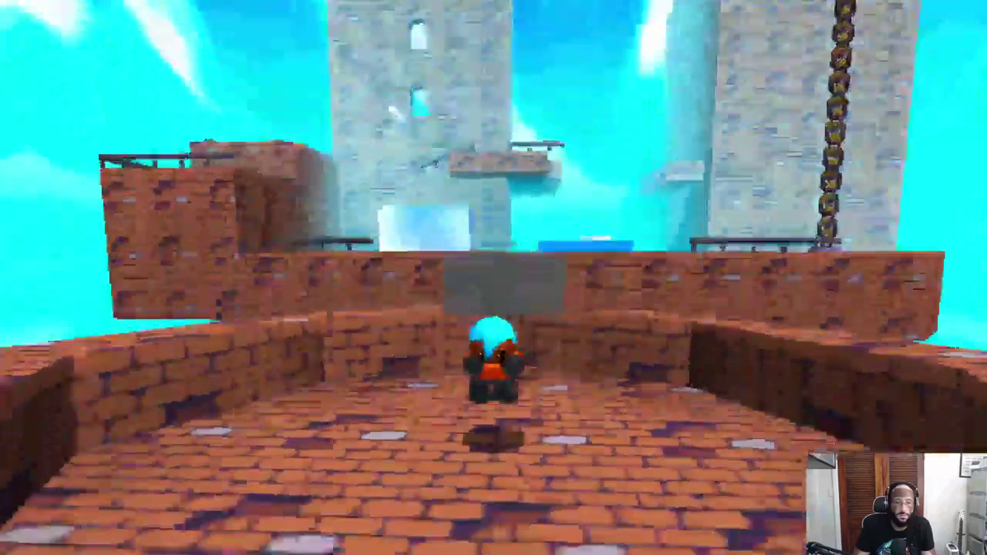
- Playtest across the walkway and up the brick walls, then stop and relaunch the game
key(w)
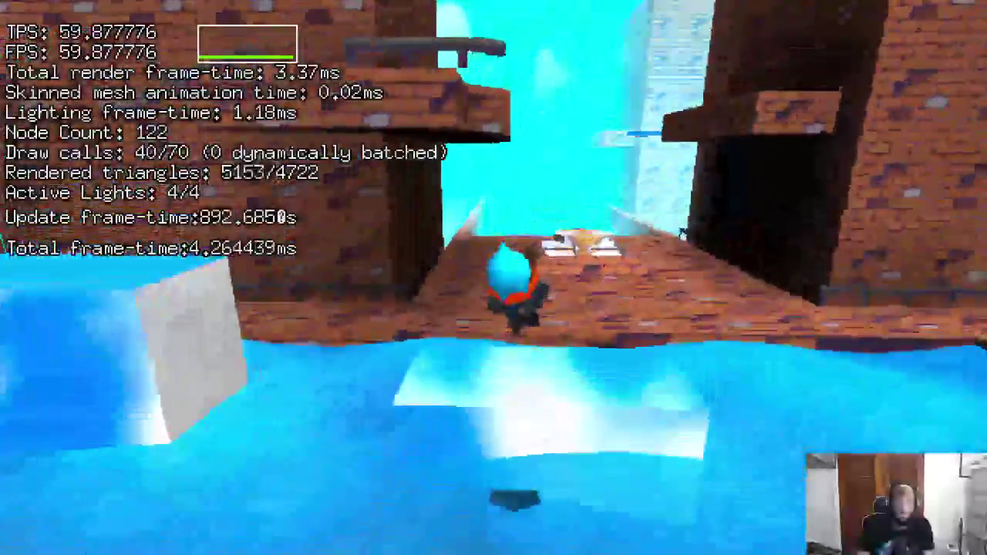
key(space)
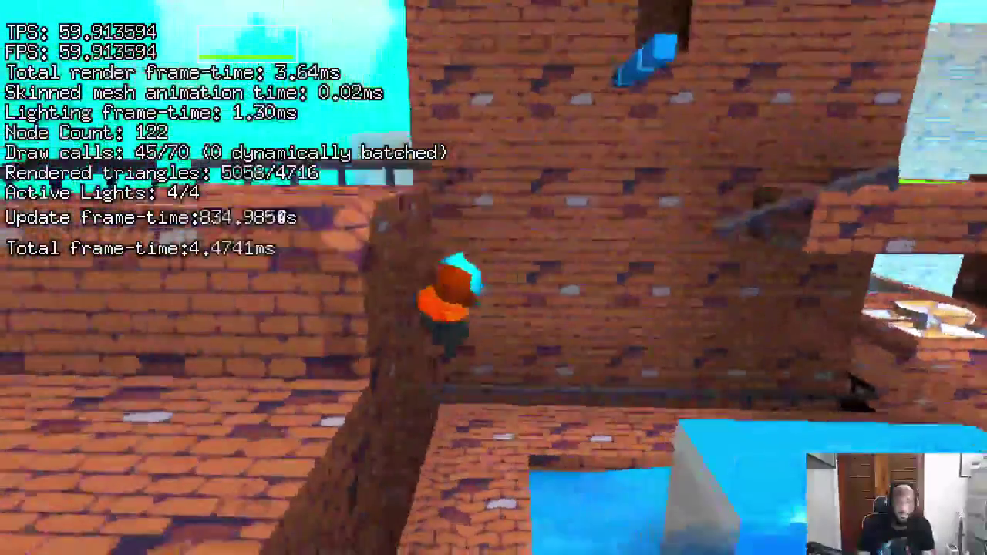
key(space)
key(space)
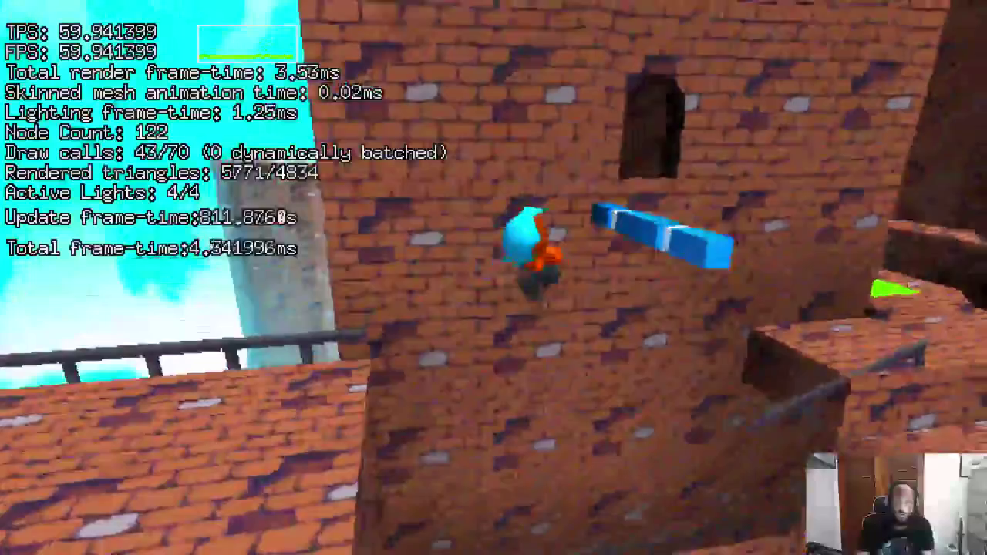
key(space)
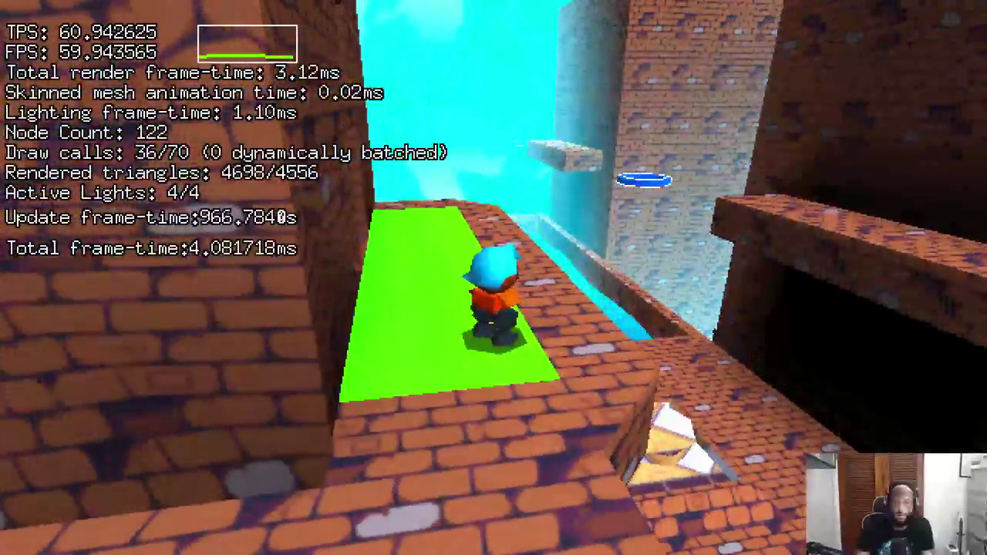
key(space)
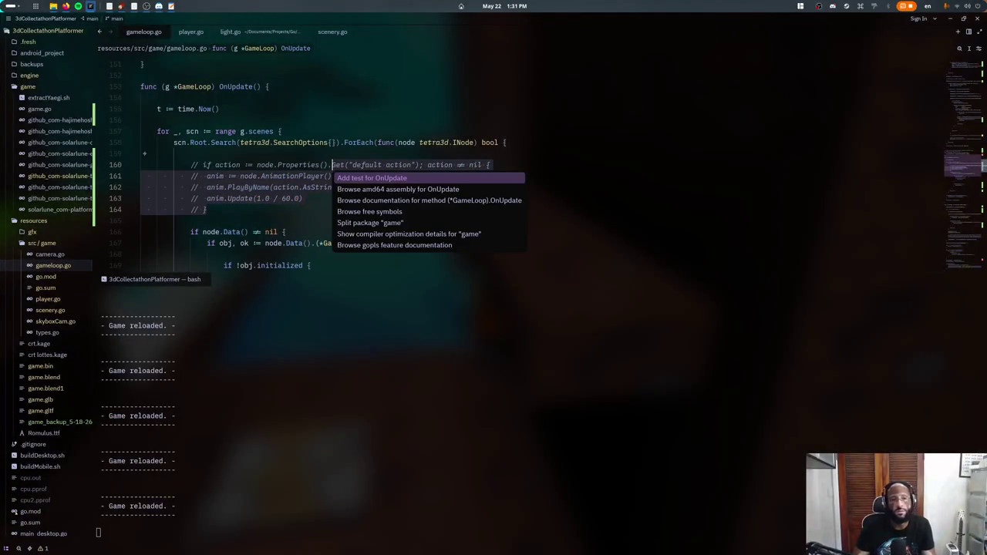
key(ctrl+c)
key(Up)
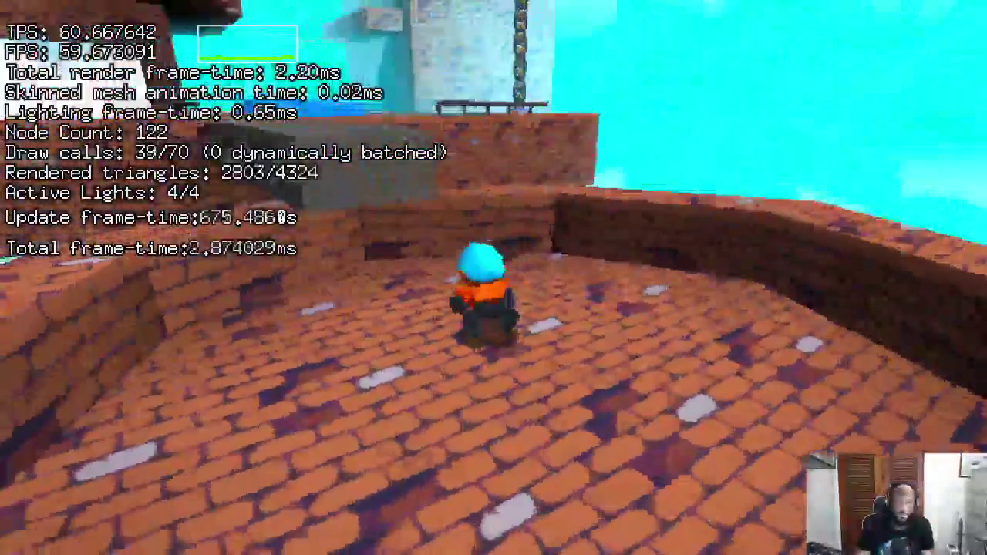
- Playtest the relaunched game across the stone bridge toward the raised brick platform
key(w)
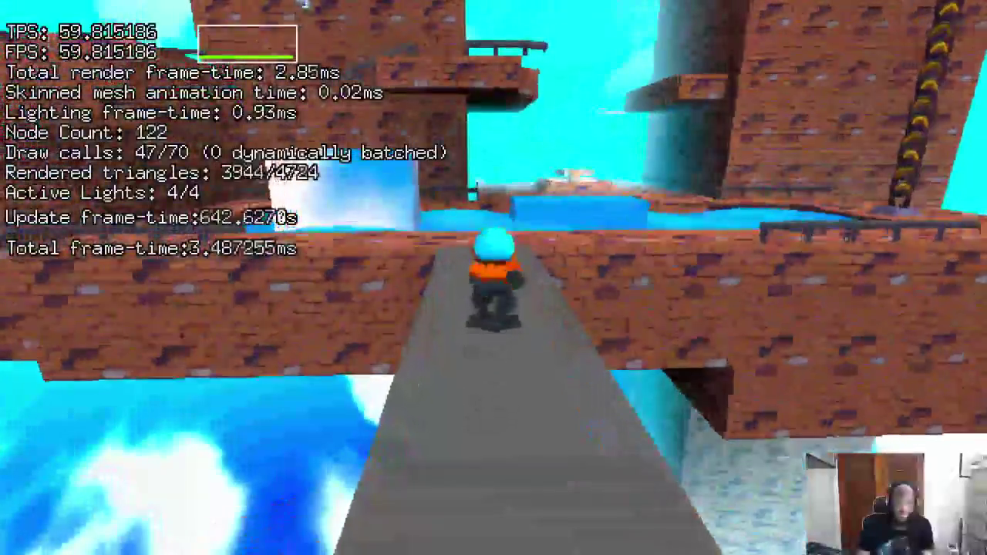
key(w)
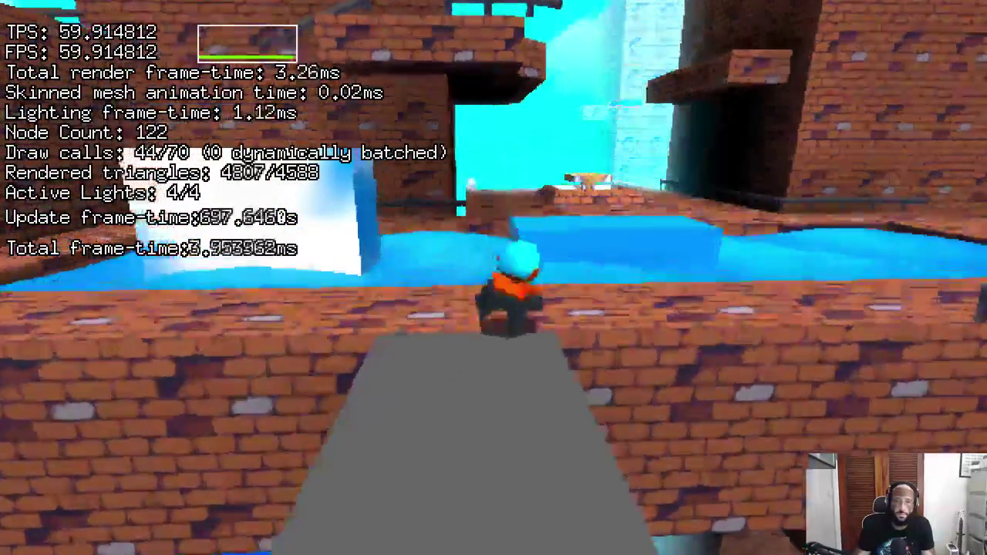
key(space)
key(ctrl+c)
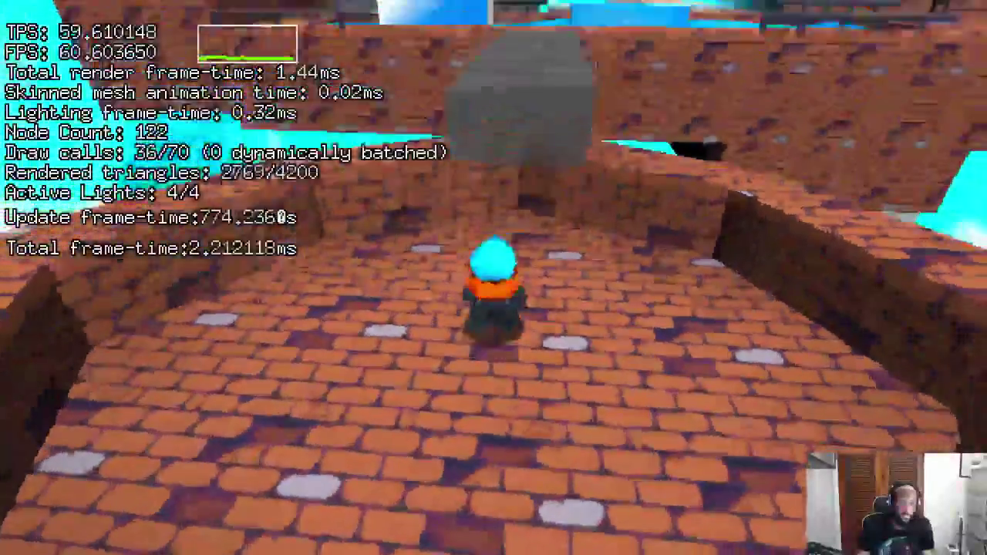
key(w)
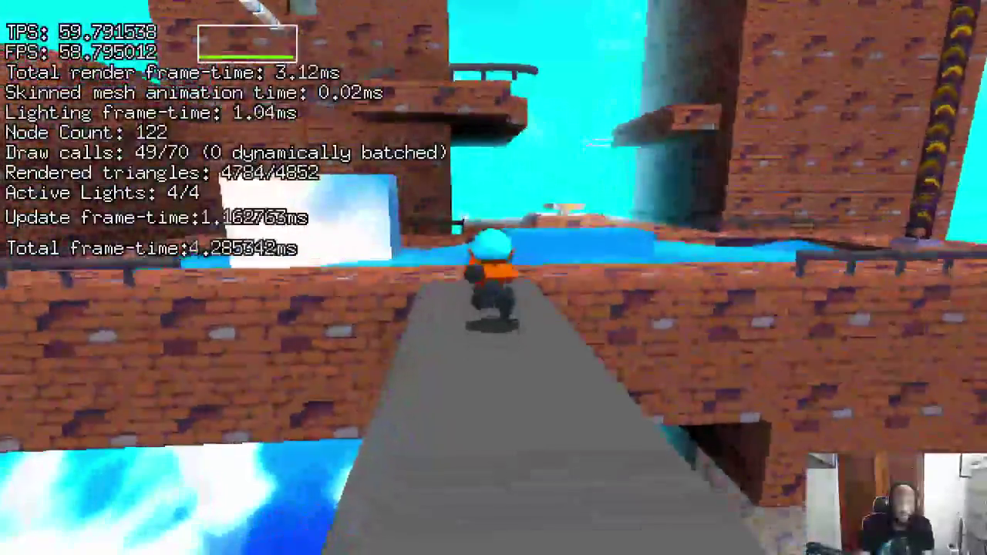
key(w)
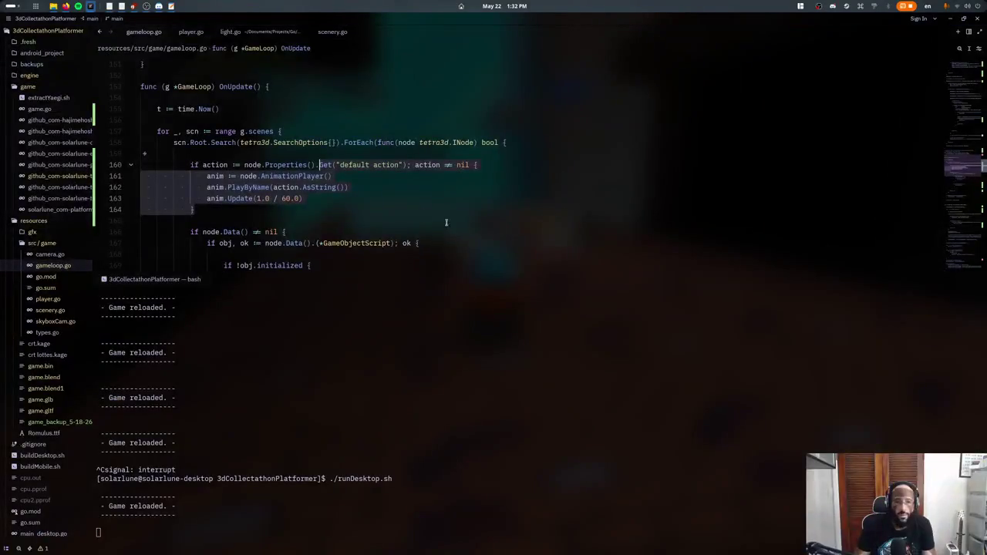
- Deselect the default-action block and hide the terminal to show all of OnUpdate
click(321, 214)
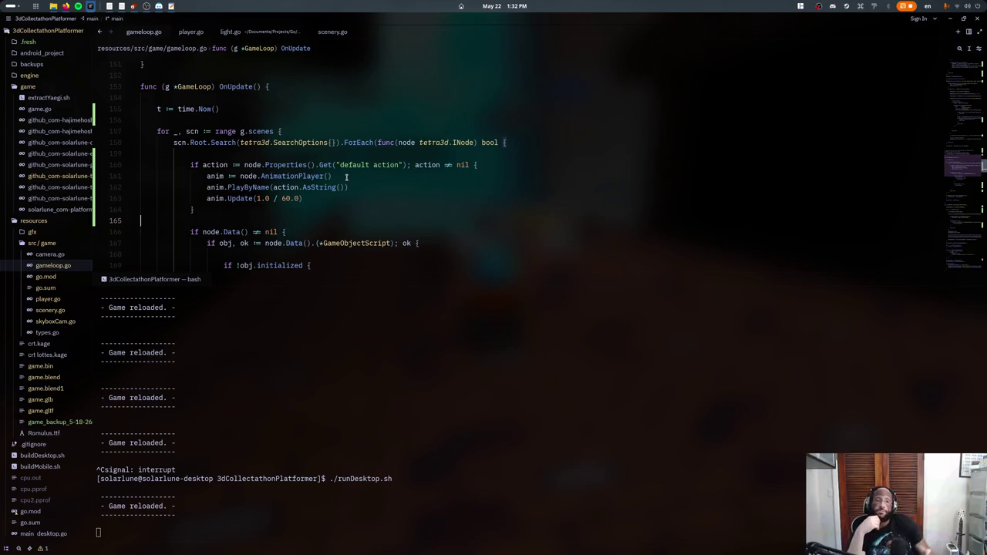
key(ctrl+grave)
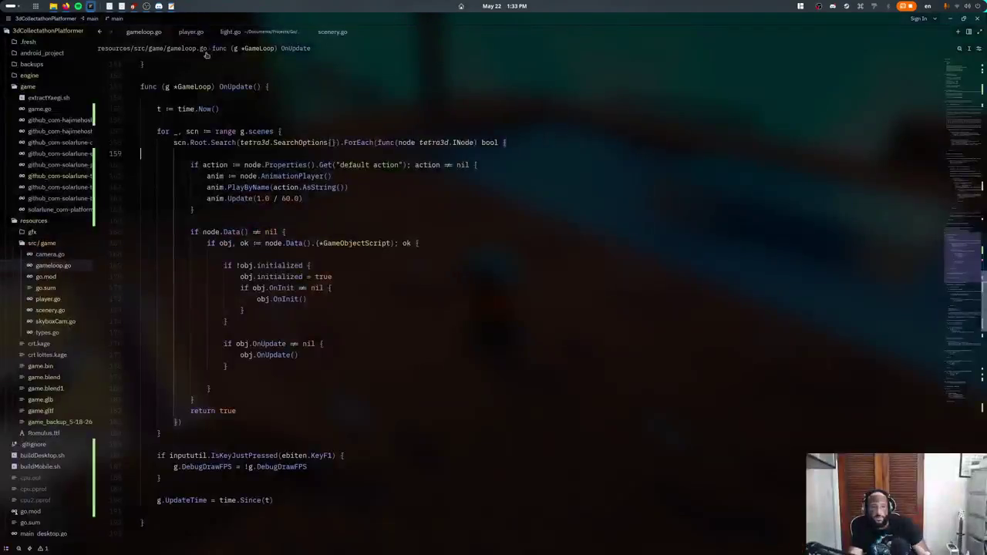
- Add '// TODO: Cache this ahead of time' on a new line above the default-action check
key(Return)
text(// TODO: Cac)
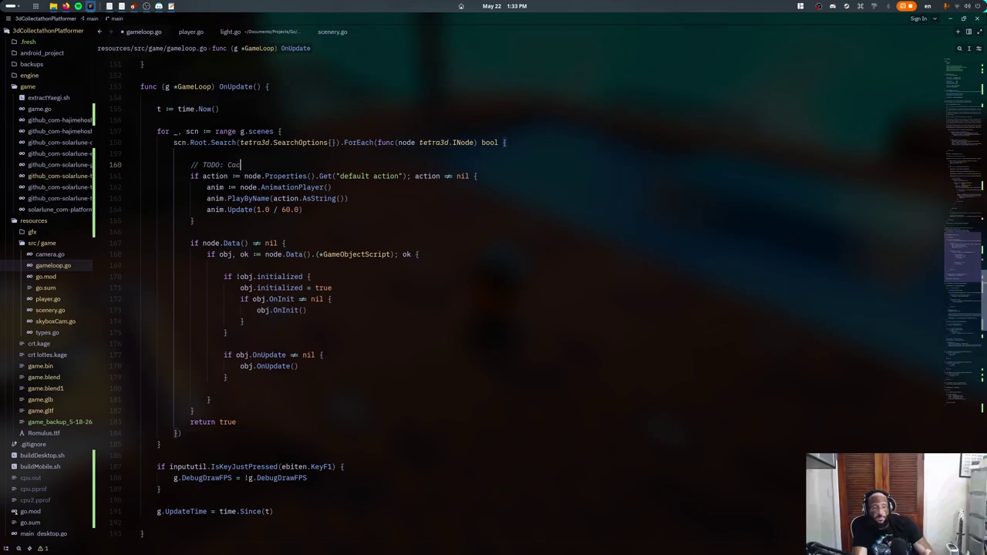
text(he this a)
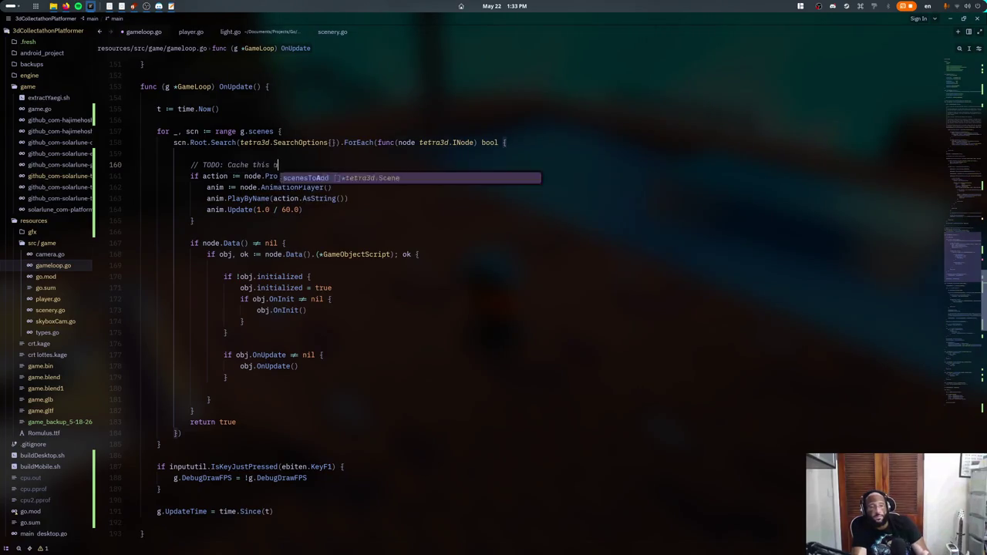
text(head of time)
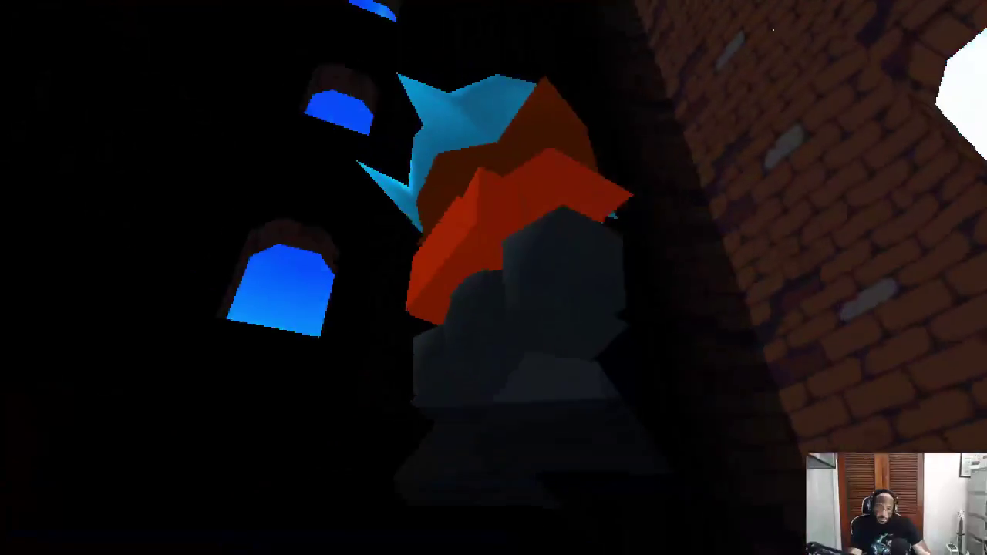
- Bring Blender forward in the Layout workspace with the Test scene active
key(super)
click(655, 371)
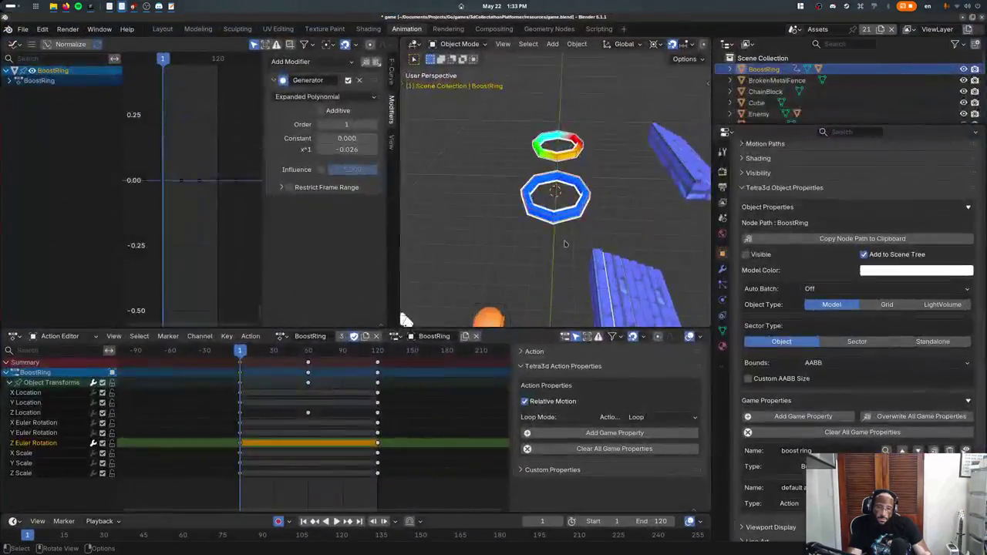
click(793, 28)
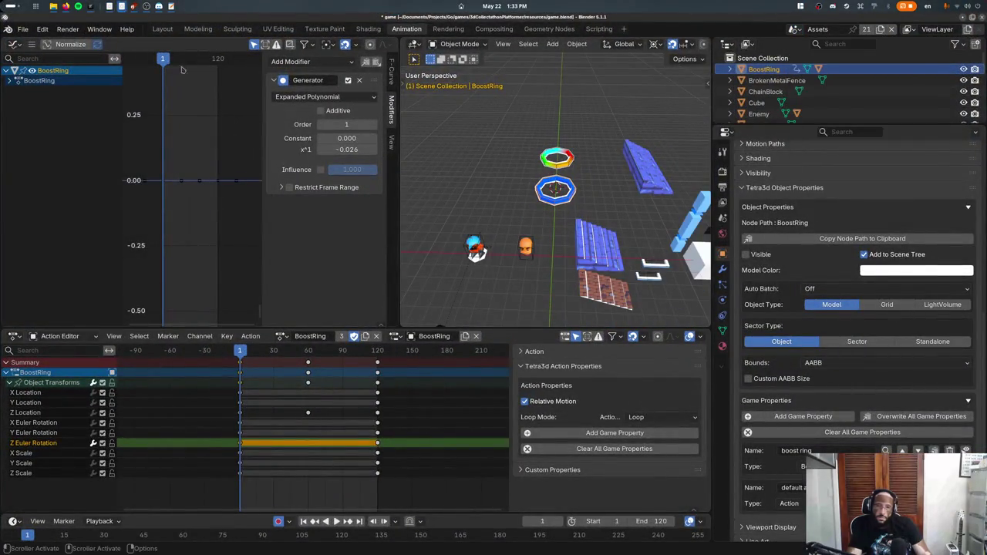
click(163, 31)
click(791, 28)
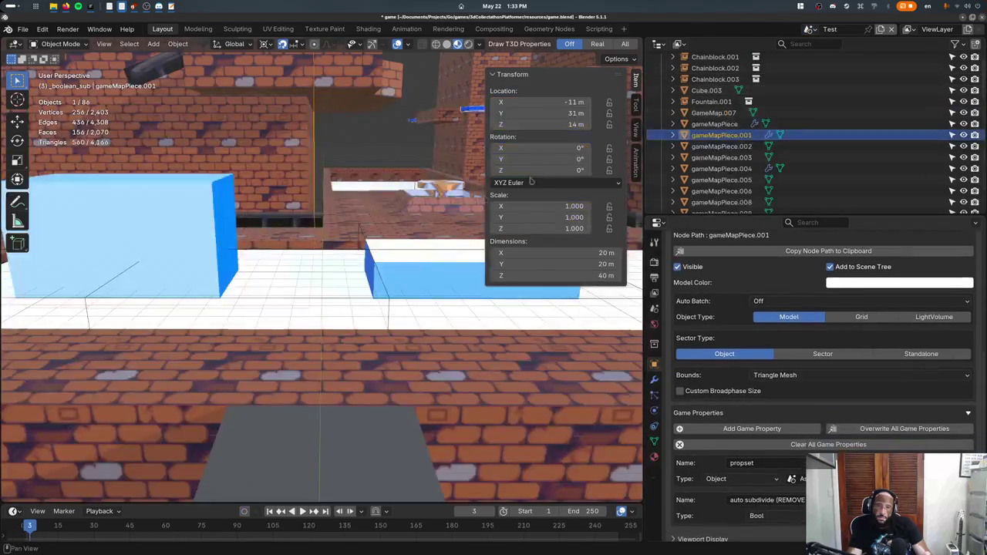
click(818, 70)
- Duplicate the selected boost rings from a top view and frame them in wireframe
click(403, 187)
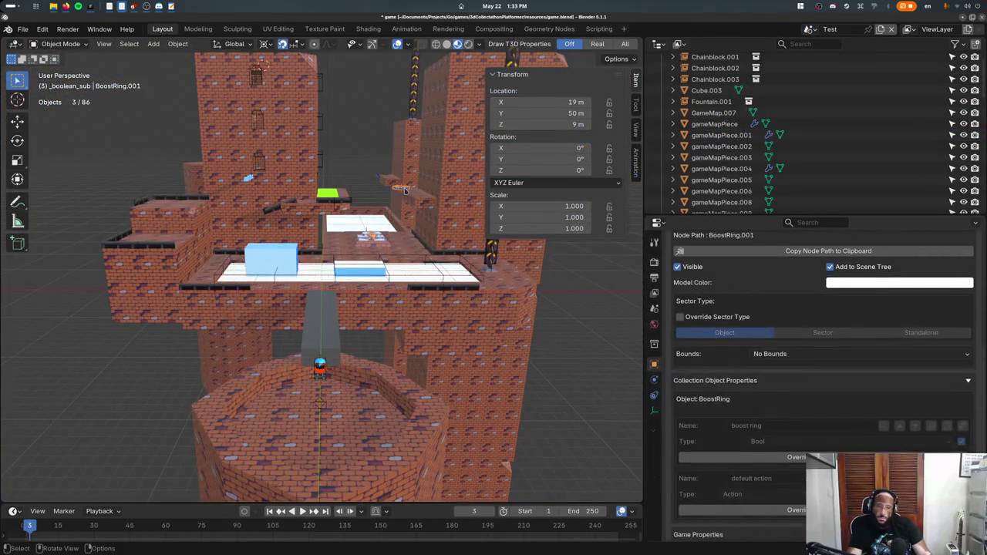
key(KP_7)
scroll(376, 207, down, 2)
key(shift+d)
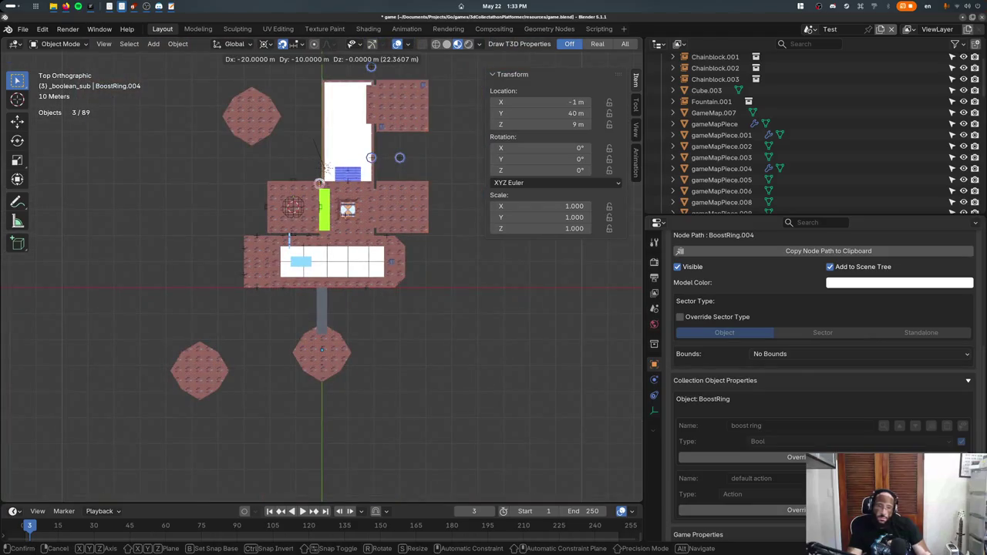
click(314, 229)
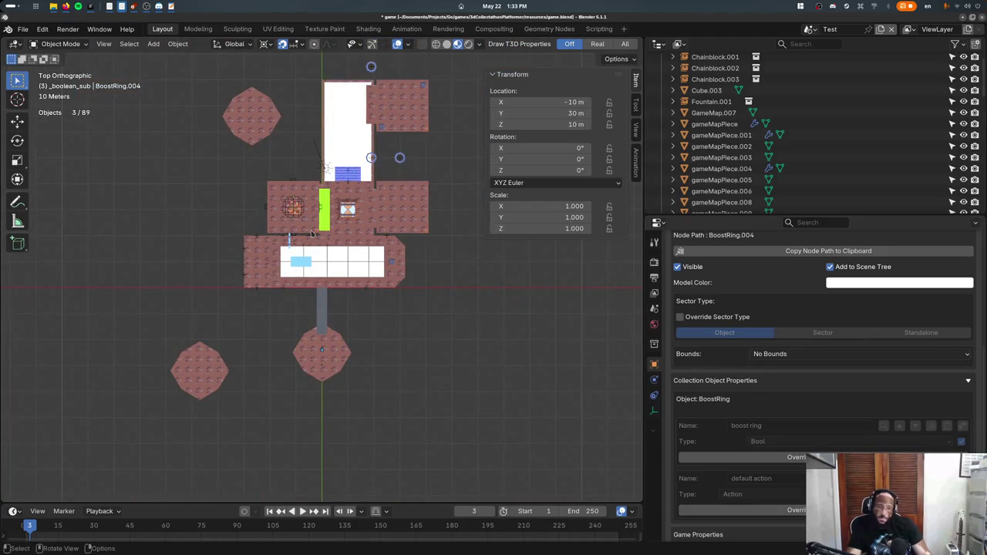
key(z)
click(224, 227)
key(KP_Decimal)
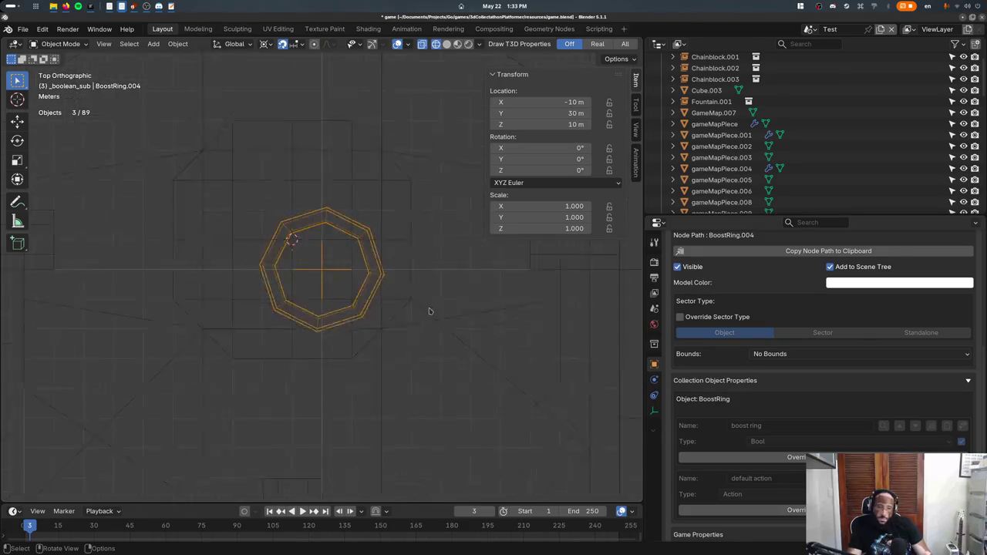
- Nudge the ring 1 m in X and Y, then raise it 2 m
key(g)
click(420, 291)
key(KP_1)
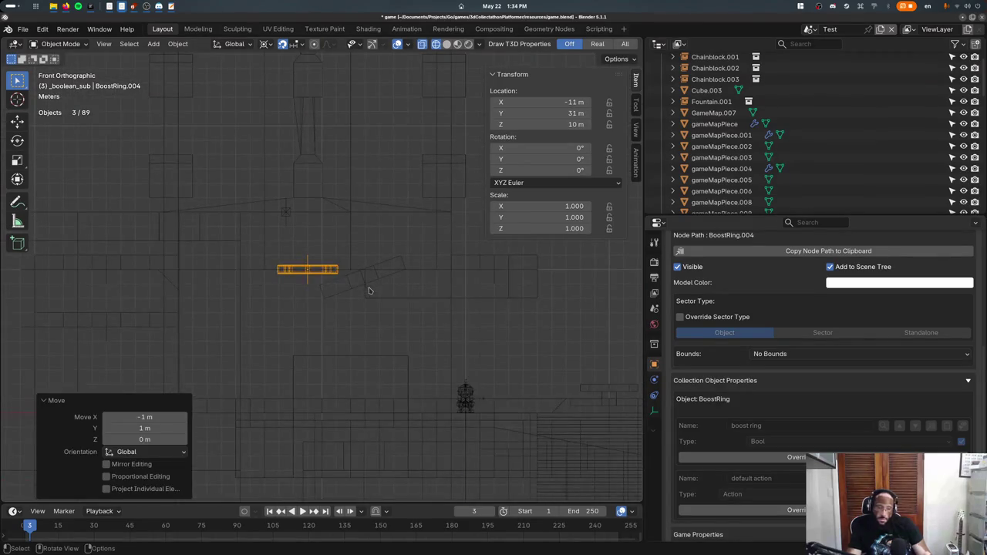
key(shift+z)
middle_drag(368, 291, 318, 273)
key(g)
key(z)
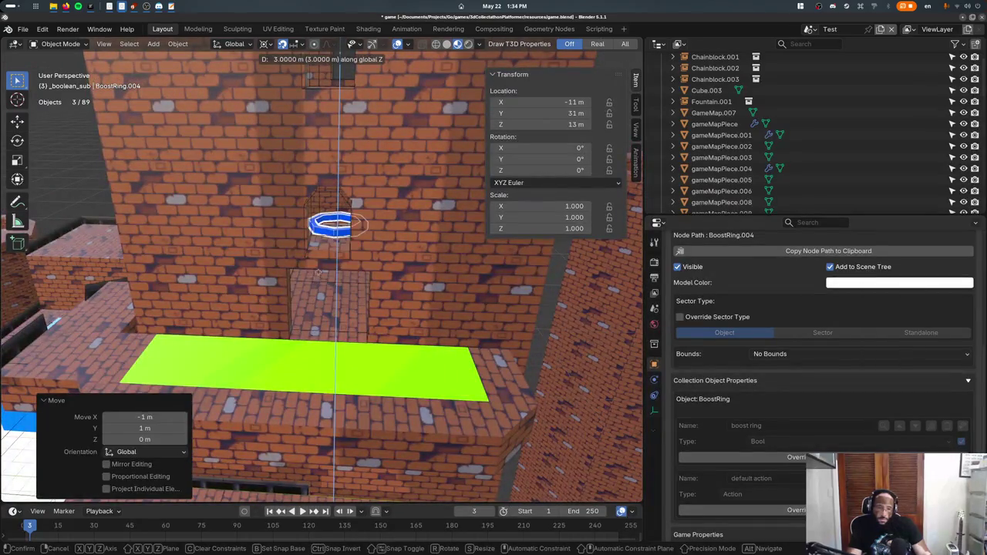
click(318, 278)
key(KP_1)
key(shift+z)
- Raise the ring 1 m more and stack copies 7 m apart above it
key(g)
key(Escape)
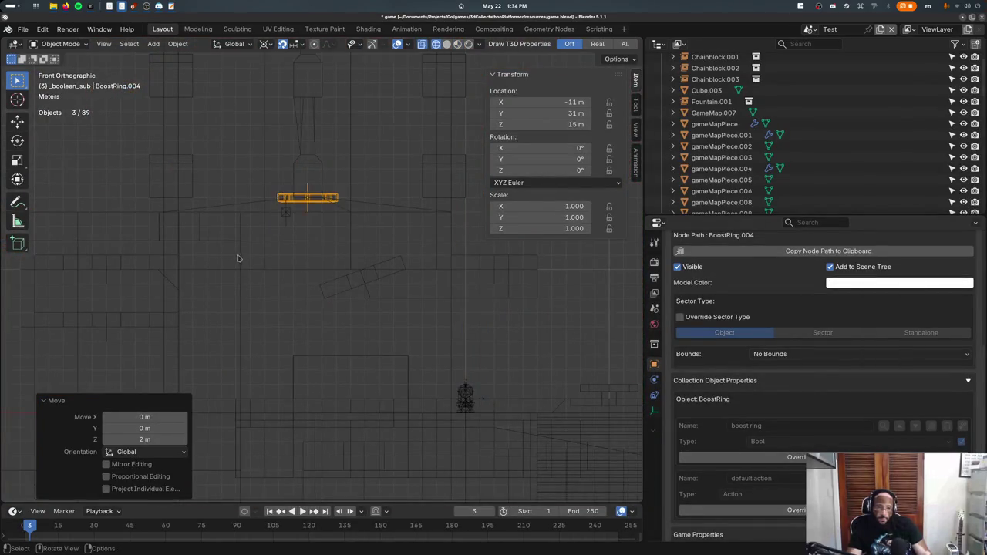
scroll(239, 259, down, 3)
key(g)
key(z)
click(336, 228)
key(shift+d)
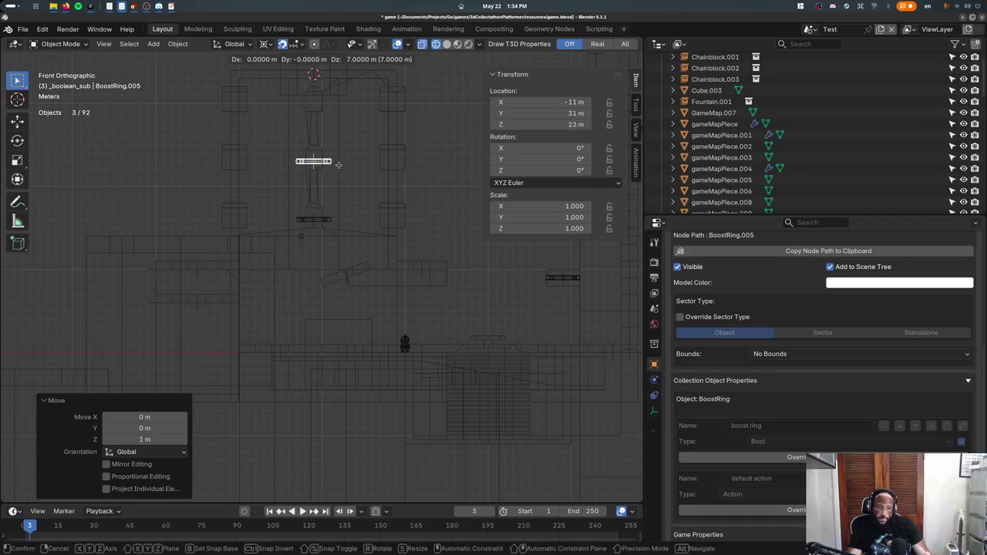
click(339, 165)
key(shift+r)
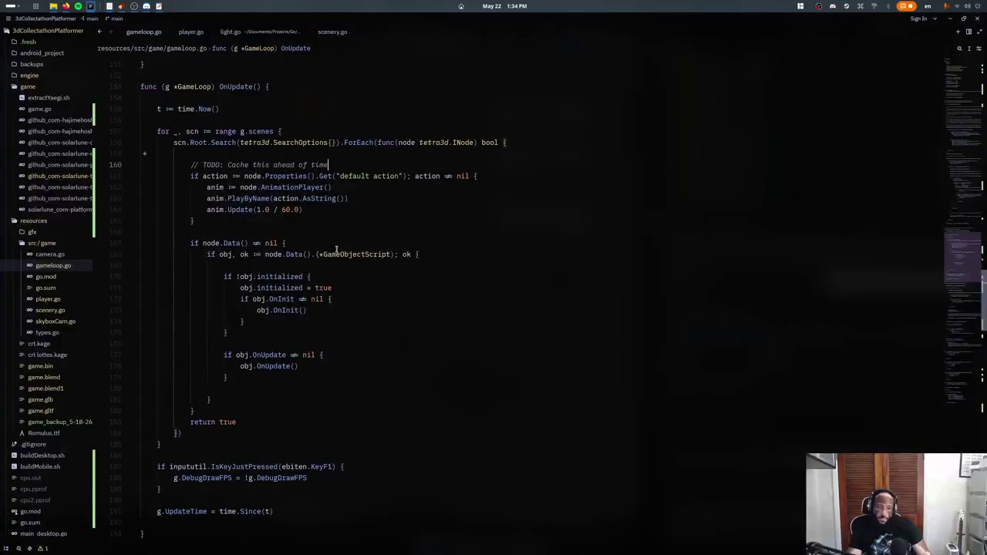
- Rerun ./runDesktop.sh, playtest up through the stacked boost rings, and return to Blender
key(ctrl+grave)
key(Up)
key(Return)
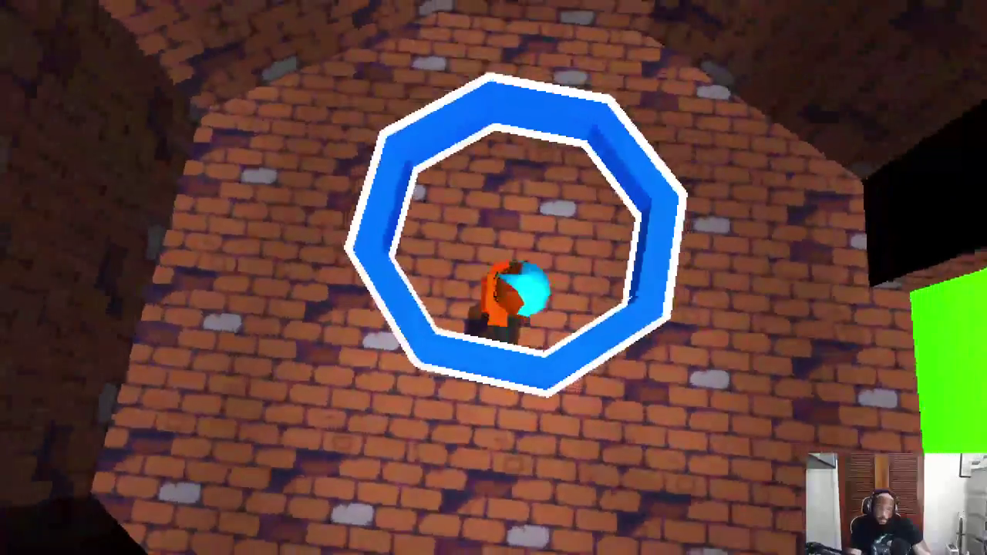
key(Escape)
key(alt+Tab)
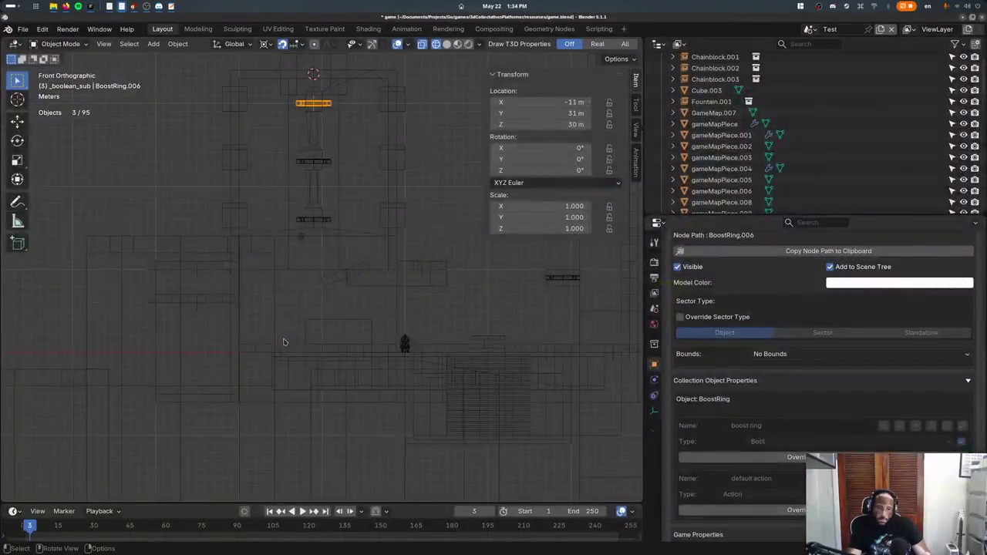
- Lower the three stacked rings 2 m on Z and save to re-export the level
key(g)
key(z)
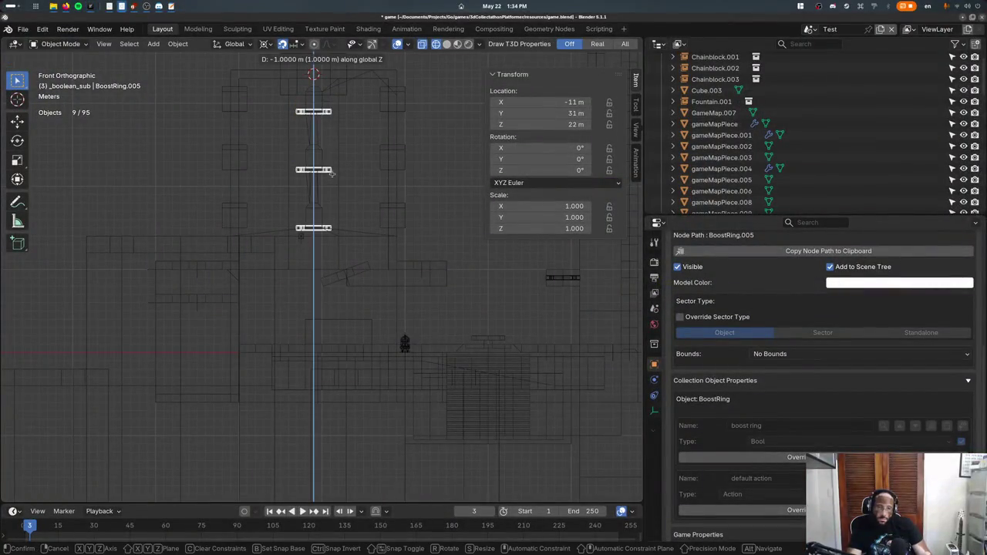
click(335, 185)
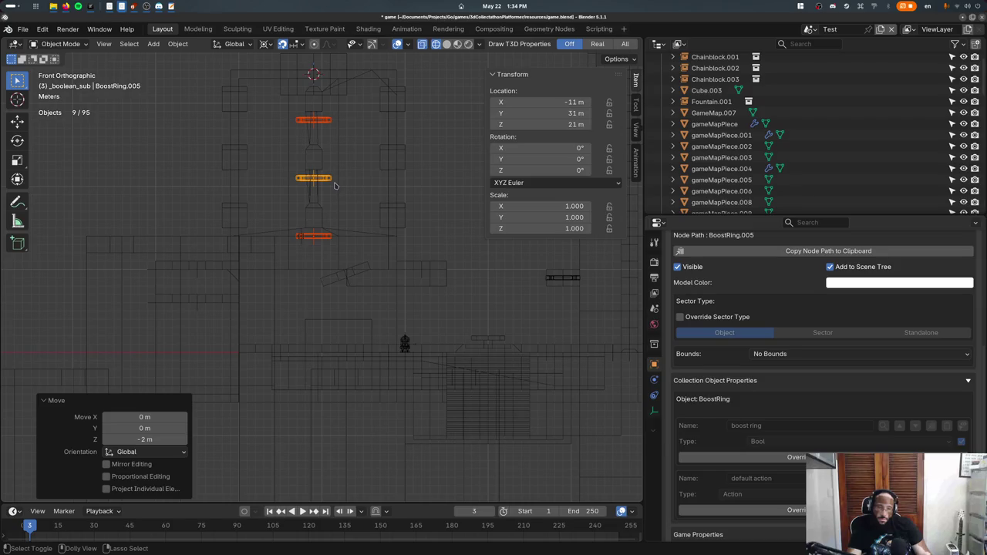
key(ctrl+s)
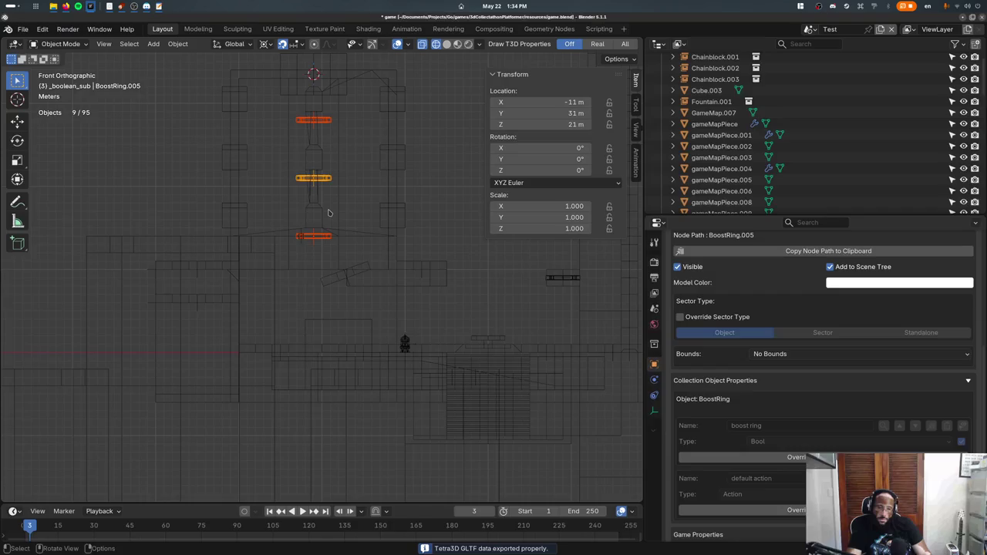
- Switch back to gameloop.go in the code editor
key(alt+Tab)
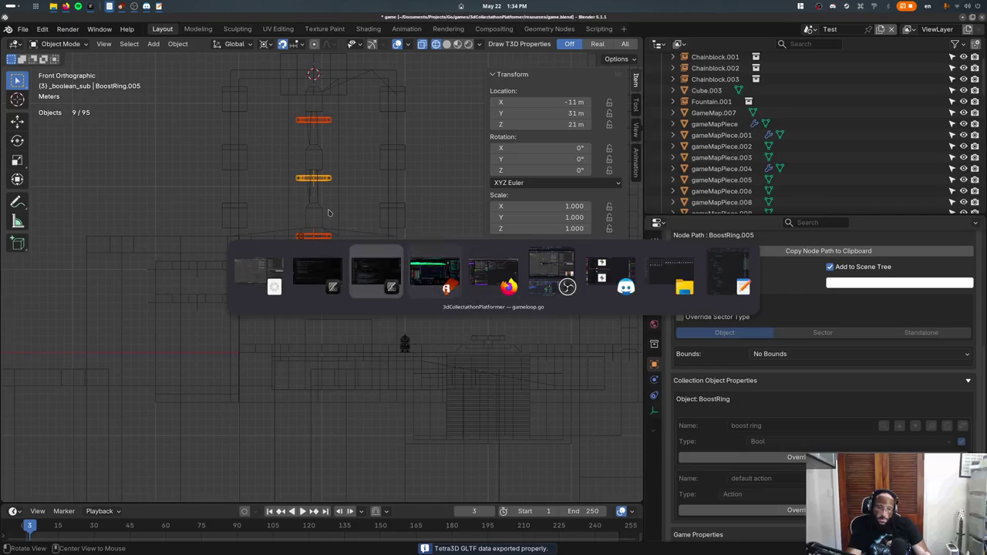
key(alt+Tab)
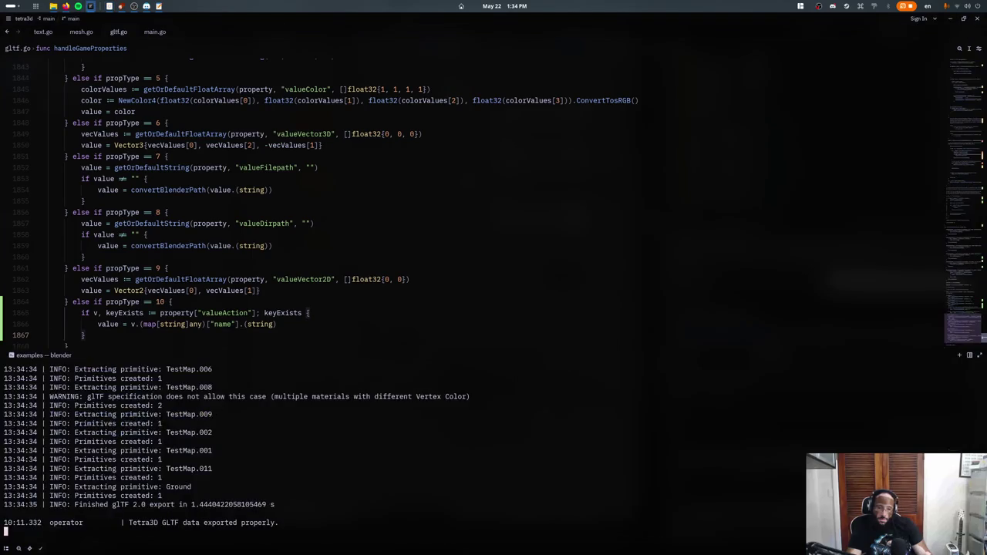
key(alt+Tab)
key(alt+Tab)
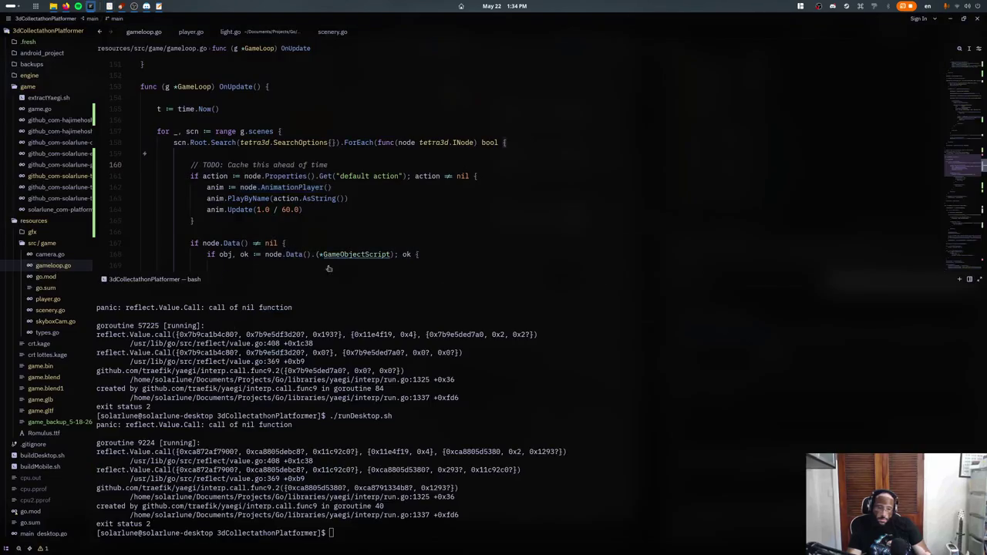
scroll(381, 453, up, 1)
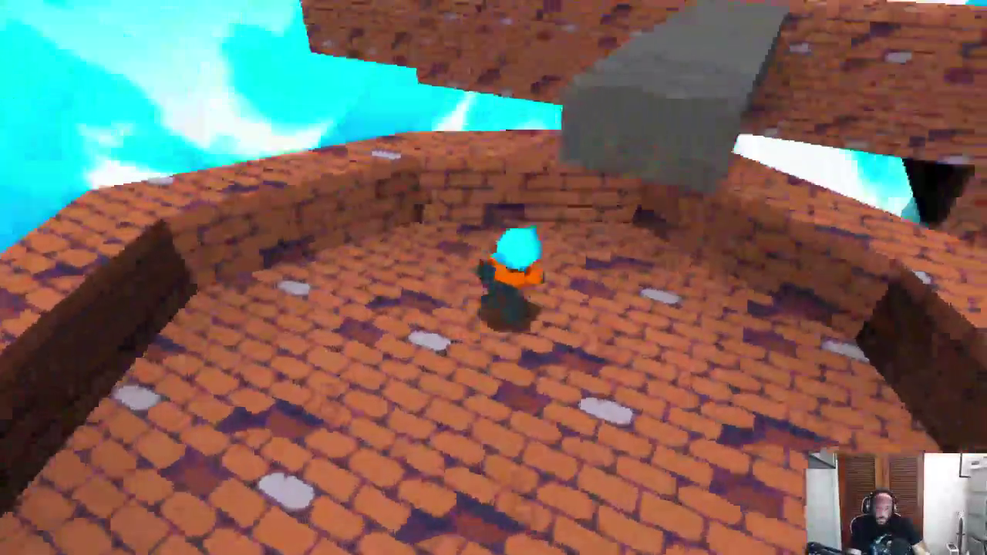
- Run the character over the beam and ice, up the brick tower and through the blue ring, with the stats overlay shown
key(w)
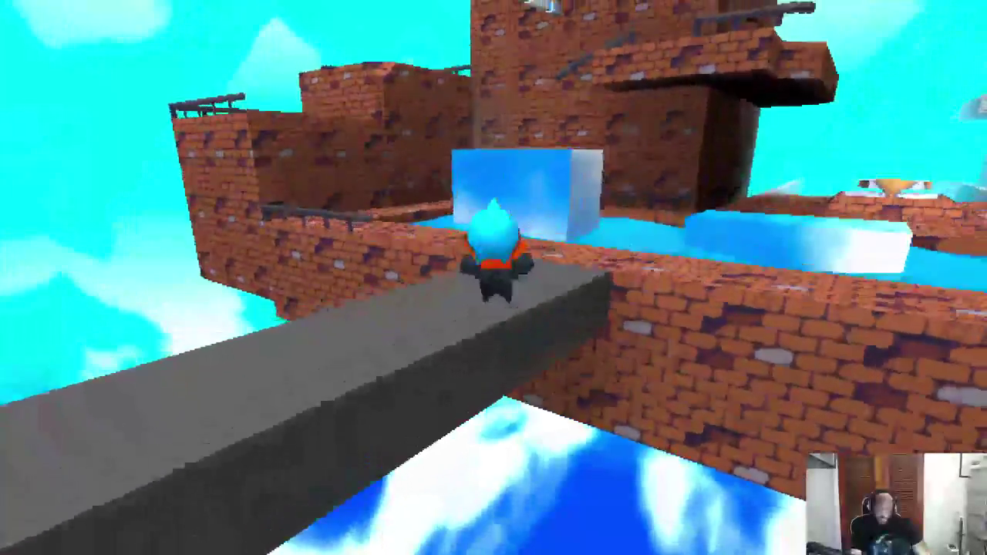
key(w)
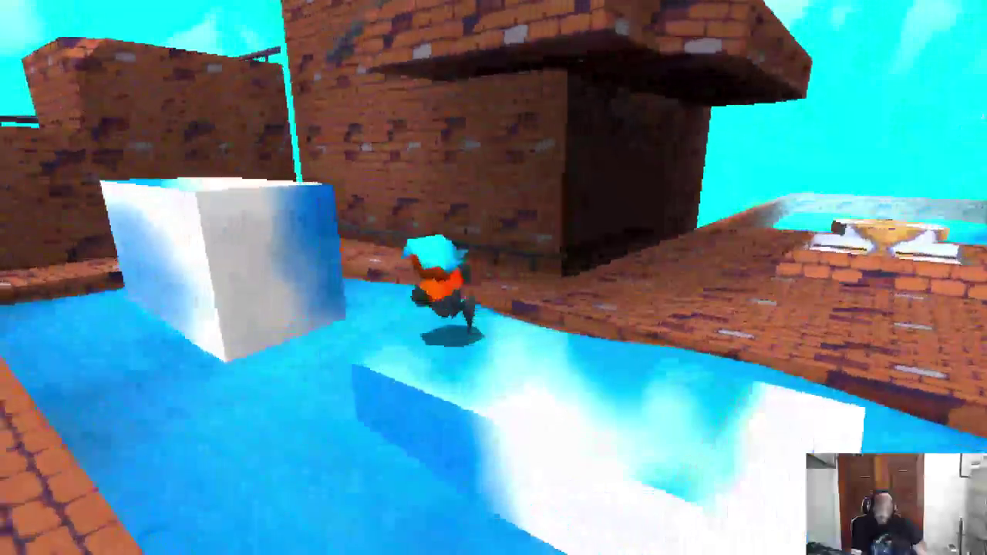
key(space)
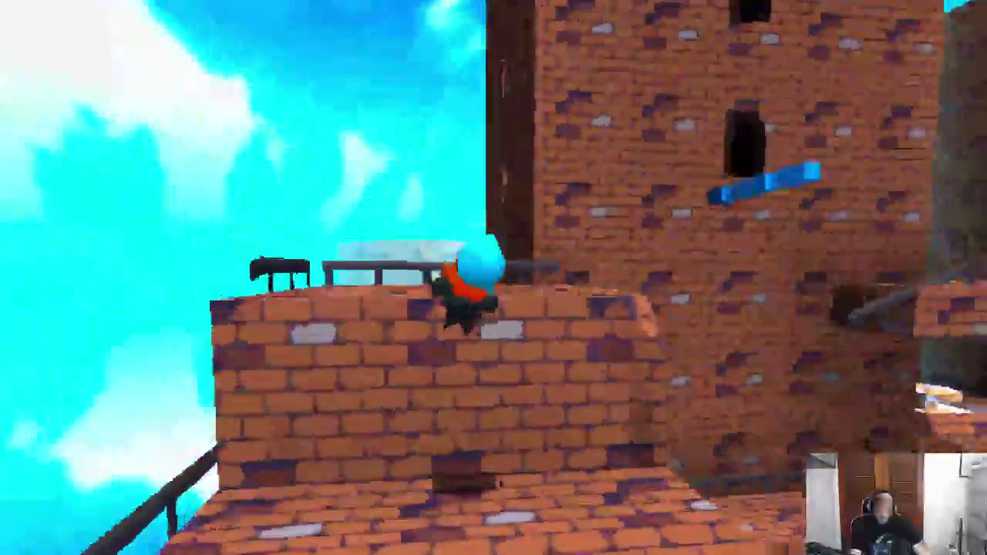
key(w)
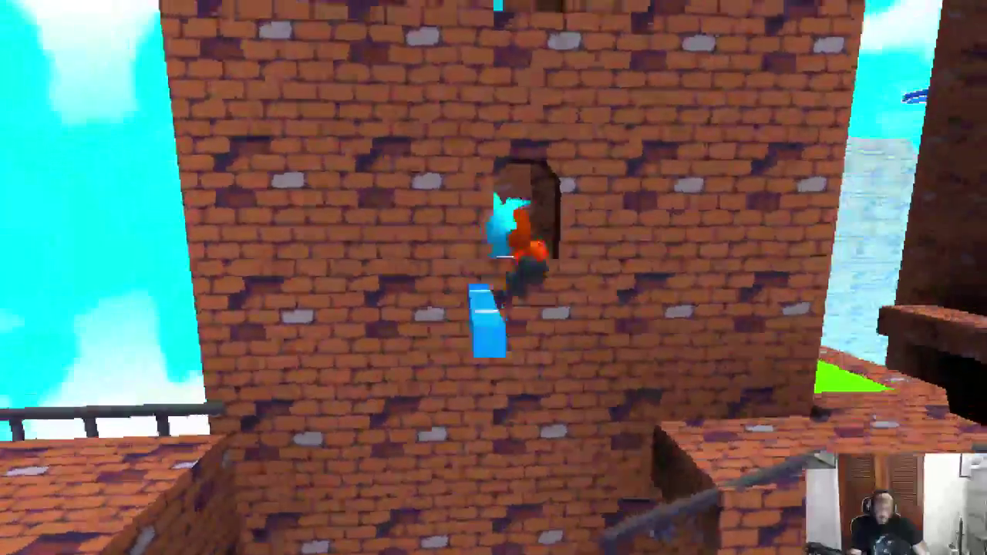
key(w)
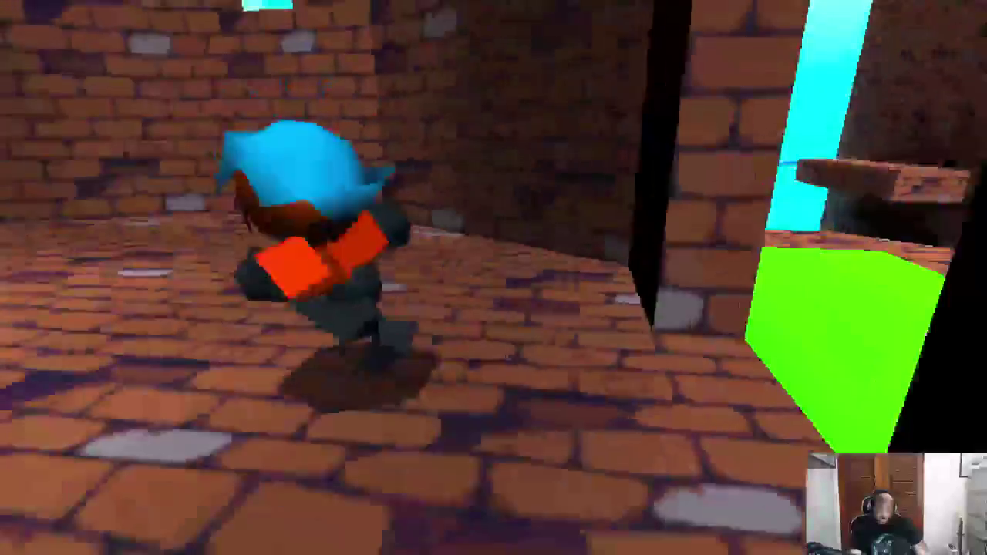
key(space)
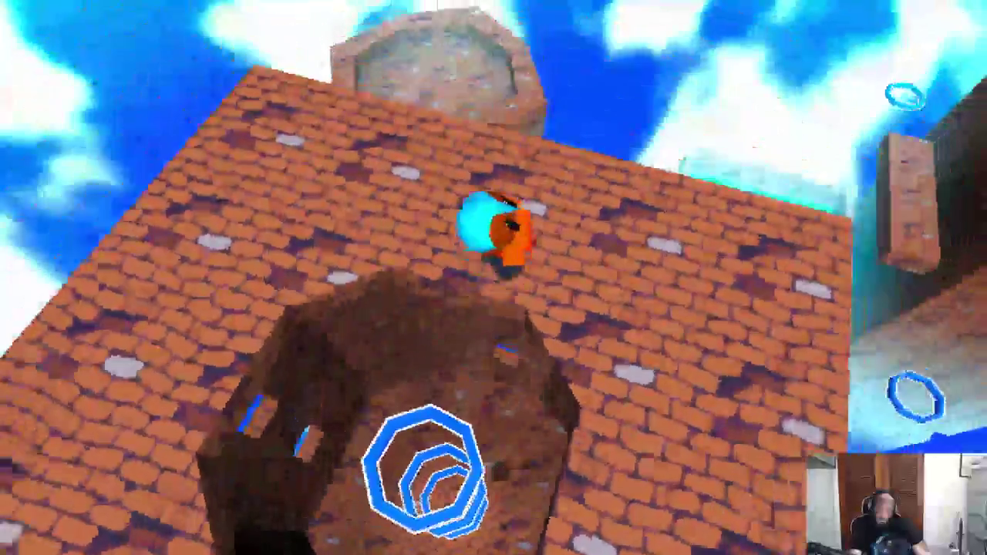
key(F3)
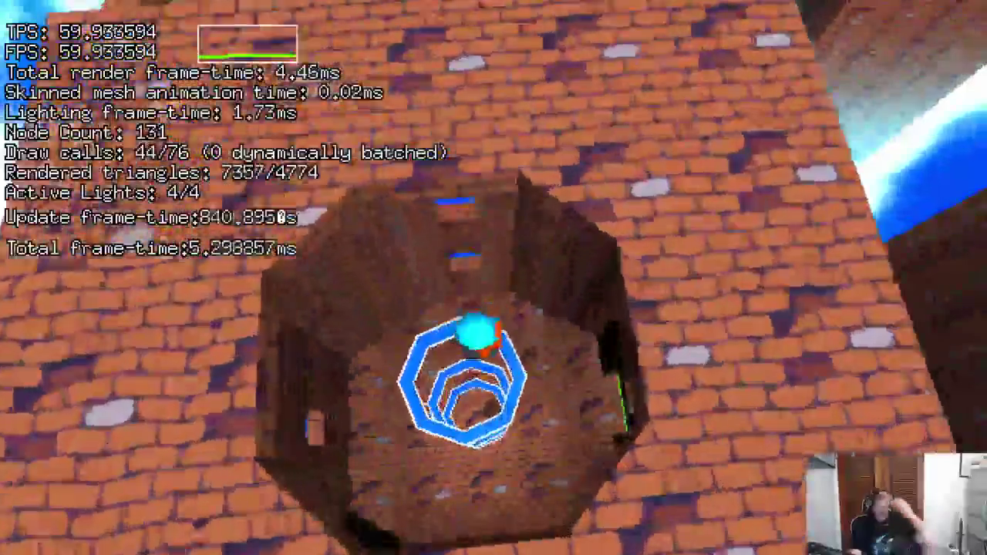
key(super)
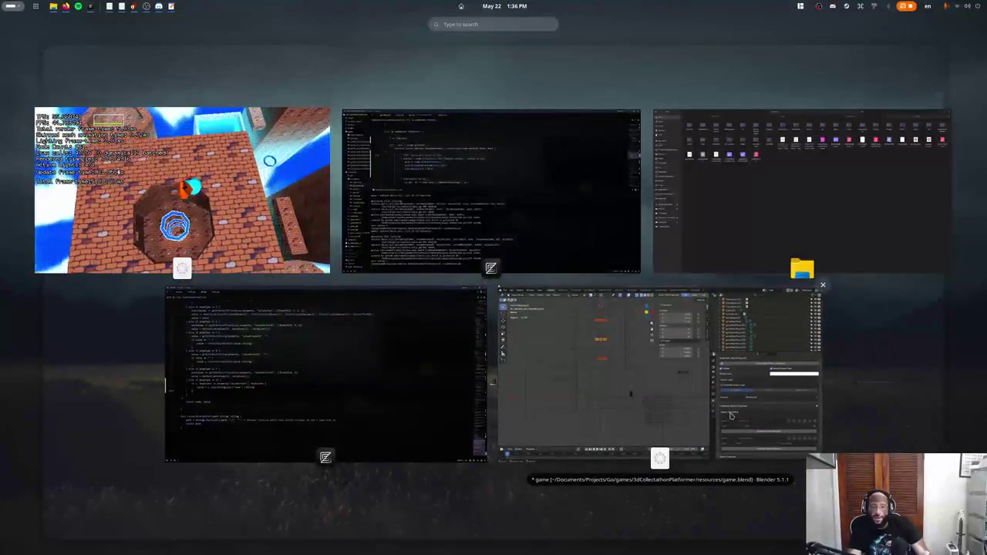
- Switch Blender to the Assets scene and frame the view on the BoostRing
click(568, 362)
middle_drag(390, 326, 377, 316)
click(808, 28)
click(837, 42)
key(KP_Decimal)
scroll(339, 210, down, 3)
scroll(363, 239, down, 2)
key(Tab)
key(Tab)
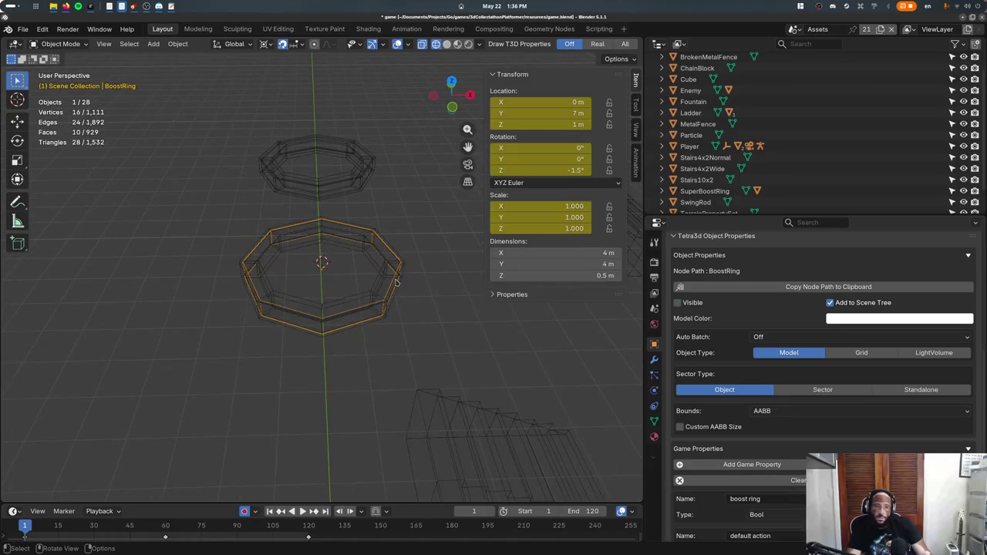
- Set the BoostRing's Tetra3D bounds to Triangle Mesh and save the file
click(752, 413)
click(775, 472)
click(780, 414)
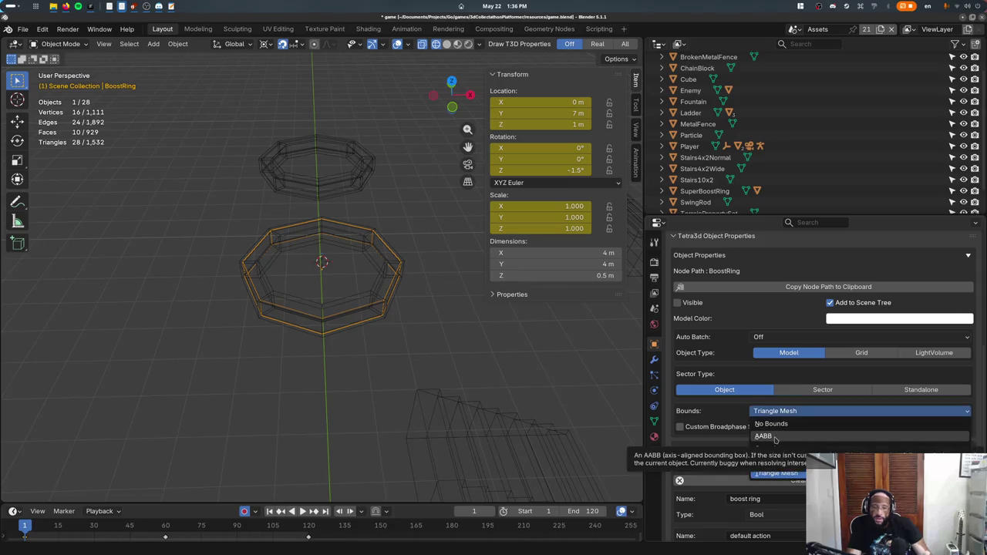
click(762, 436)
mouse_move(339, 331)
middle_down()
mouse_move(334, 307)
mouse_move(342, 335)
middle_up()
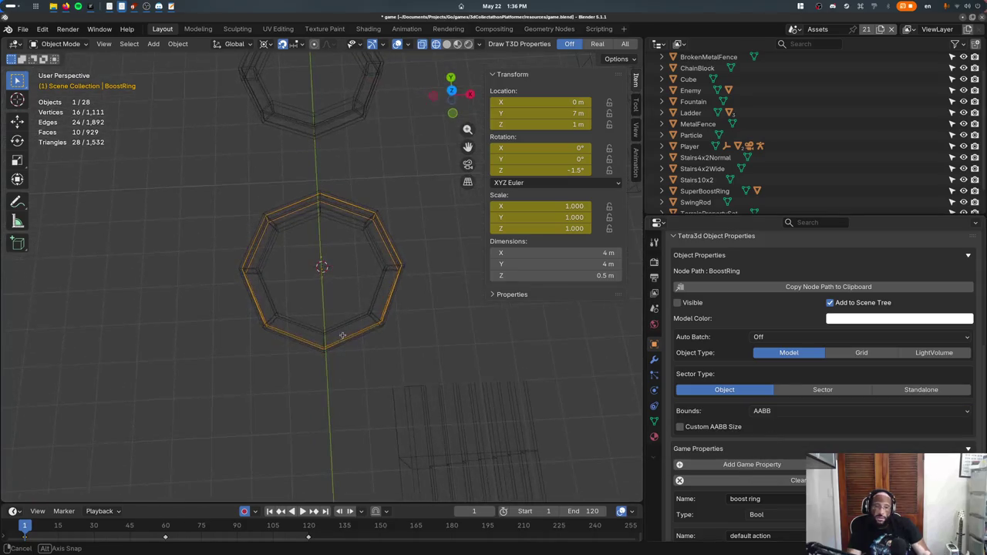
key(ctrl+s)
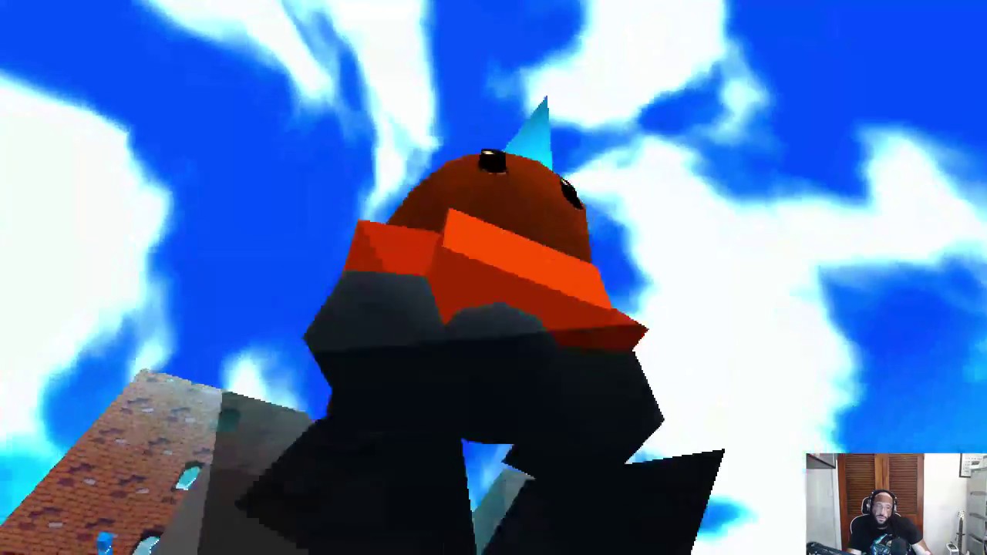
- Run over the grey beam and white block, up the brick walls, down the green ramp, into the chute, and along the tall wall
key(w)
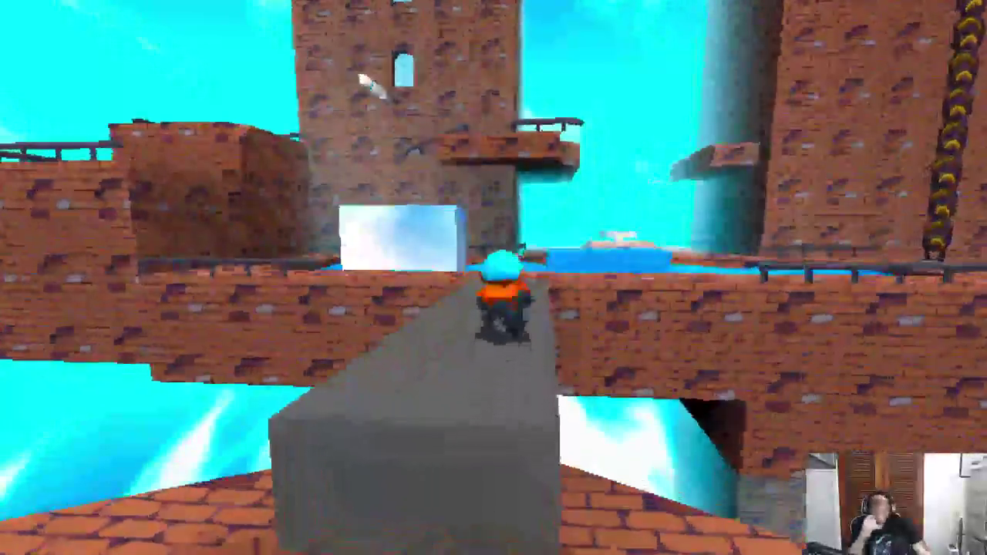
key(w)
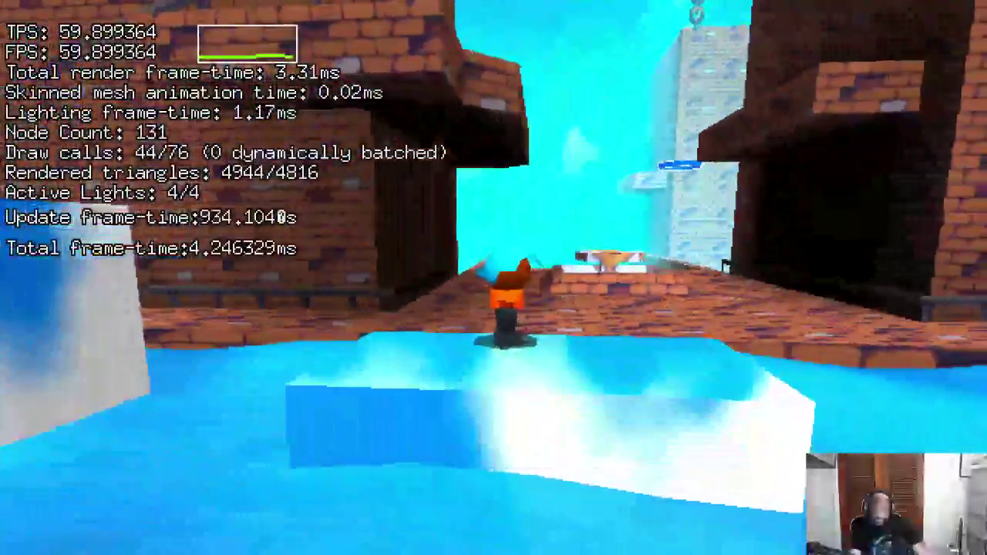
key(space)
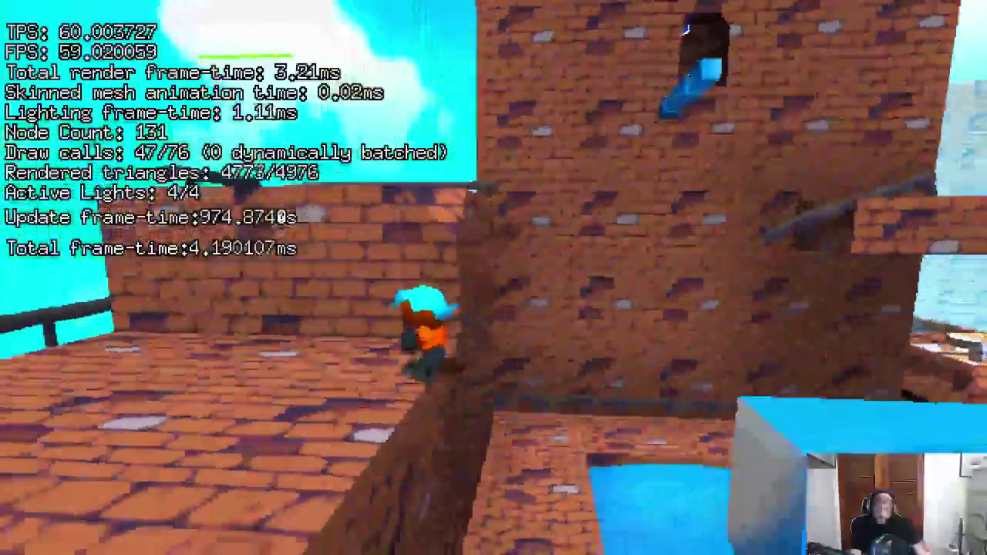
key(space)
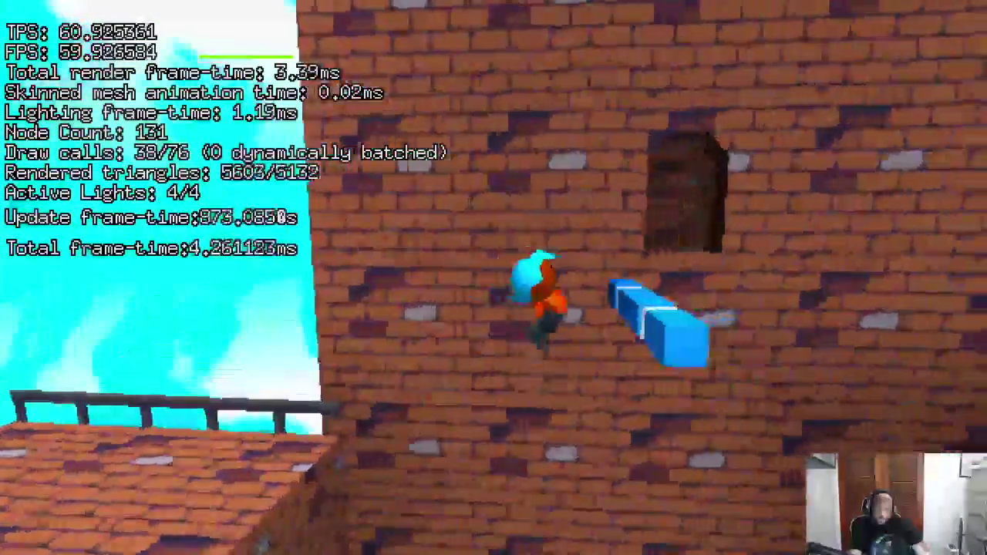
key(w)
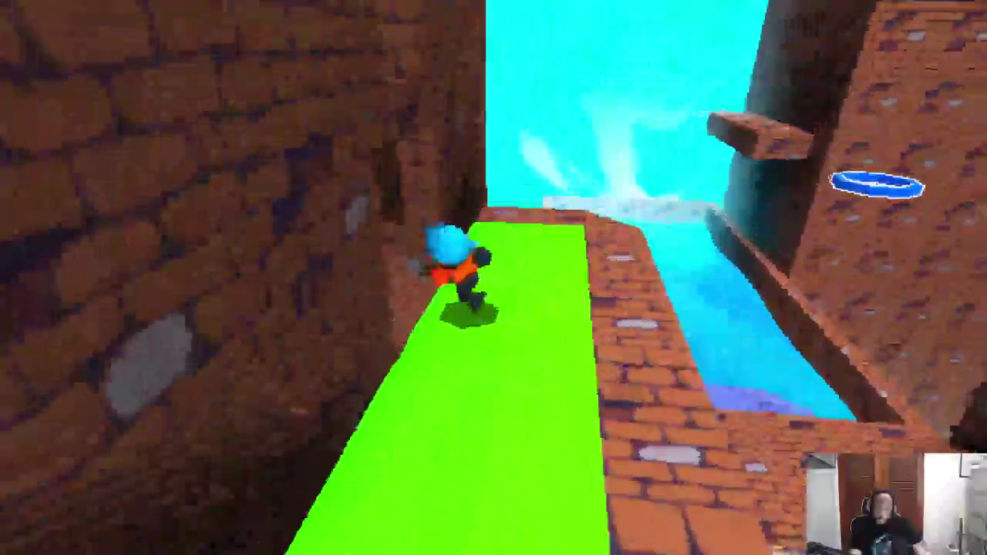
key(w)
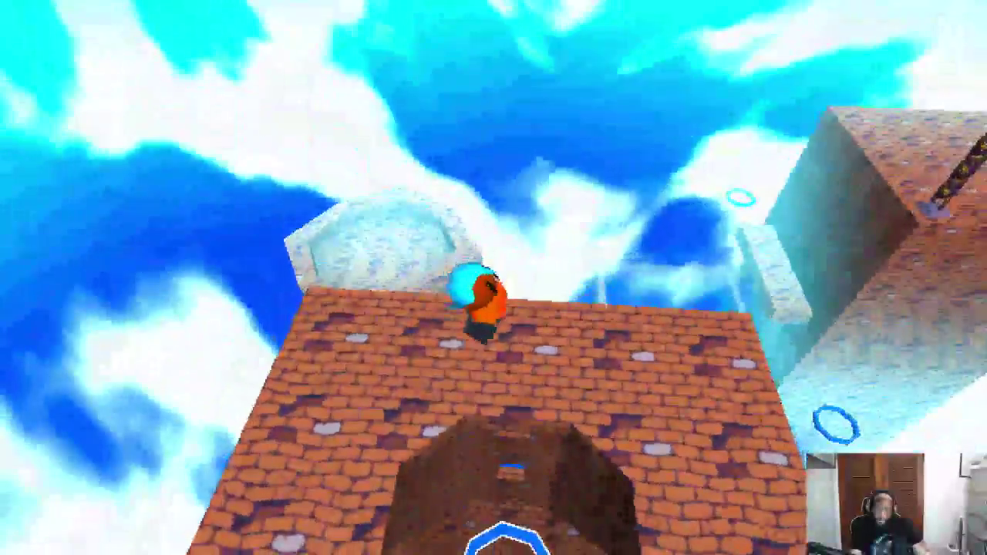
key(w)
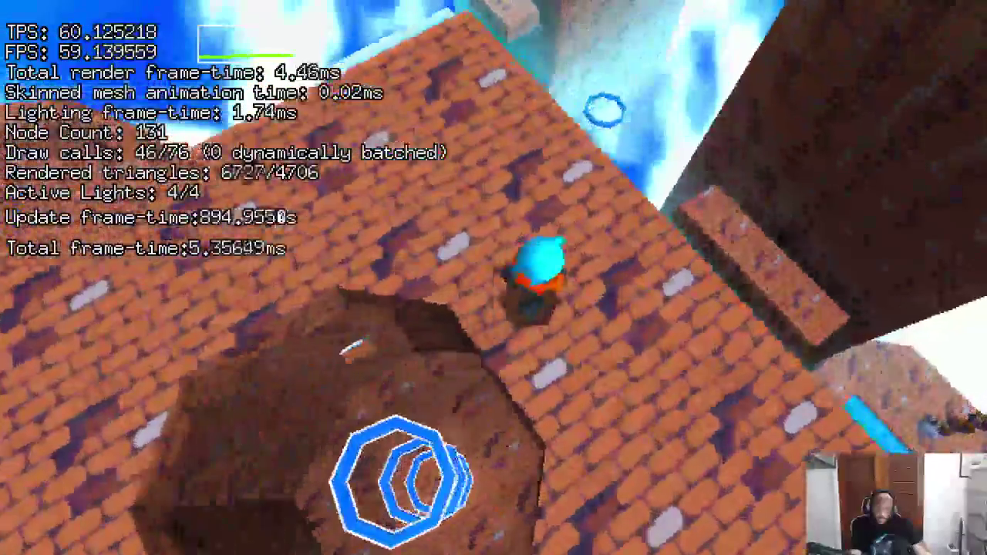
key(w)
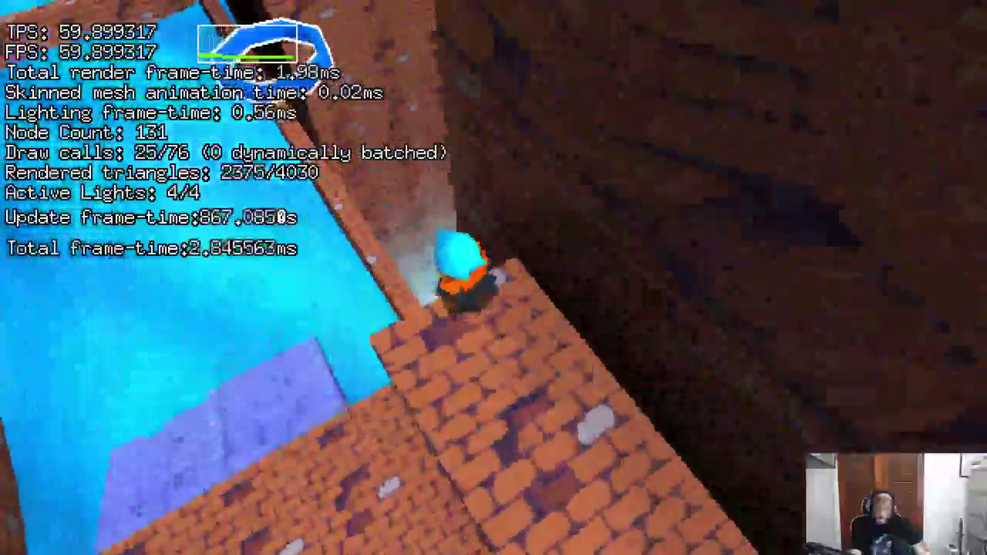
key(w)
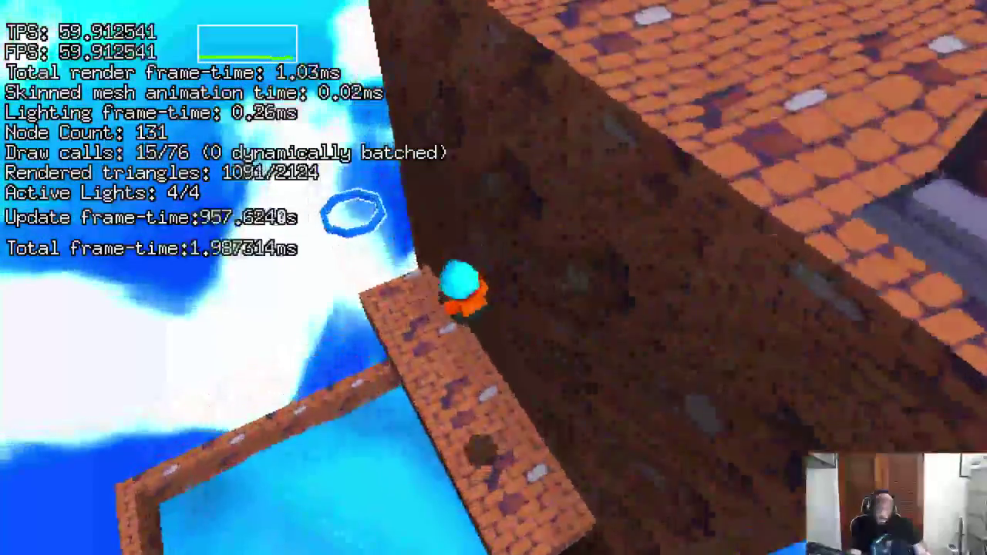
key(space)
key(w)
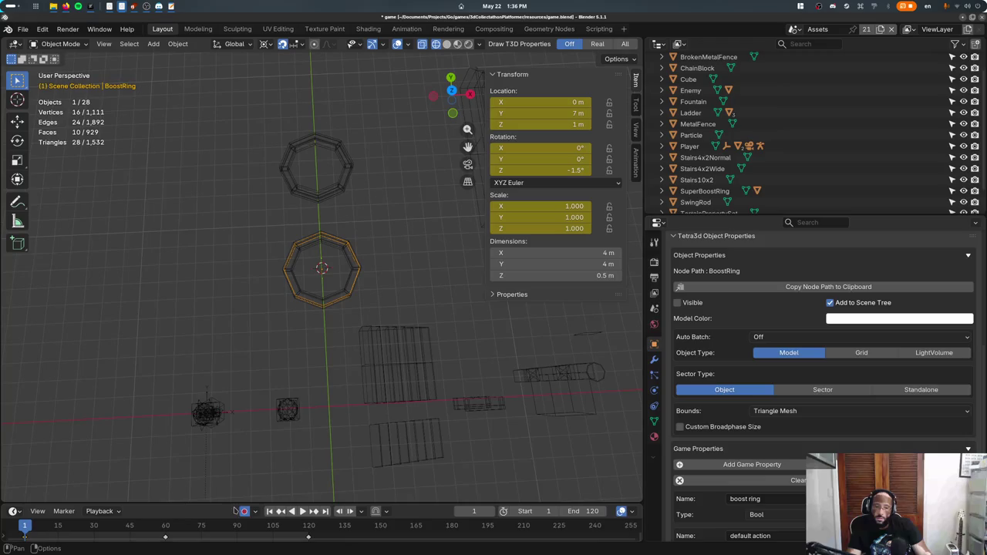
- Switch to the Test scene and locate the boost rings, toggling material preview and wireframe shading
click(818, 29)
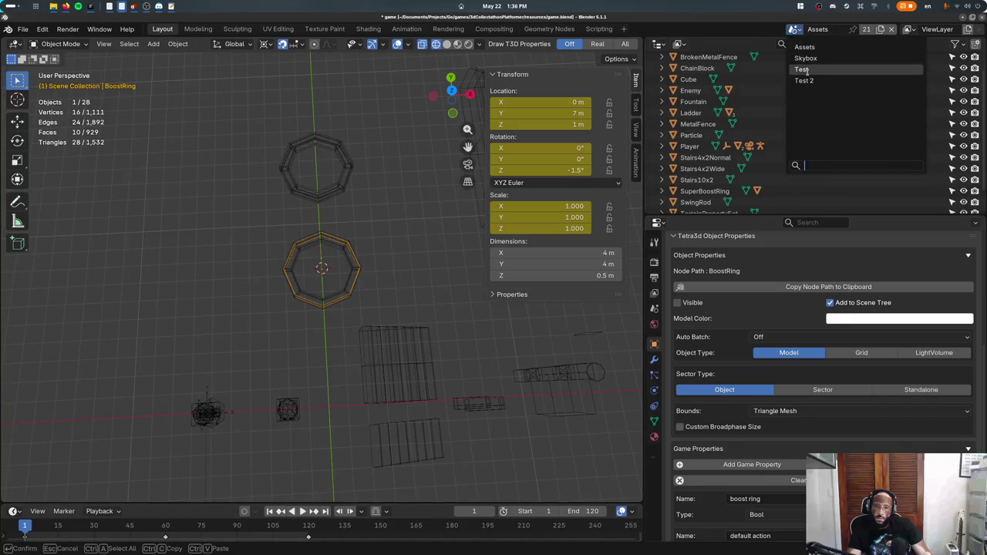
click(806, 68)
middle_drag(294, 263, 289, 154)
click(270, 127)
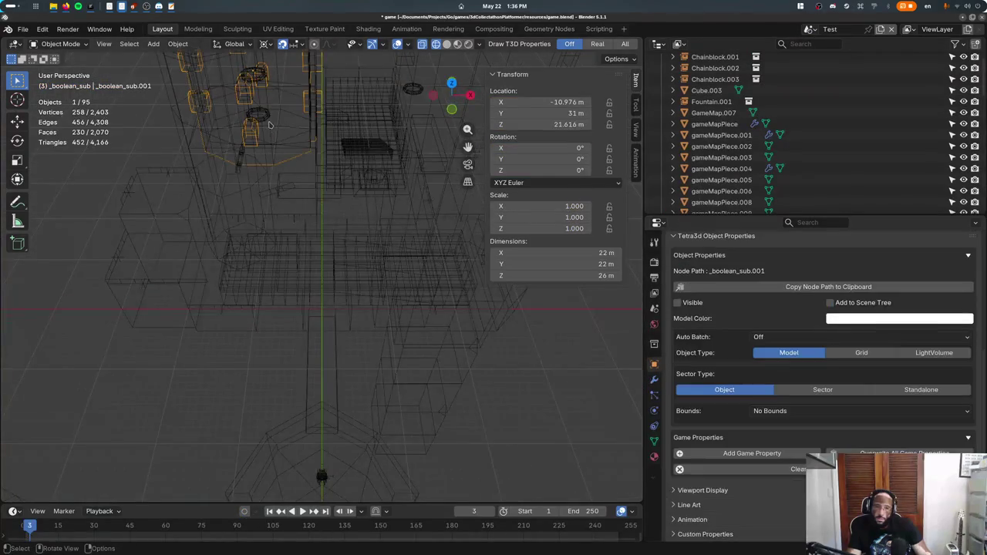
click(258, 114)
key(z)
click(278, 259)
key(shift+z)
middle_drag(276, 259, 292, 218)
- Delete the stray BoostRing.005, undoing an accidental extra deletion
click(291, 217)
key(x)
click(275, 221)
click(286, 238)
click(293, 178)
shift+click(293, 178)
key(Delete)
middle_drag(293, 178, 162, 305)
key(shift+z)
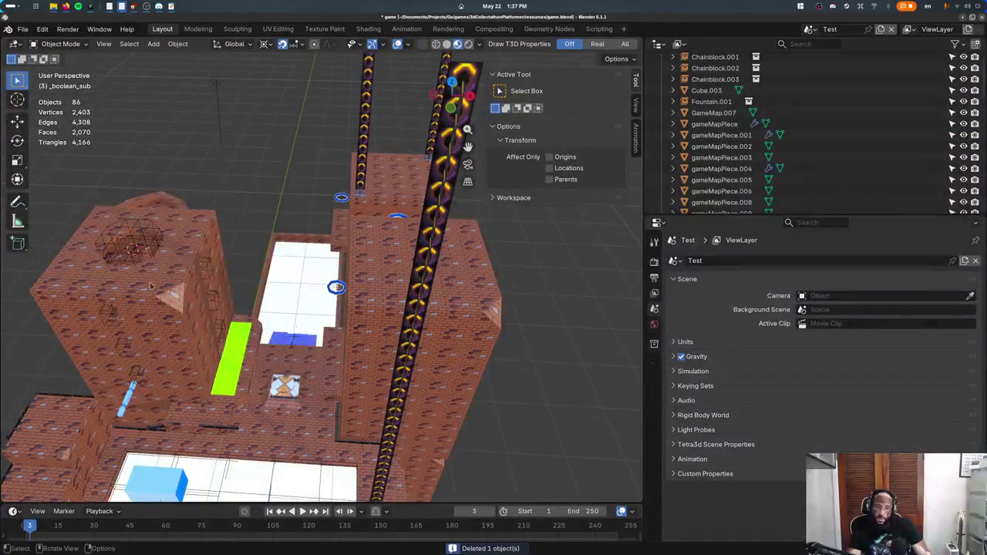
middle_drag(192, 268, 194, 325)
key(ctrl+z)
- Raise the three boost rings 4 m along Z, putting BoostRing.002 at 13 m, and save
shift+click(162, 319)
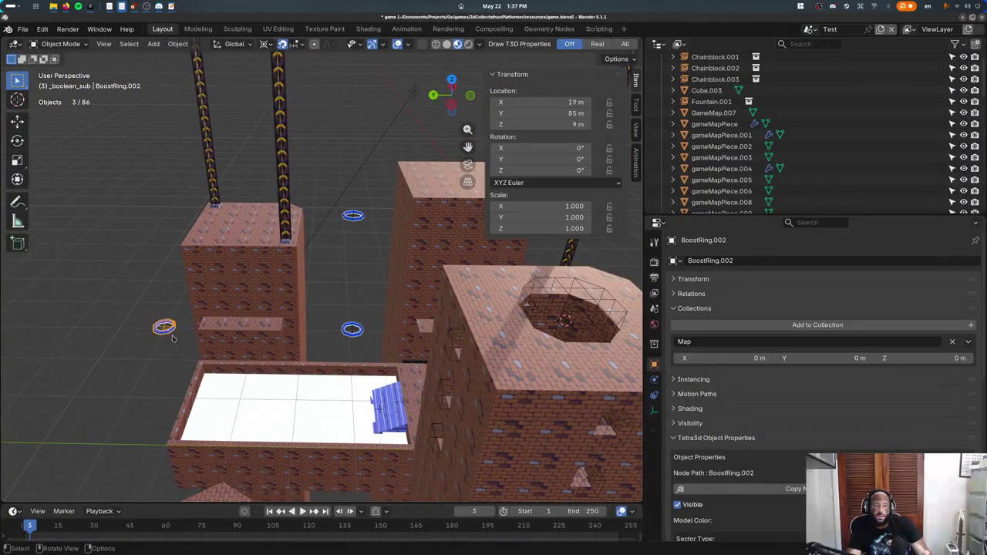
key(g)
key(z)
click(175, 300)
mouse_move(174, 300)
middle_down()
mouse_move(303, 276)
mouse_move(278, 334)
middle_up()
key(ctrl+s)
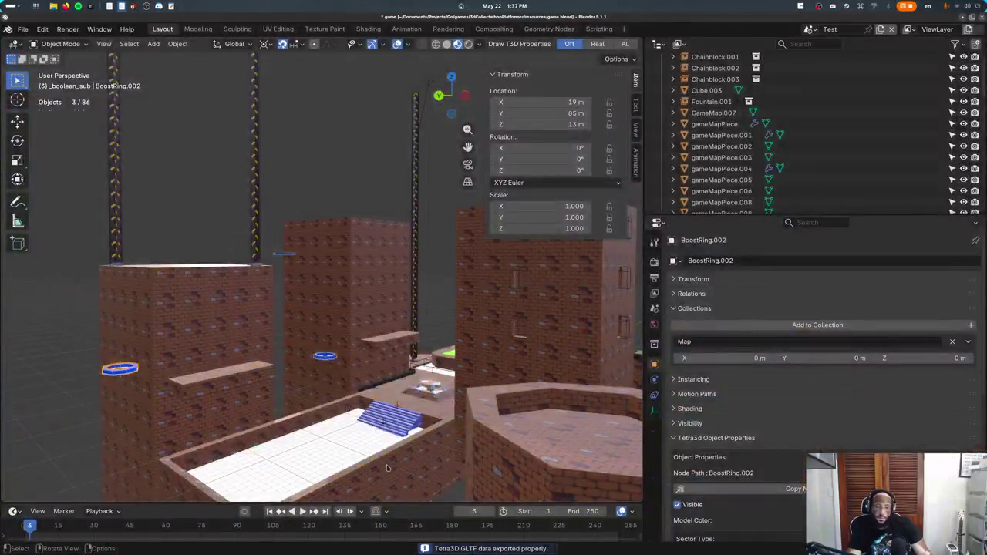
- View gameMapPiece.004 from the top in wireframe, enter Edit Mode and box-select its lower faces
scroll(388, 469, up, 2)
key(KP_7)
key(shift+z)
key(Tab)
drag(162, 309, 468, 419)
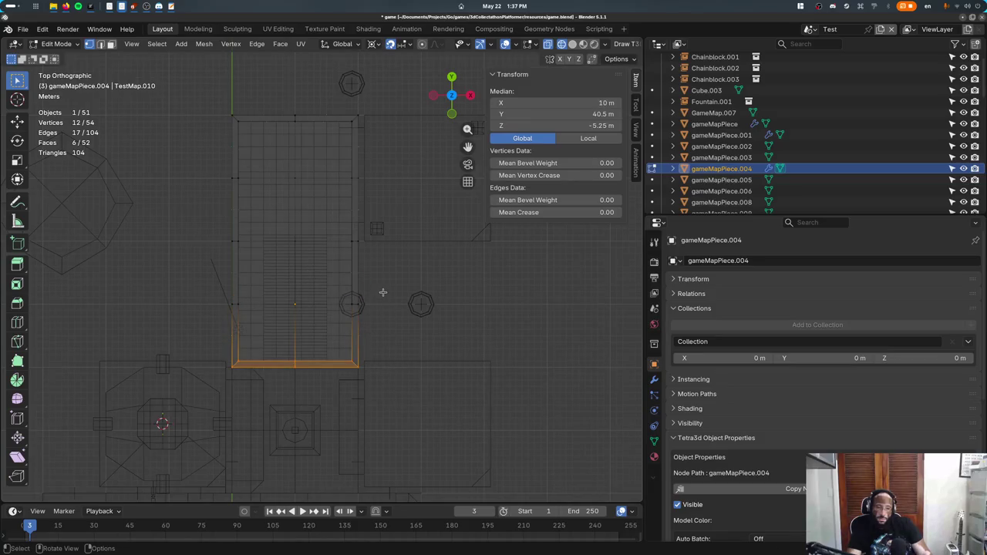
- Undo a mistaken vertical move, then delete a band of faces across the floor
key(ctrl+z)
key(g)
key(z)
key(Escape)
key(ctrl+z)
click(238, 360)
mouse_move(189, 257)
mouse_down()
mouse_move(388, 308)
mouse_move(174, 185)
mouse_up()
key(x)
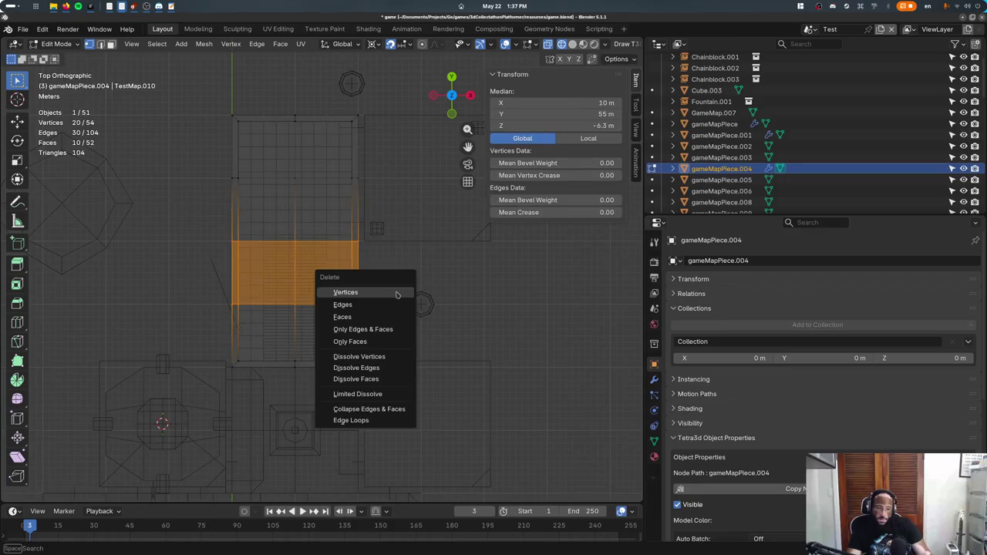
click(375, 320)
- Move the floor's upper band of faces 20 m along Y
drag(165, 276, 359, 367)
drag(212, 174, 454, 273)
click(278, 251)
drag(145, 248, 360, 369)
key(g)
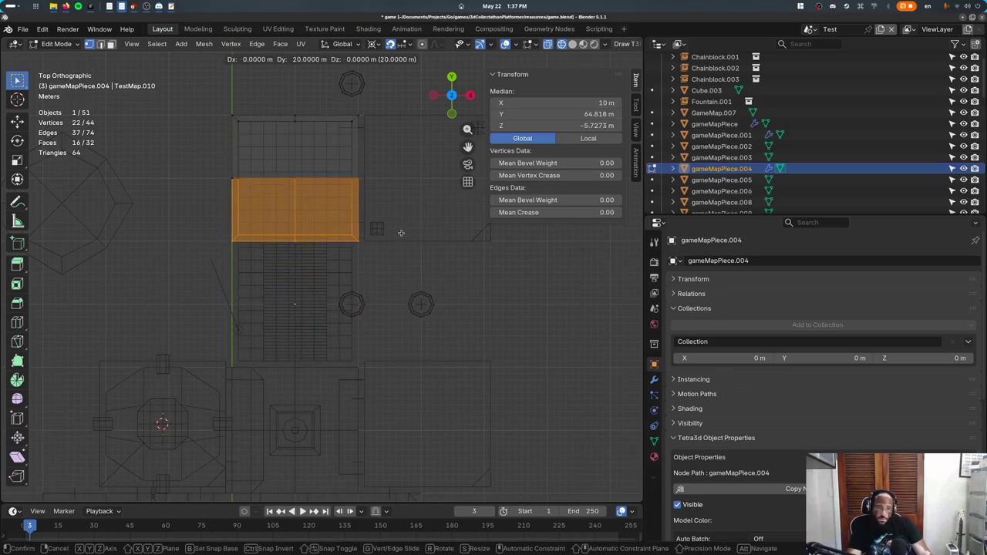
click(401, 232)
- Merge the floor's duplicate vertices by distance and shift the selected faces 20 m
key(a)
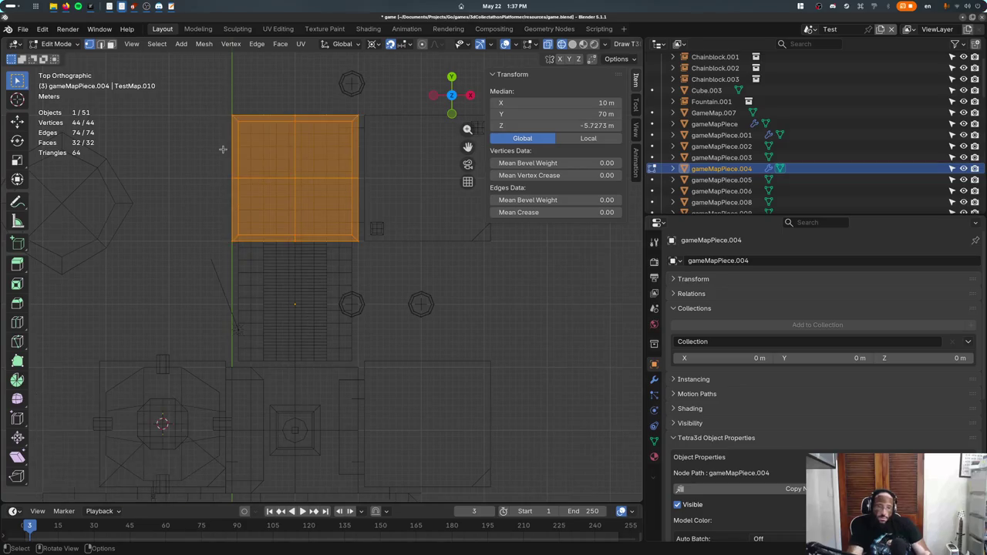
key(m)
key(Up)
key(Return)
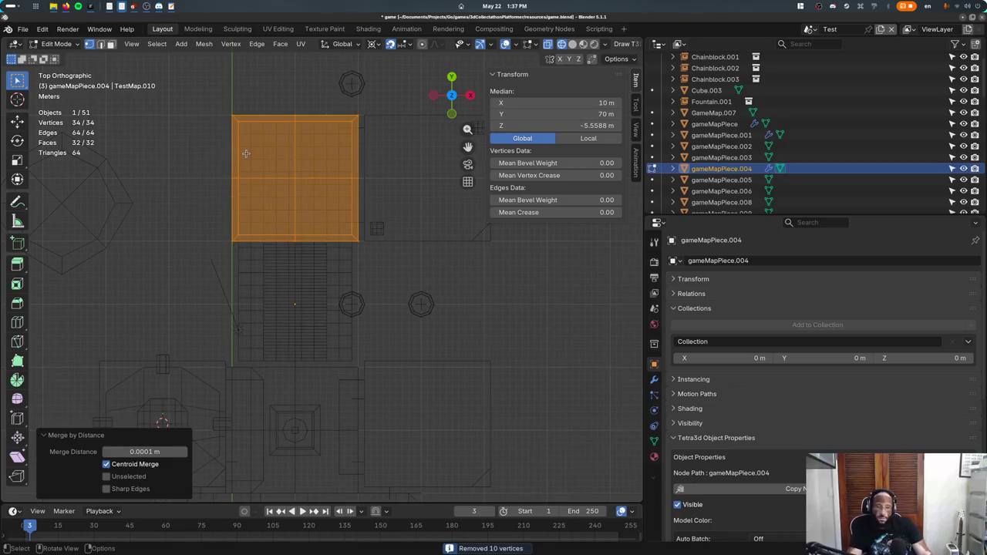
key(g)
click(313, 311)
- Return to Object Mode with material preview shading and select Water.001
key(Tab)
key(shift+z)
middle_drag(313, 311, 293, 347)
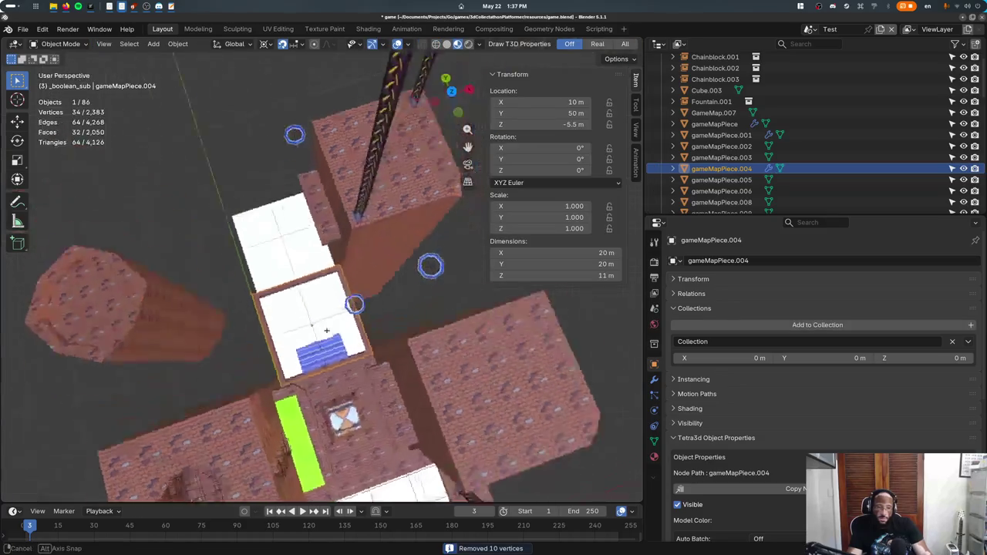
click(275, 375)
- Edit Water.001 from the top in wireframe and delete the top half of its grid
key(Tab)
key(KP_7)
key(shift+z)
key(a)
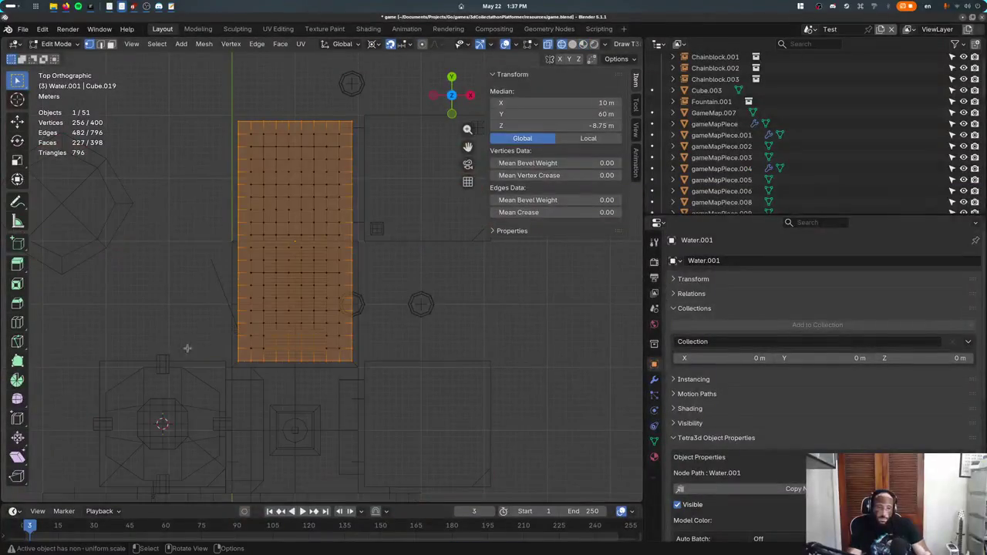
drag(203, 129, 436, 238)
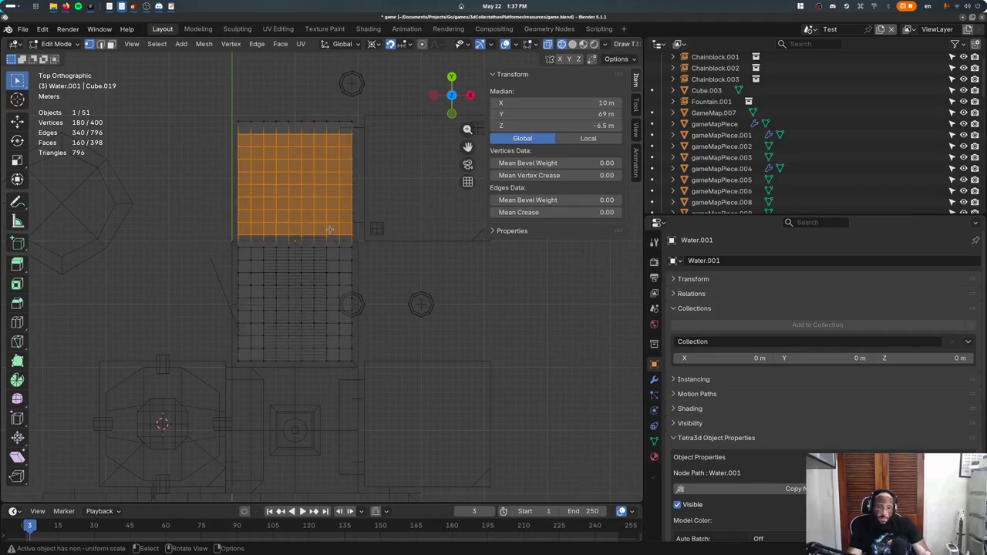
key(x)
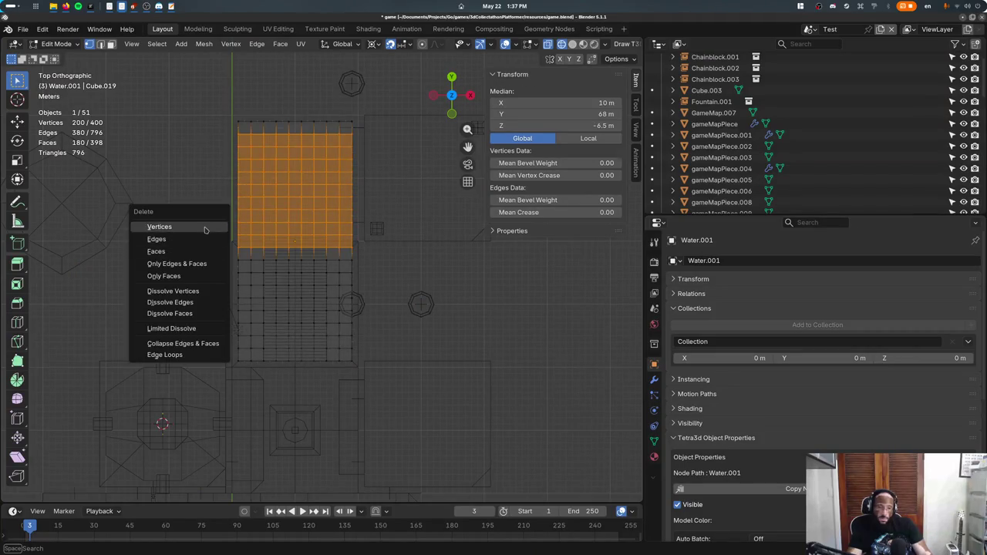
click(207, 230)
- Move the water's edge strip and face band along Y to close the gap
key(g)
mouse_move(198, 91)
mouse_down()
mouse_move(435, 212)
mouse_move(224, 274)
mouse_up()
key(y)
click(442, 330)
key(g)
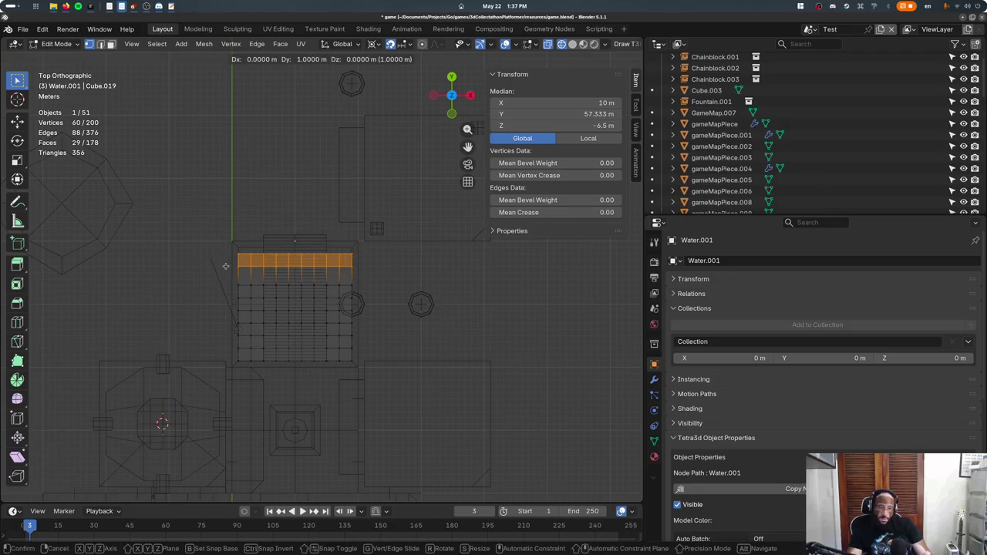
key(Escape)
key(g)
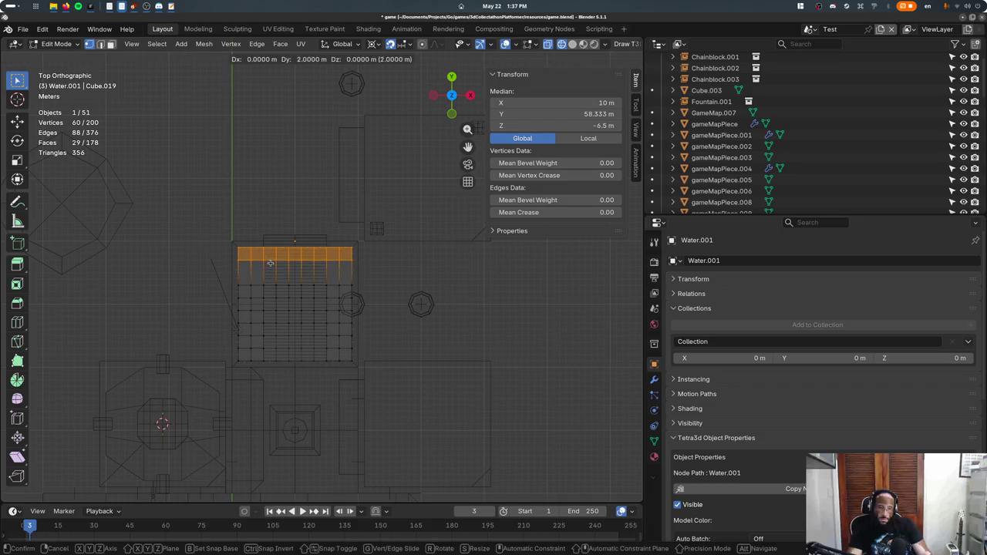
click(270, 275)
- Merge the water's 20 duplicate vertices by distance, leave Edit Mode and save game.blend
key(a)
key(m)
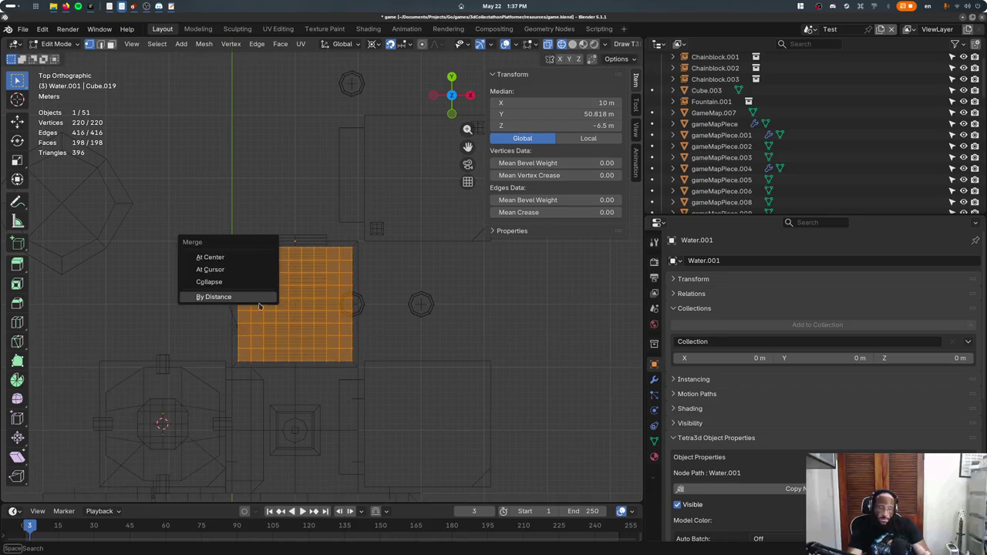
click(252, 298)
key(Tab)
middle_drag(251, 297, 455, 344)
key(alt+z)
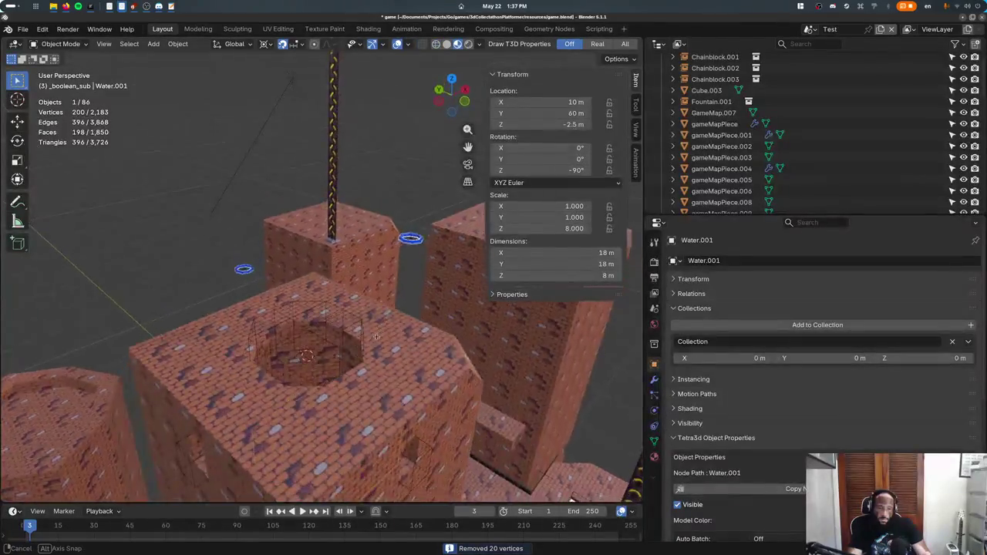
key(ctrl+s)
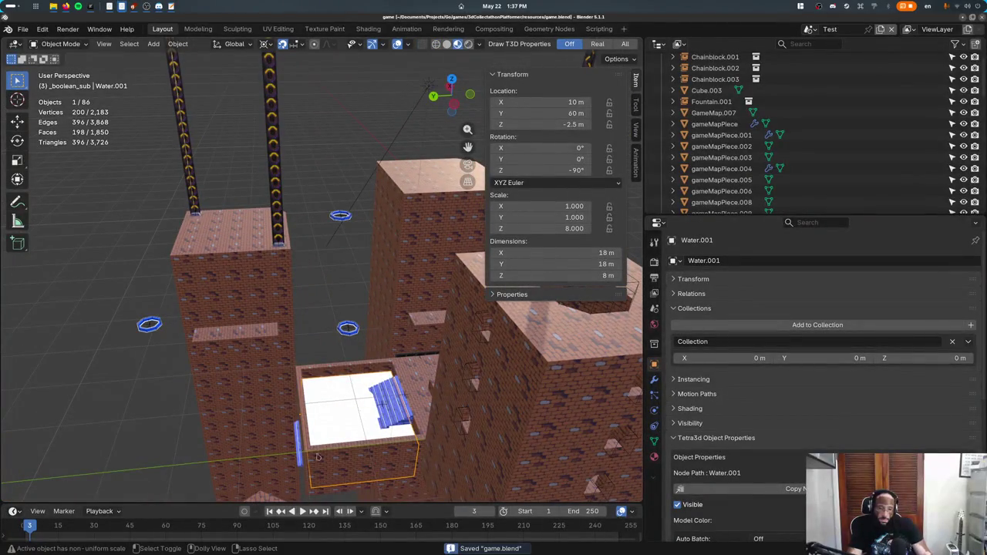
key(shift+z)
click(293, 431)
- Delete the selected Stairs10x2 object, then select the water, a small stair and gameMapPiece.004
key(x)
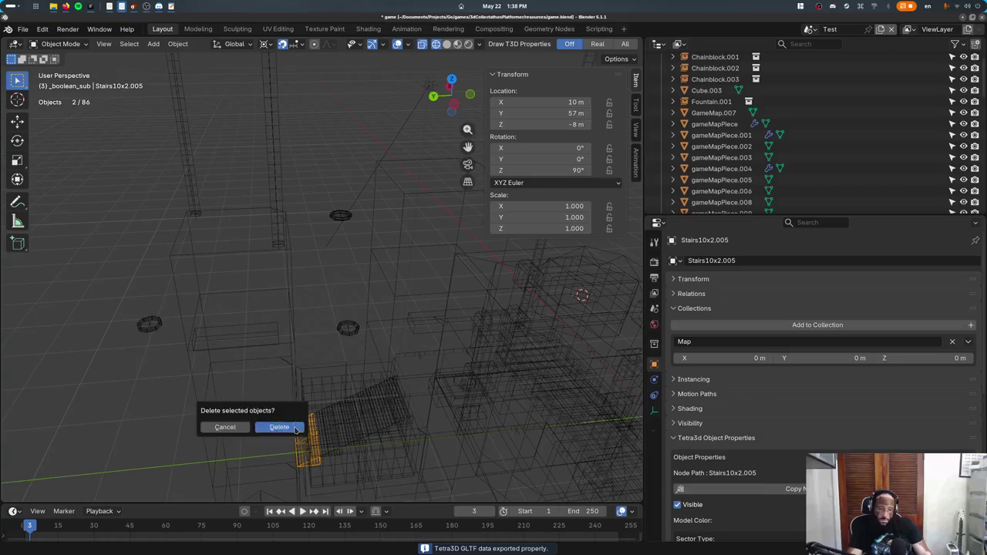
click(306, 424)
mouse_move(306, 424)
middle_down()
mouse_move(289, 322)
mouse_move(347, 298)
middle_up()
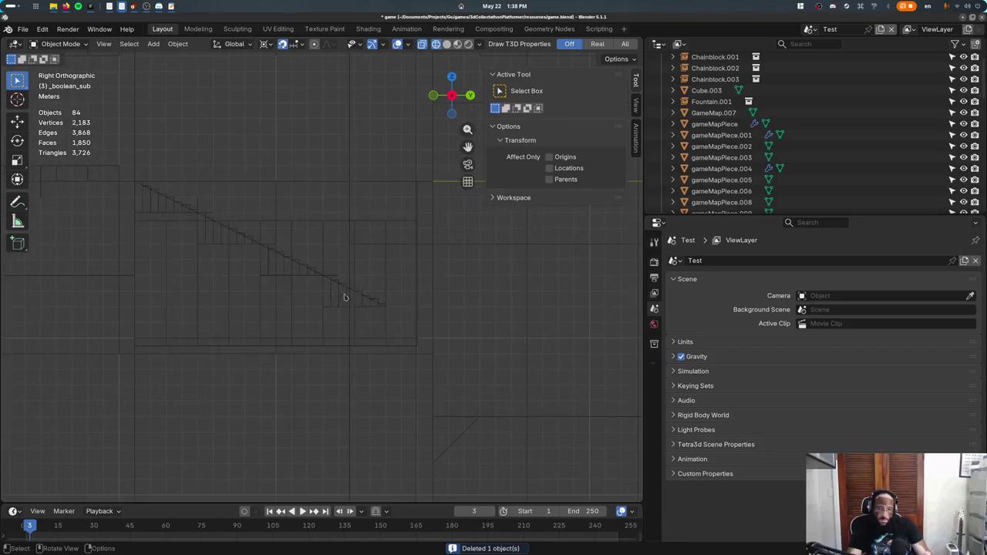
click(365, 319)
click(374, 303)
click(424, 330)
- Trial vertical moves of gameMapPiece.004's faces and whole mesh in Edit Mode, cancelled both times
key(Tab)
key(Tab)
key(Tab)
drag(489, 310, 128, 407)
key(g)
key(z)
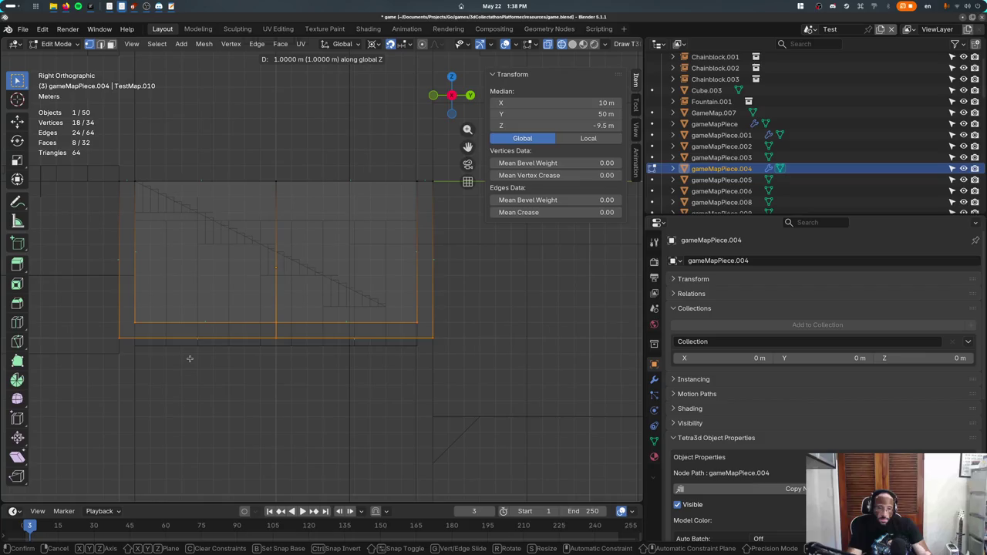
key(Escape)
key(a)
key(g)
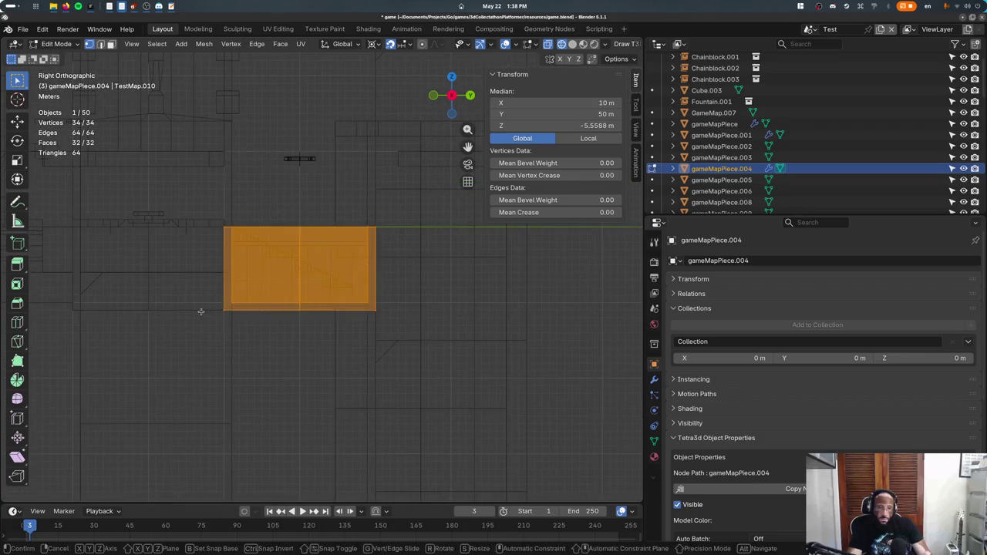
key(z)
key(Escape)
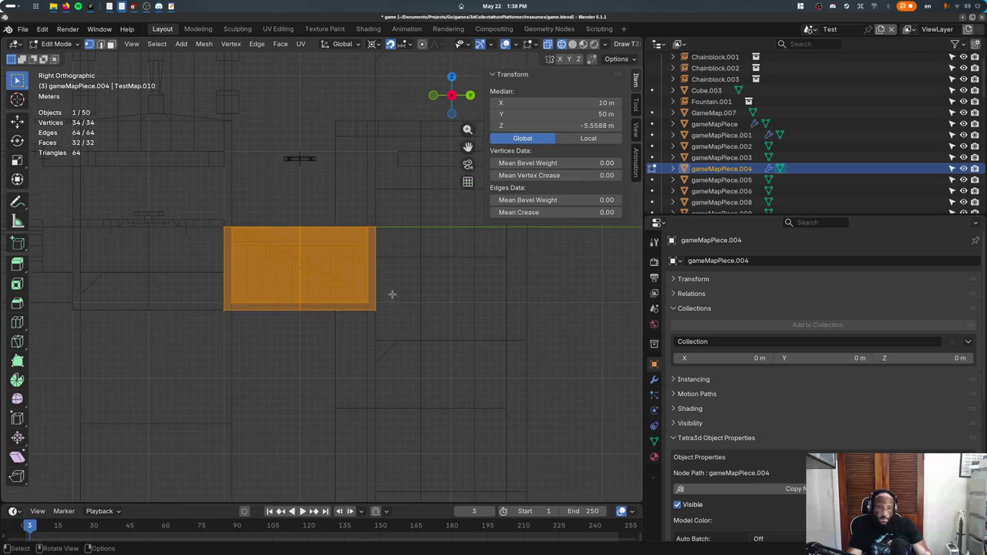
key(Tab)
- Lower the selected Stairs10x2 flights 2 m on Z and delete the small bottom stair piece
click(340, 289)
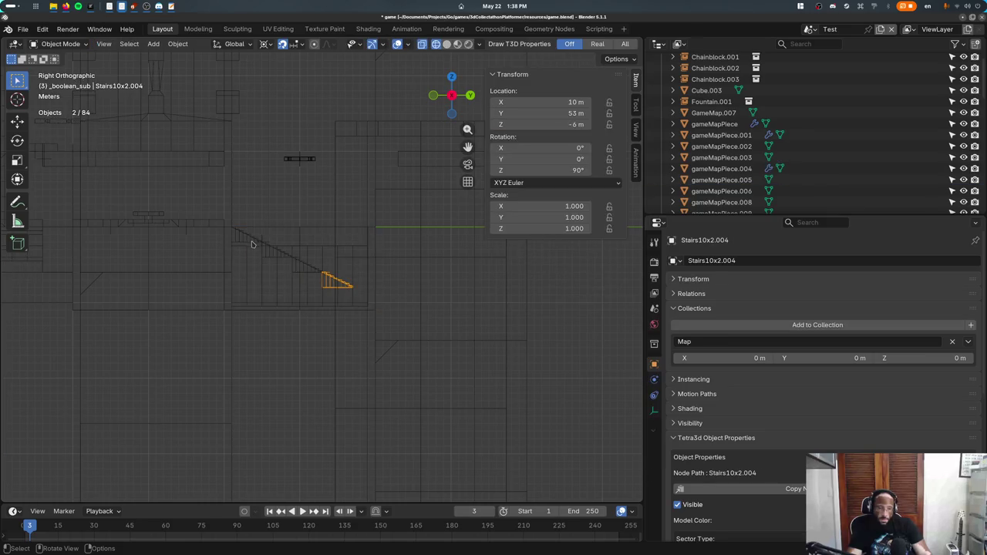
shift+click(333, 287)
key(g)
key(z)
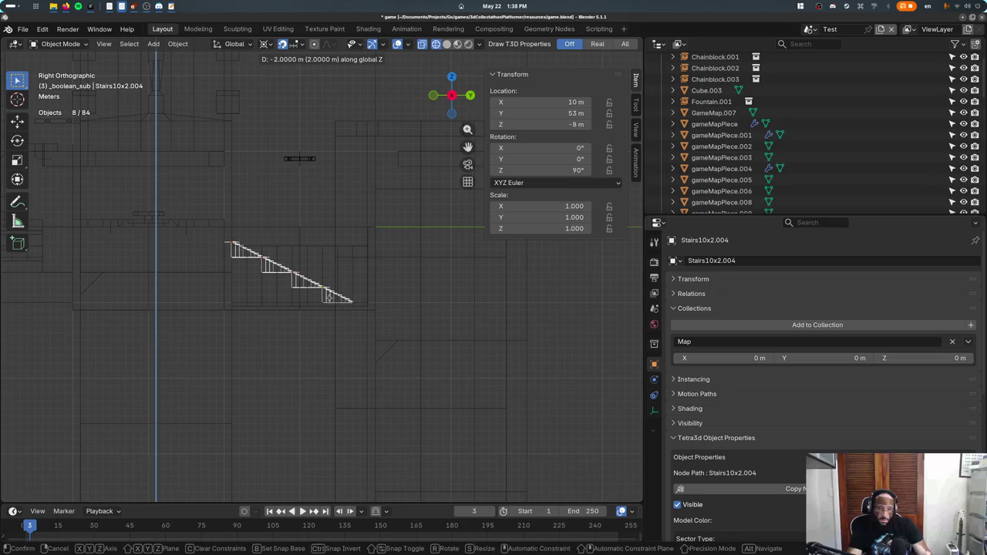
click(331, 317)
click(335, 319)
click(335, 318)
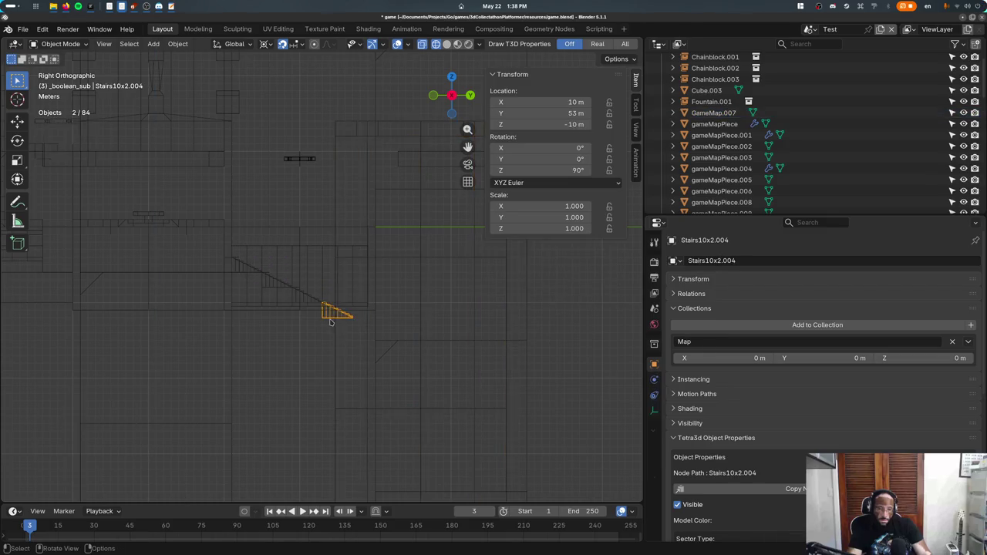
key(Delete)
- Hide the Water.001 plane from the top-down view and reselect the stairs
click(291, 293)
key(KP_7)
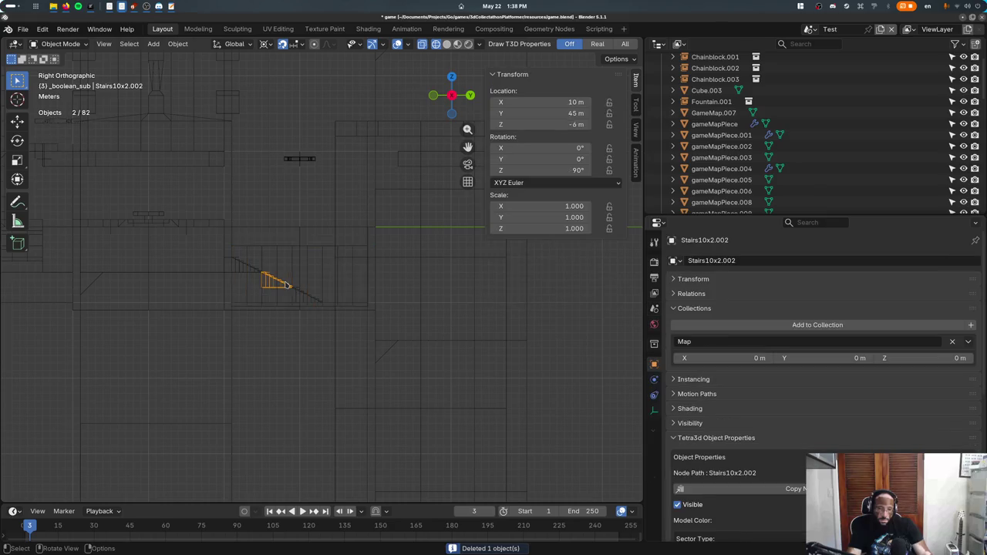
click(325, 306)
key(h)
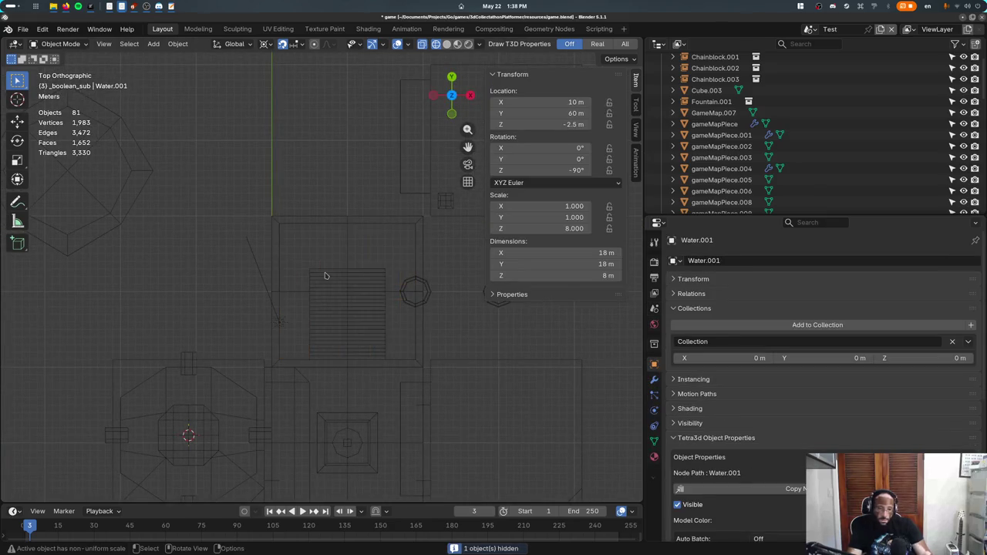
click(327, 276)
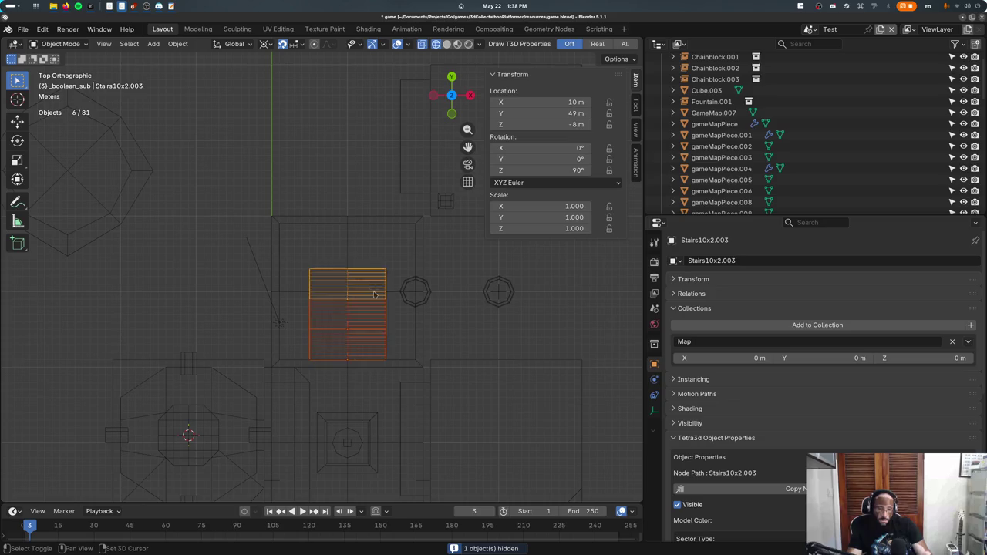
- Duplicate a stair flight into place and gather the Stairs10x2 flights into a selection
key(shift+d)
click(344, 264)
click(330, 299)
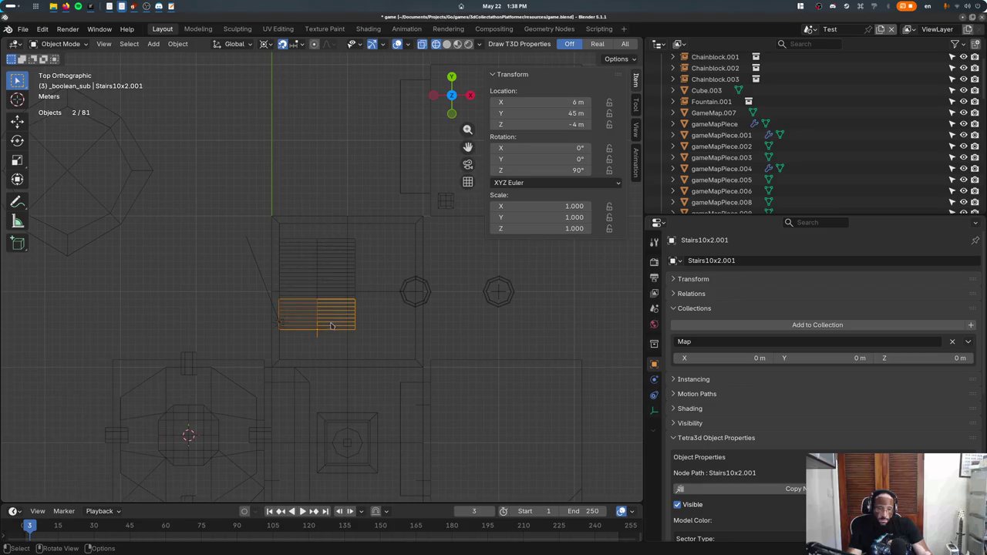
shift+click(337, 288)
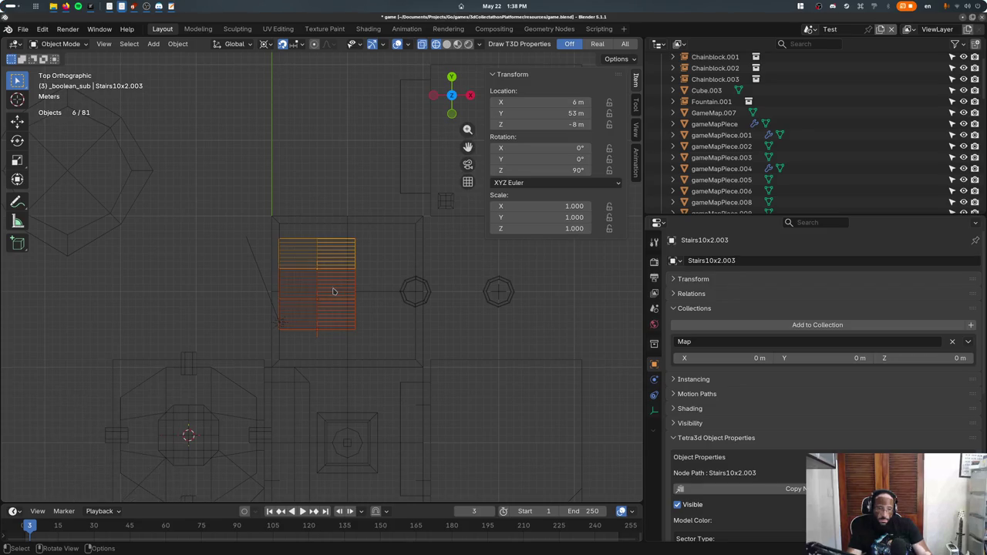
click(334, 291)
shift+right_click(317, 299)
shift+click(333, 265)
- Delete the remaining stair flights and add a Stairs4x2Wide collection instance to the level
shift+click(330, 314)
key(Delete)
key(F3)
text(st)
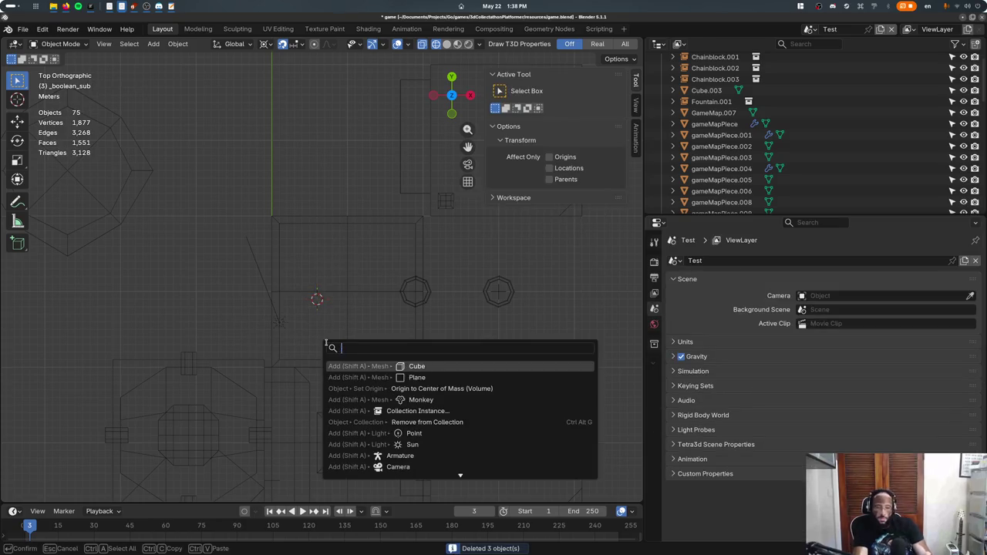
text(air)
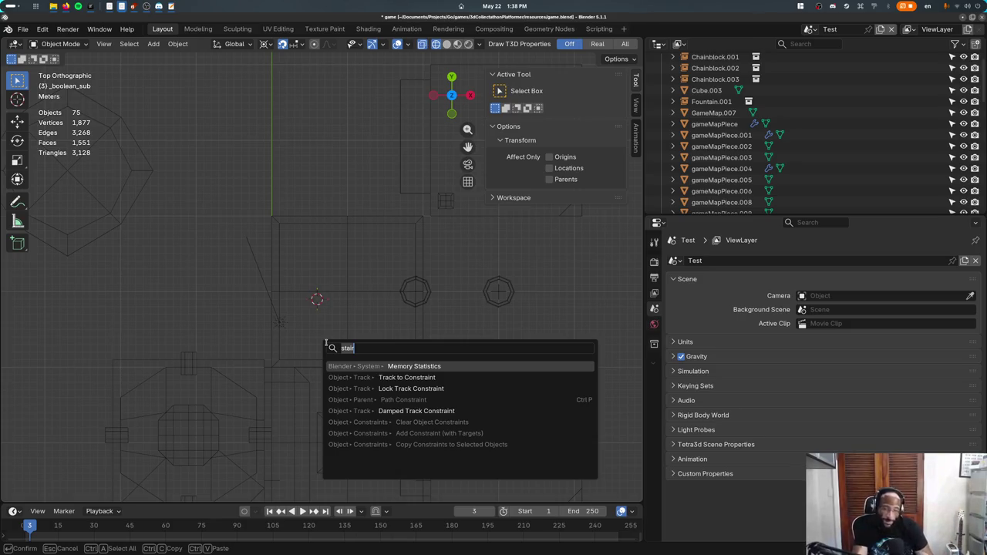
text(collection ins)
key(Return)
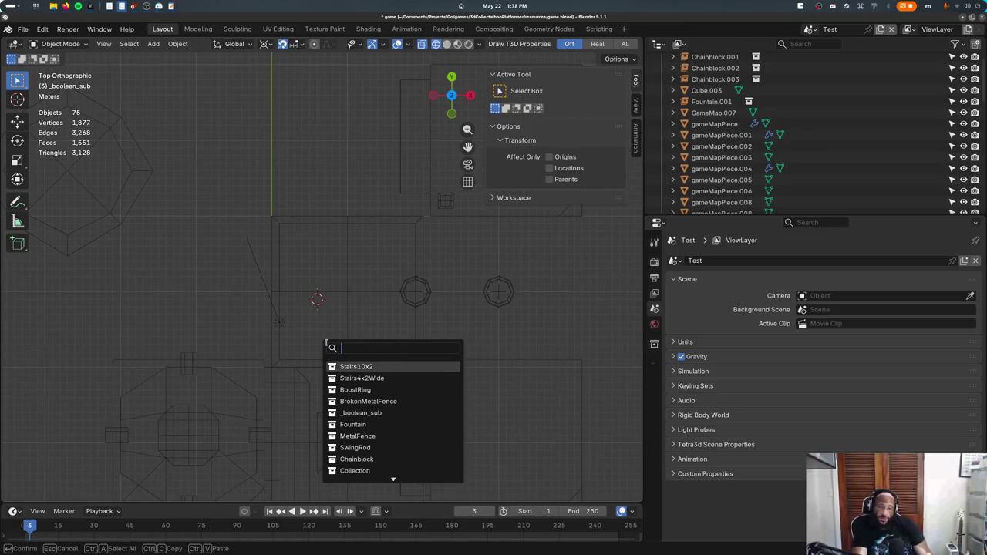
text(st)
key(Down)
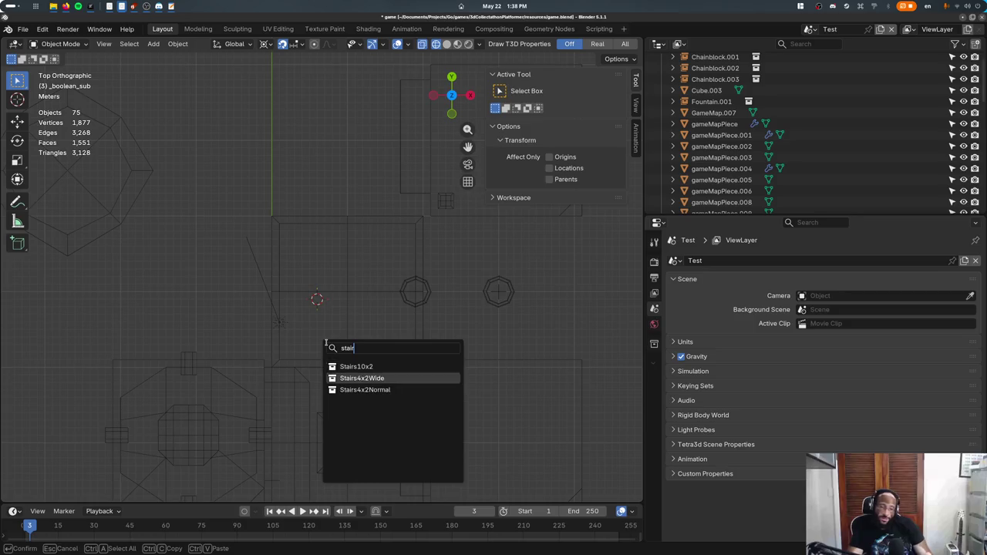
key(Return)
- Rotate the new Stairs4x2Wide instance 90° and place it 3 m left, 2 m down
middle_drag(328, 346, 301, 231)
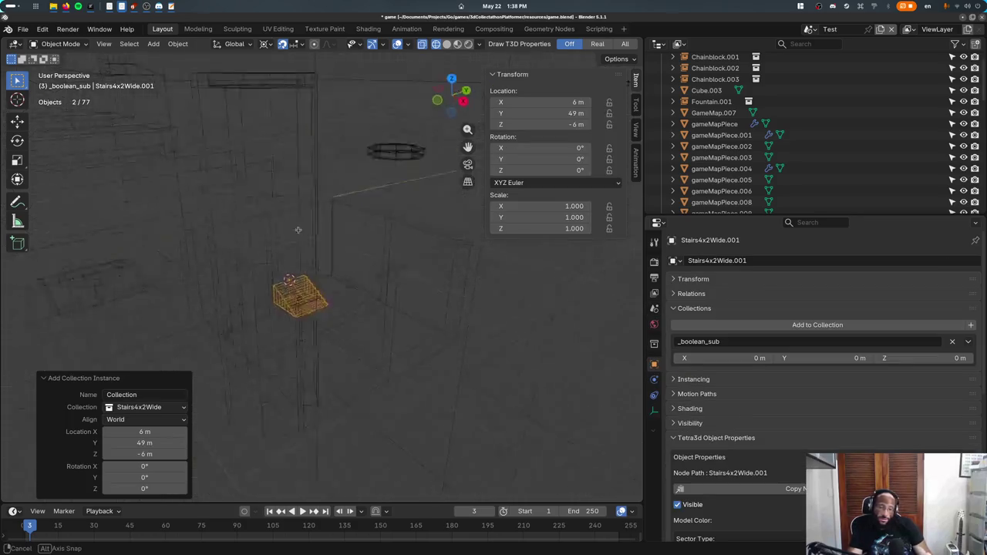
key(KP_7)
key(shift+s)
key(Escape)
text(r90)
key(Return)
key(g)
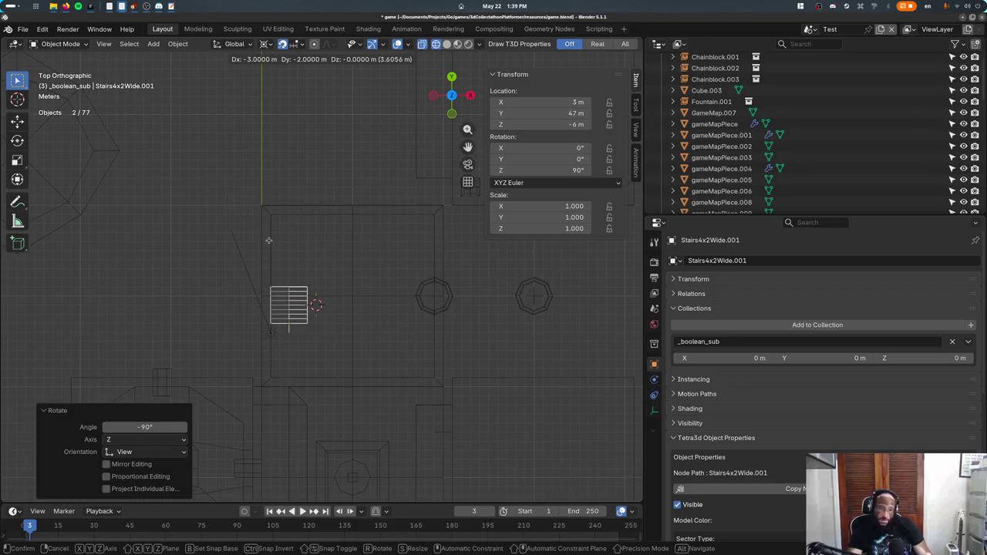
click(269, 242)
- Lower the stairs 3 m back, add a linked copy 4 m back and 2 m up, shift both 3 m in Y
key(KP_3)
key(g)
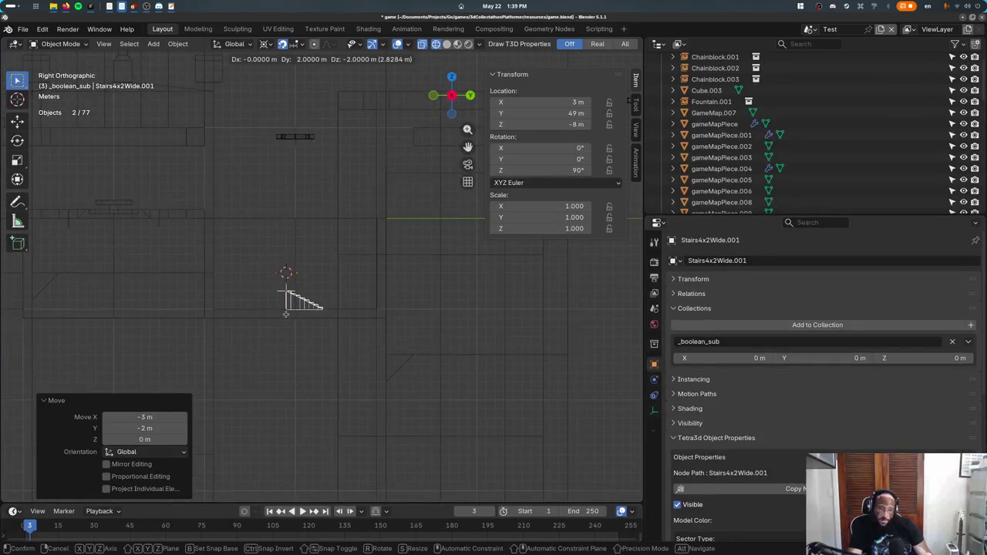
click(290, 314)
key(g)
click(259, 312)
key(shift+d)
click(222, 291)
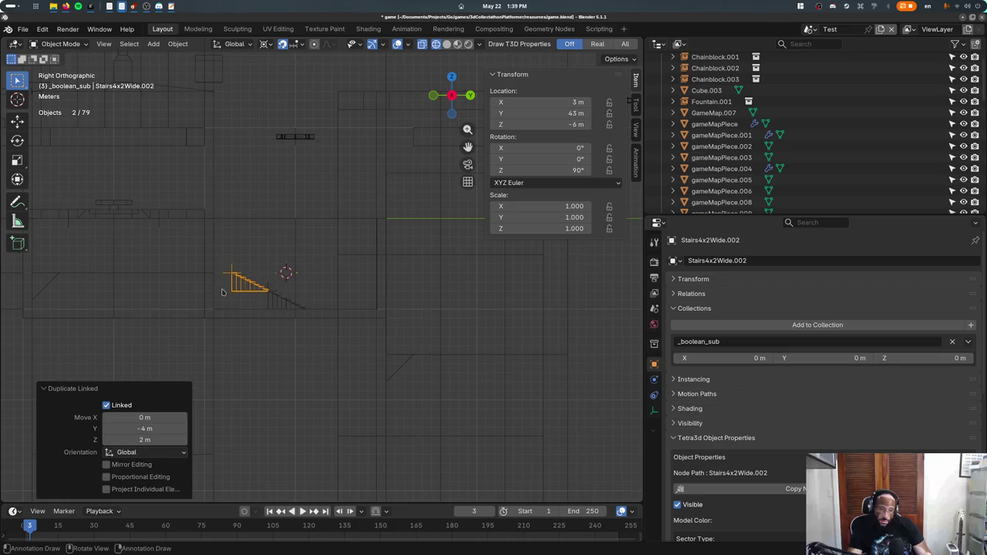
shift+click(269, 304)
key(g)
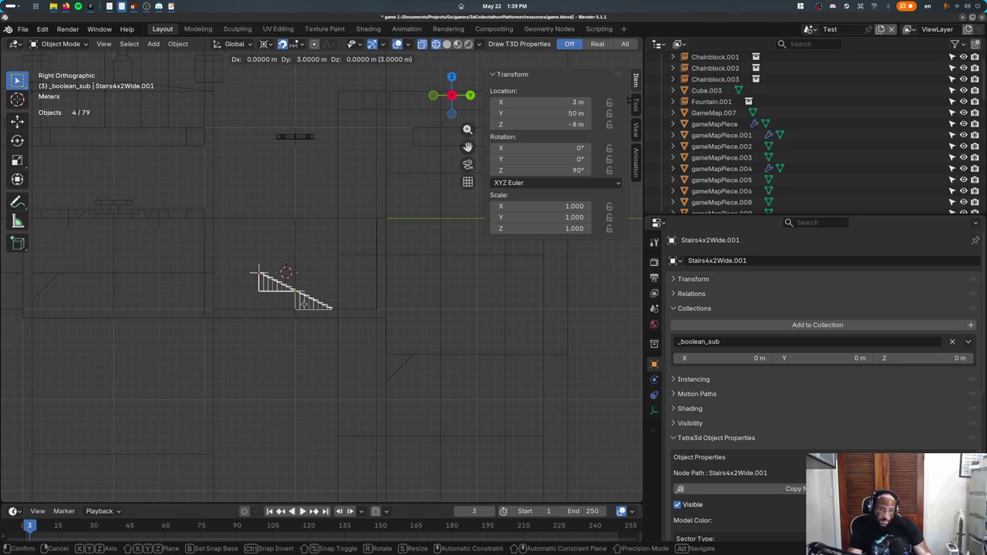
click(305, 306)
- Make a linked stair copy inside the room, turned 90° then 180° on Z, shifted 5 m in X
click(253, 296)
key(KP_7)
key(alt+d)
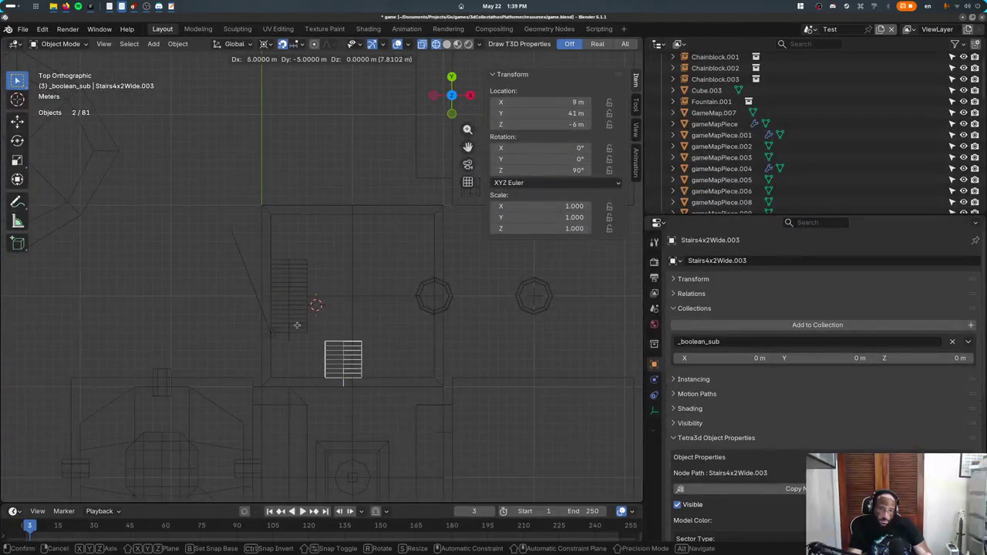
click(281, 333)
text(r90)
key(Return)
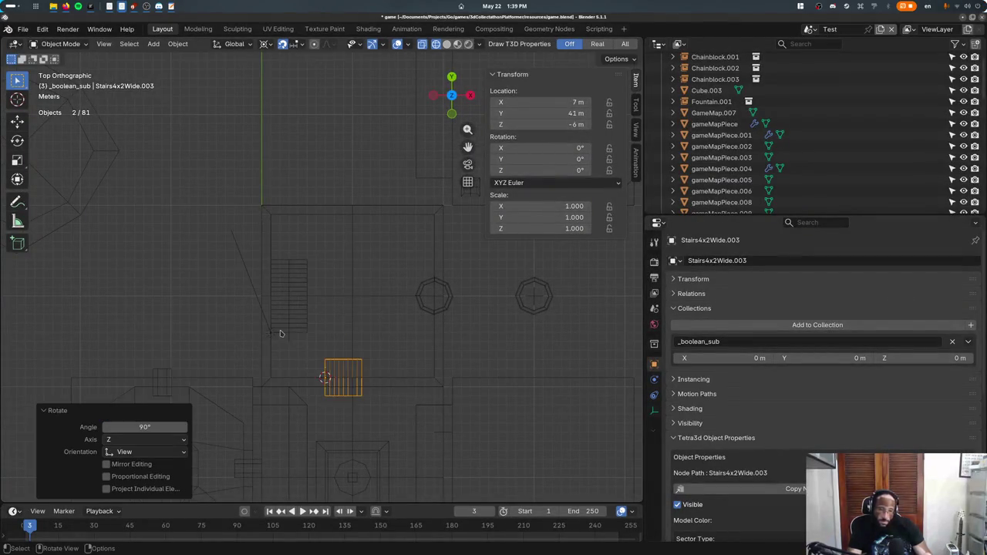
key(g)
click(262, 315)
text(r)
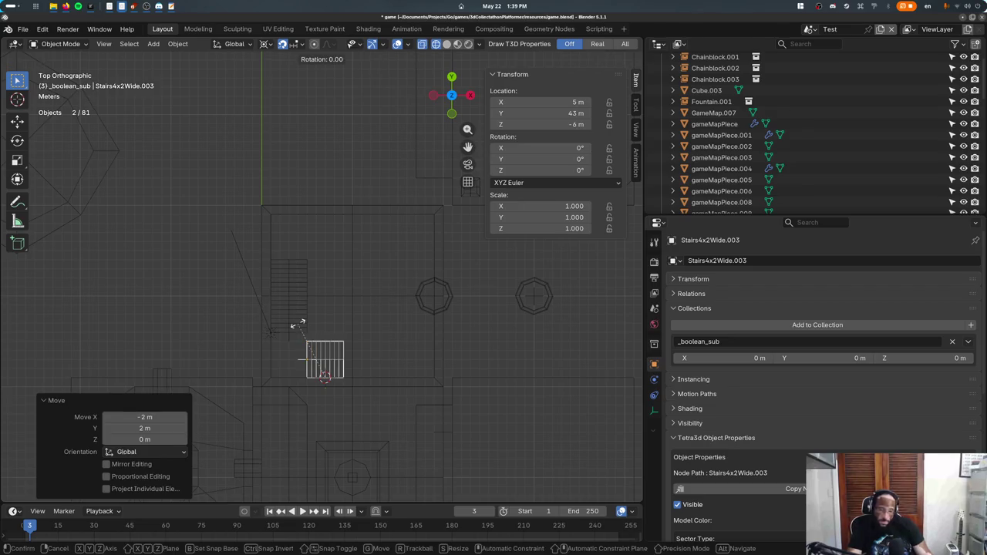
text(z1)
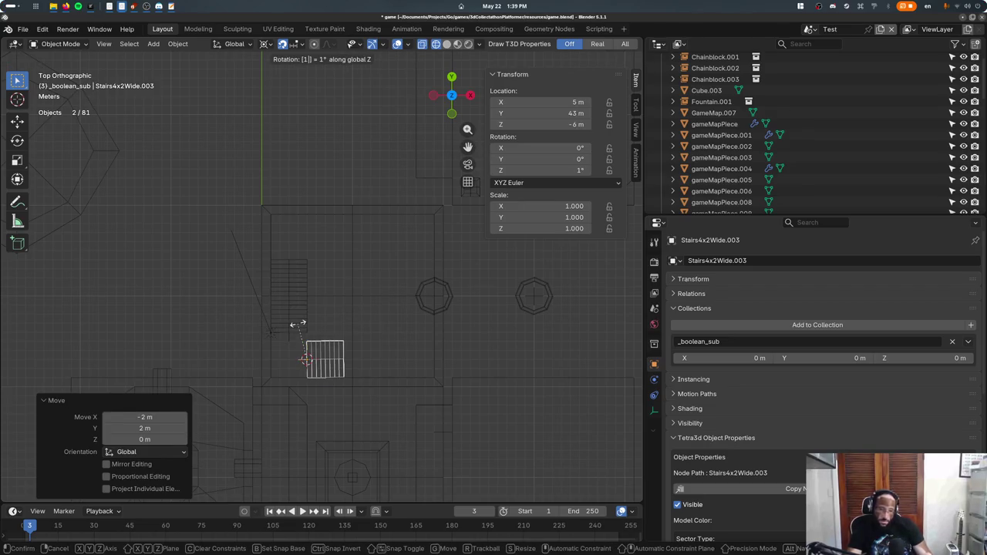
text(80)
key(Return)
text(gx5)
key(Return)
- Nudge Stairs4x2Wide.001 1 m back along Y and Stairs4x2Wide.003 1 m along X
click(301, 327)
text(gy-1)
key(Return)
click(331, 349)
text(gx-1)
key(Return)
key(KP_1)
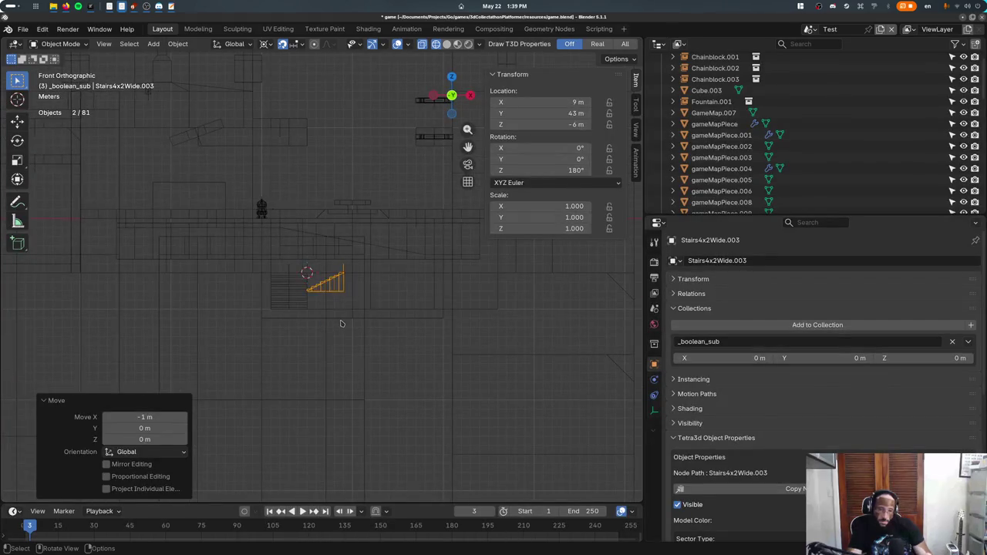
- Stack two more linked stair copies, each 4 m over and 2 m up; then edit gameMapPiece.004
key(alt+d)
click(362, 279)
middle_drag(362, 279, 301, 320)
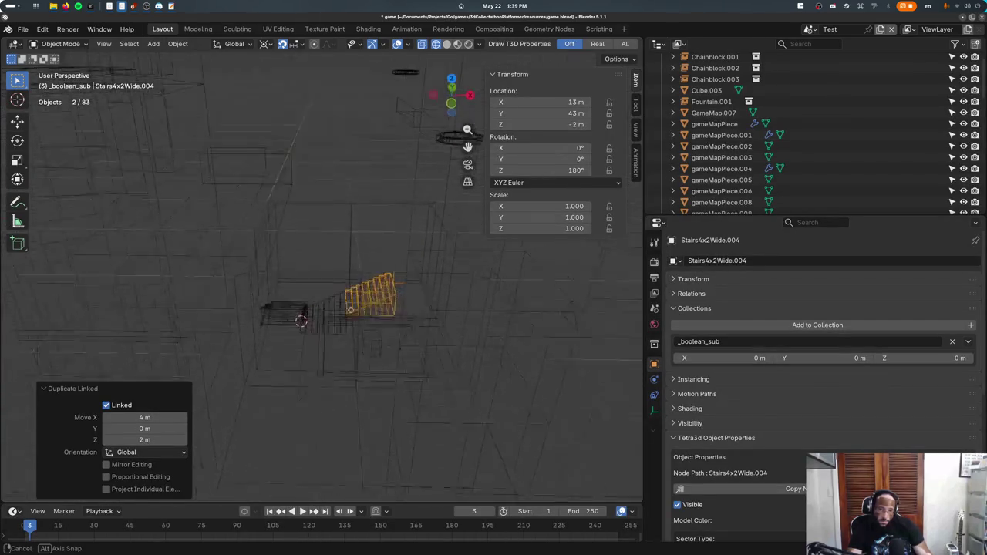
key(KP_1)
key(alt+d)
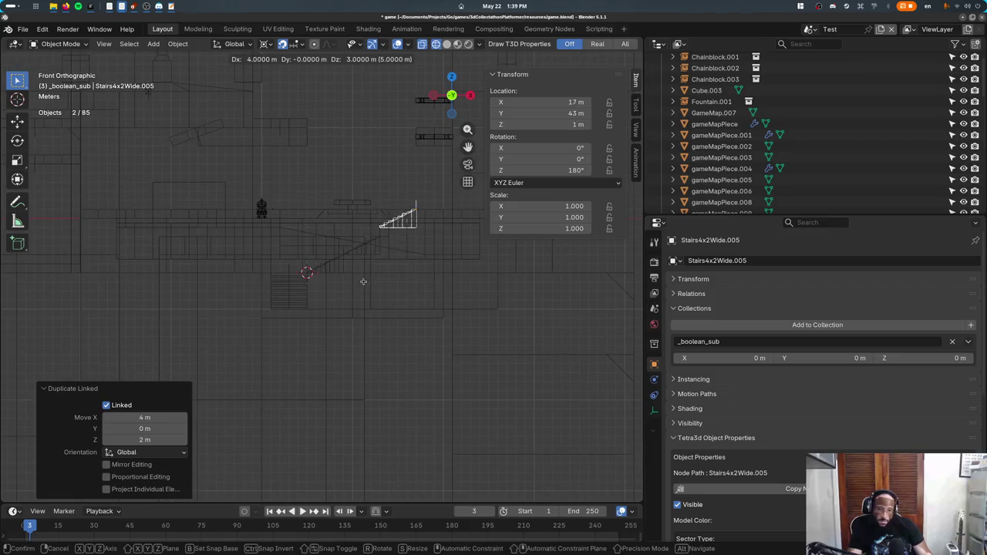
click(363, 282)
mouse_move(363, 282)
middle_down()
mouse_move(342, 332)
mouse_move(306, 360)
mouse_move(332, 347)
middle_up()
click(316, 347)
key(Tab)
- Add a cube to the room mesh and place it beside the end of the stairs
key(KP_7)
shift+middle_drag(422, 384, 366, 335)
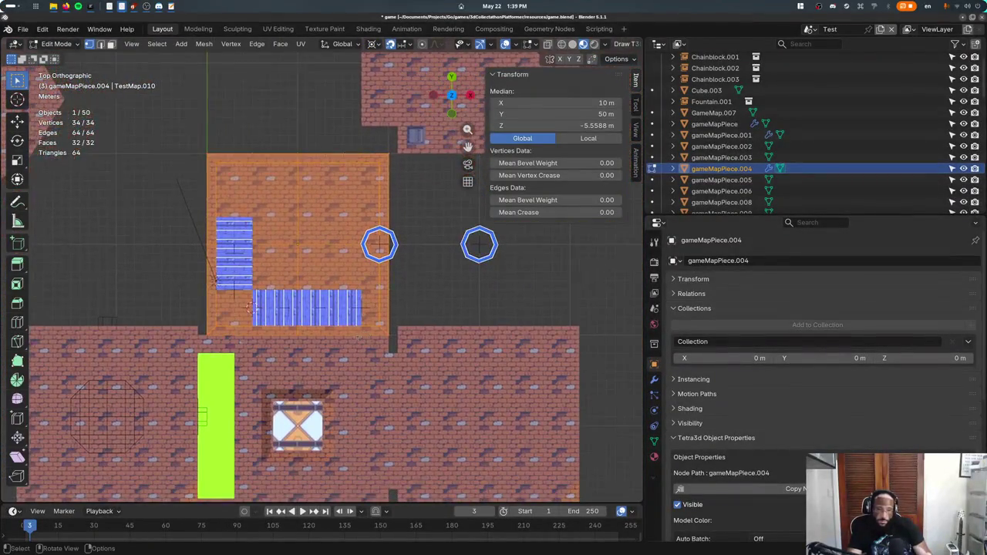
key(F3)
text(cube)
key(Return)
key(g)
click(366, 372)
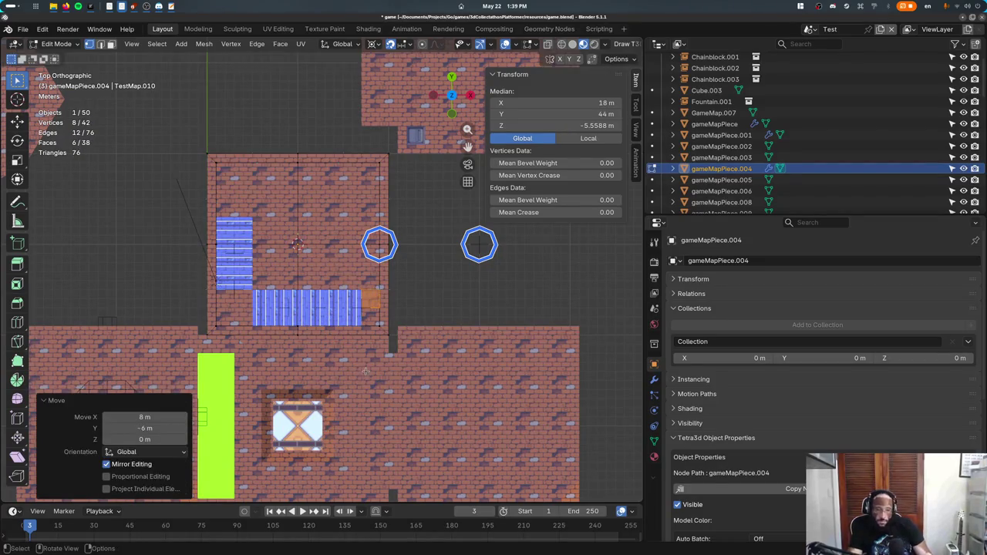
- Reposition the cube in an isolated side view and raise it 0.5 m in Z
key(KP_3)
key(KP_Divide)
key(g)
click(218, 270)
text(gz0.5)
key(Return)
- Check the cube's placement in textured and wireframe top views of the full level
key(KP_7)
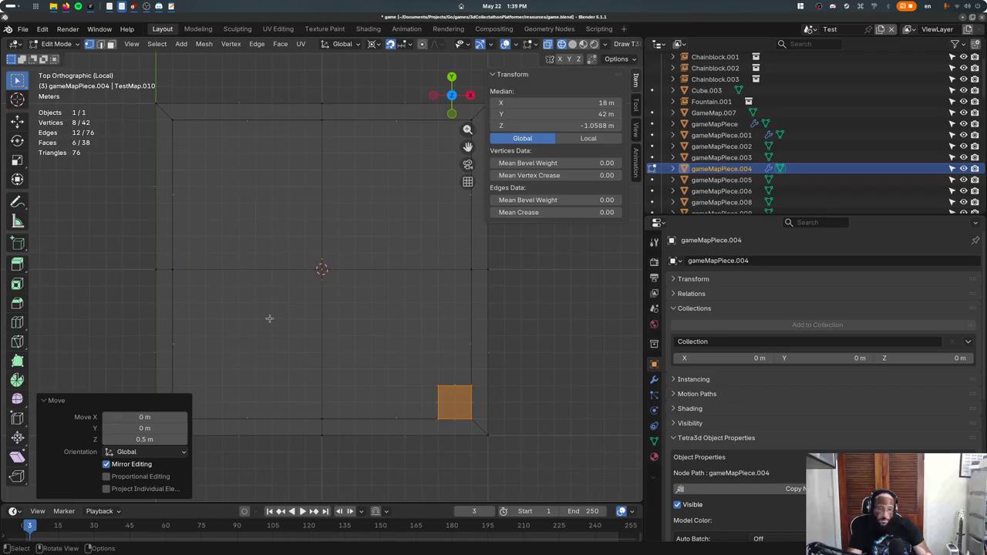
key(z)
click(324, 450)
key(Tab)
key(Tab)
key(KP_Divide)
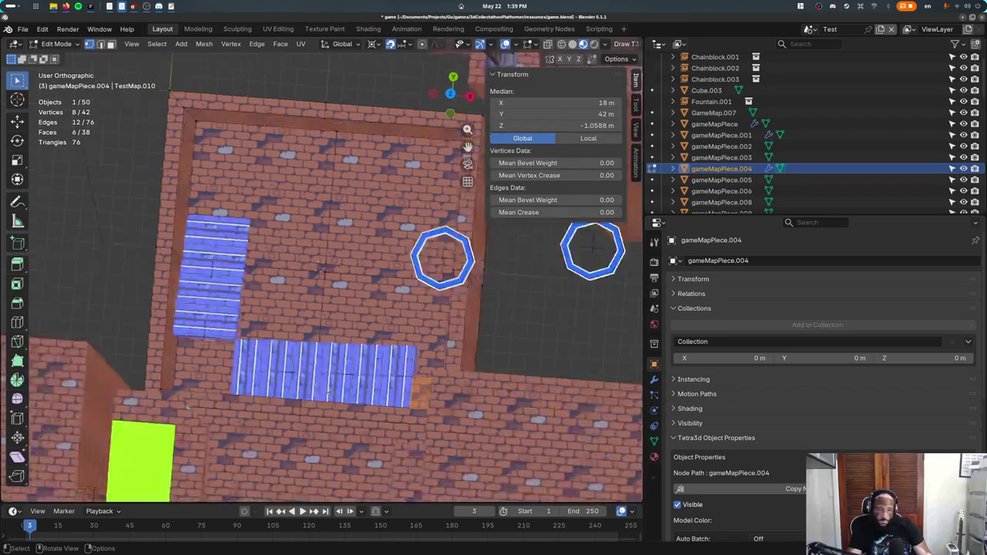
middle_drag(330, 392, 308, 385)
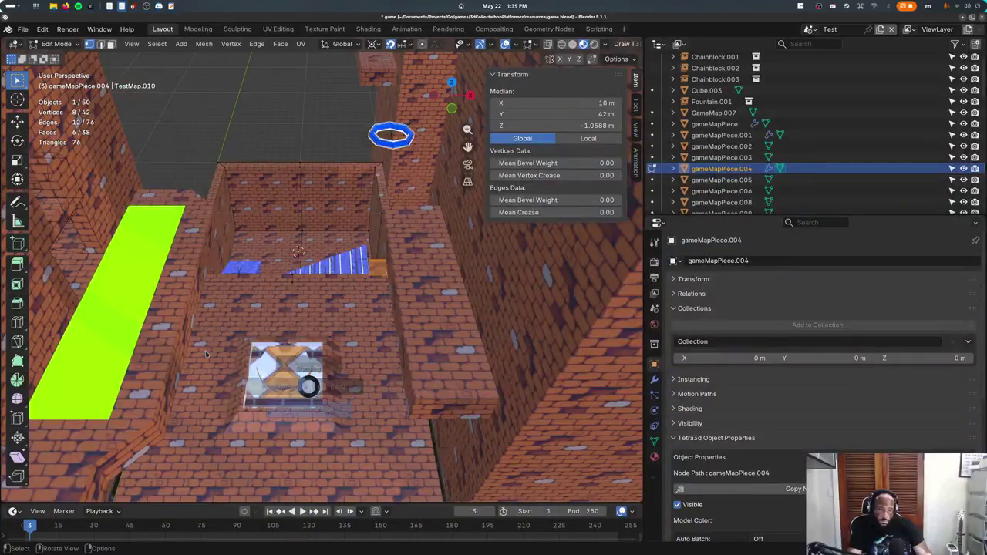
key(shift+z)
key(KP_7)
key(Tab)
- Isolate the stair pieces and brick room together in a tilted textured view
drag(171, 243, 354, 312)
drag(236, 154, 324, 333)
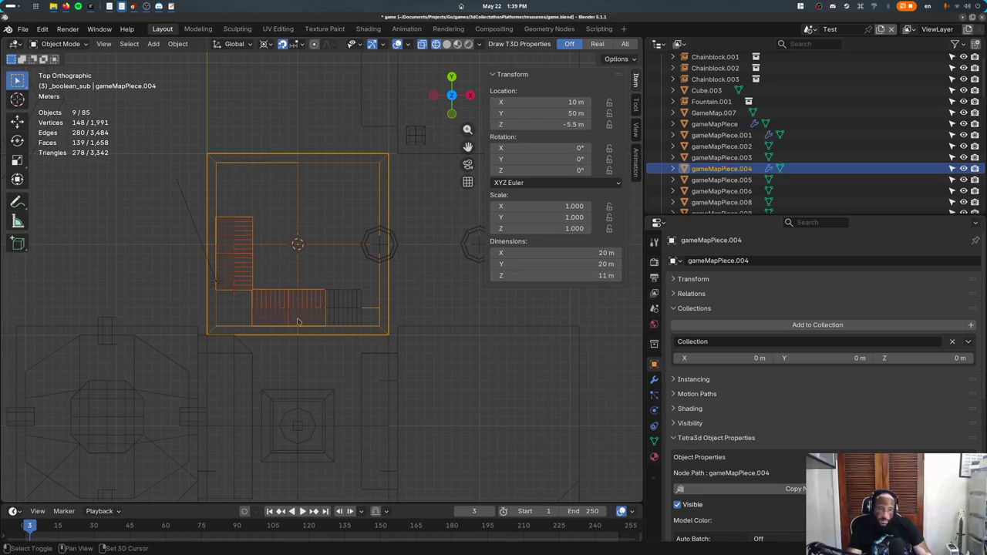
key(KP_Divide)
key(shift+z)
mouse_move(312, 383)
middle_down()
mouse_move(277, 395)
mouse_move(145, 323)
middle_up()
- Extend the landing block's back-left face 2 m along Y
key(Tab)
key(alt+a)
key(shift+z)
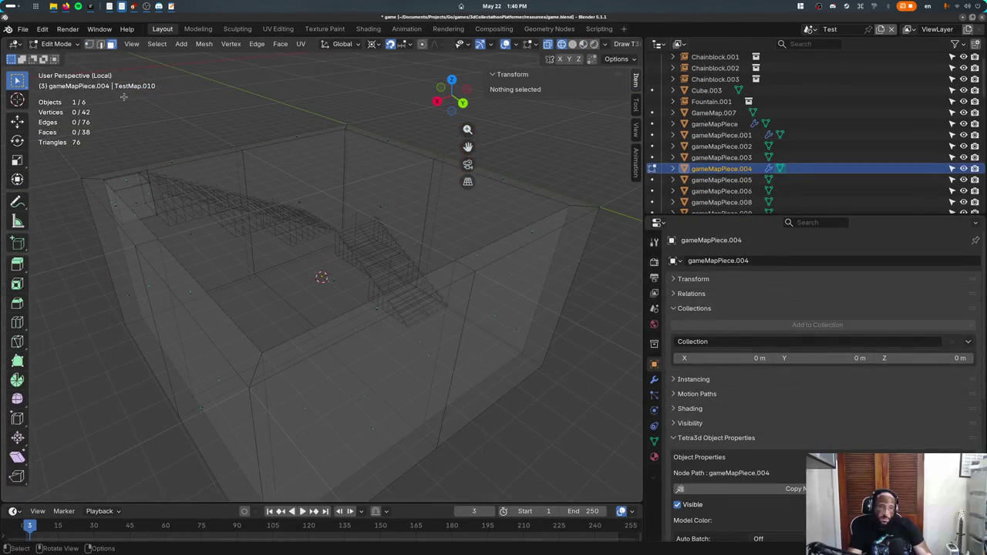
key(shift+z)
click(148, 199)
key(g)
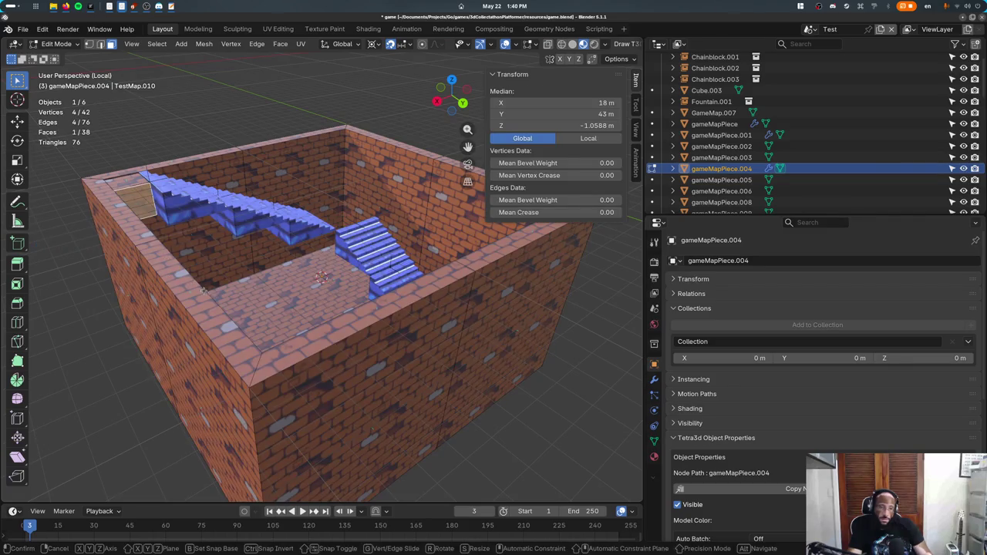
key(y)
key(2)
key(Return)
- Duplicate the landing block, lower the copy 6 m and widen it 2 m along X
middle_drag(204, 290, 195, 237)
key(ctrl+KP_Add)
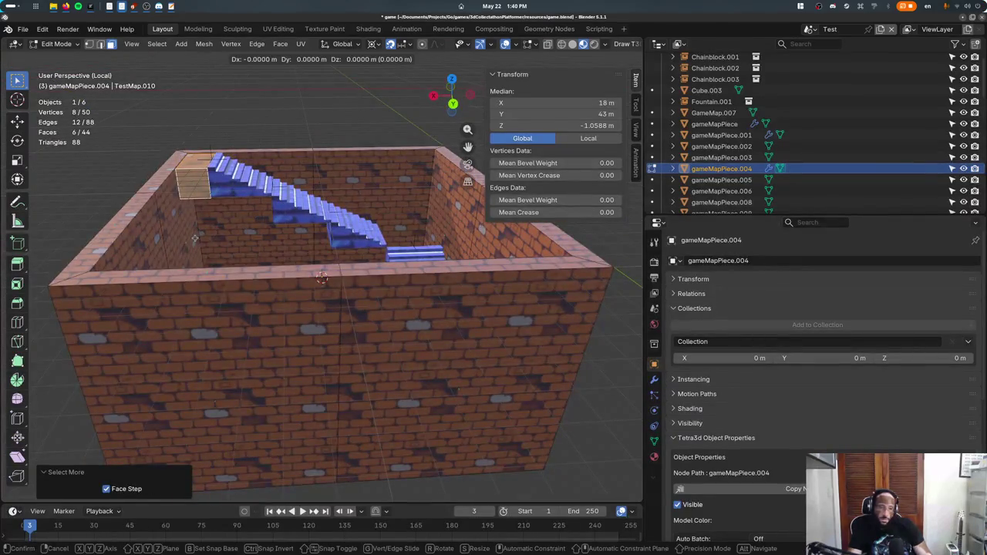
key(shift+d)
key(x)
text(z)
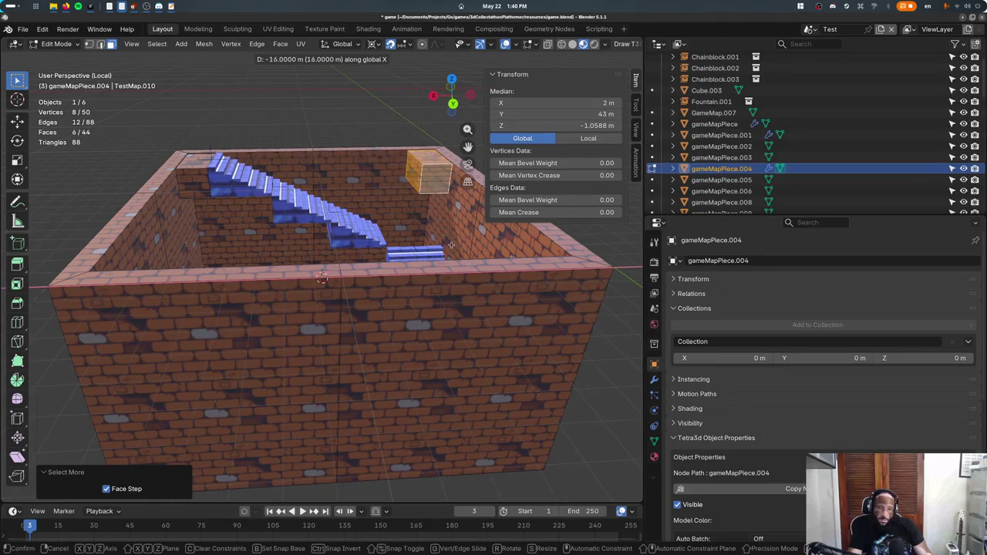
text(-6)
key(Return)
click(398, 232)
text(gx2)
key(Return)
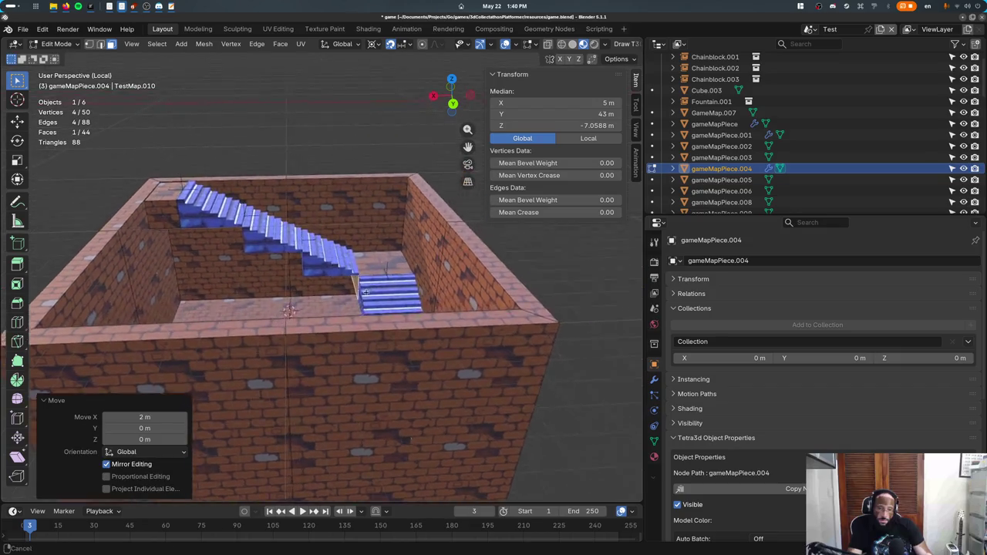
- Leave Edit Mode and inspect the brick room object from the front in textured shading
middle_drag(324, 274, 280, 286)
key(shift+z)
key(KP_1)
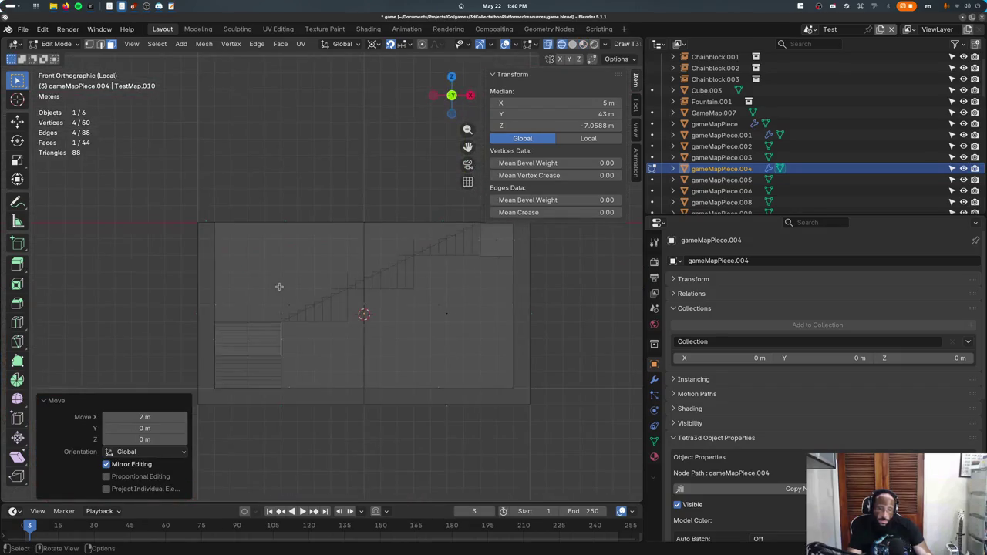
key(Tab)
scroll(324, 309, up, 3)
click(201, 347)
scroll(379, 285, up, 2)
key(shift+z)
mouse_move(378, 285)
middle_down()
mouse_move(399, 352)
mouse_move(342, 337)
middle_up()
key(KP_1)
key(z)
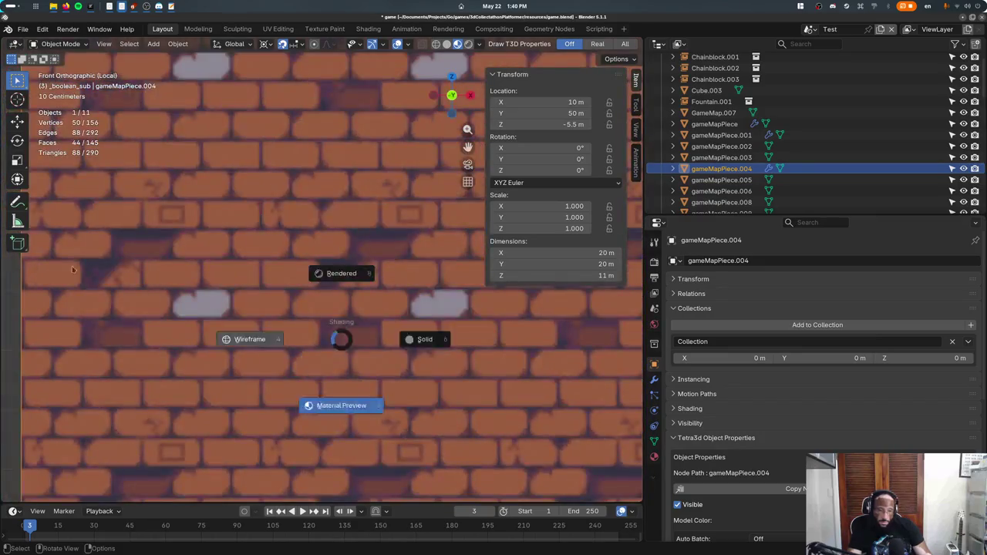
click(293, 295)
shift+click(292, 295)
key(shift+s)
key(2)
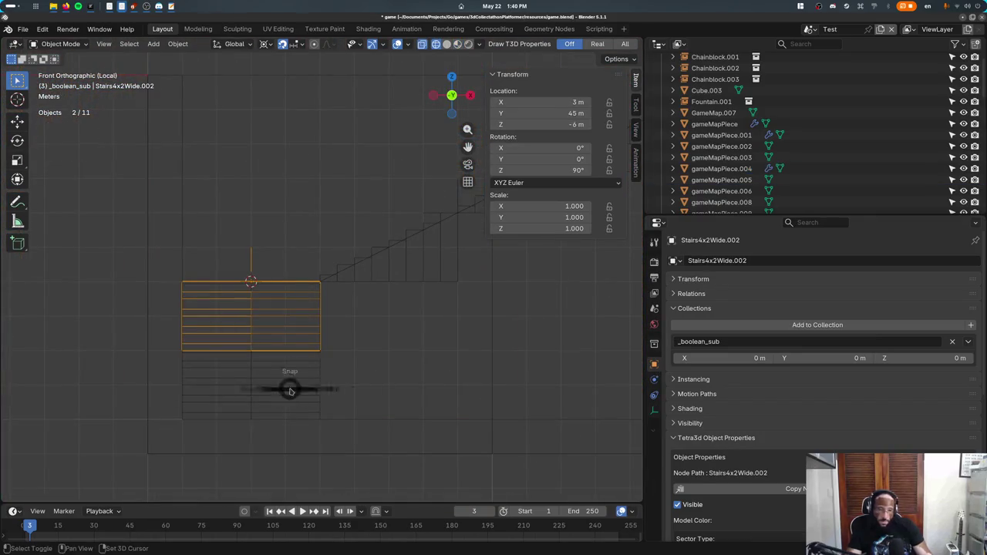
shift+middle_drag(290, 392, 157, 451)
key(alt+a)
key(shift+s)
click(296, 300)
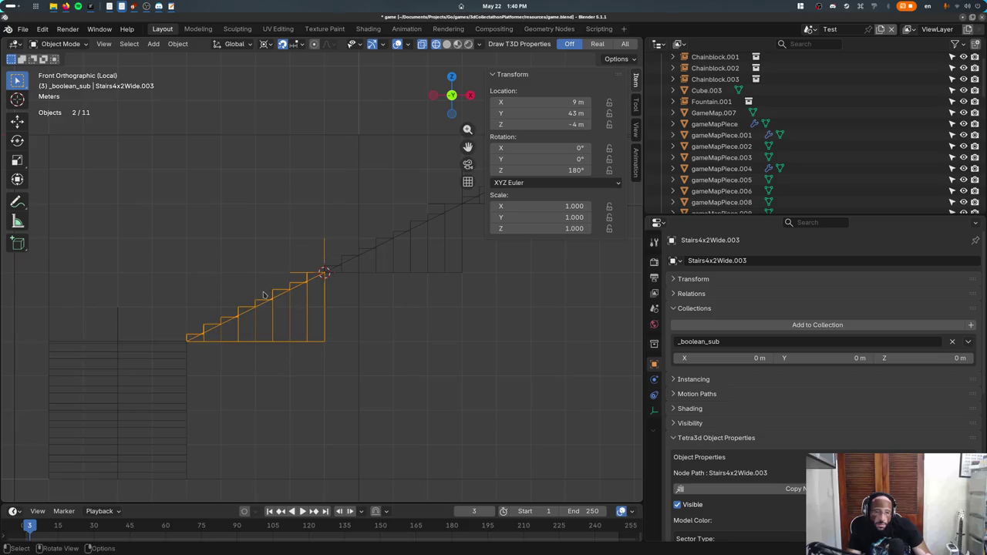
middle_drag(292, 286, 289, 366)
key(z)
click(298, 407)
mouse_move(297, 407)
middle_down()
mouse_move(537, 353)
mouse_move(329, 307)
mouse_move(231, 268)
mouse_move(301, 299)
mouse_move(293, 301)
middle_up()
click(231, 269)
scroll(231, 268, up, 5)
key(Tab)
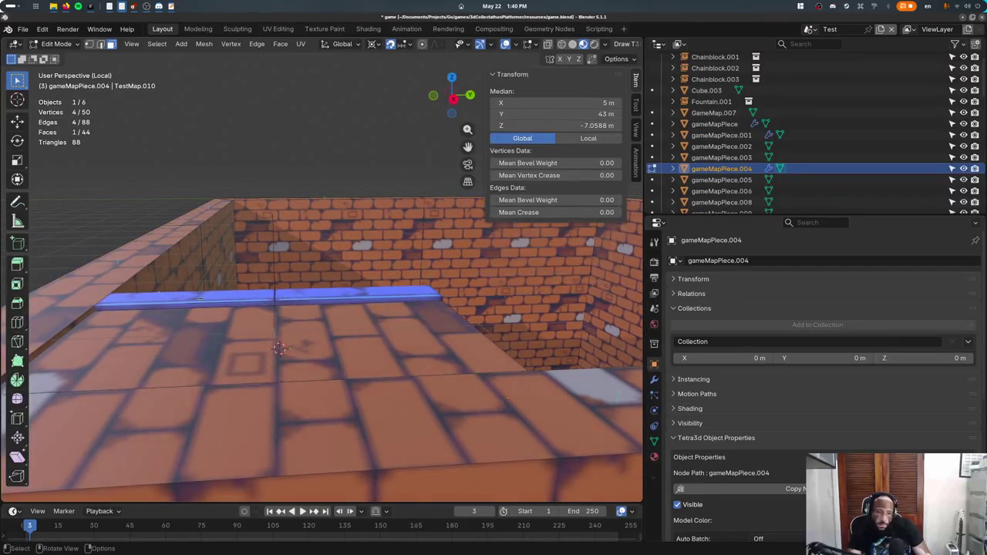
- Select the small top-right face of the room mesh in a wireframe front view
key(alt+z)
key(KP_1)
scroll(369, 303, up, 4)
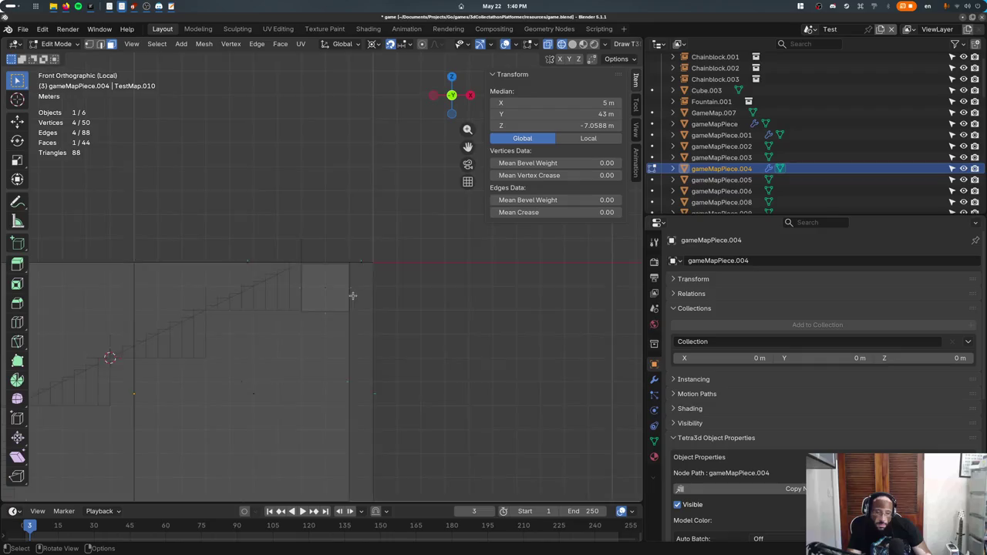
scroll(394, 336, up, 2)
key(a)
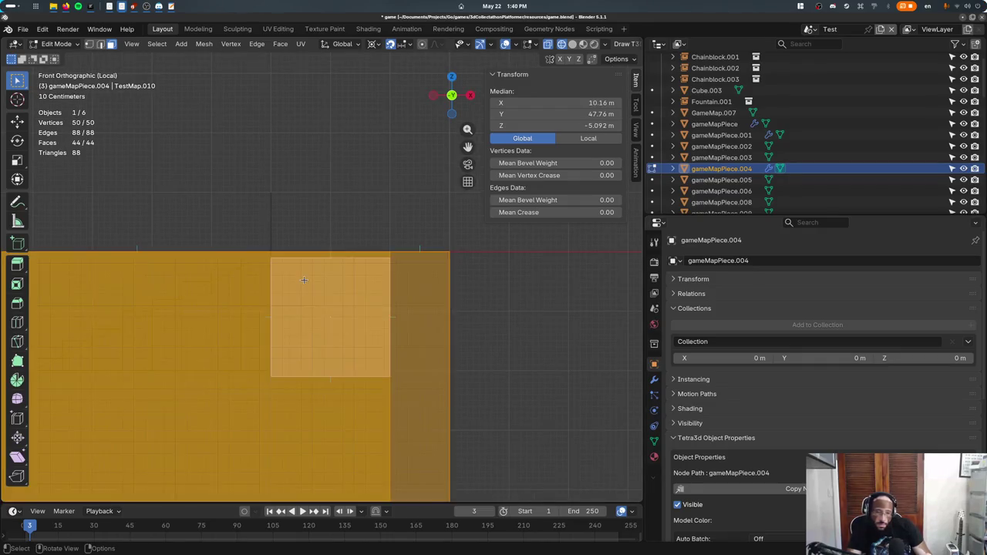
key(alt+a)
scroll(309, 309, down, 3)
scroll(296, 290, up, 2)
drag(301, 262, 345, 301)
alt+middle_drag(345, 302, 292, 296)
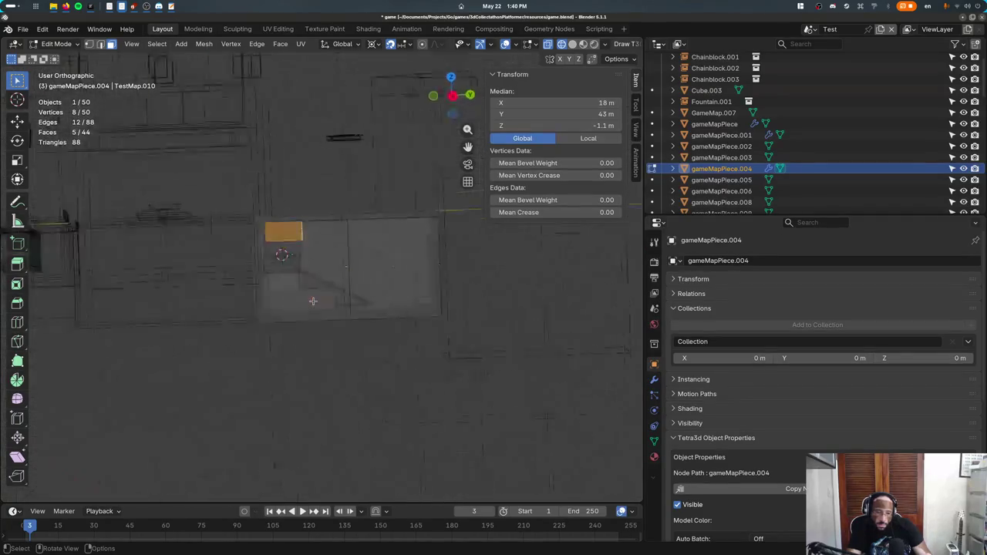
- Select the whole room mesh, leave Edit Mode and return to the full-level view
key(KP_1)
key(KP_Divide)
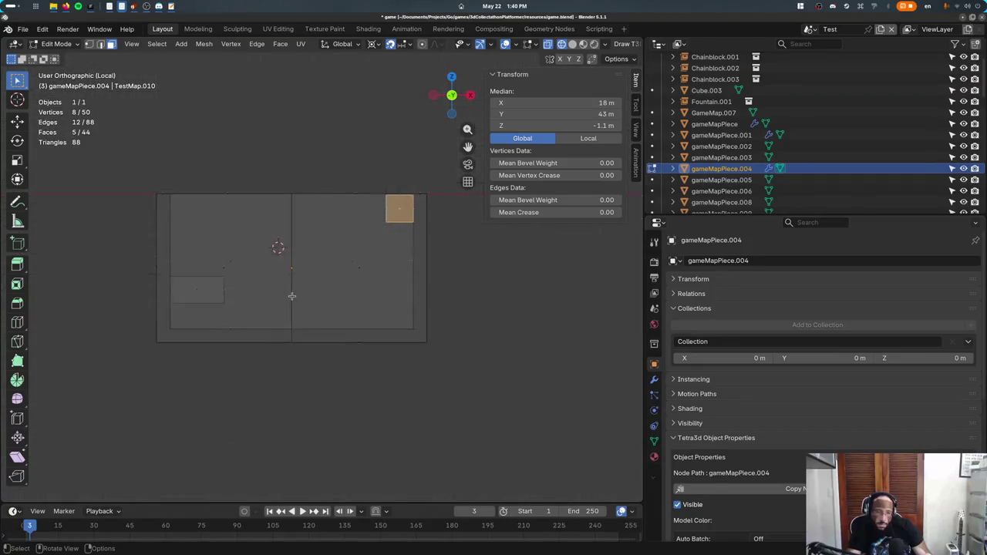
key(a)
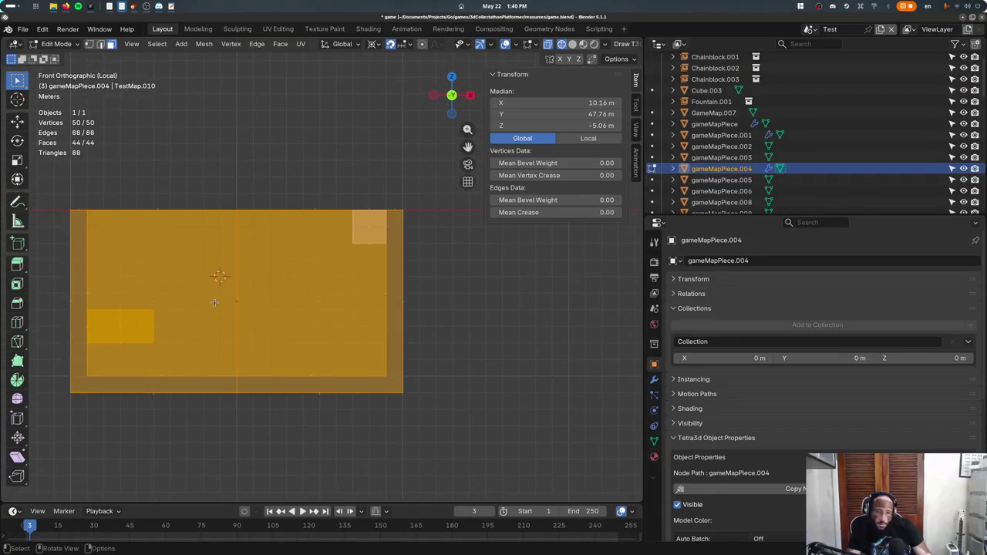
key(Tab)
mouse_move(215, 345)
middle_down()
mouse_move(257, 338)
mouse_move(321, 423)
mouse_move(265, 410)
middle_up()
key(KP_Divide)
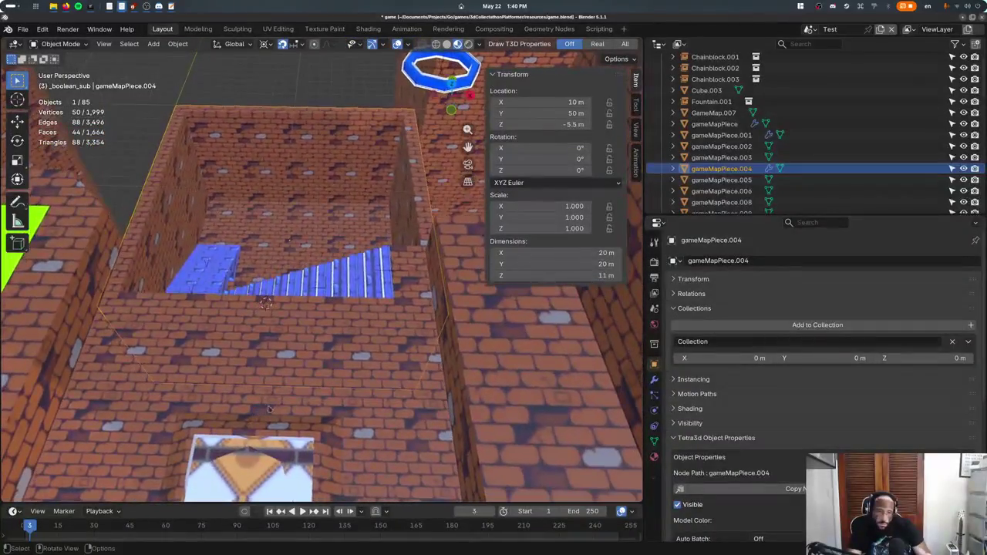
- Bring the Water.001 block back inside the brick room and save game.blend
key(alt+h)
click(322, 221)
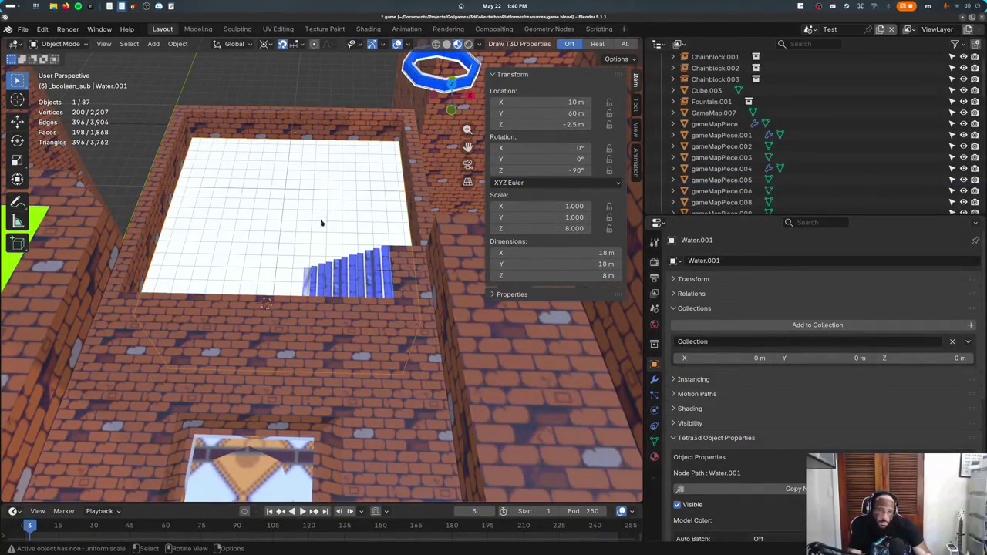
key(ctrl+s)
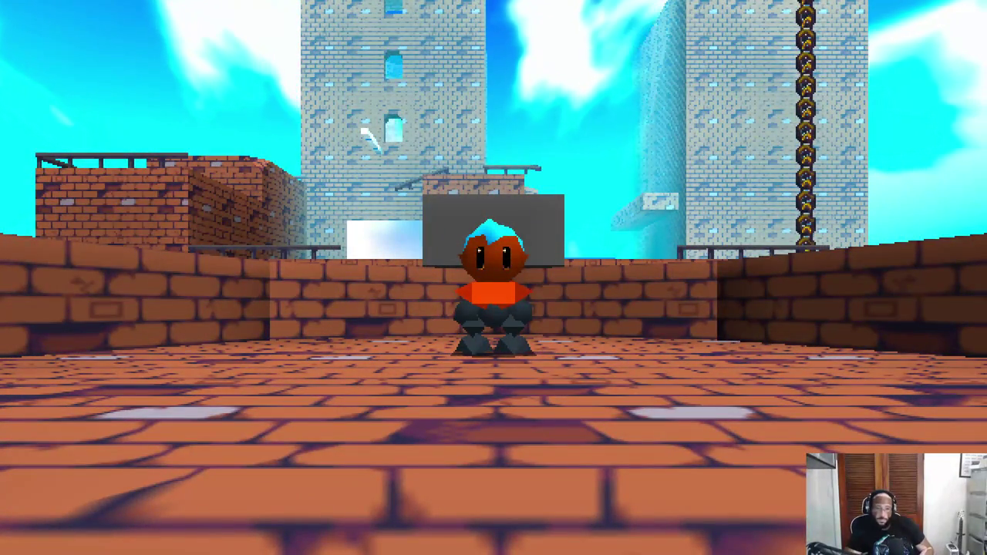
- Switch to the game window to relaunch the game for a playtest
key(alt+Tab)
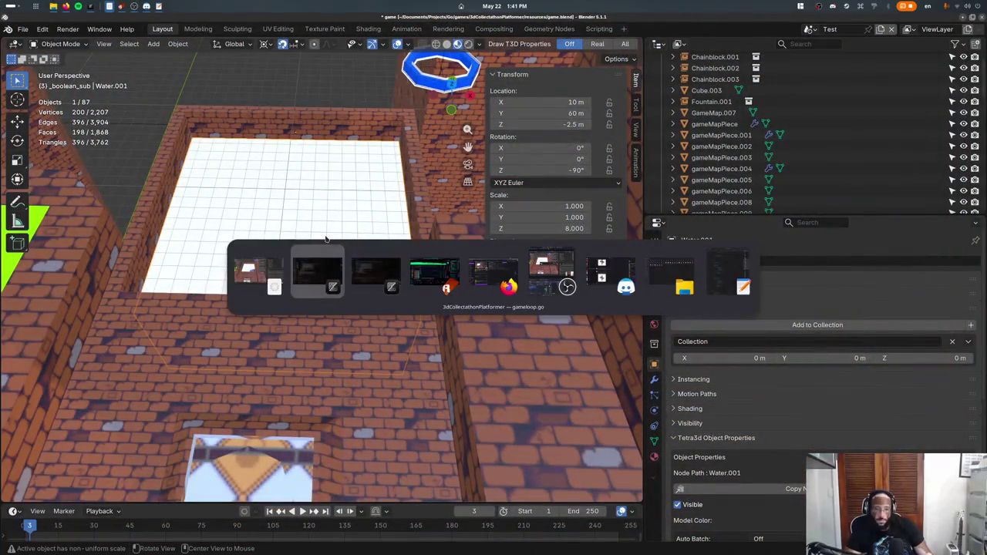
key(Return)
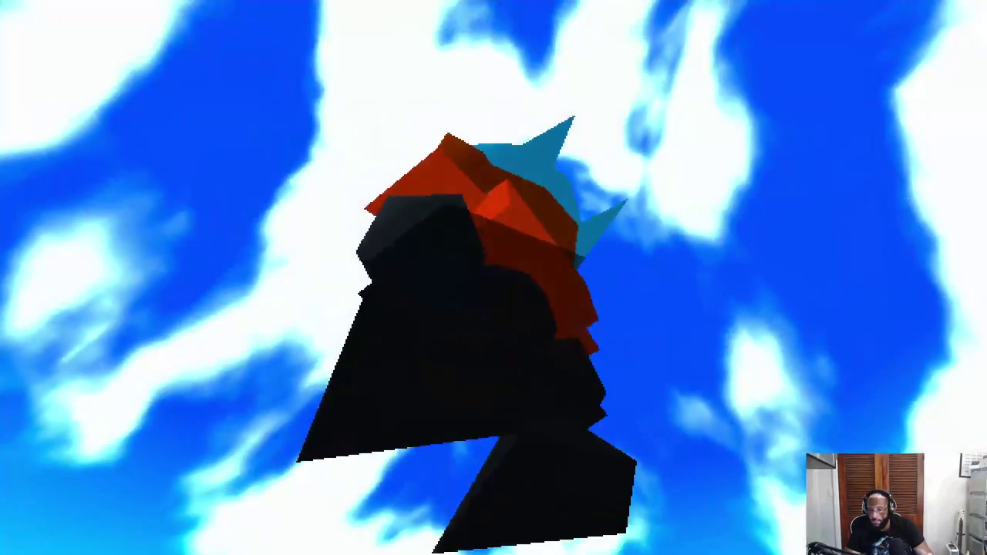
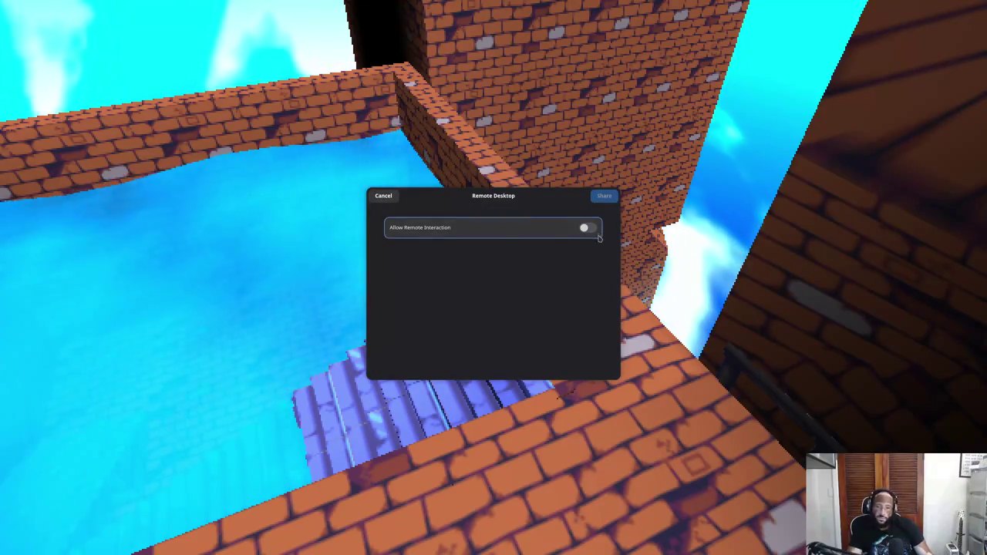
- Dismiss the Remote Desktop prompt and switch back to the Blender level editor
click(604, 195)
key(super)
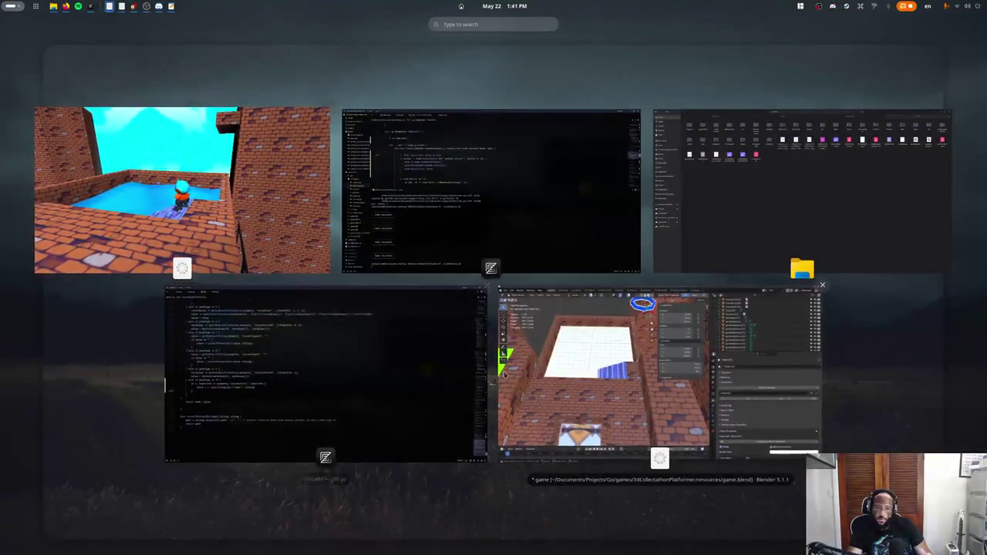
click(506, 374)
- View the level from above, return to Object Mode, and duplicate the map piece
key(KP_7)
right_click(372, 232)
key(Tab)
scroll(378, 332, down, 5)
key(shift+d)
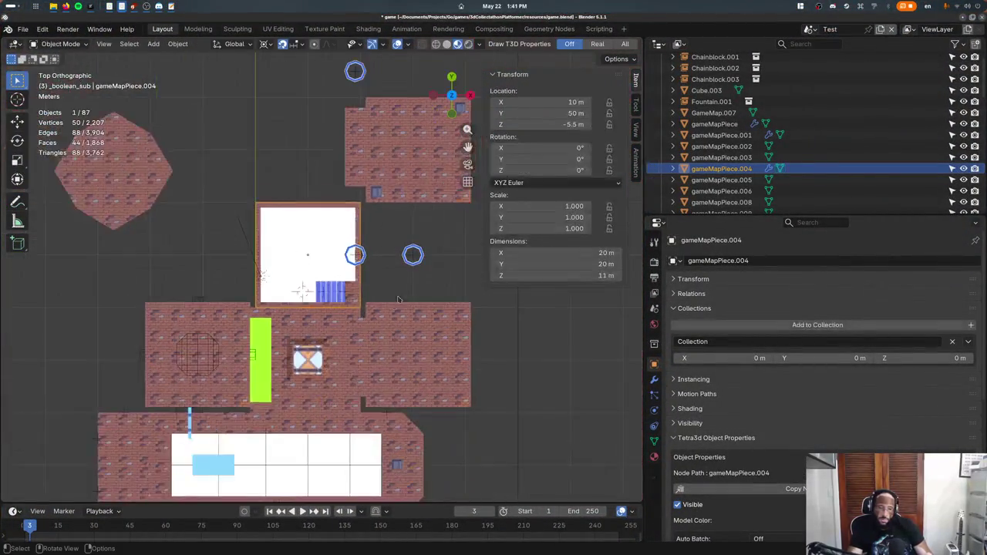
- Place the duplicated piece, then delete the white room's faces in gameMapPiece.004
click(262, 275)
click(269, 239)
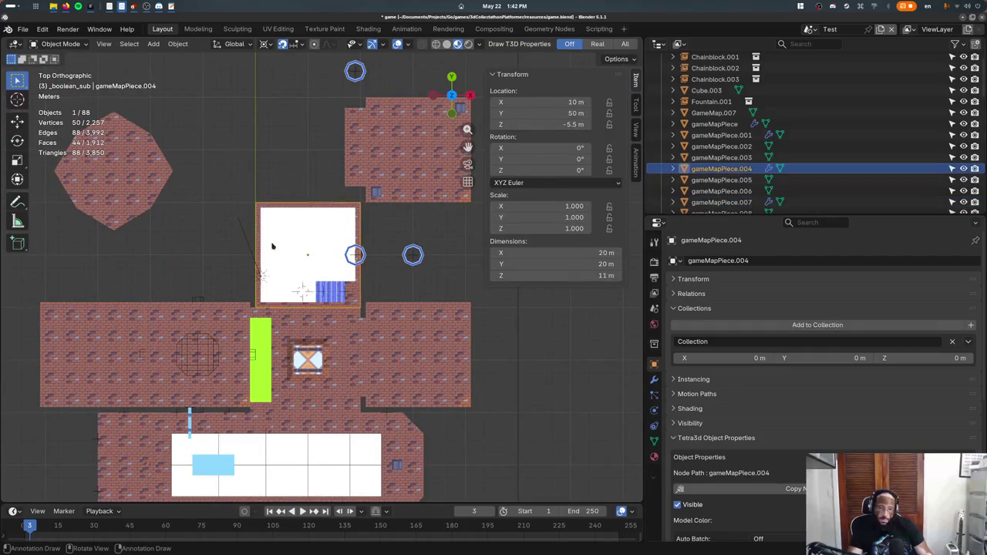
key(Tab)
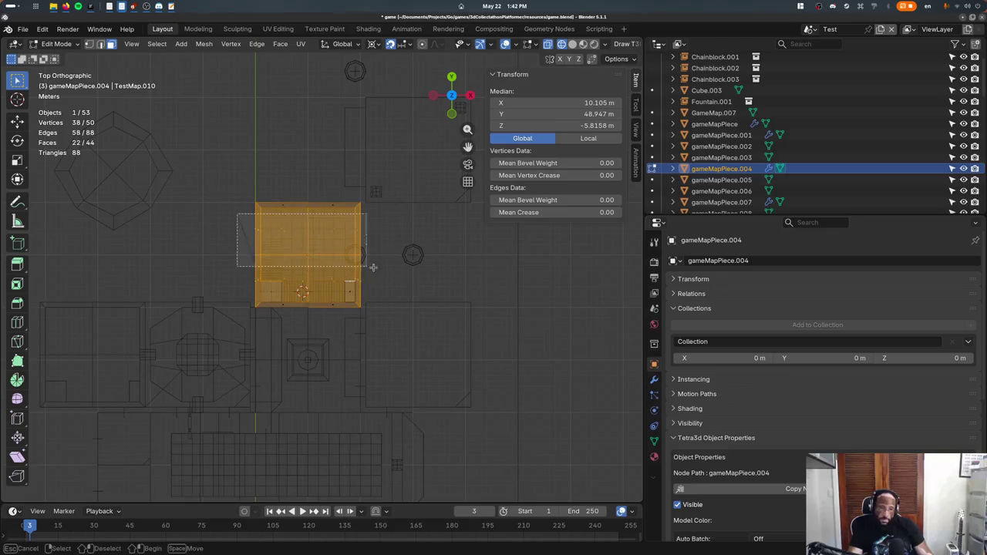
key(x)
key(f)
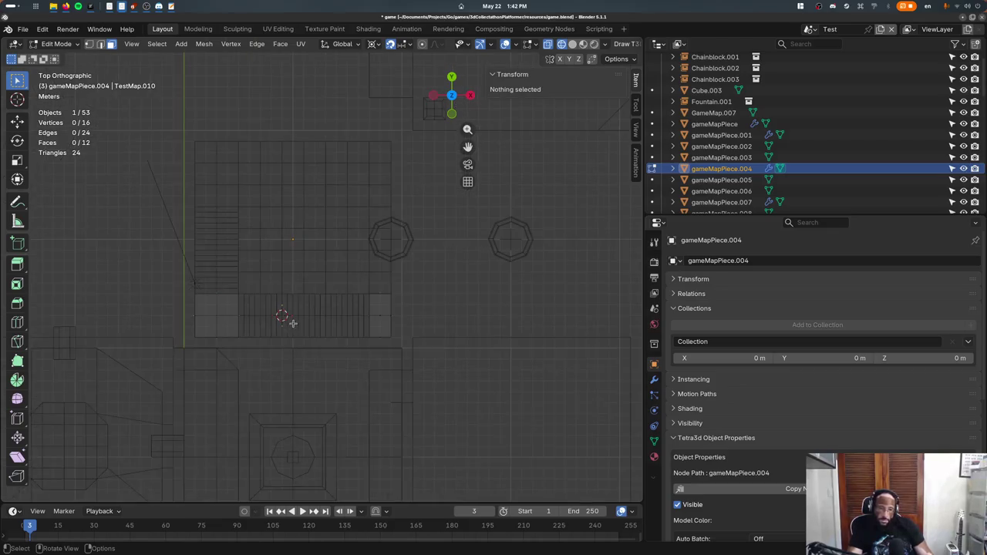
- Add a new cube at the 3D cursor via command search and pick one face
scroll(290, 324, up, 1)
key(F3)
text(ube)
key(Return)
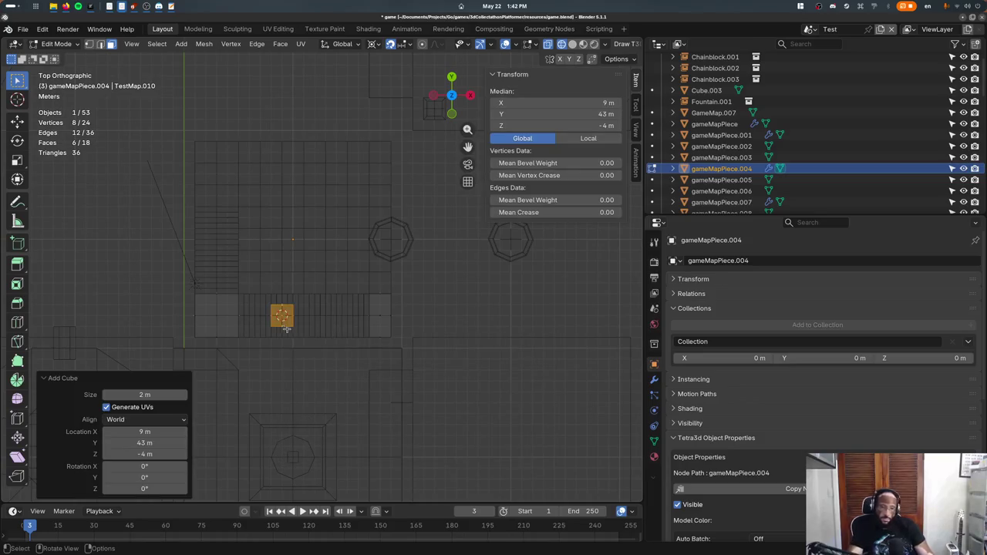
click(209, 347)
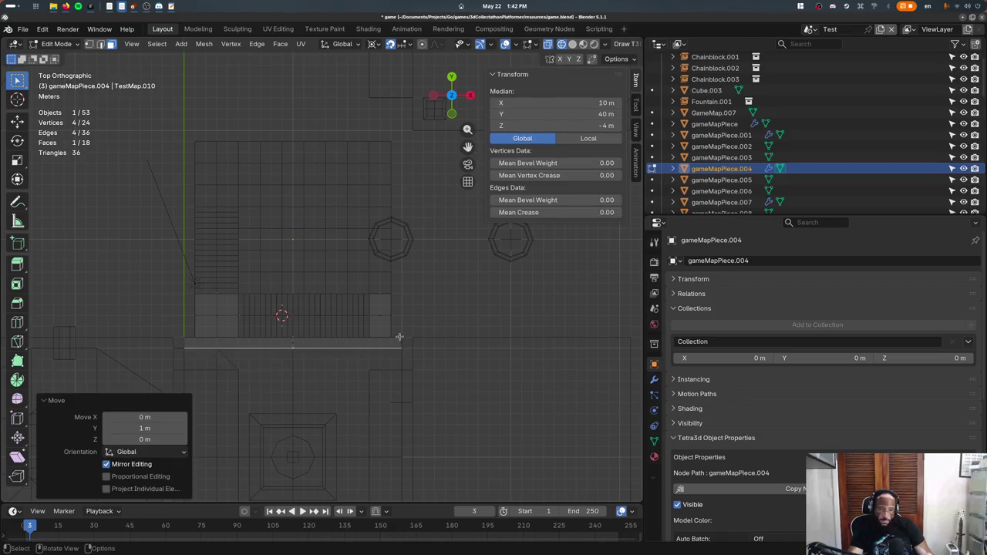
- Inspect the new block in local and side views, then orbit around it among the walls
middle_drag(363, 311, 254, 333)
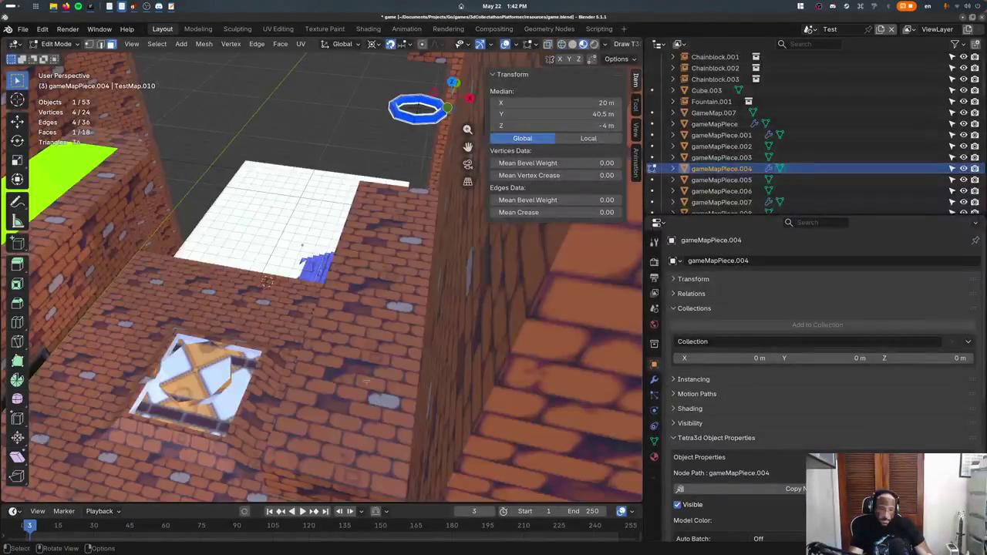
key(KP_Divide)
key(KP_5)
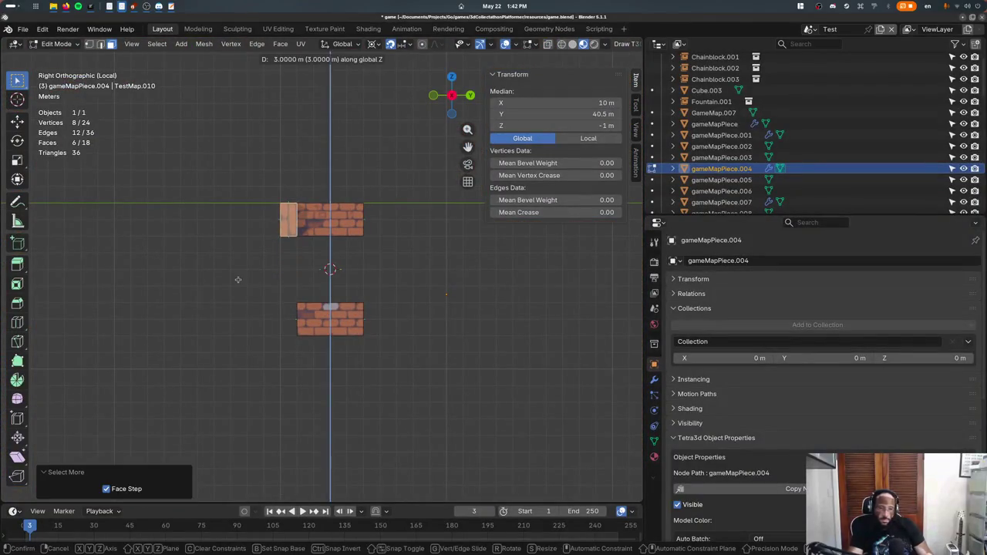
key(Tab)
key(KP_Divide)
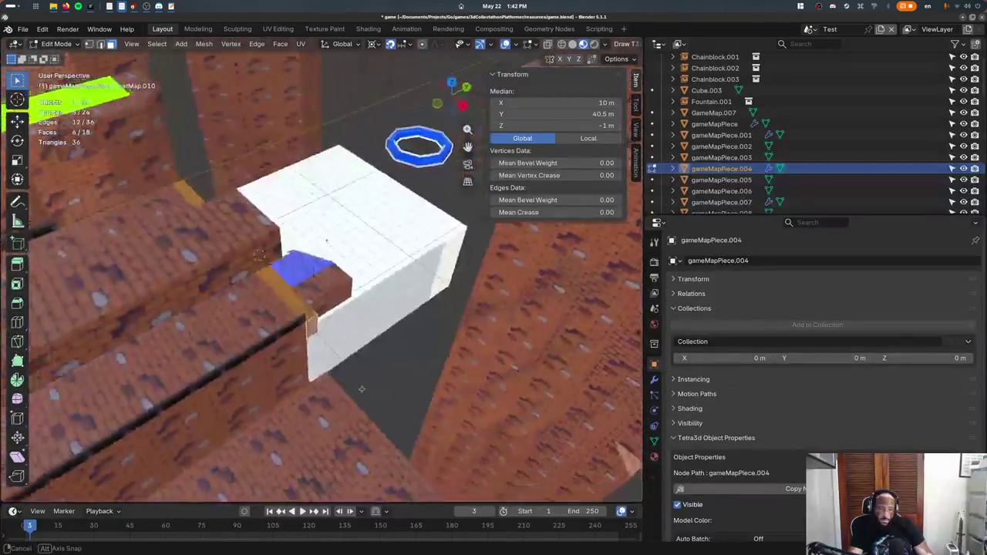
mouse_move(303, 314)
middle_down()
mouse_move(357, 380)
mouse_move(332, 363)
middle_up()
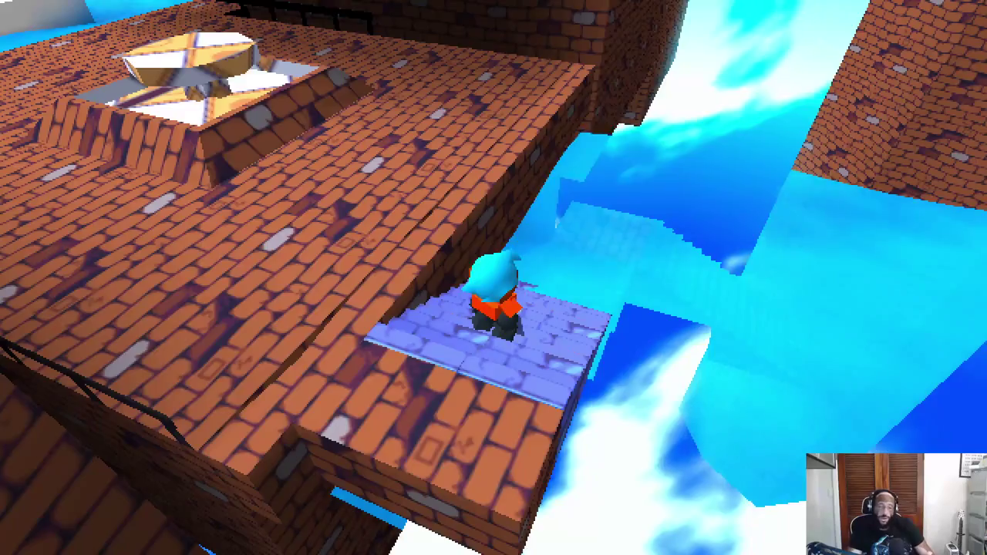
- Close the game, view the level from above in wireframe, and check the lowered block
key(Escape)
key(KP_7)
key(z)
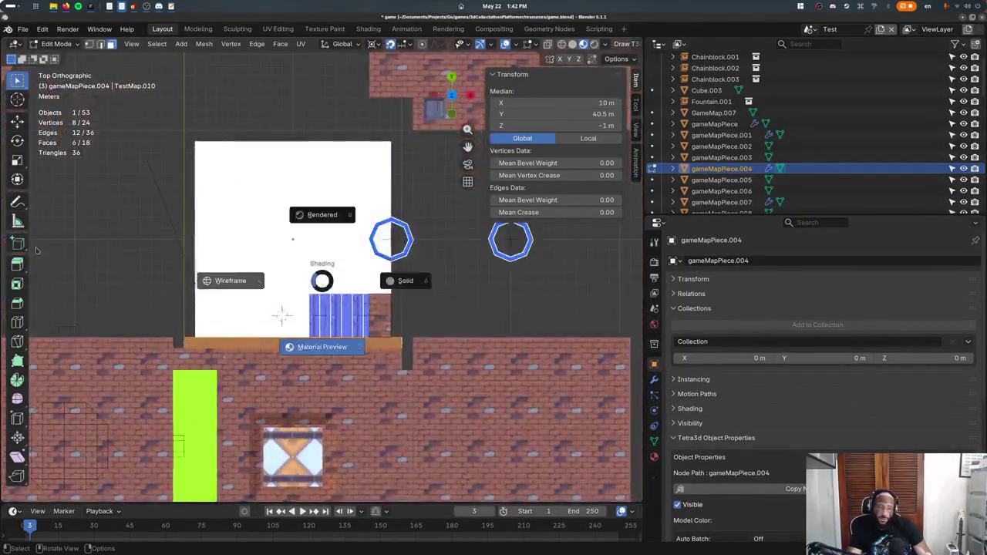
click(296, 306)
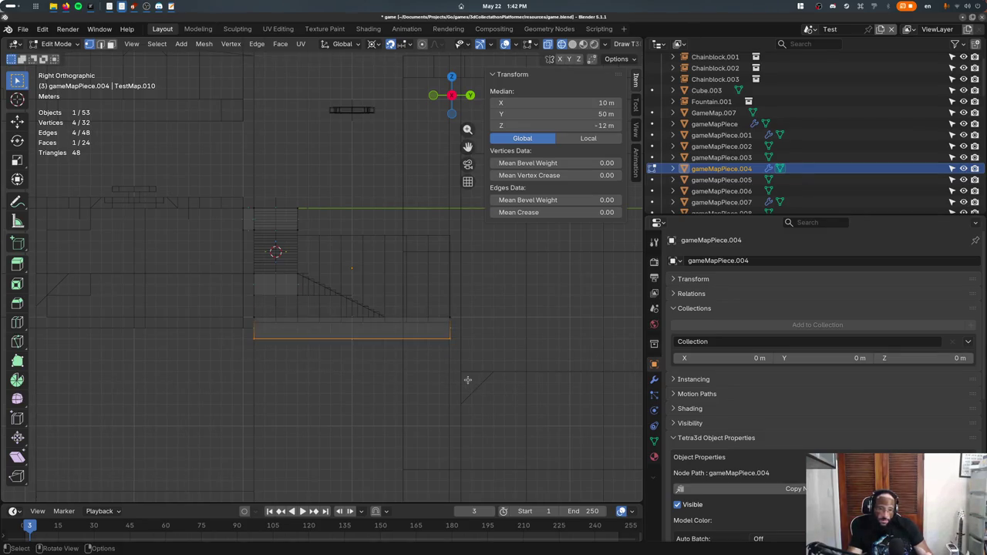
key(Tab)
middle_drag(436, 339, 444, 407)
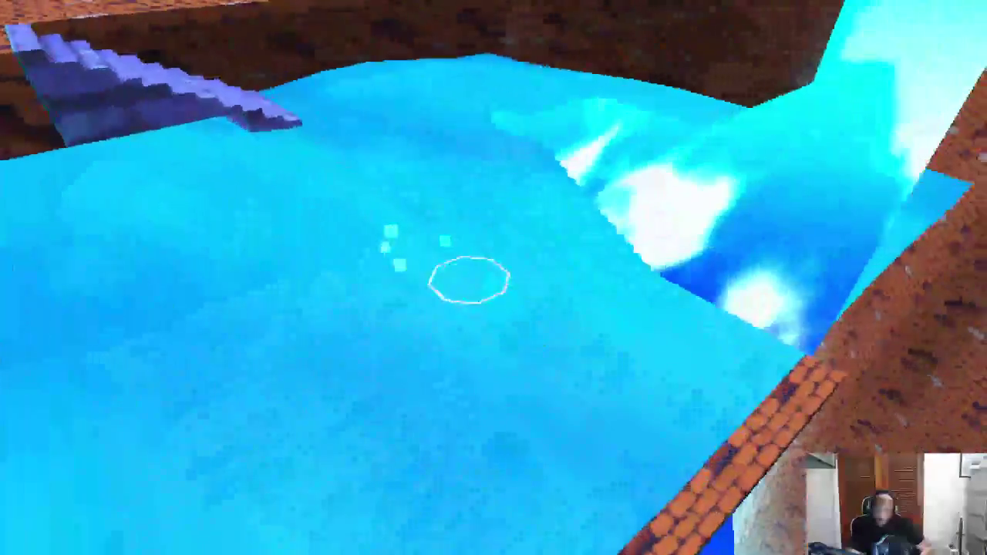
- Bring the game forward and run the character across the water onto the brick ledge
key(super)
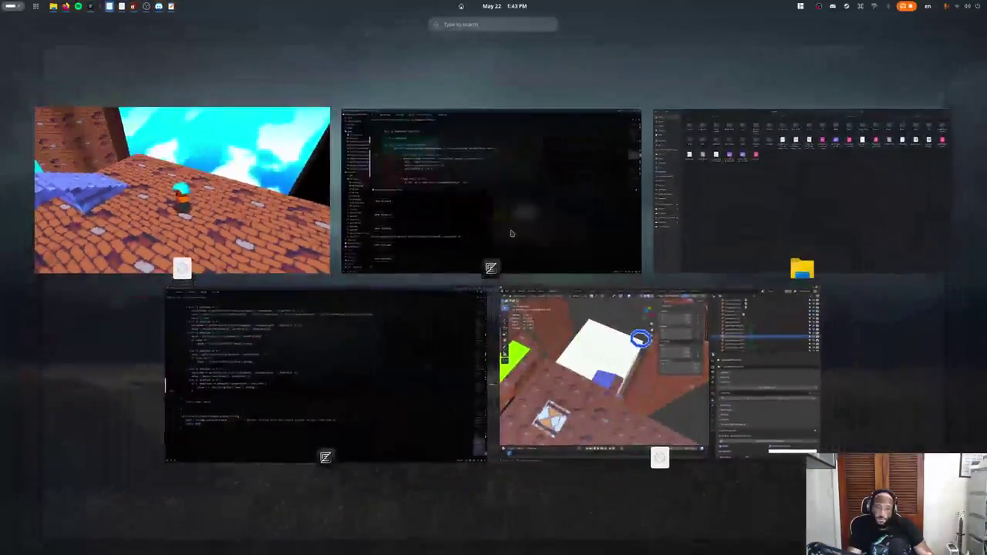
click(532, 316)
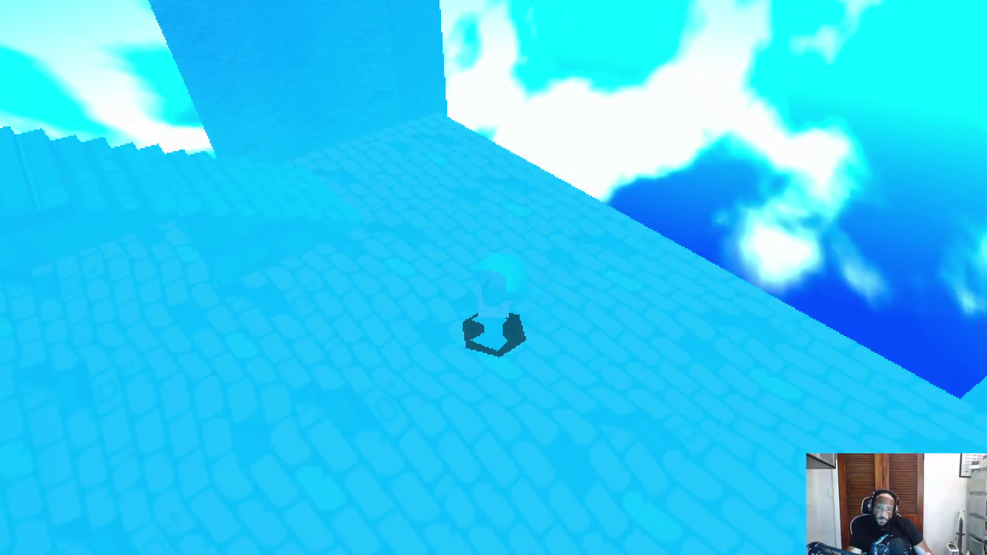
key(w)
key(w)
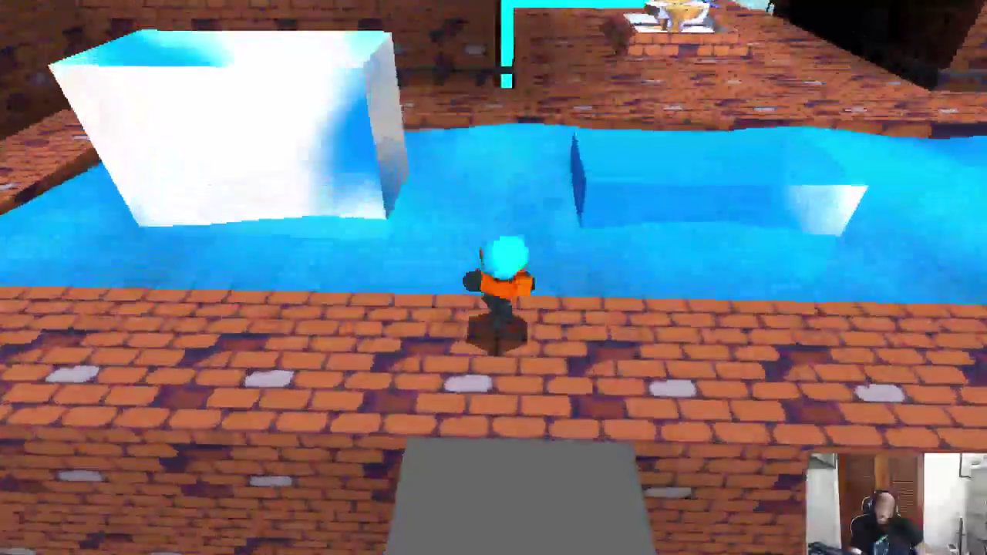
key(w)
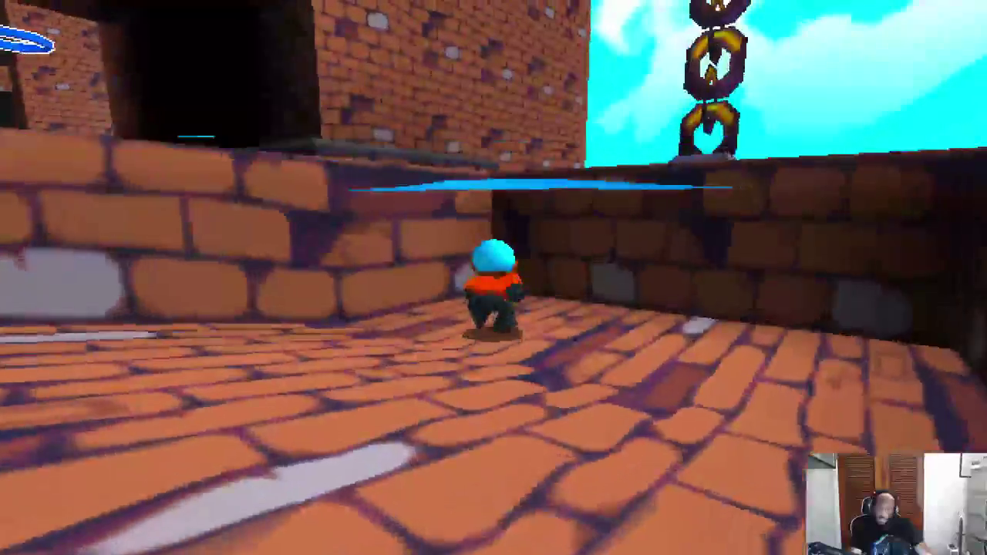
key(w)
key(w)
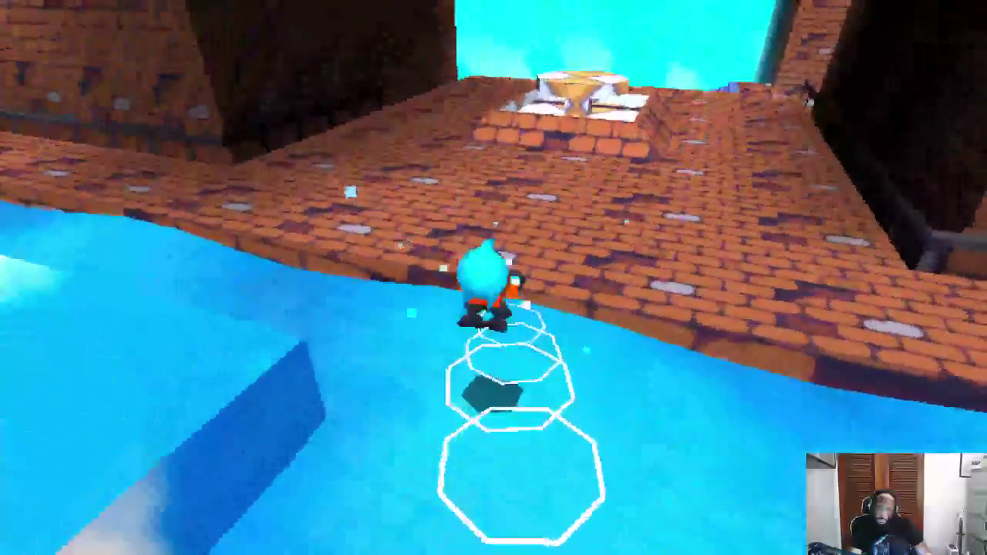
key(w)
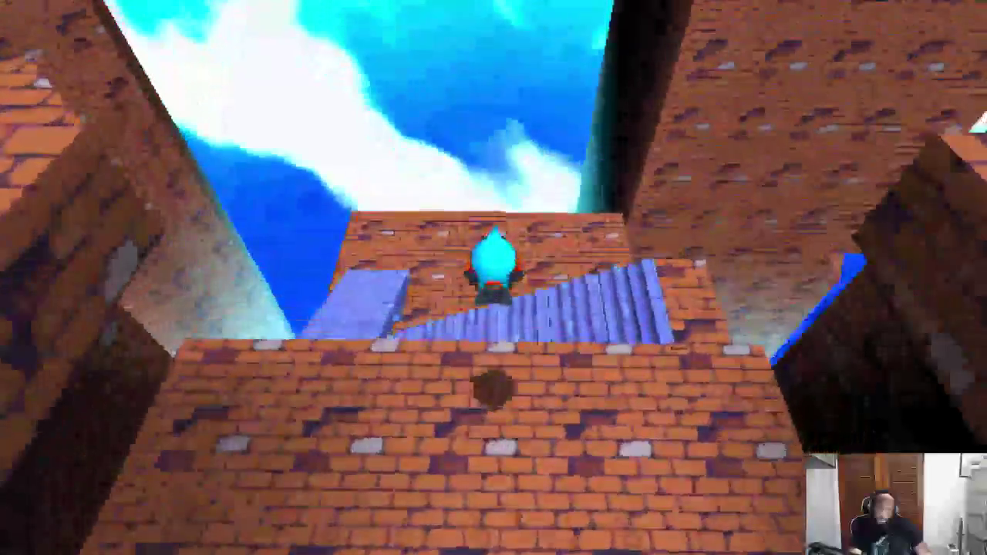
key(w)
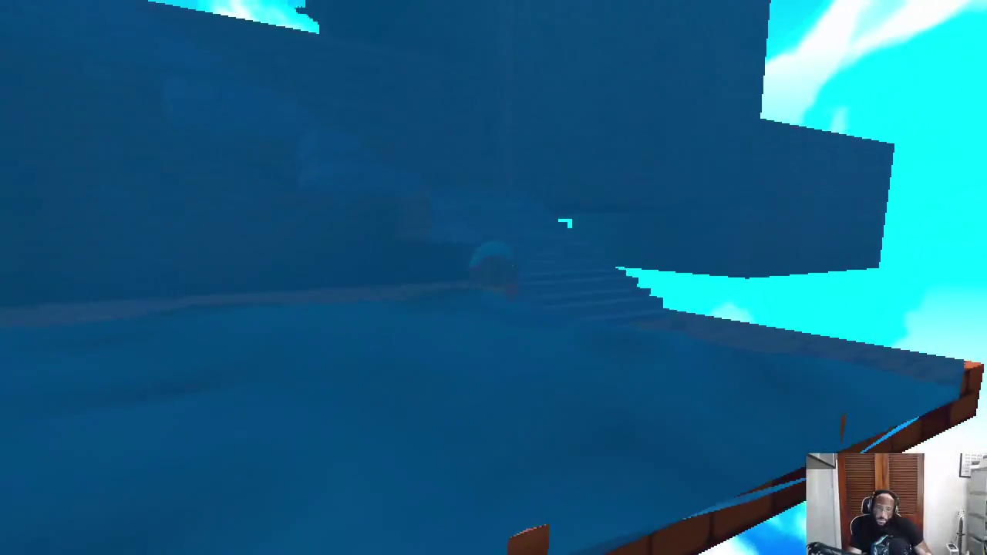
- Swim underwater to the stairs, climb to the rooftop, drop back in, then return to Blender
key(w)
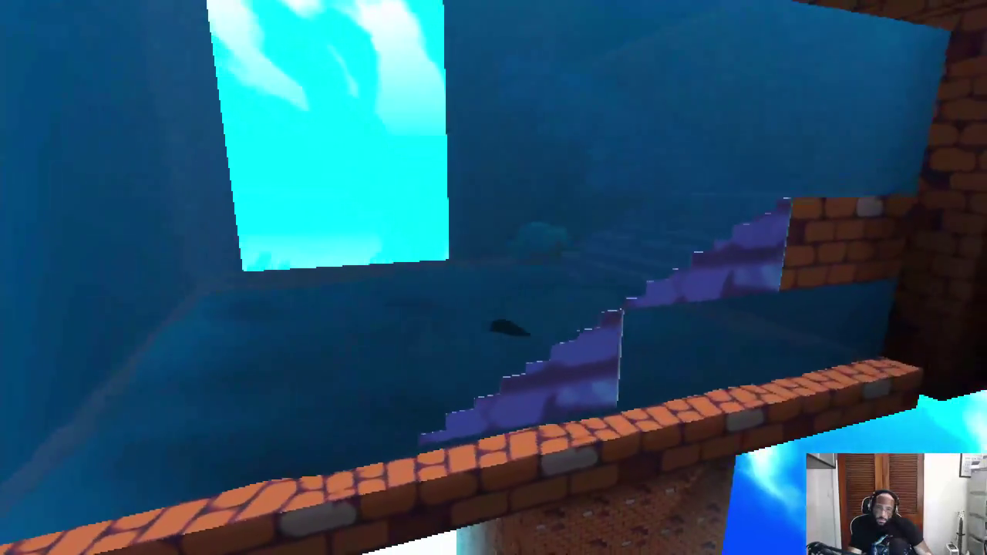
key(w)
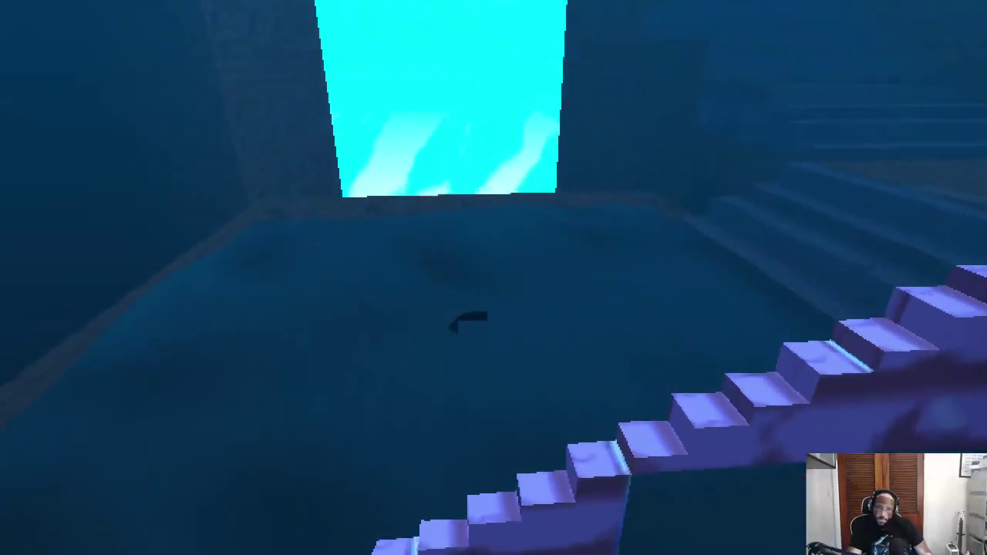
key(w)
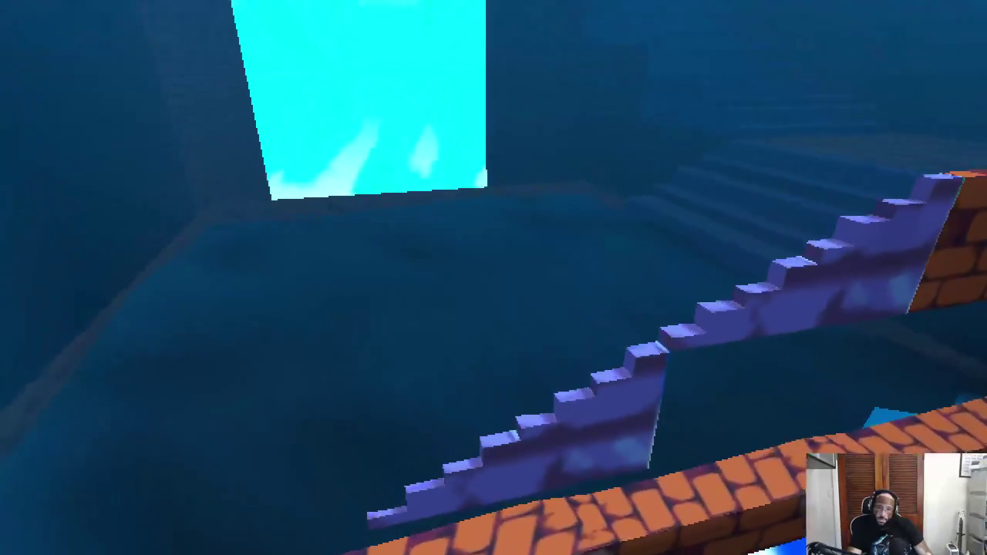
key(w)
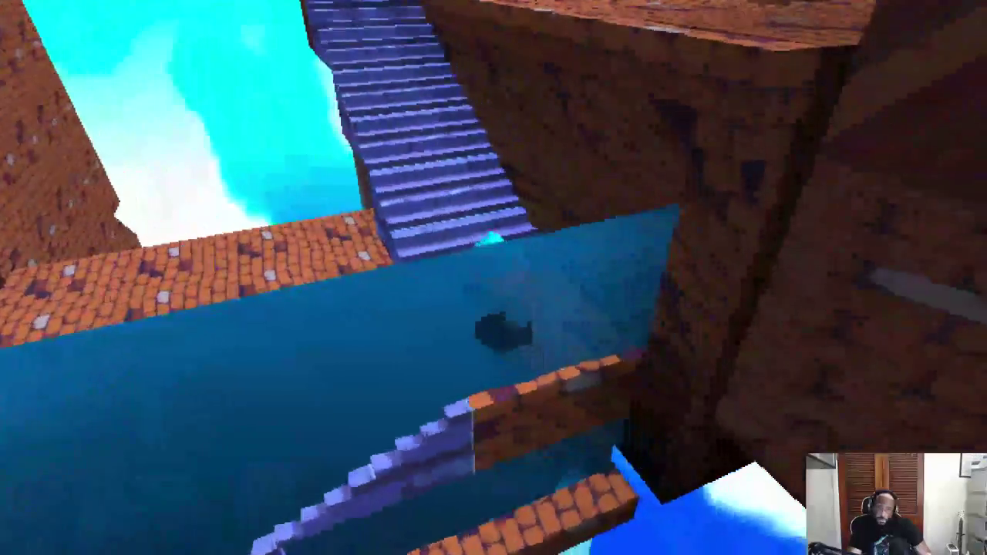
key(w)
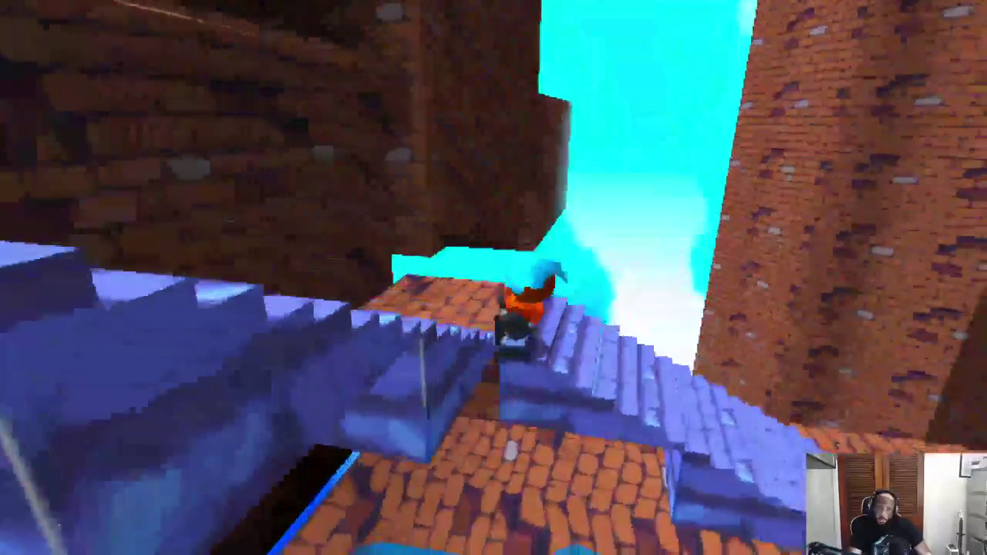
key(w)
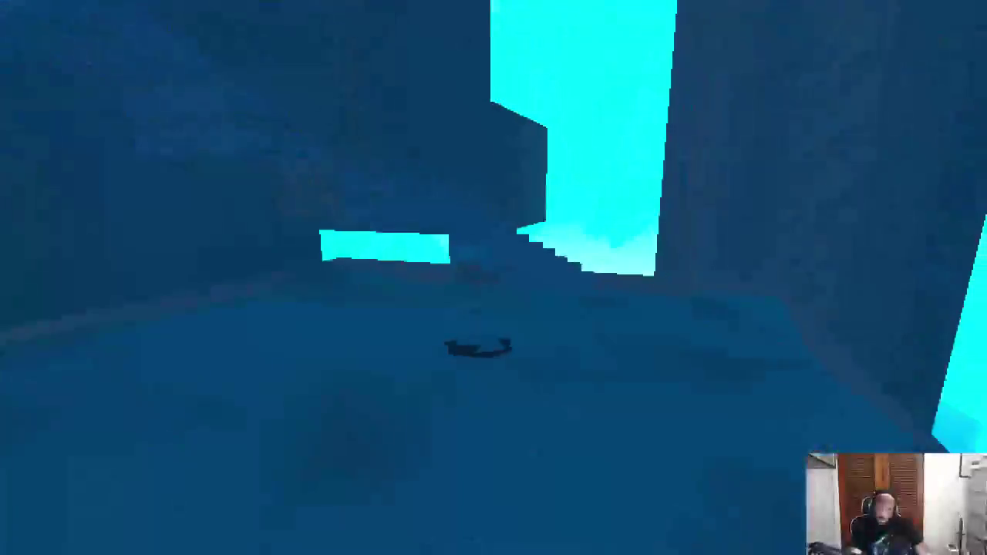
key(w)
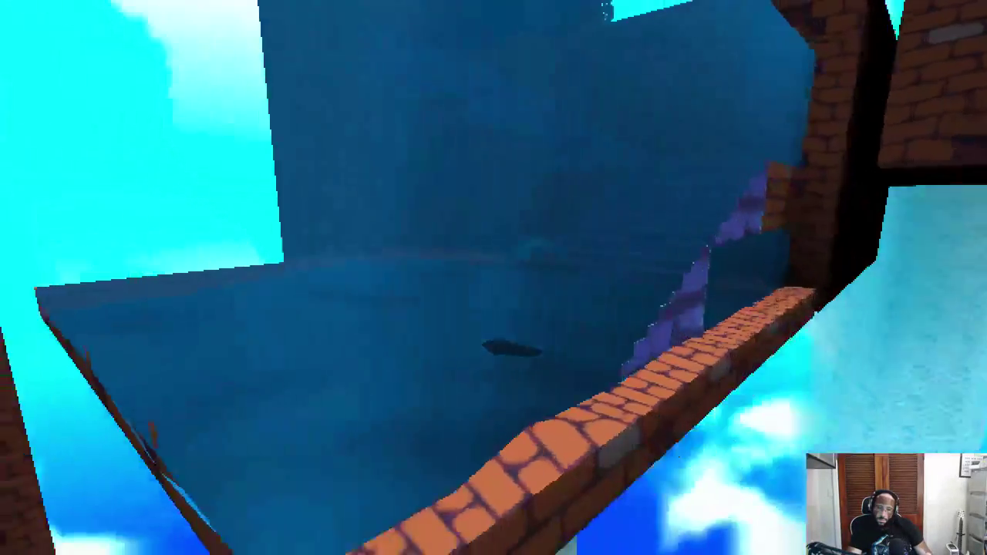
key(w)
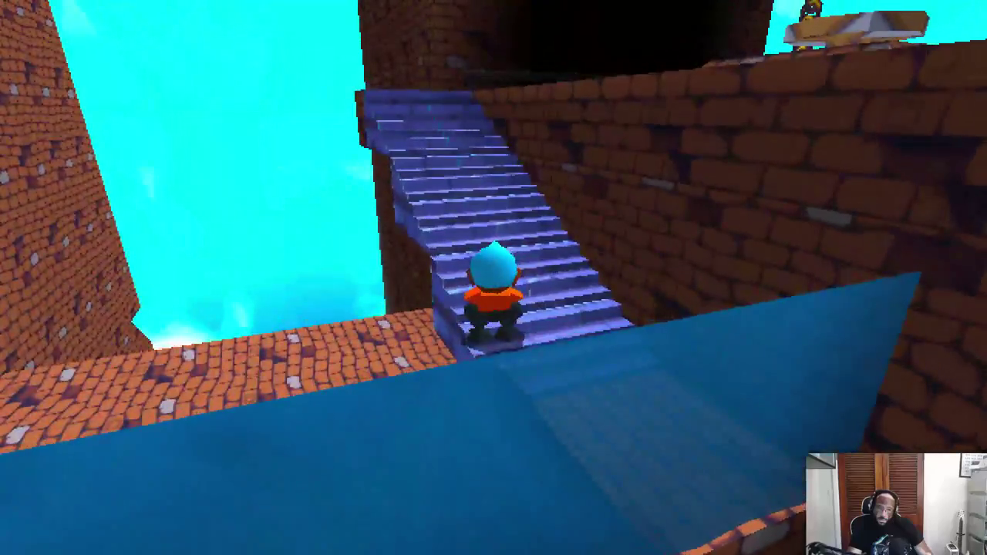
key(alt+Tab)
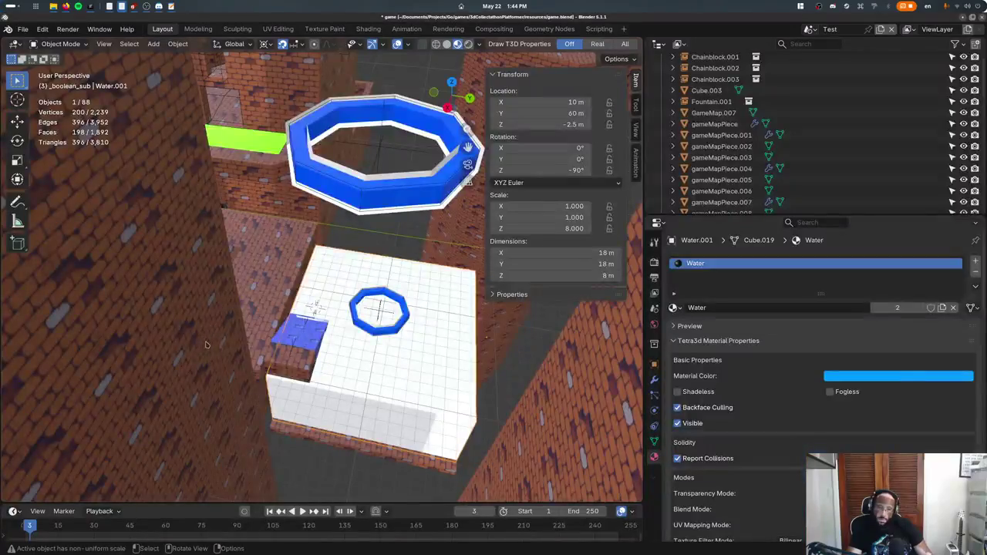
- Open scenery.go in Zed, scroll to the water wave code, then return to Blender
key(super)
click(434, 284)
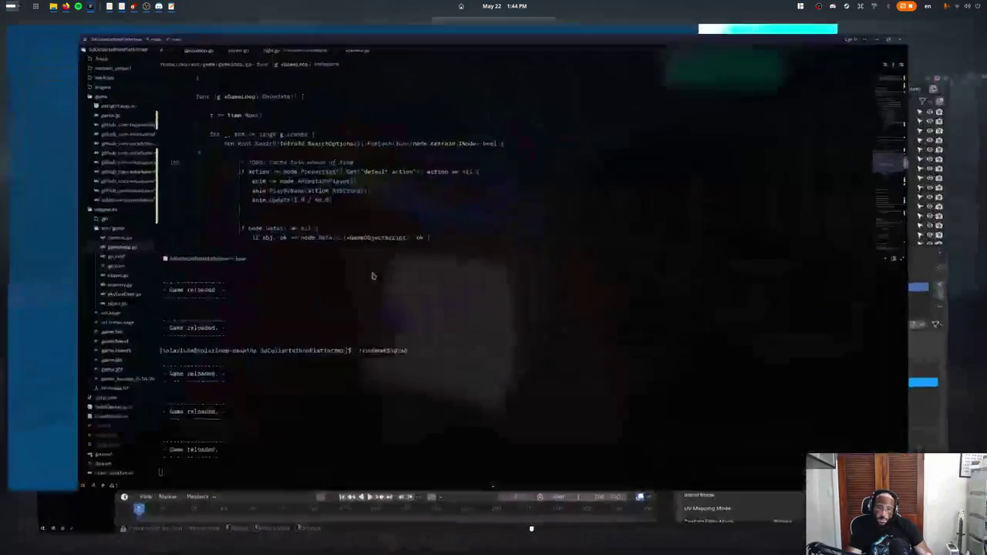
text(sc)
key(Return)
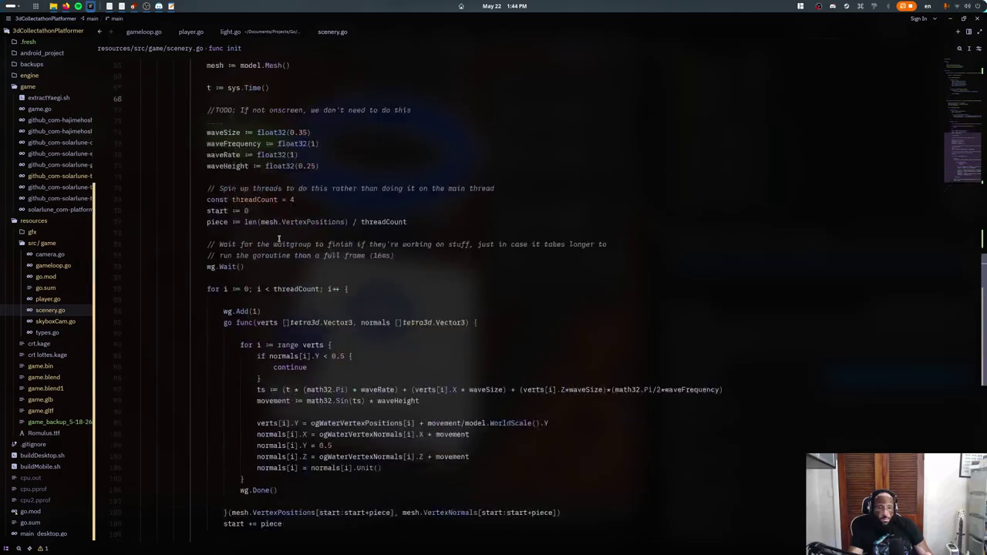
scroll(280, 239, down, 1)
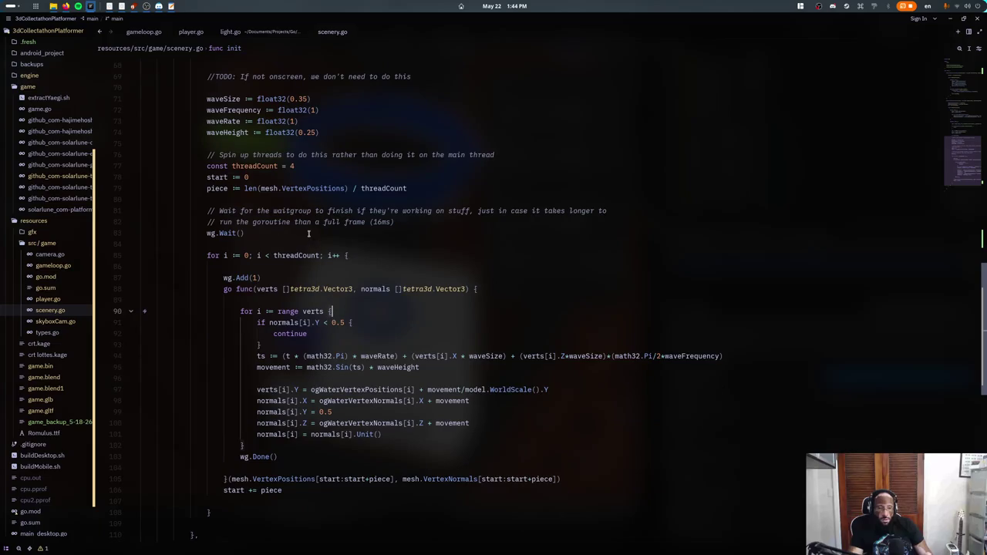
key(alt+Tab)
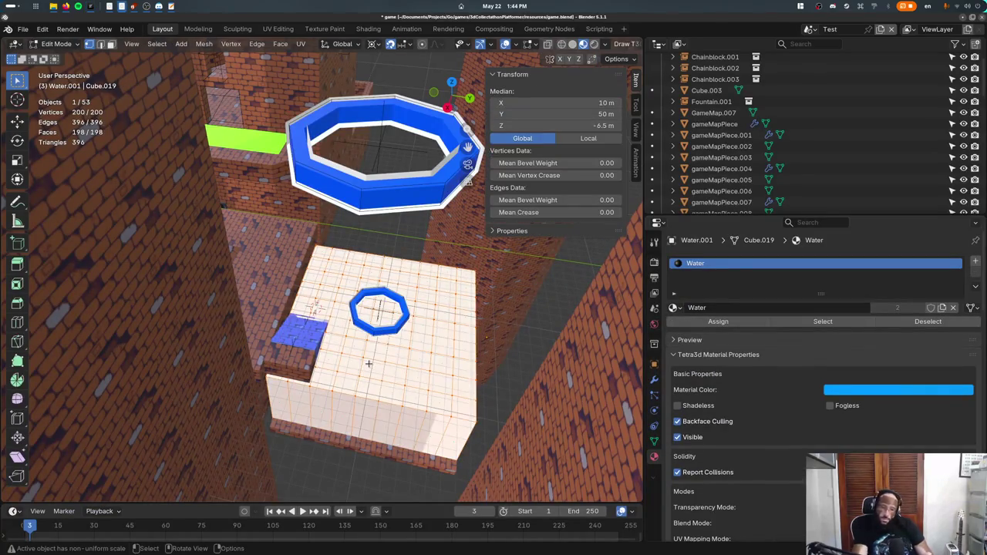
- Export the level for Tetra3D and rerun ./runDesktop.sh in Zed's terminal
key(ctrl+s)
key(alt+Tab)
key(alt+Tab)
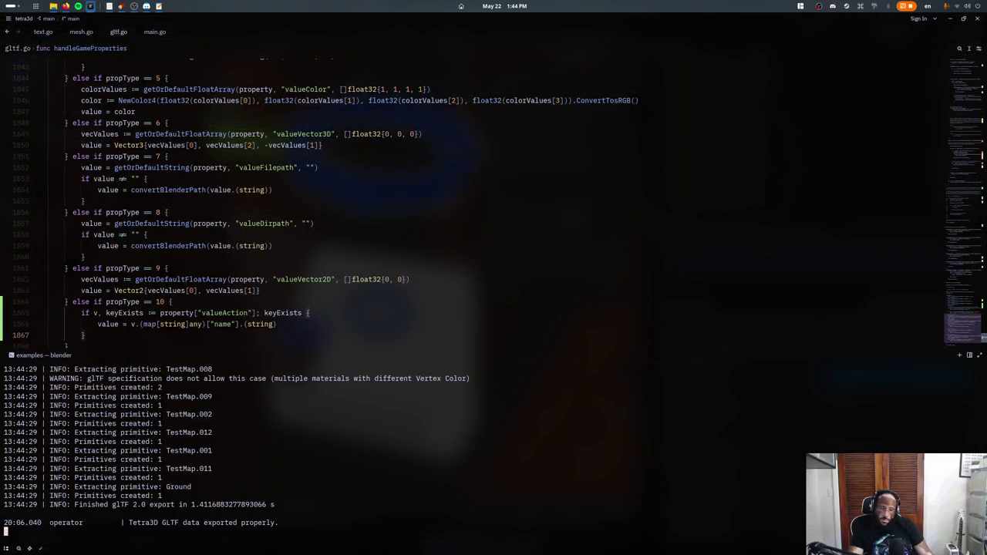
key(alt+Tab)
key(alt+Tab)
key(alt+Tab)
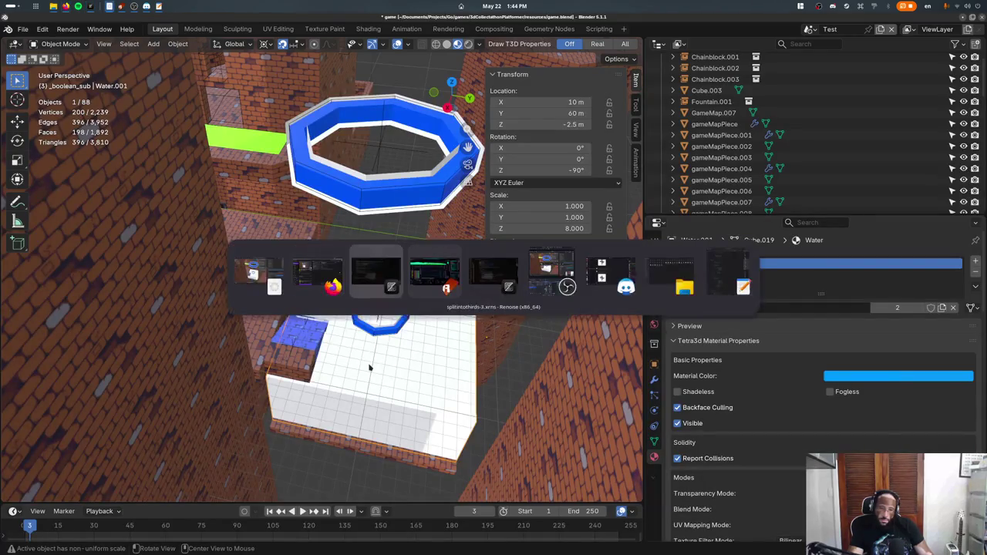
key(alt+Tab)
key(Up)
key(Return)
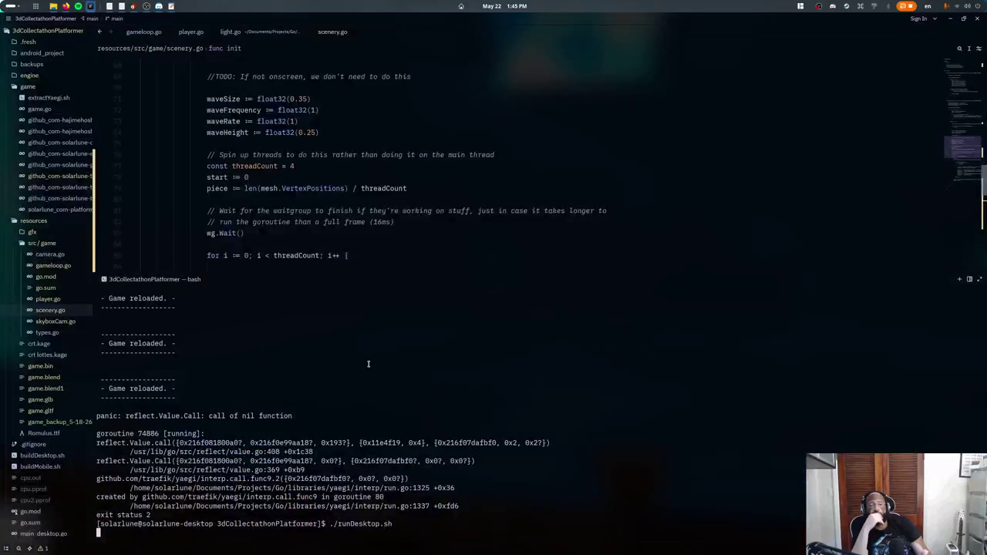
- Return to Blender and open the Water.001 pool block's mesh for editing in wireframe
key(alt+Tab)
key(Tab)
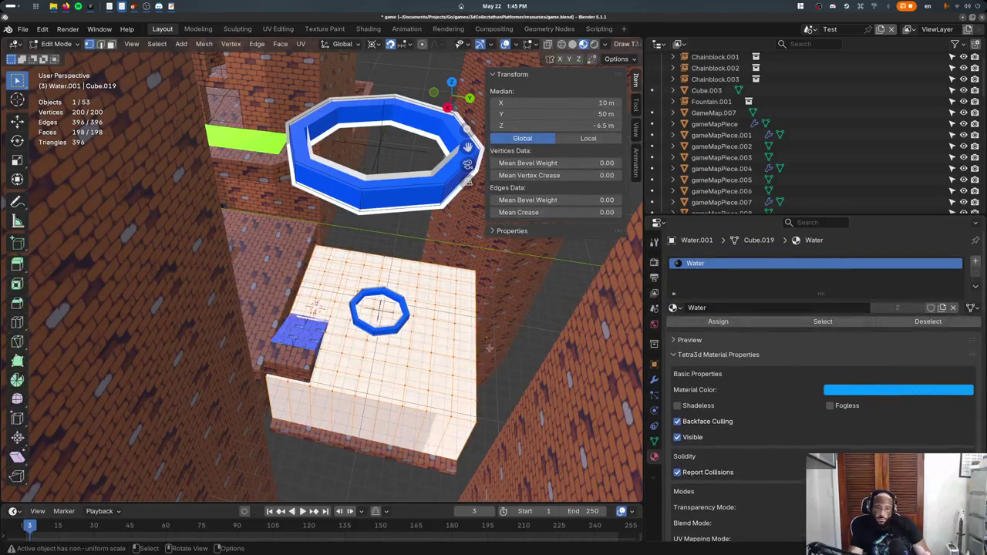
key(shift+z)
key(Tab)
key(Tab)
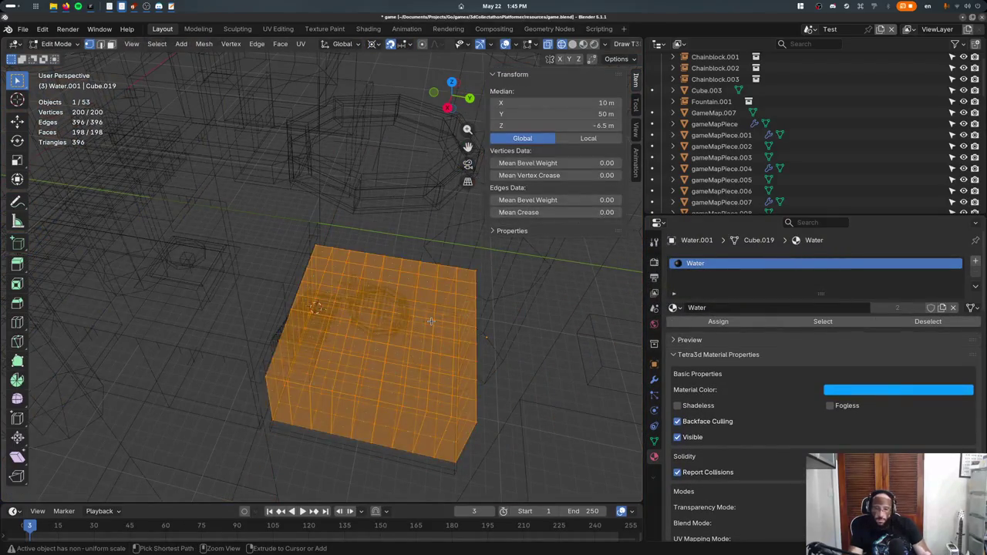
key(Tab)
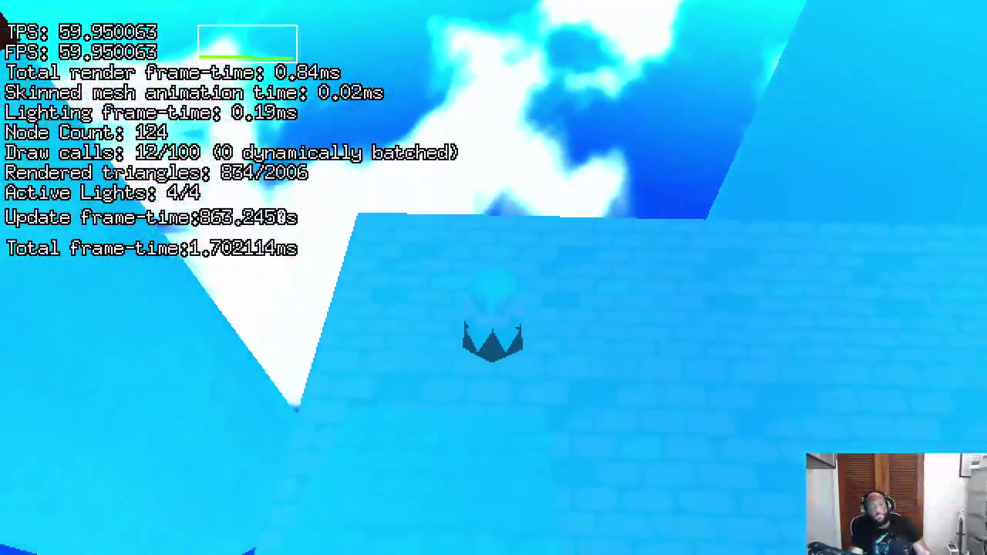
- Close the game and enter Edit Mode on the gameMapPiece.004 map piece
key(Escape)
middle_drag(308, 343, 369, 294)
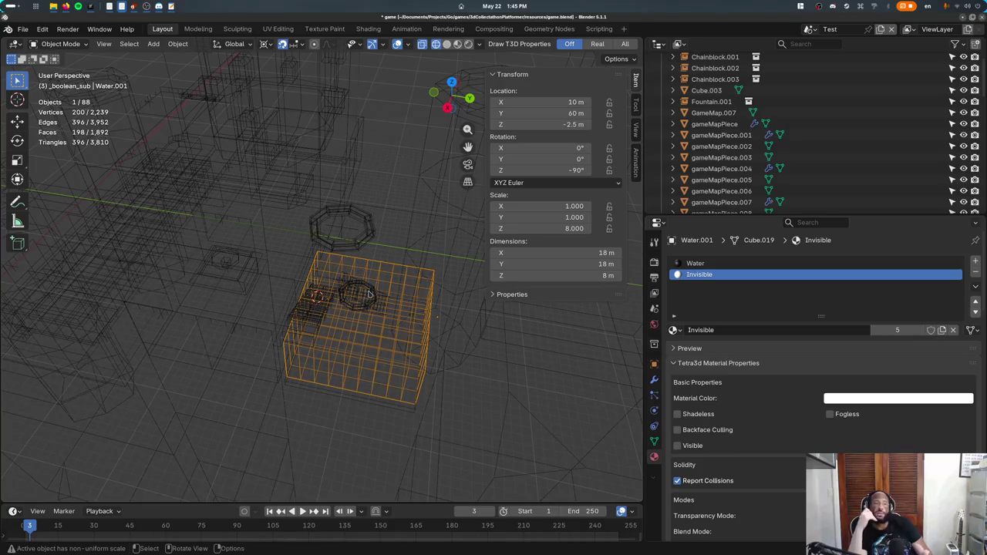
click(369, 294)
key(Tab)
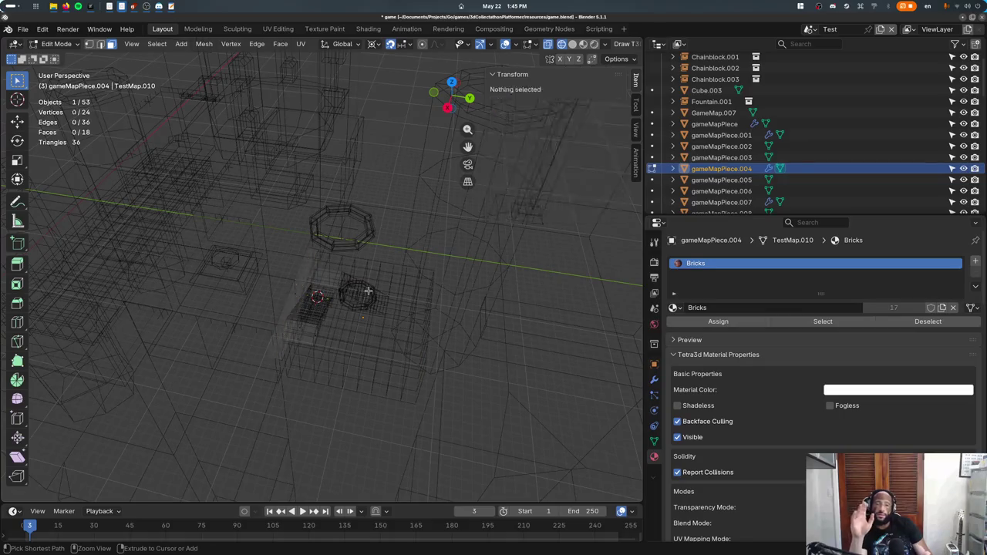
- Select and delete the box-shaped section, then view the map from directly above
key(a)
key(ctrl+z)
key(ctrl+z)
key(ctrl+shift+z)
key(ctrl+shift+z)
key(ctrl+z)
key(ctrl+shift+z)
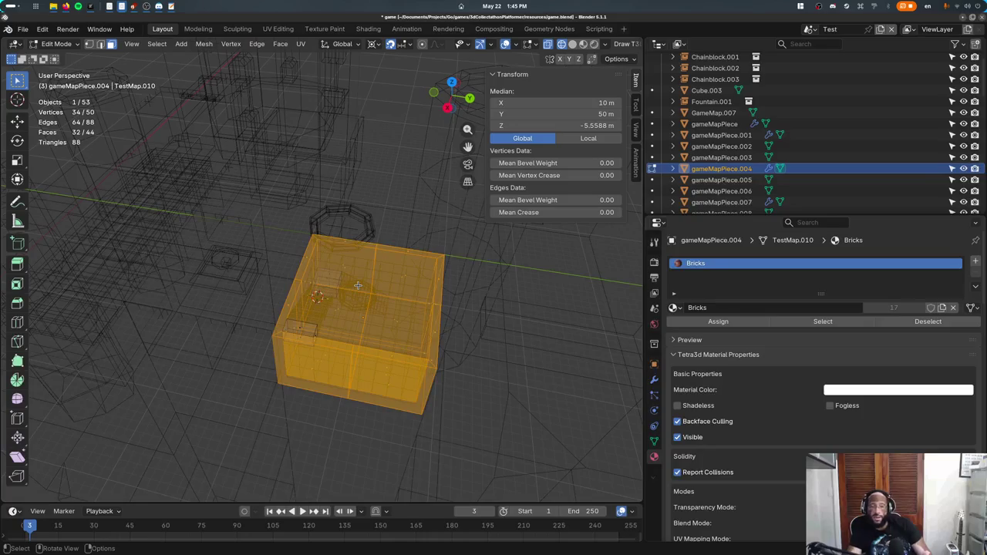
key(x)
key(ctrl+z)
key(KP_7)
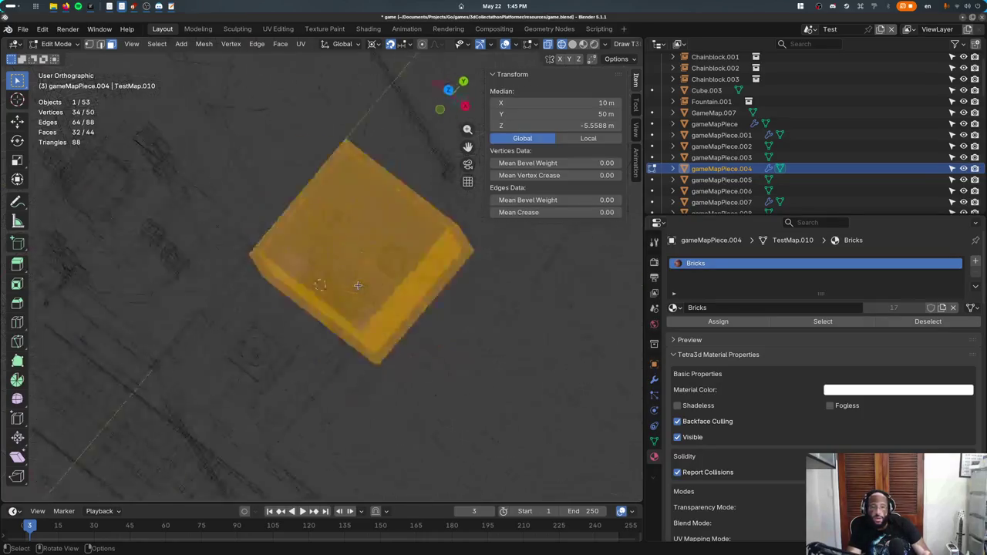
key(ctrl+z)
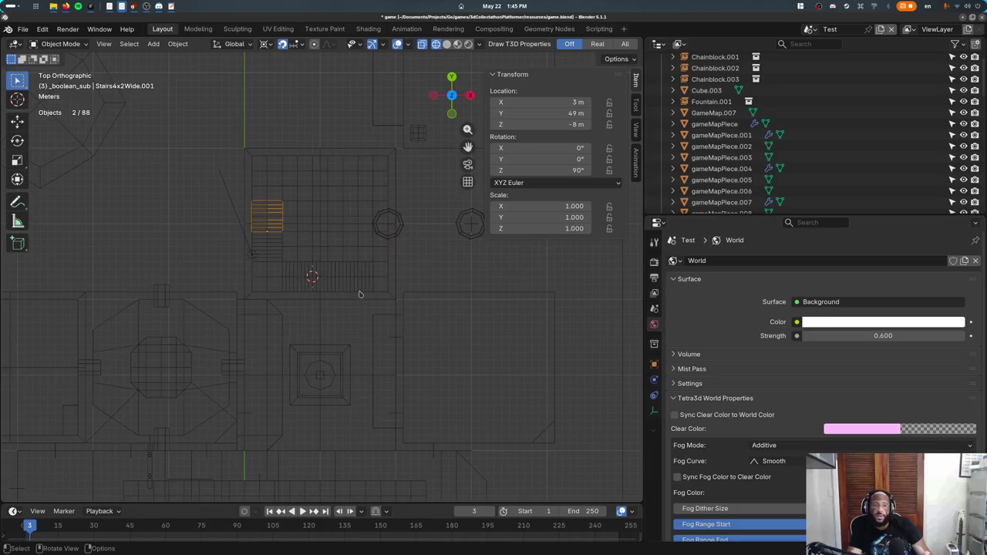
- In wireframe, select the twelve map pieces and move them 20 m along Y
key(shift+z)
drag(272, 202, 313, 244)
drag(357, 278, 357, 277)
key(g)
key(y)
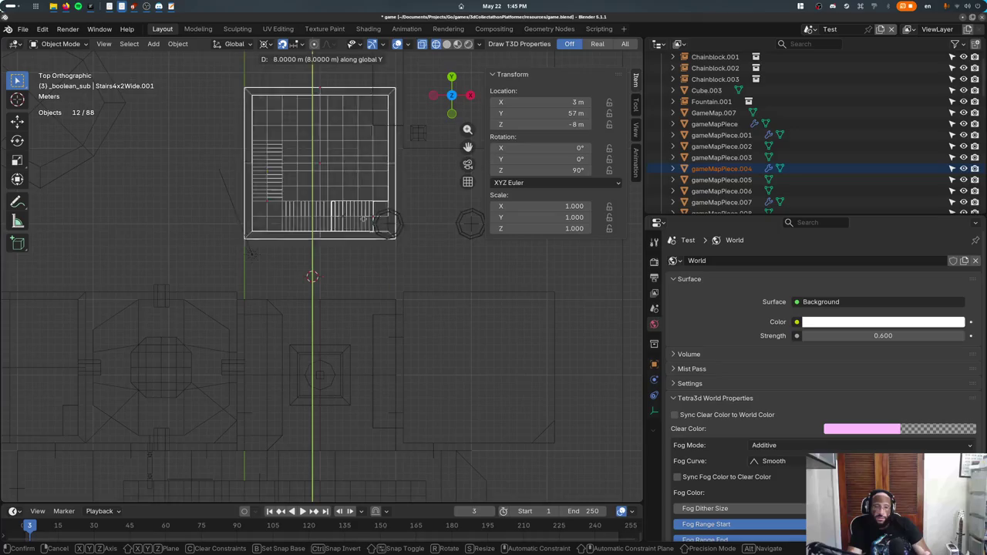
click(369, 134)
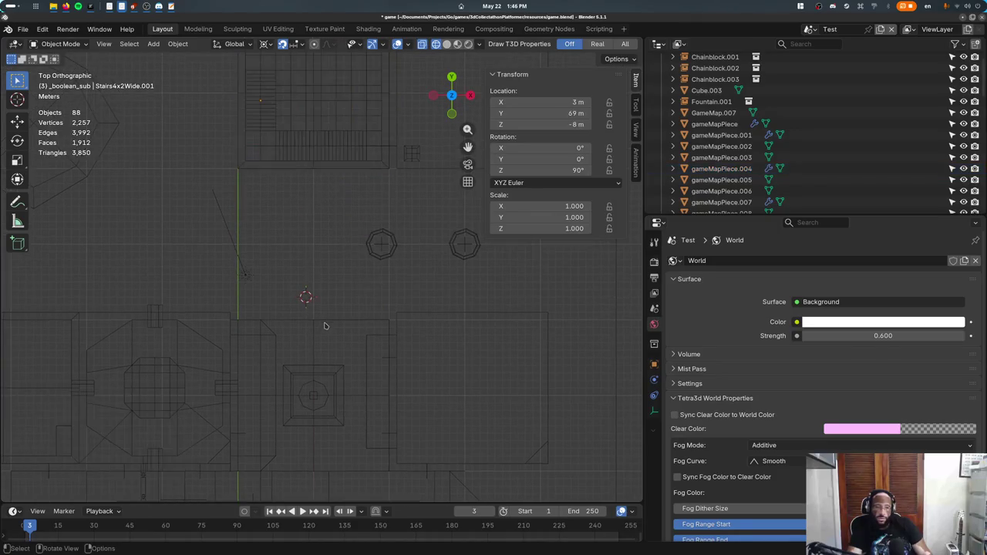
- Place three linked brick-piece copies at Y 50 along X, then save game.blend
click(332, 328)
key(shift+d)
click(337, 175)
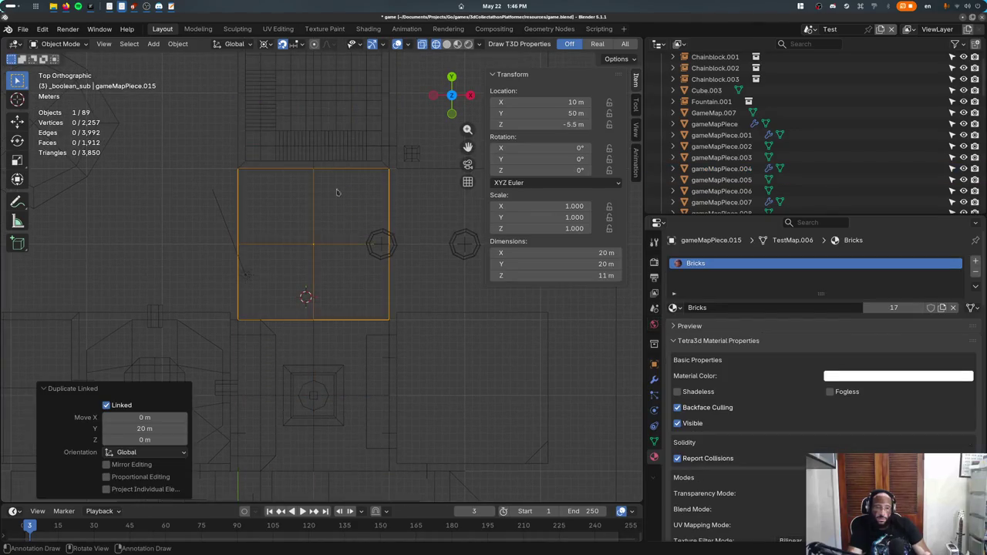
key(shift+d)
click(469, 284)
key(shift+d)
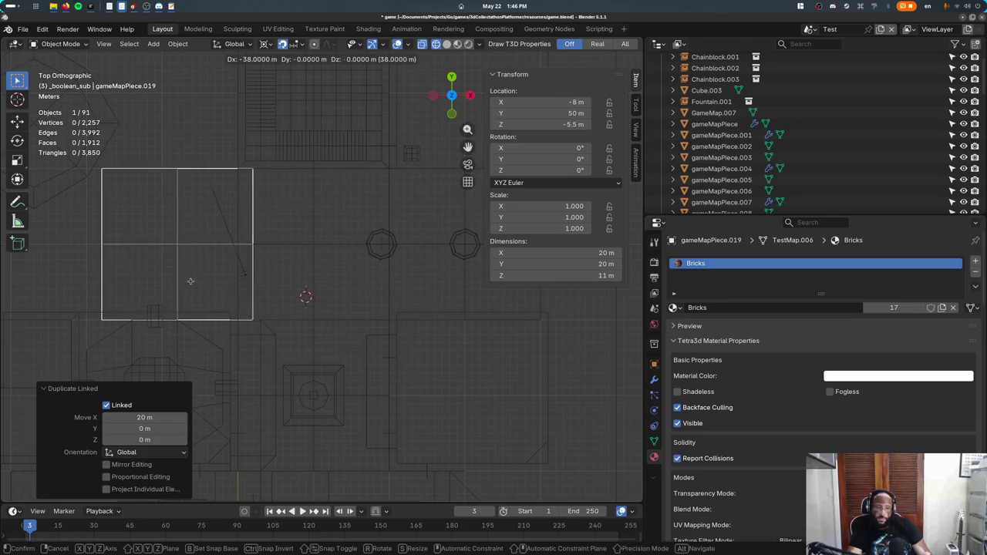
click(175, 279)
middle_drag(175, 279, 397, 273)
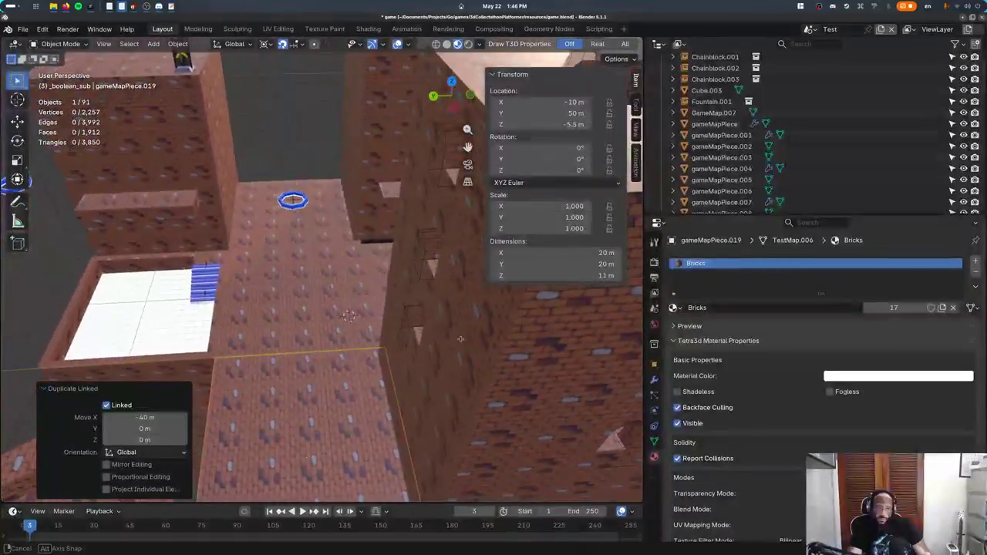
key(ctrl+s)
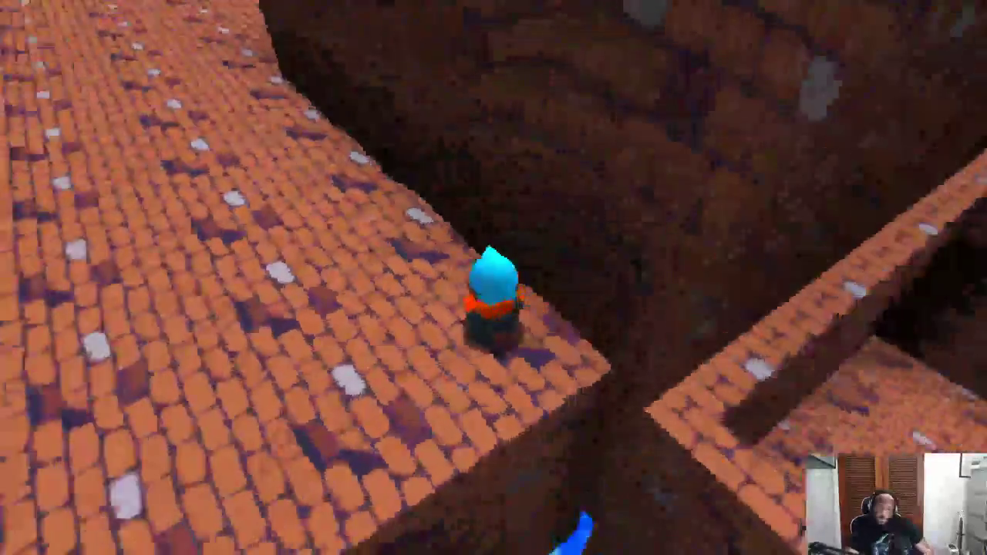
- Close the game and pull the Blender view back to show the whole level map
key(Escape)
middle_drag(337, 301, 332, 324)
scroll(327, 342, down, 6)
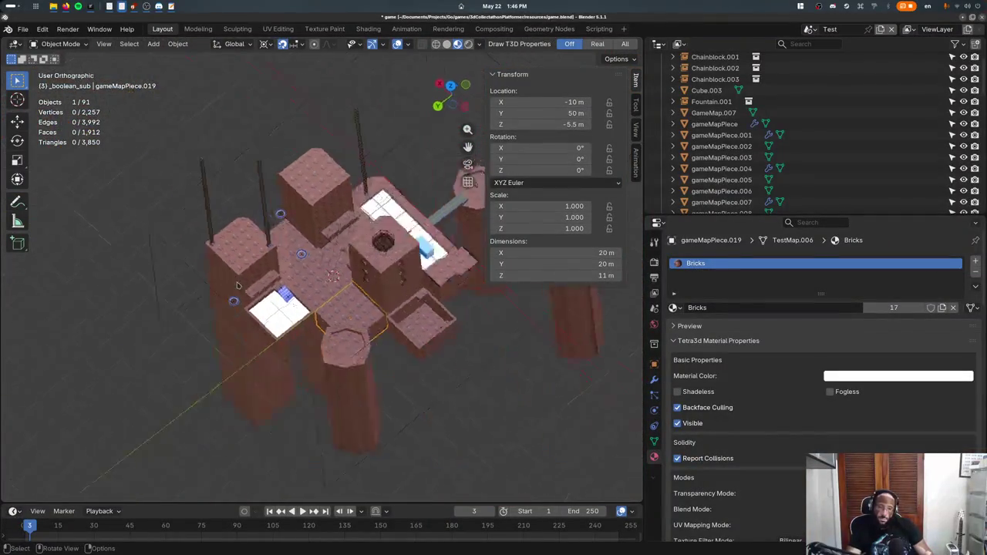
- Switch to front view, tilt the map, and delete the extra brick floor copy
key(KP_1)
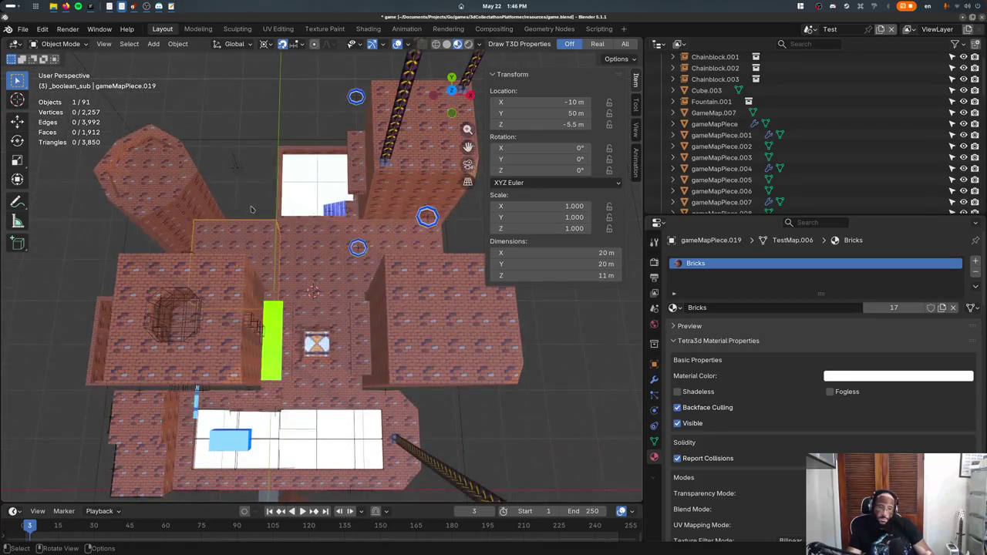
middle_drag(250, 210, 254, 255)
key(x)
click(83, 317)
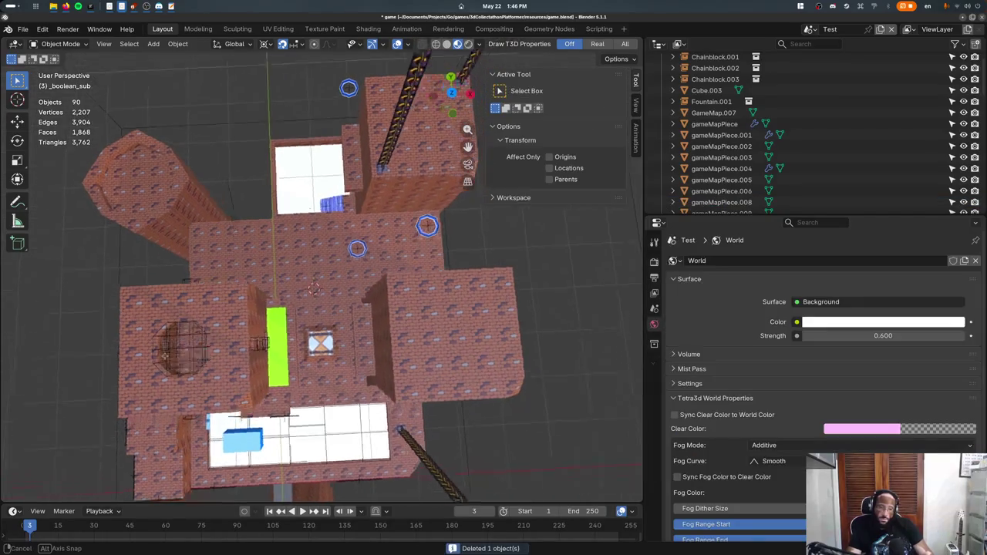
- Reposition the three selected boost rings from the top view
middle_drag(85, 317, 260, 288)
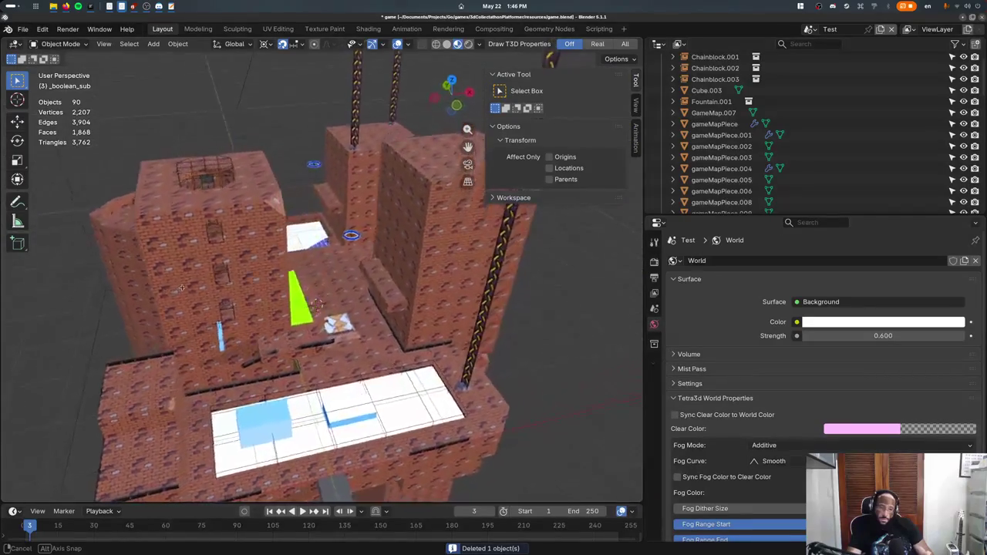
middle_drag(183, 288, 172, 305)
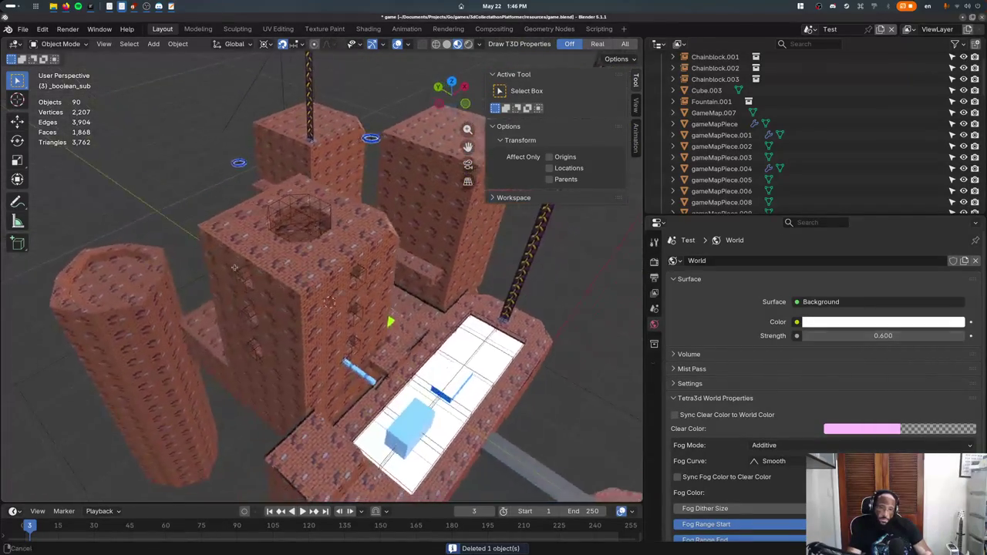
middle_drag(289, 358, 385, 361)
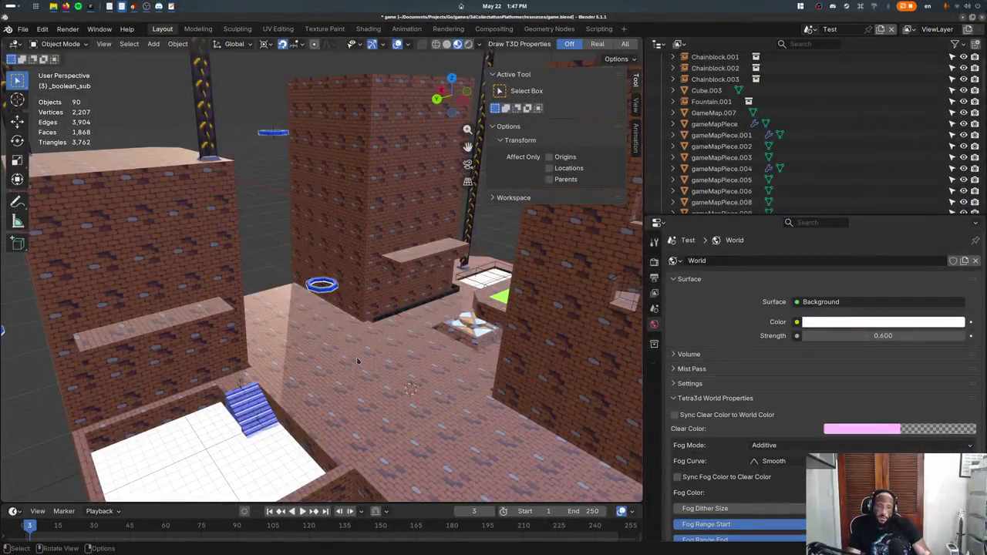
middle_drag(358, 361, 222, 281)
click(635, 104)
key(KP_7)
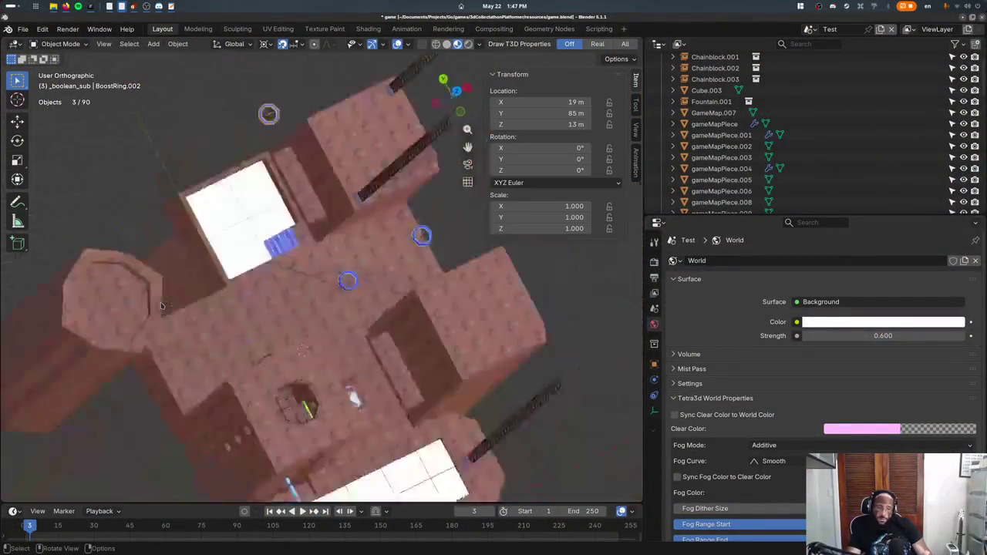
key(g)
click(116, 382)
mouse_move(116, 382)
middle_down()
mouse_move(231, 324)
mouse_move(239, 286)
mouse_move(281, 273)
middle_up()
- Delete the remaining selected rings, leaving 84 objects in the level
key(Delete)
key(x)
click(240, 285)
click(810, 29)
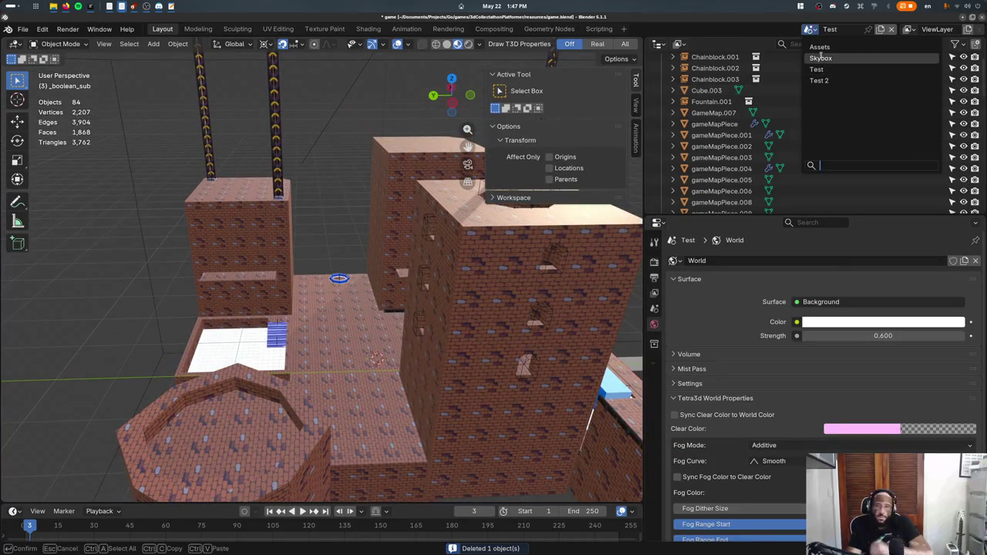
- In the Assets scene, select the SwingRod asset
click(820, 47)
key(KP_Decimal)
scroll(314, 296, down, 5)
scroll(324, 301, down, 4)
click(364, 281)
scroll(352, 326, down, 2)
click(299, 210)
middle_drag(299, 210, 294, 258)
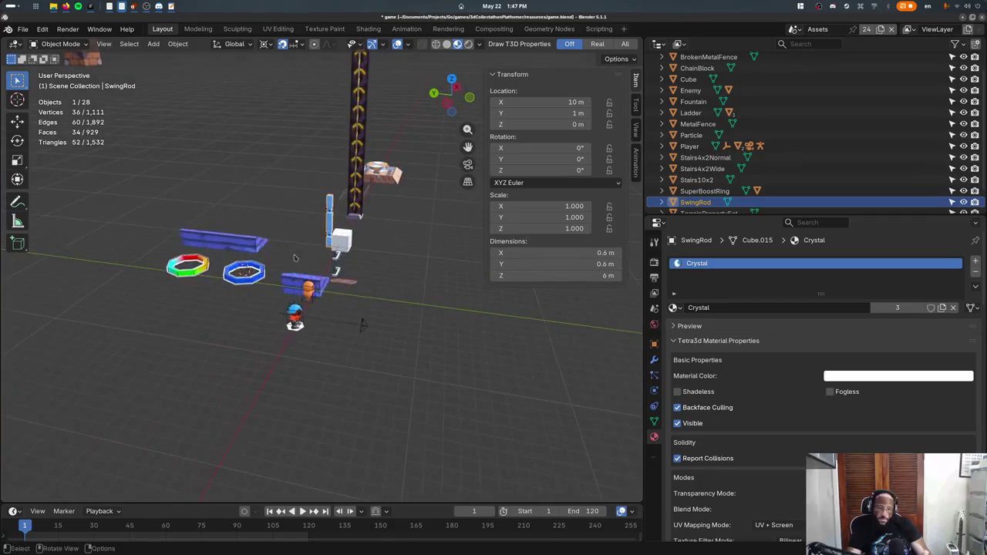
- Duplicate the SwingRod, shift the copy along Y, and lay it flat at 90° about X
key(shift+d)
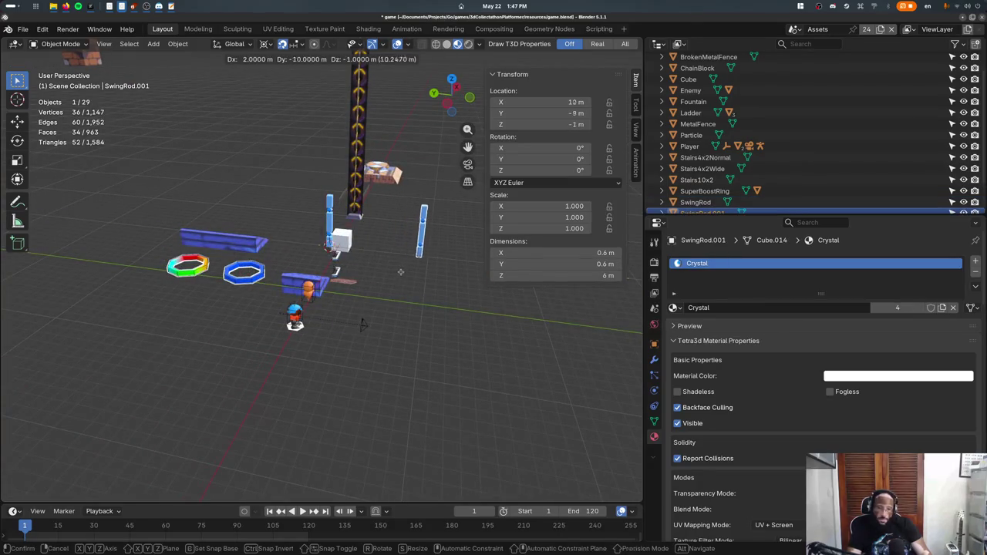
key(y)
click(410, 280)
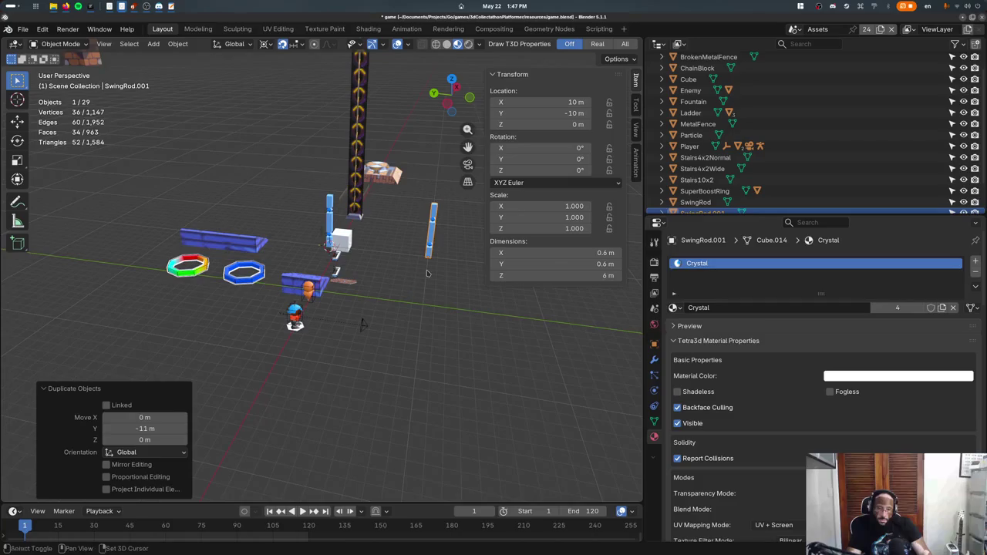
text(r90)
key(Return)
key(ctrl+z)
text(rx90)
key(Return)
middle_drag(426, 273, 313, 292)
- Add a new 2 m cube at the end of the rod copy
key(F3)
text(ad)
key(Escape)
scroll(257, 294, up, 3)
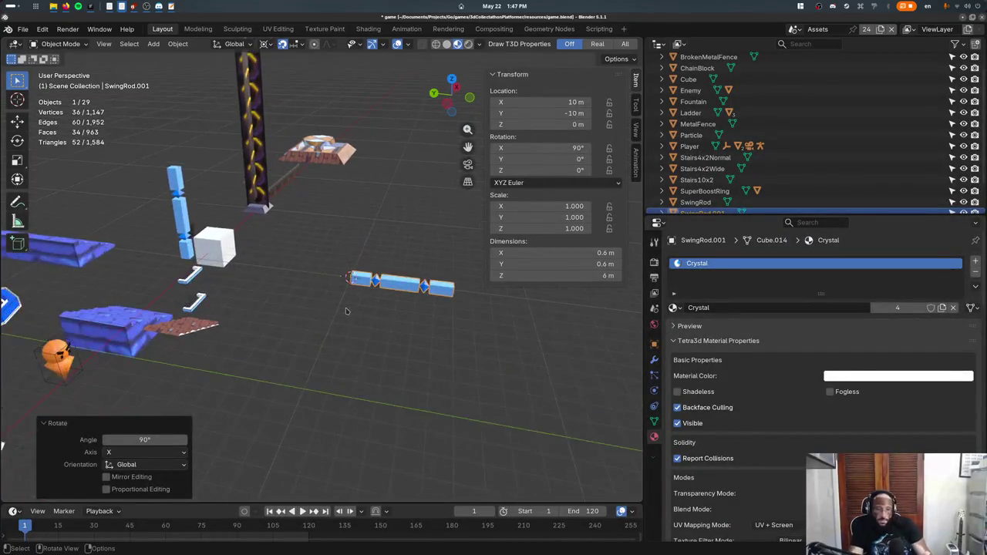
key(F3)
text(add cube)
key(Return)
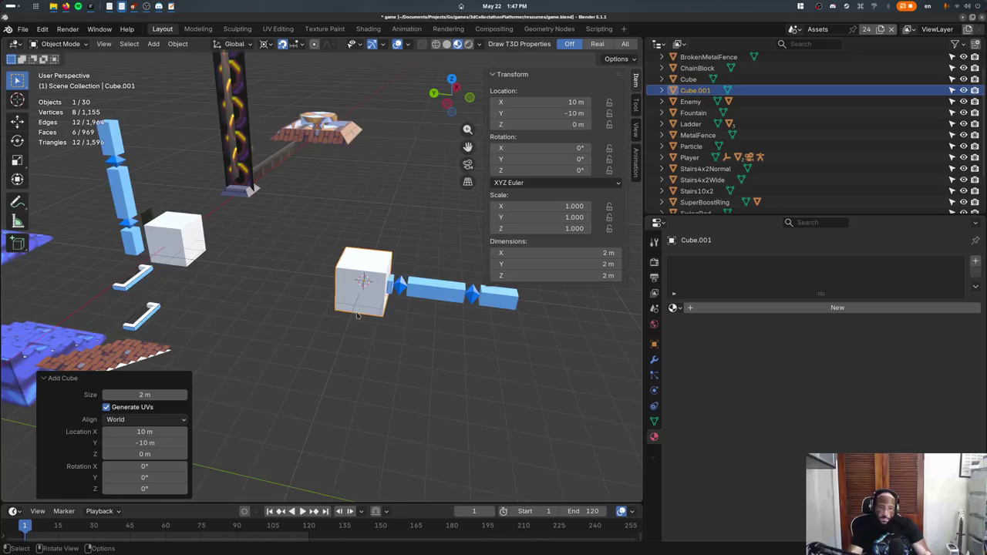
key(KP_1)
key(KP_Decimal)
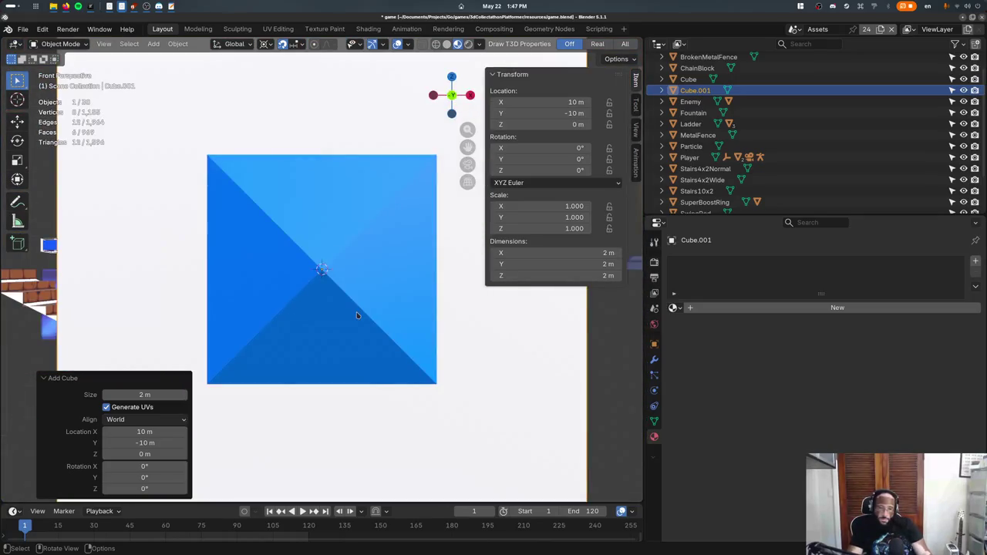
middle_drag(357, 315, 450, 270)
- Parent the rod copy to the new cube as Object
shift+click(450, 270)
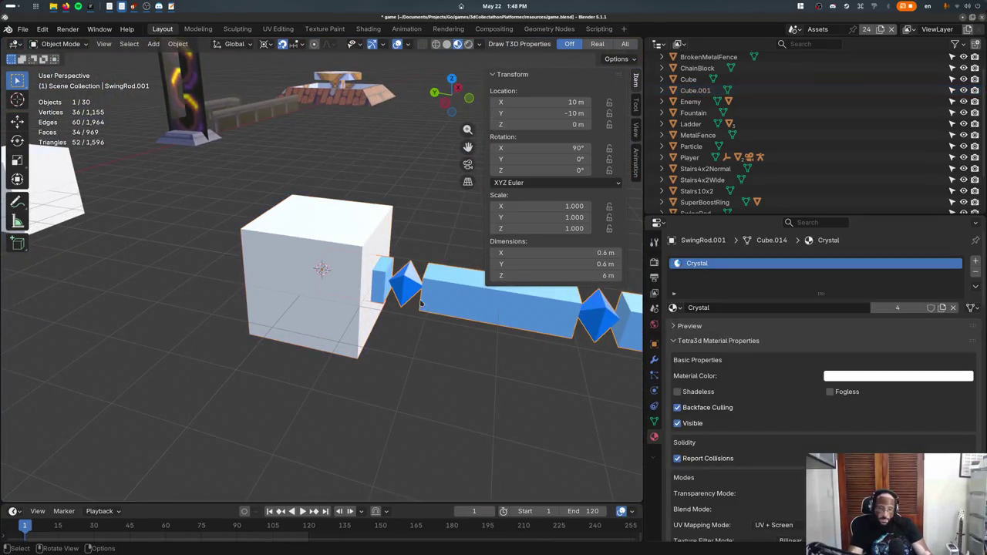
shift+click(347, 222)
key(ctrl+p)
click(348, 223)
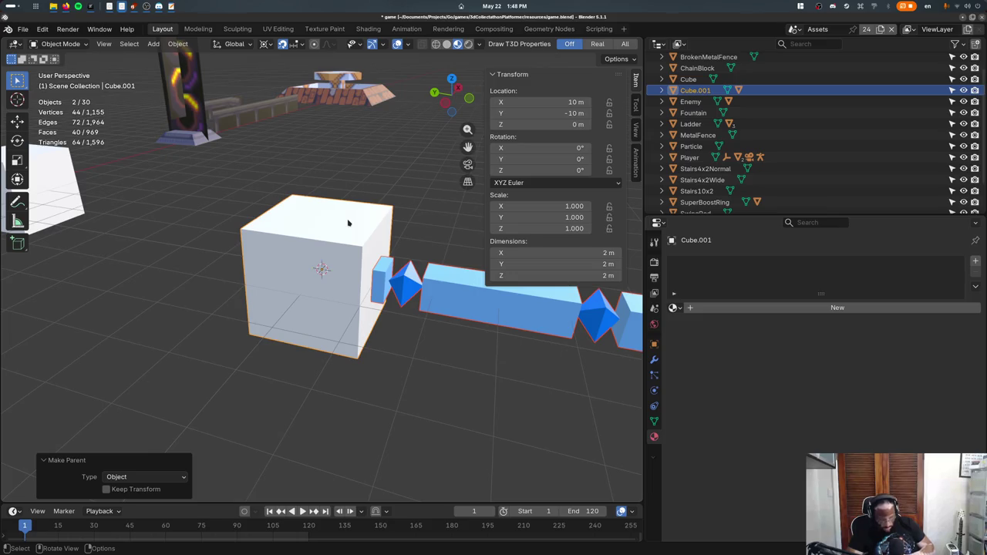
- Move the flat rod copy along Y to −11 m
click(348, 222)
middle_drag(348, 222, 371, 298)
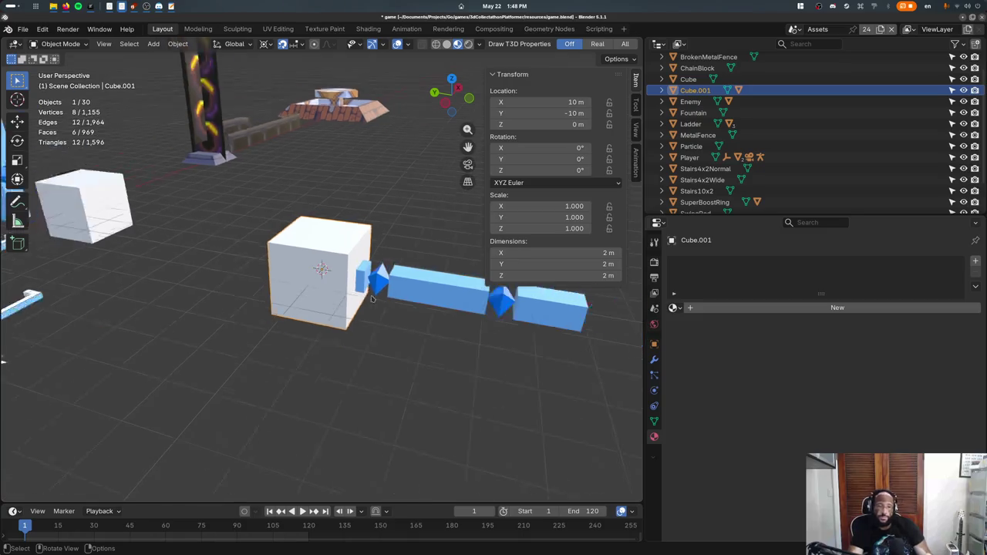
scroll(371, 298, down, 4)
key(g)
key(Escape)
click(386, 284)
key(g)
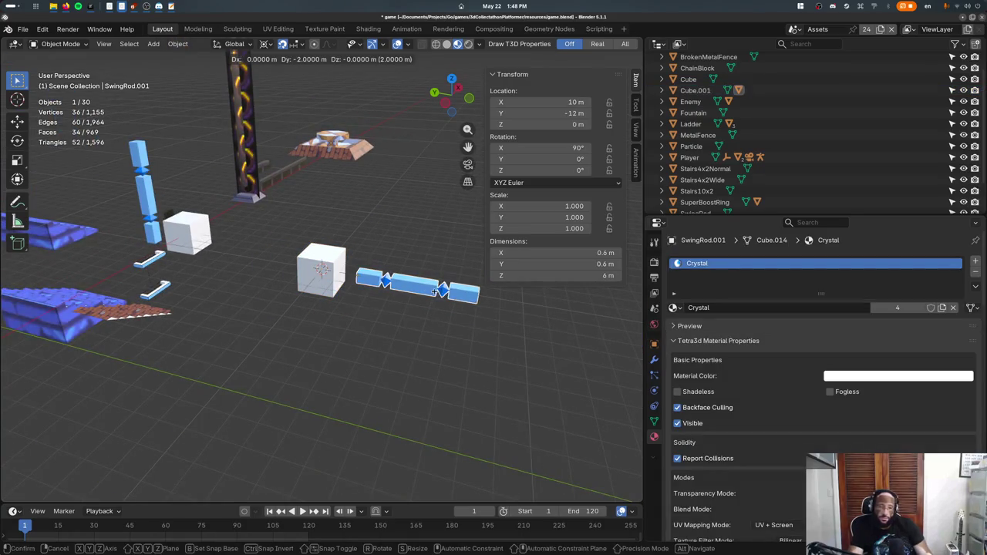
click(421, 287)
- In Edit Mode, scale the cube's mesh to half size (S .5) from the front view
click(332, 290)
middle_drag(331, 290, 459, 310)
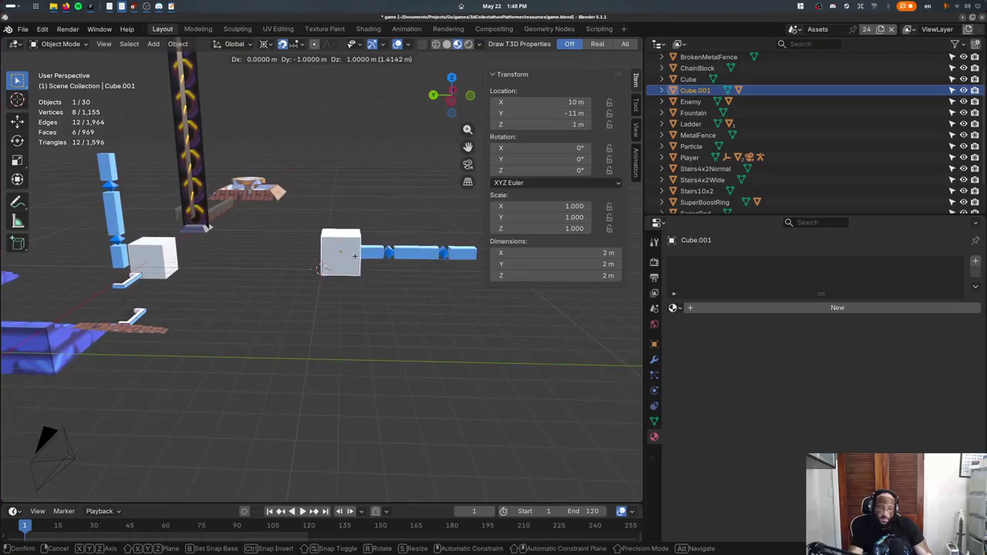
key(Tab)
key(KP_7)
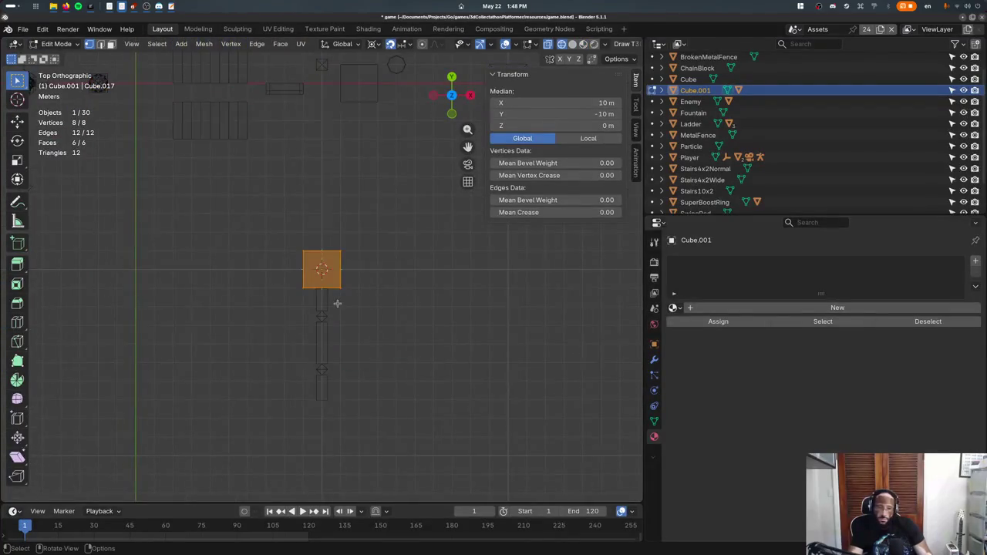
scroll(305, 282, up, 4)
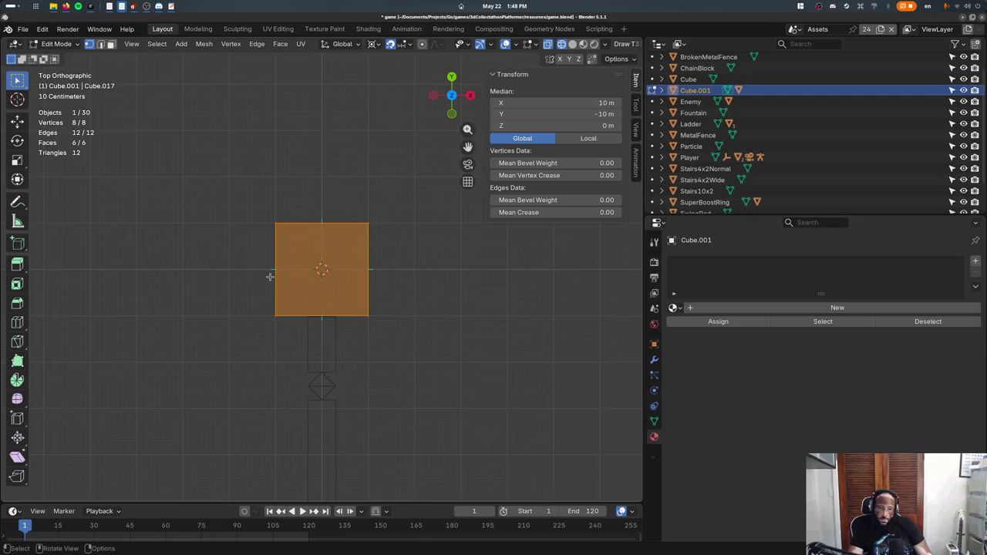
key(KP_1)
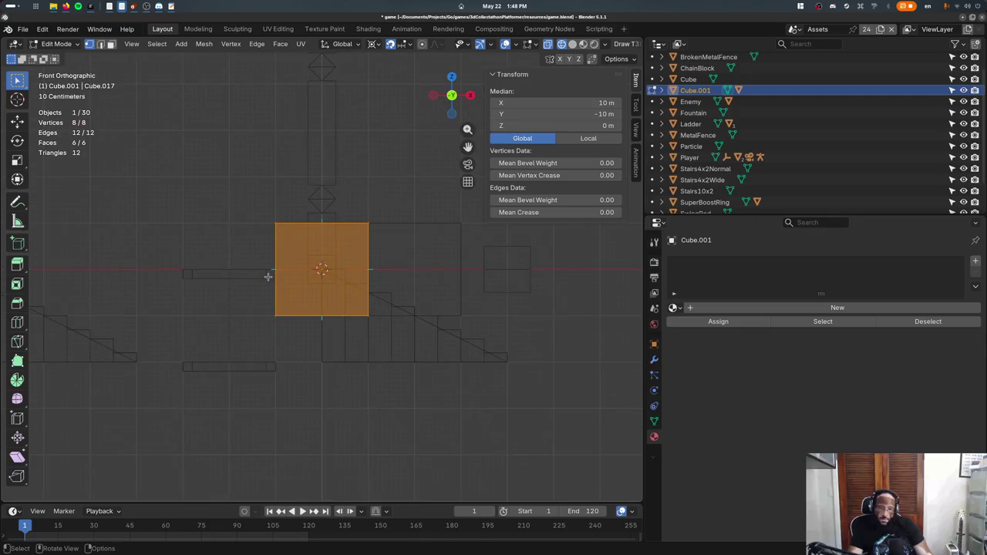
scroll(293, 308, down, 3)
text(s.5)
key(Return)
- Try a quarter-size scale, undo it, and check the cube from side and top views
scroll(336, 357, up, 5)
text(s.25)
key(Return)
key(ctrl+z)
key(KP_6)
key(KP_3)
key(KP_7)
scroll(340, 361, down, 2)
- Back in Object Mode, try moving the pillar, then undo the move
key(Tab)
click(342, 331)
key(g)
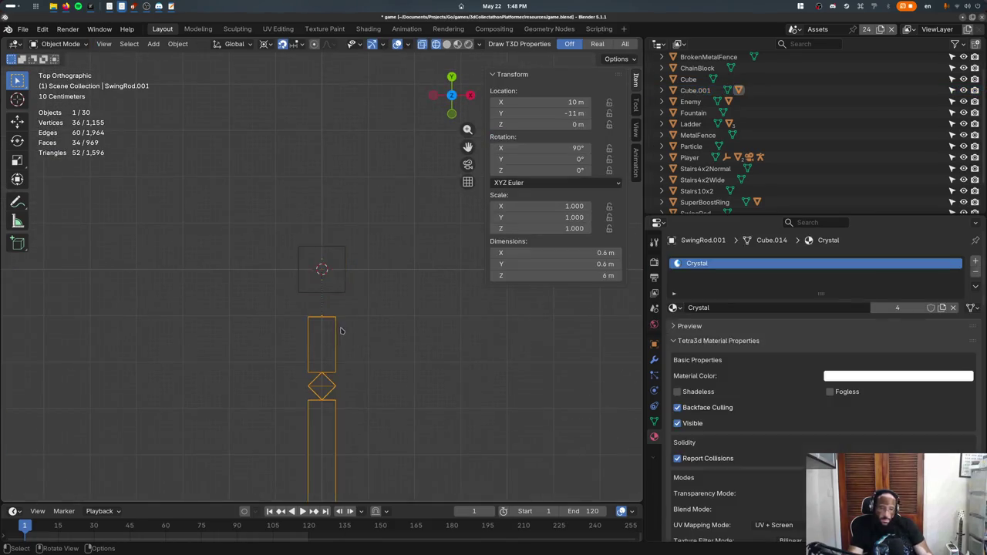
click(343, 324)
key(ctrl+z)
key(ctrl+z)
- Re-enter the cube's Edit Mode in front wireframe view and select its bottom vertices
middle_drag(343, 323, 346, 297)
key(shift+z)
key(Tab)
key(KP_1)
key(shift+z)
drag(294, 275, 358, 312)
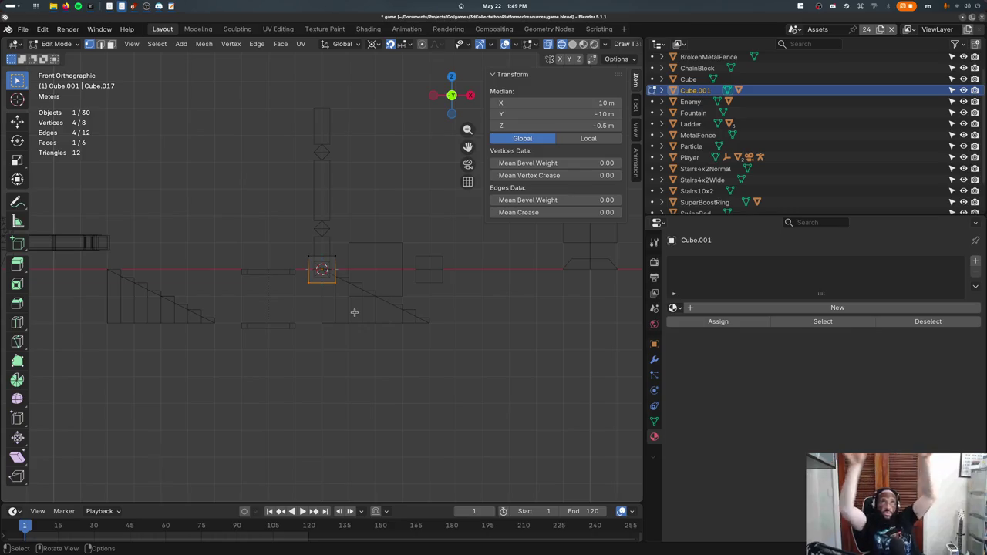
- Select the whole cube mesh and try duplicating it, undoing the unwanted copies
drag(236, 239, 383, 279)
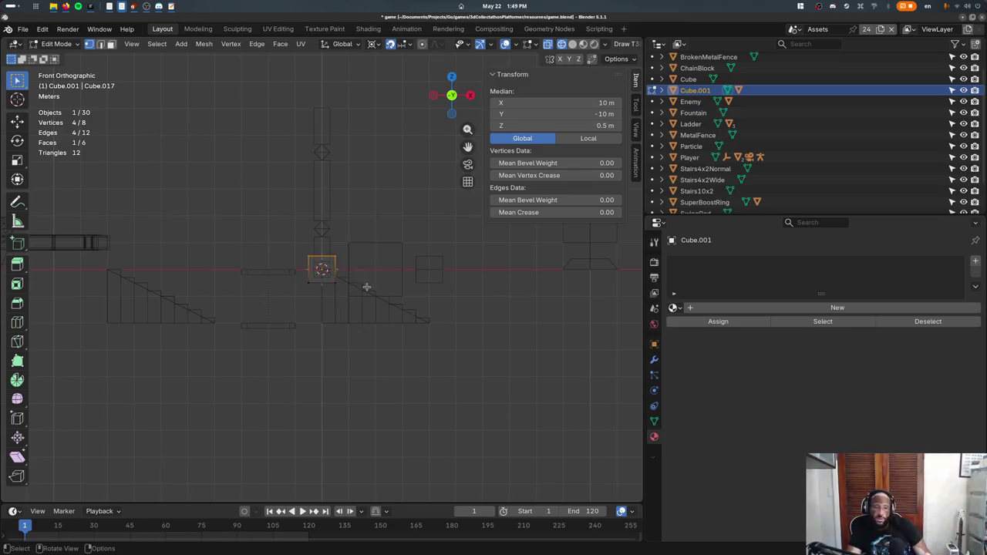
scroll(331, 257, up, 4)
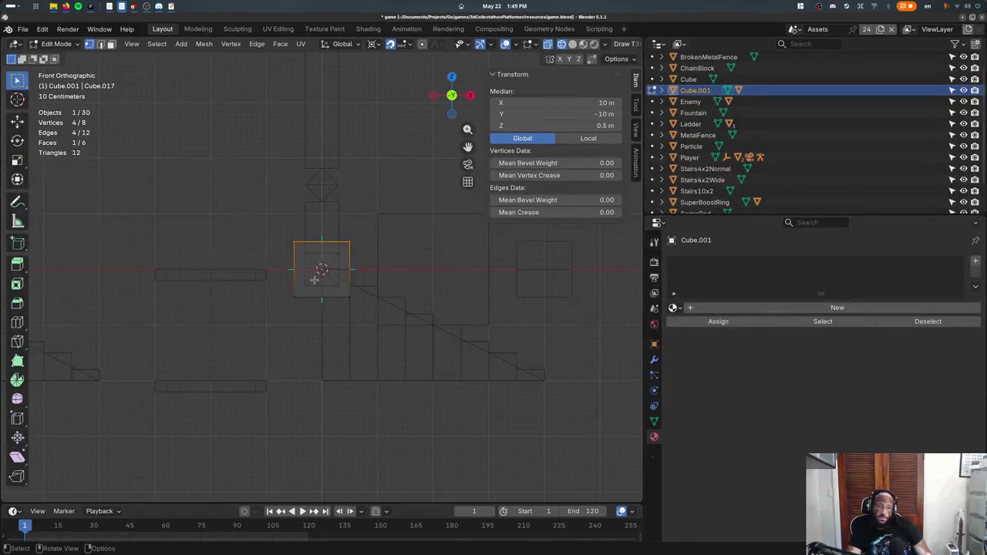
key(ctrl+KP_Add)
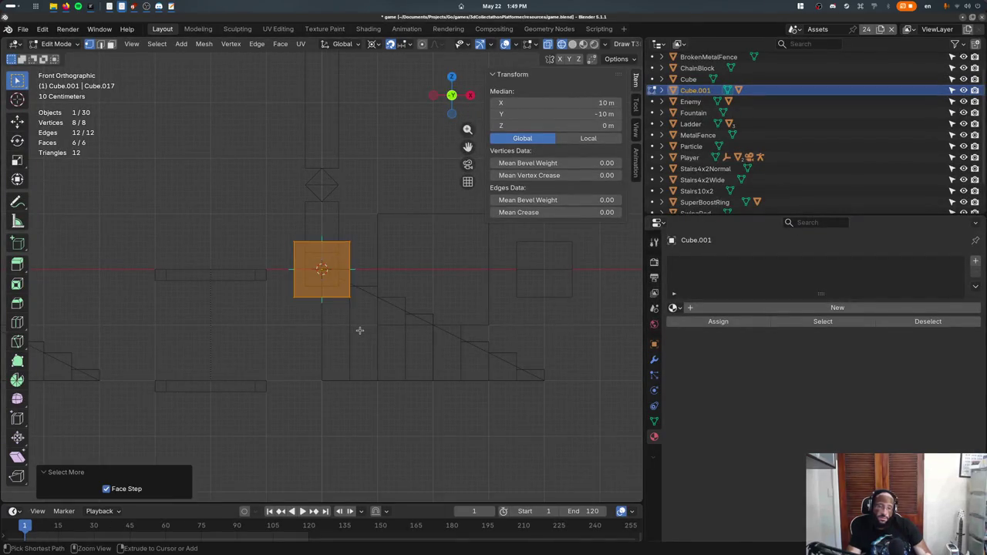
key(shift+d)
click(360, 278)
key(s)
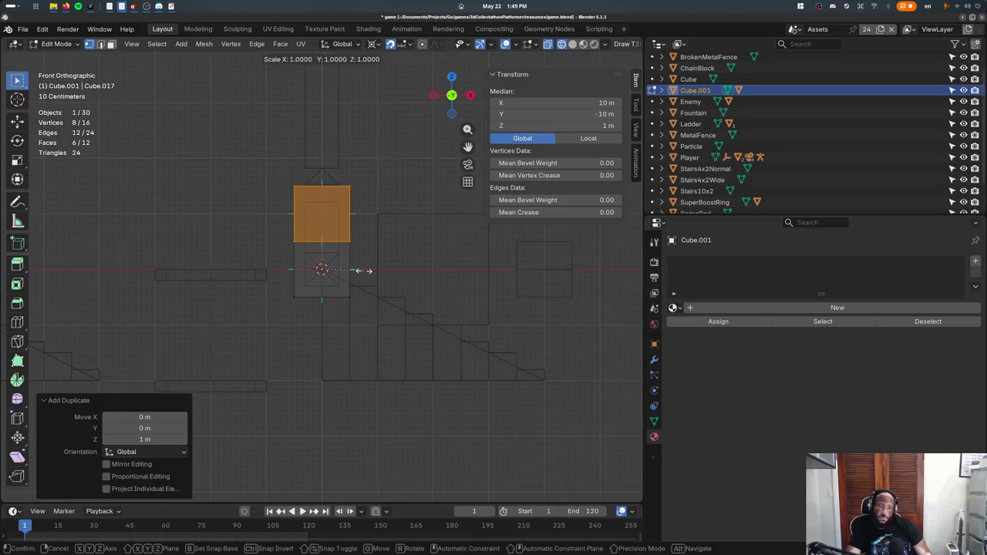
key(Escape)
key(ctrl+z)
key(shift+d)
key(Escape)
key(ctrl+z)
- Duplicate the cube geometry at half size and raise it 0.7 m
key(shift+d)
text(s.5)
key(Return)
key(g)
key(z)
click(355, 229)
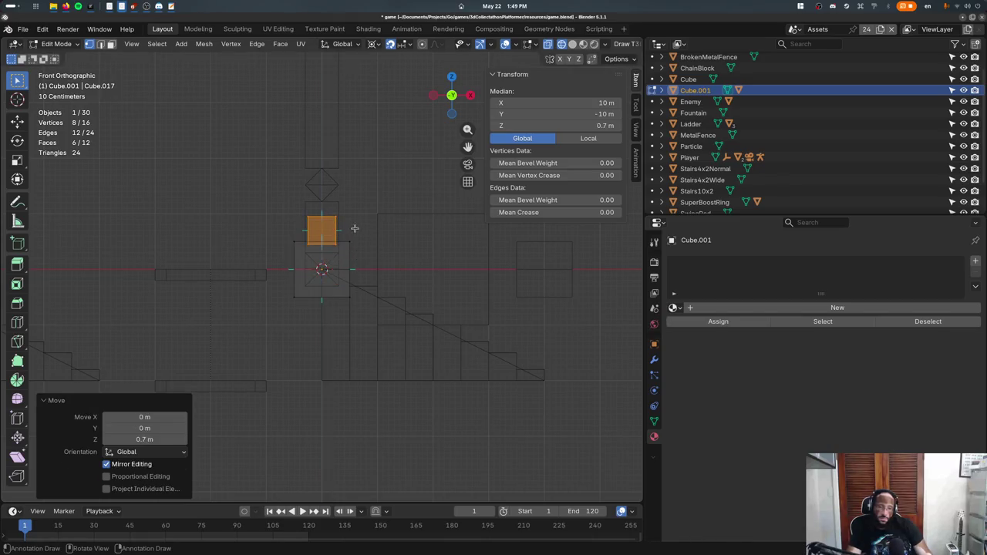
- Extrude the small cube's top 2 m upward into a thin post
drag(294, 244, 376, 186)
key(e)
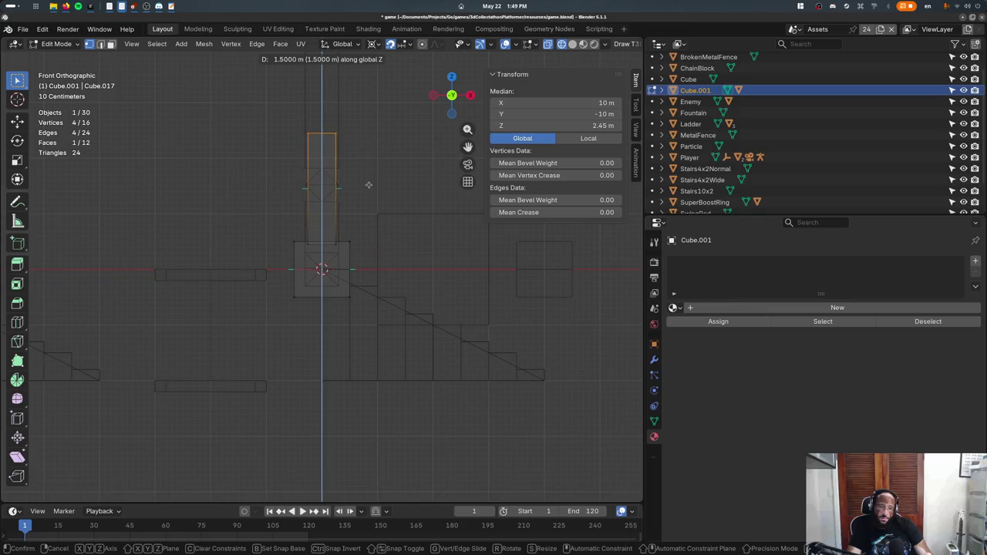
click(366, 160)
scroll(366, 161, down, 3)
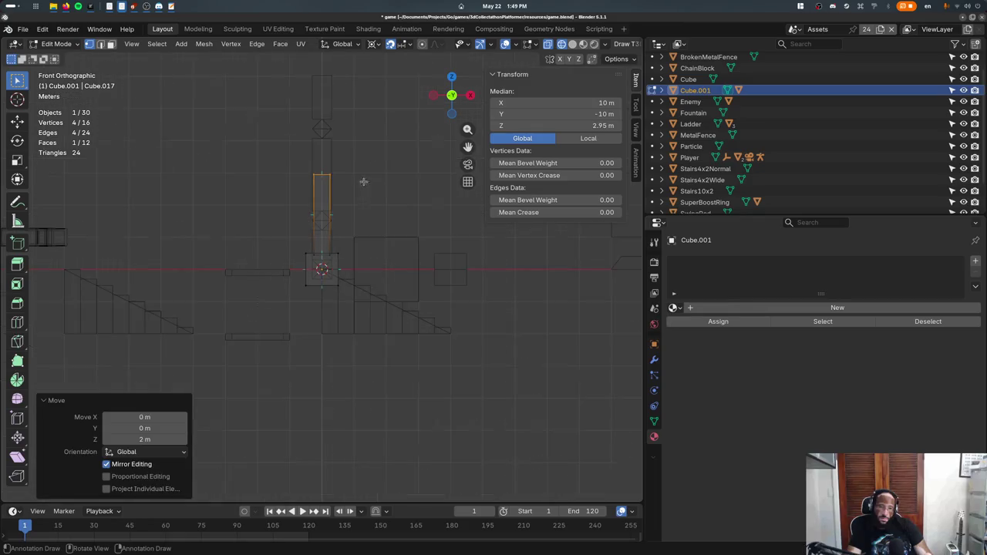
- Duplicate the block at the post's top 3 m higher
click(331, 266)
key(ctrl+KP_Add)
key(shift+d)
click(350, 163)
scroll(350, 166, up, 3)
key(g)
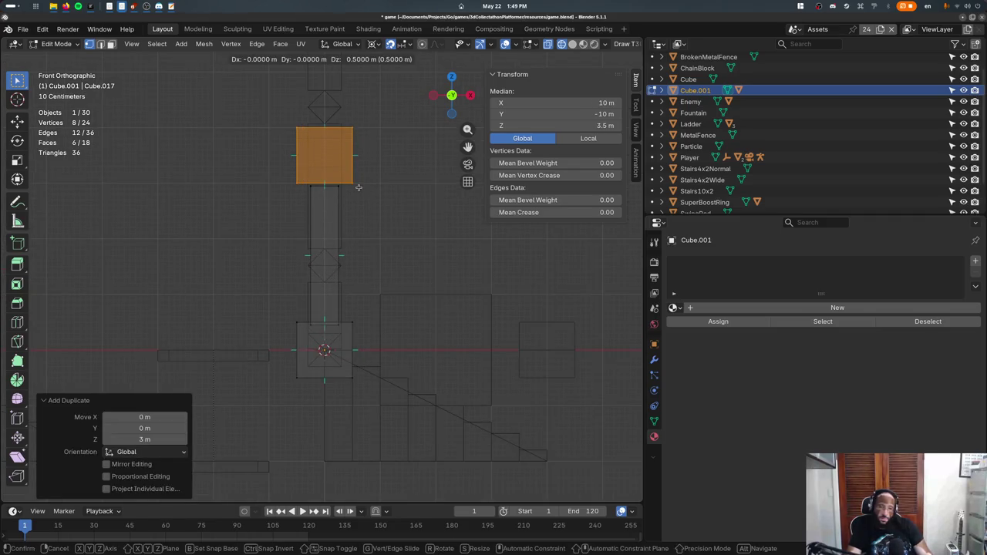
right_click(357, 190)
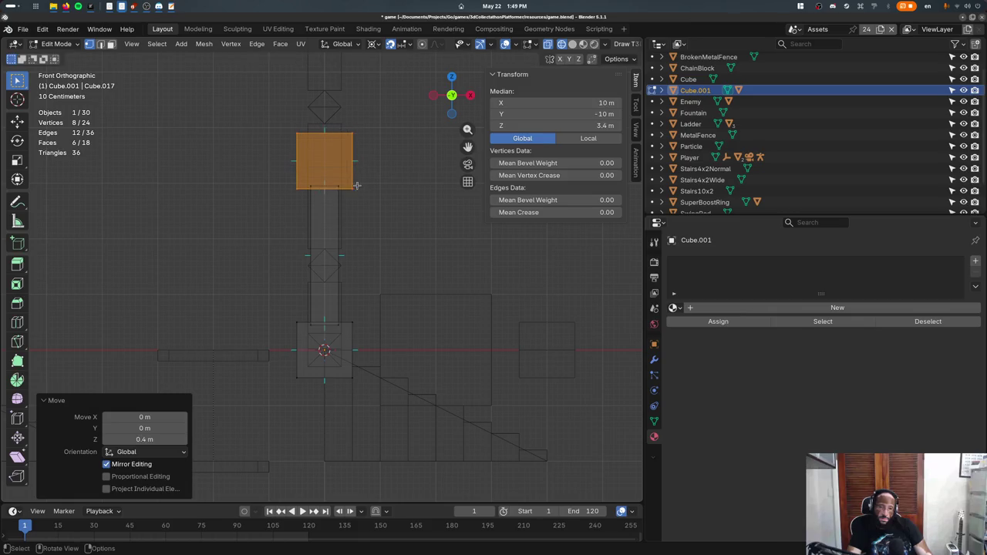
- Select only the top face and search for the ico sphere command
click(324, 133)
key(F3)
text(add ico)
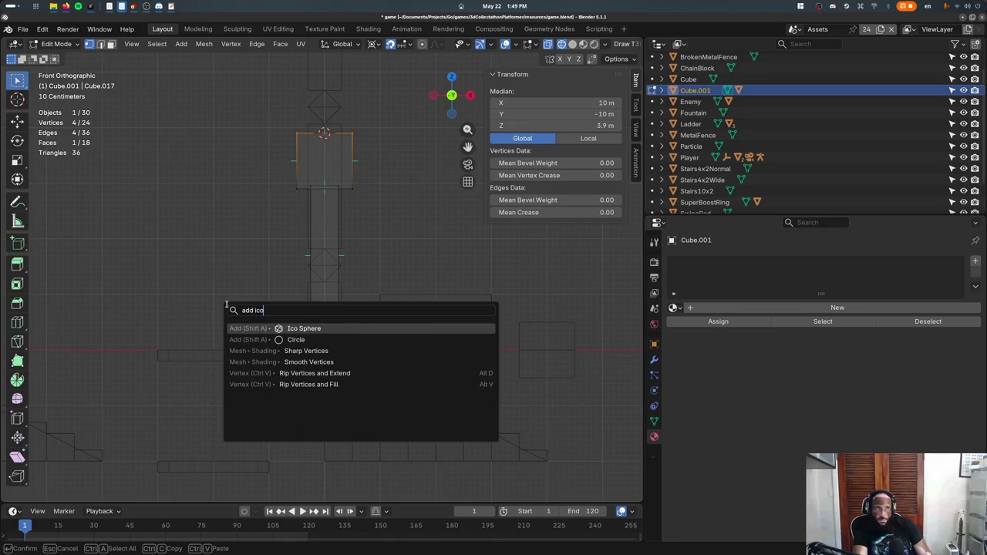
- Add an ico sphere at the top face and raise it 1.1 m
key(Return)
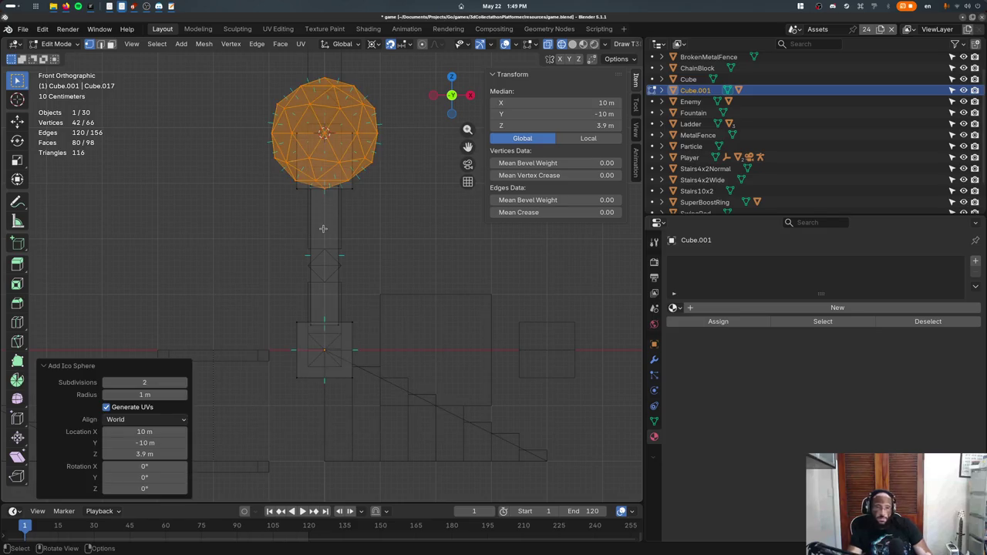
key(g)
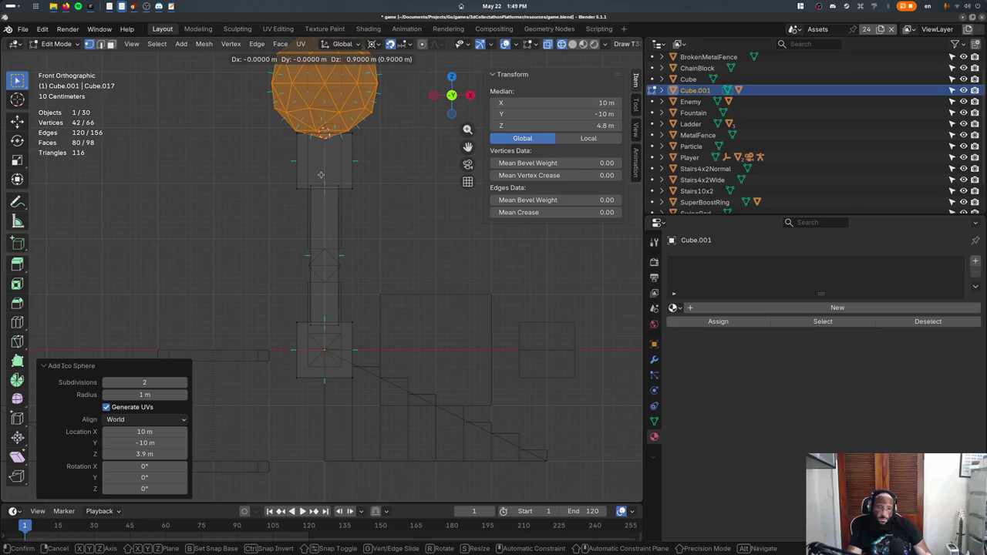
click(321, 175)
key(g)
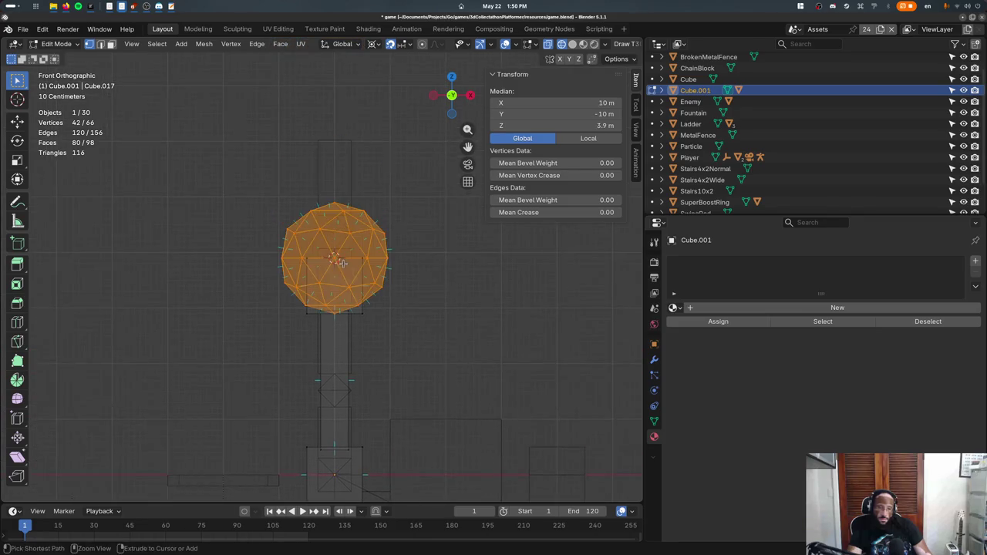
key(z)
click(350, 216)
- Delete the sphere's lower half to leave a dome, and select its bottom ring
drag(276, 215, 412, 256)
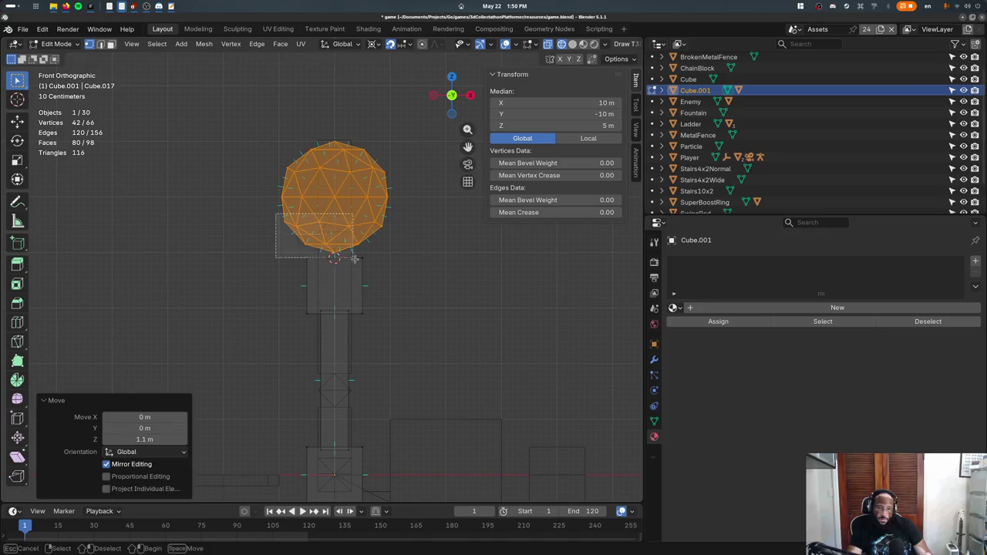
key(x)
click(390, 243)
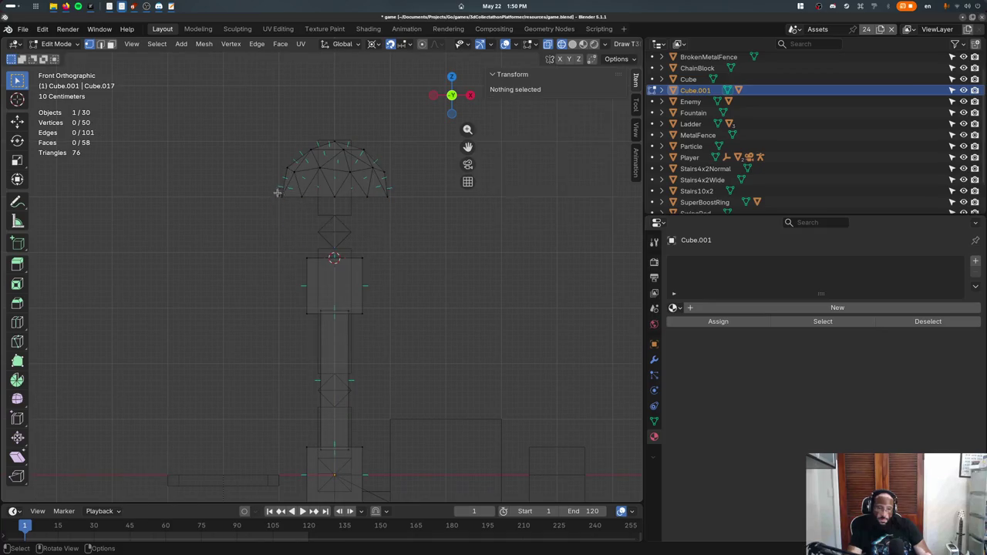
drag(279, 194, 446, 227)
middle_drag(422, 223, 393, 213)
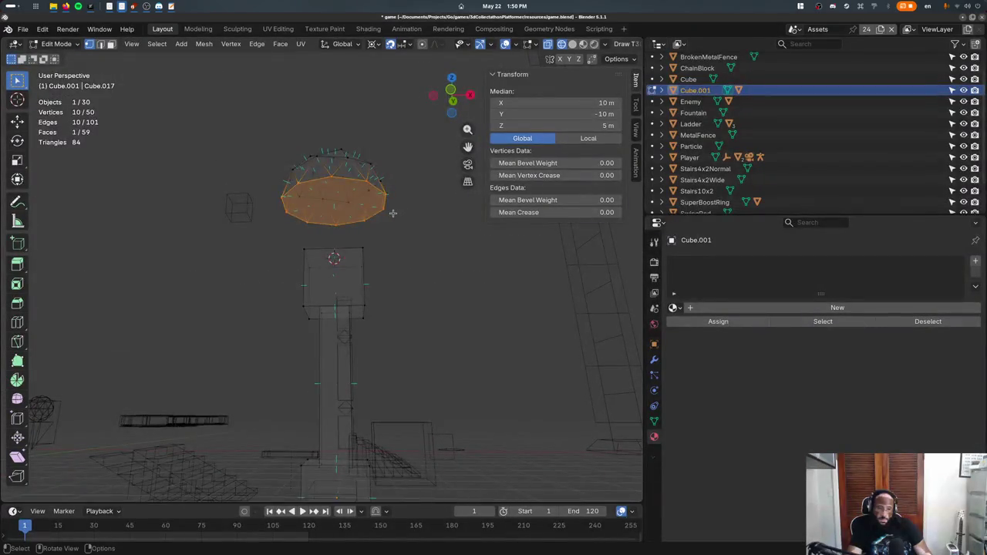
key(KP_1)
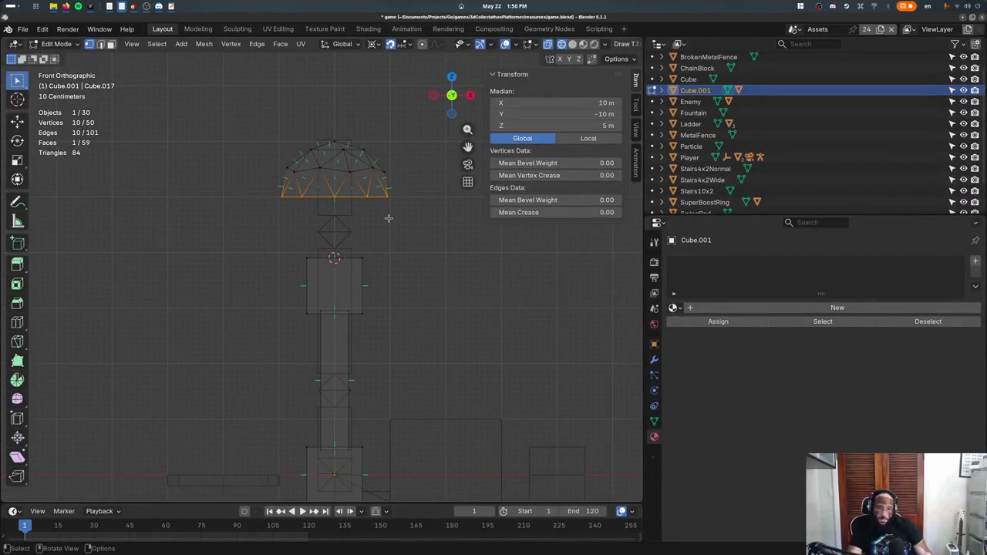
- Extrude the dome's bottom face down 0.2 m as a rim
key(ctrl+KP_Add)
key(ctrl+KP_Add)
key(g)
key(z)
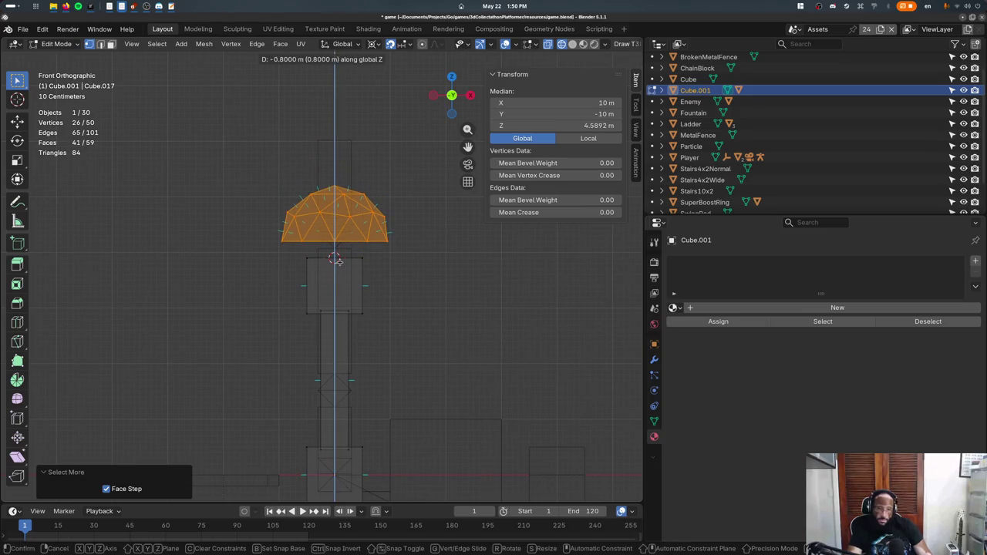
key(Escape)
key(e)
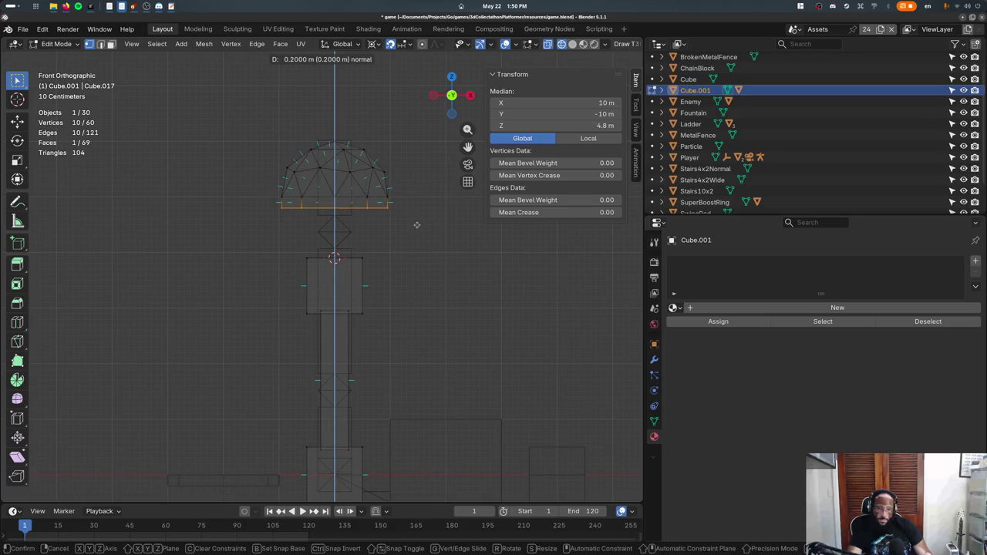
click(416, 226)
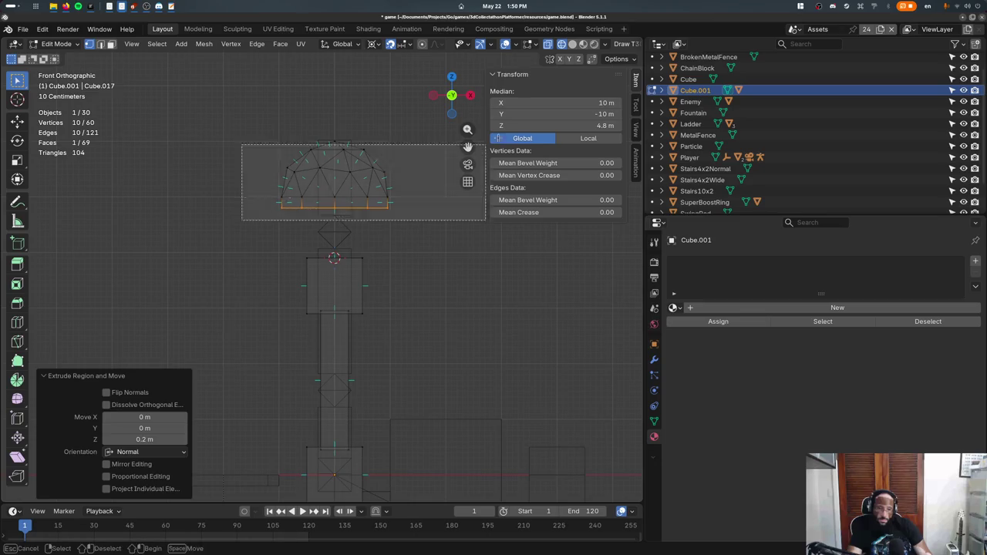
- Lower the whole dome 0.9 m onto the post and return to Object Mode in solid shading
key(ctrl+l)
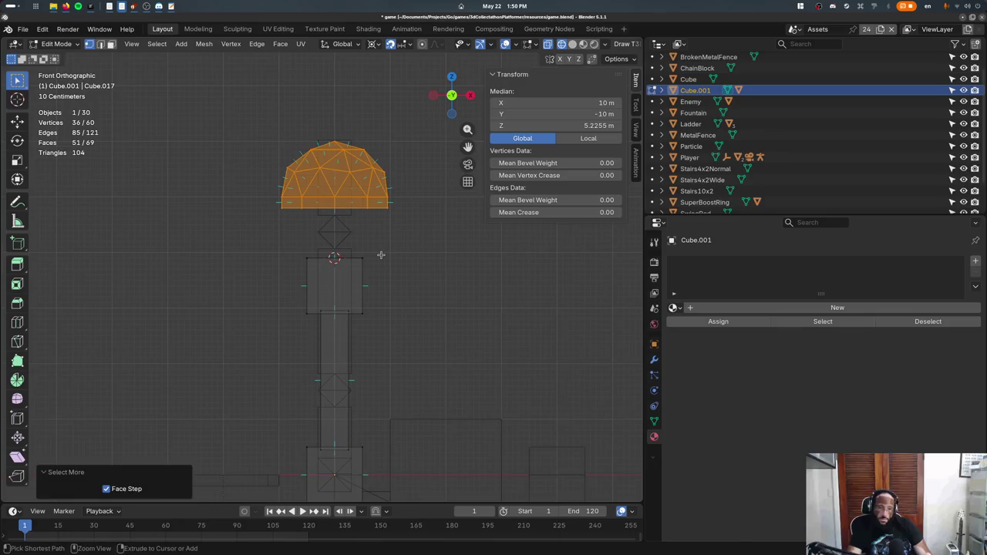
key(g)
key(z)
click(398, 301)
middle_drag(397, 301, 66, 61)
key(Tab)
key(alt+z)
click(60, 44)
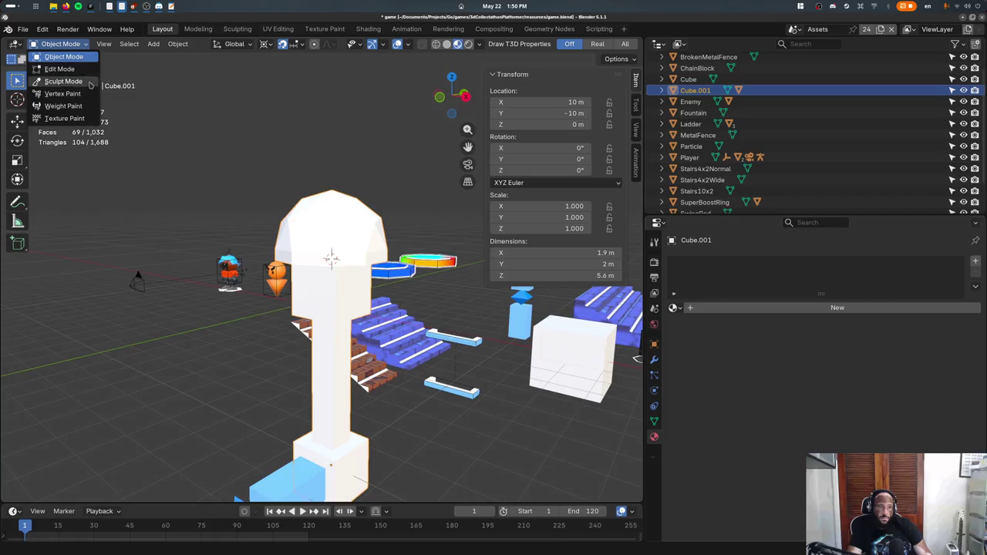
- In Edit Mode, select the pillar and grow the selection to include its end cubes
click(68, 56)
click(334, 312)
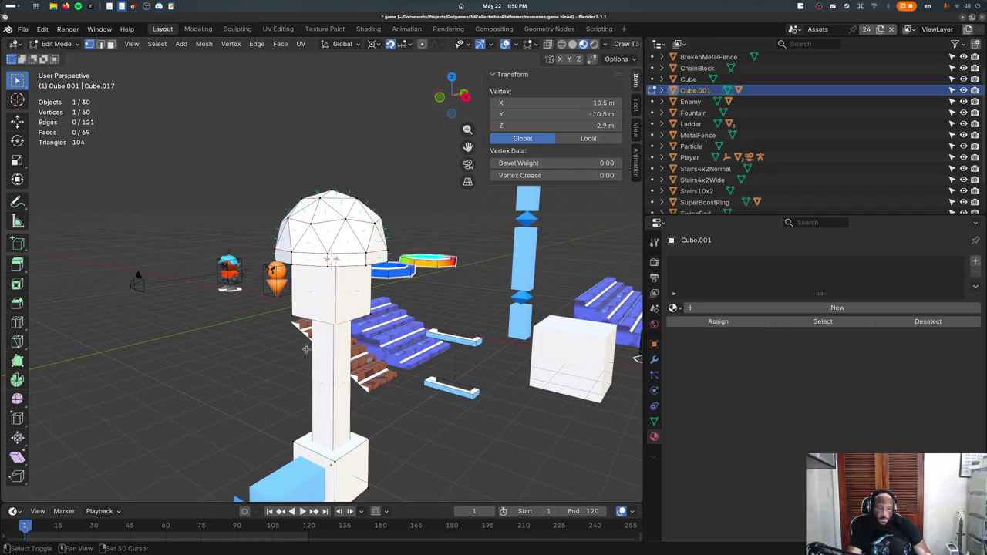
click(339, 430)
middle_drag(340, 430, 343, 432)
key(ctrl+KP_Add)
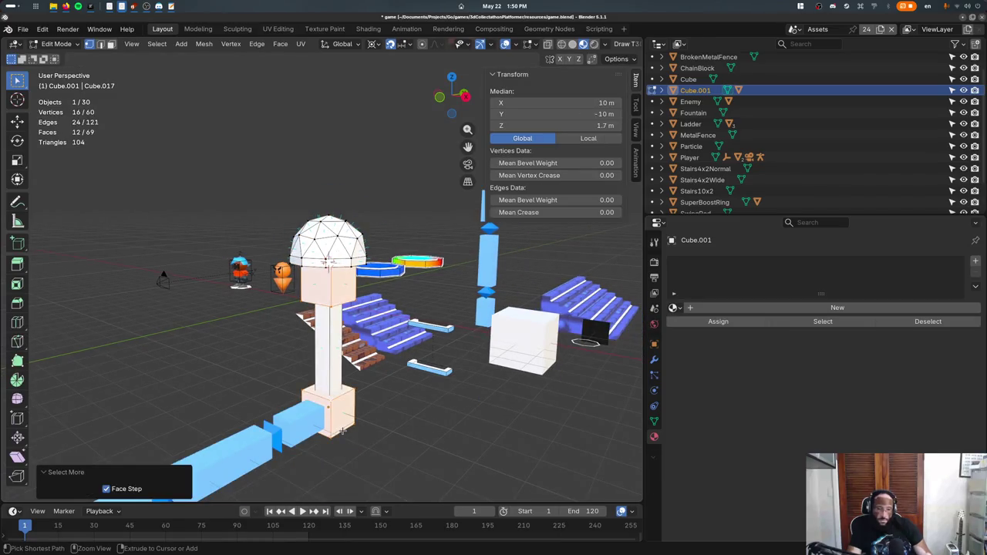
key(alt+z)
key(ctrl+KP_Add)
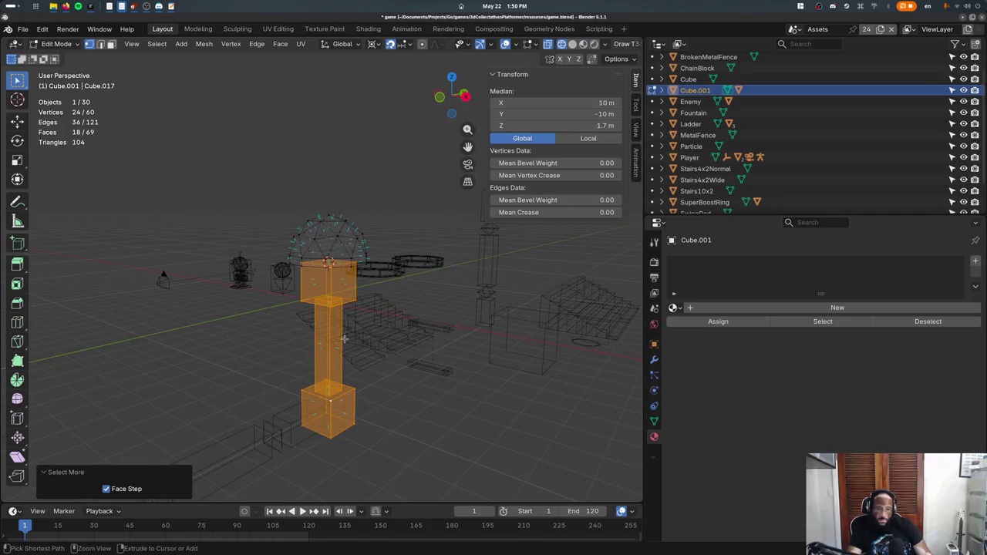
- Assign the TilesetFenceClip material to the selected slot, replacing the briefly chosen Trash material
click(673, 307)
text(t)
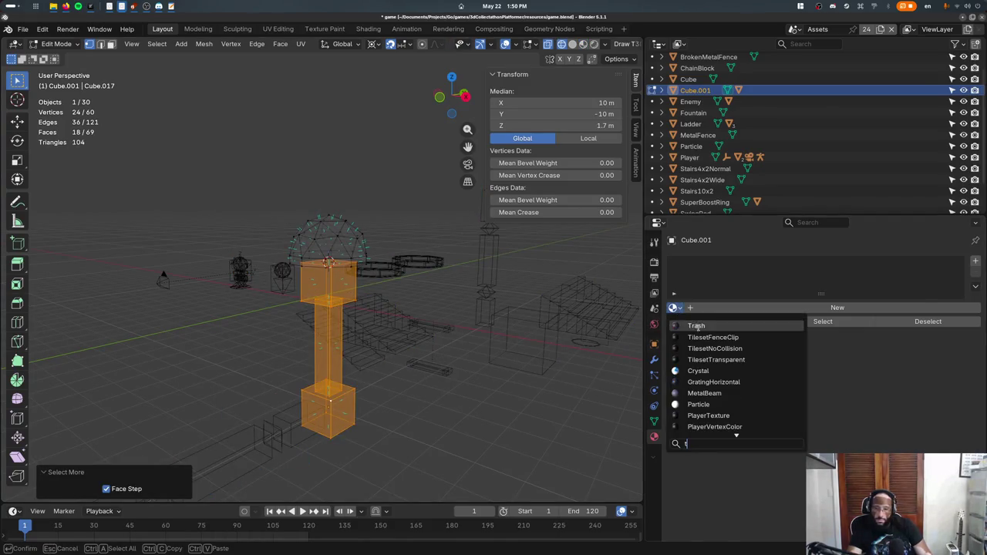
click(697, 325)
click(674, 308)
text(t)
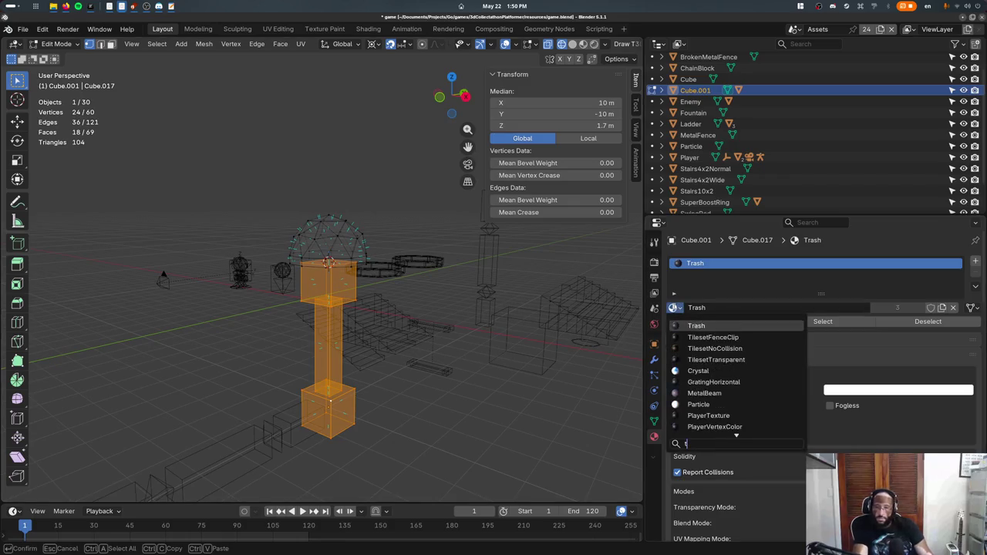
text(ileset)
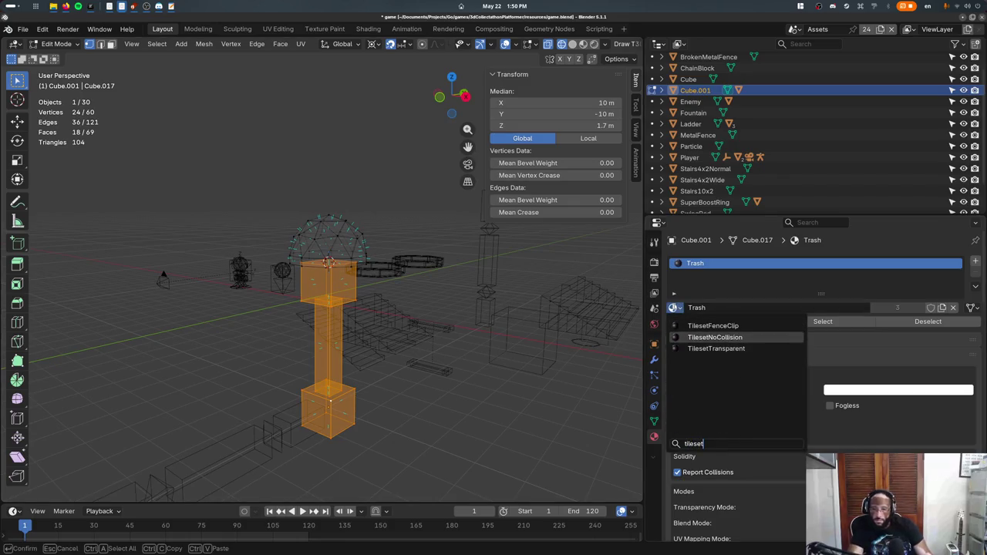
key(Up)
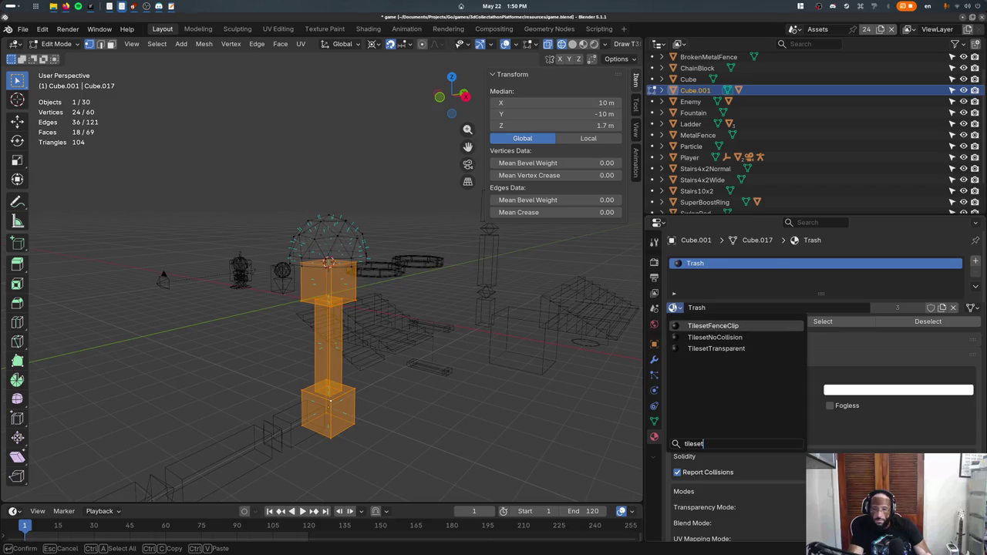
key(Return)
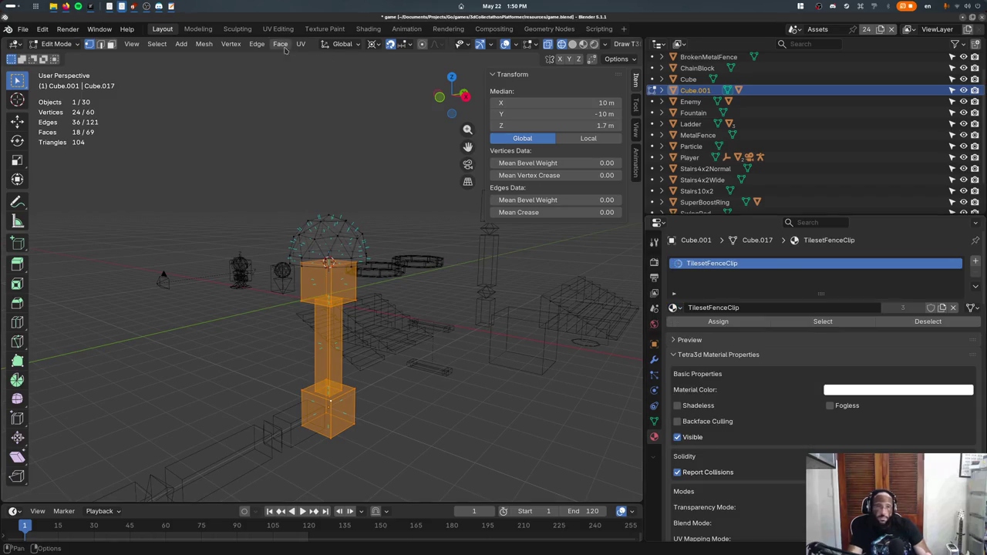
- Switch to the UV Editing workspace and select all UVs to view the unwrap over tileset.png
click(277, 29)
scroll(283, 214, down, 5)
key(a)
scroll(250, 272, up, 3)
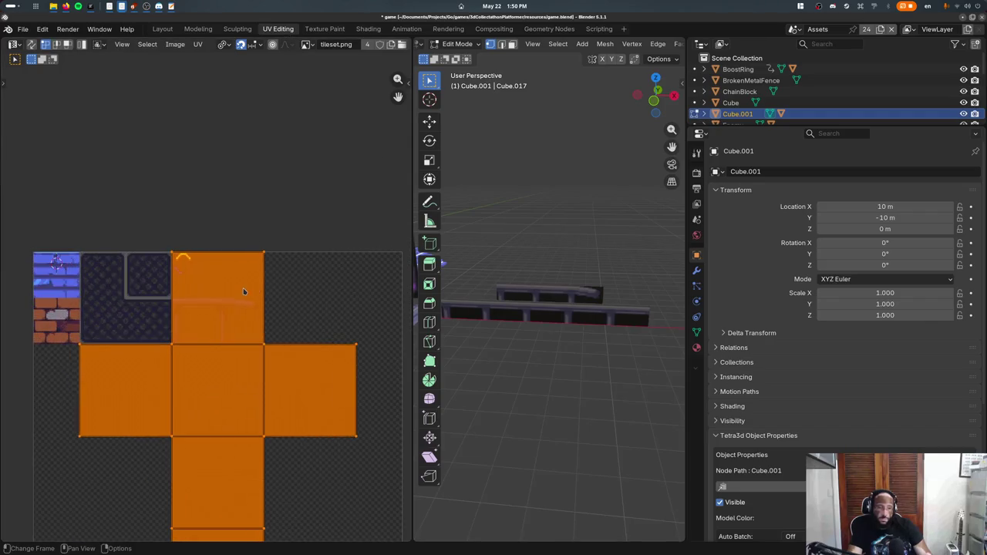
- Select the tower faces in wireframe view and assign them the MetalBeam material
key(KP_Decimal)
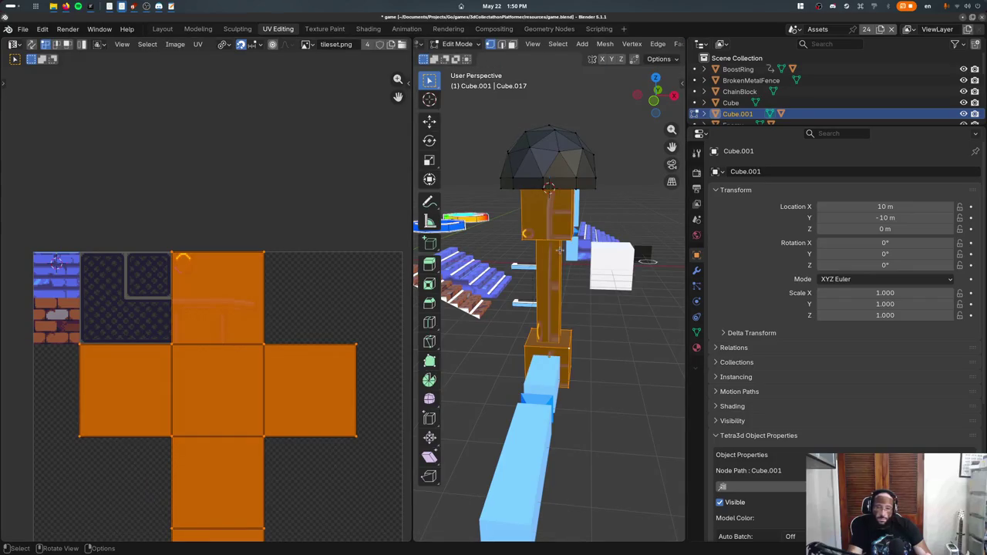
key(alt+a)
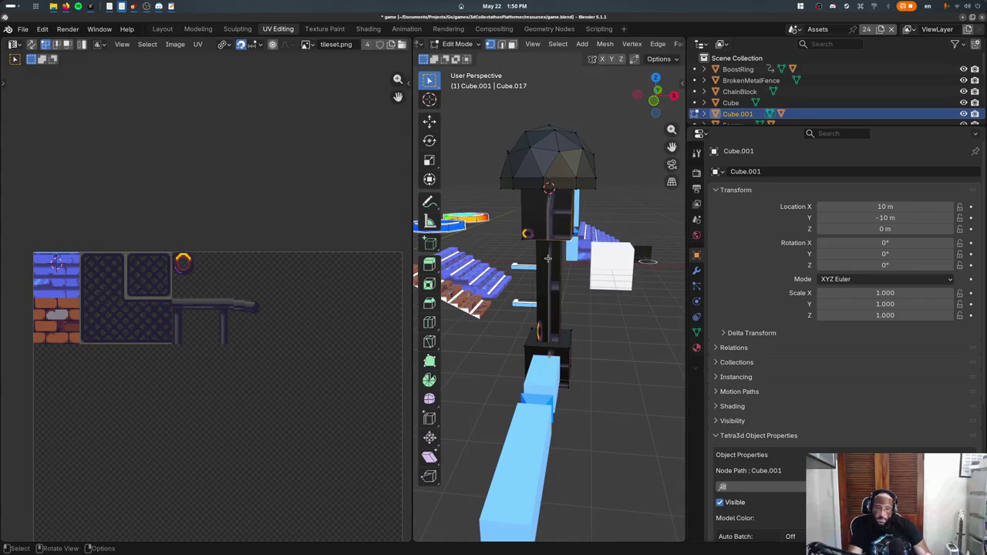
key(shift+z)
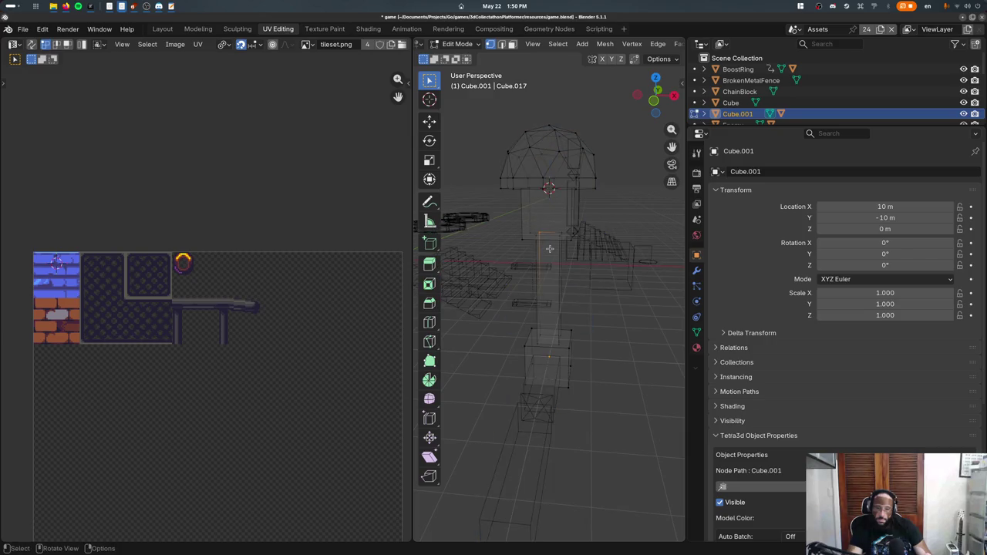
click(550, 249)
key(ctrl+KP_Add)
key(ctrl+KP_Add)
click(697, 347)
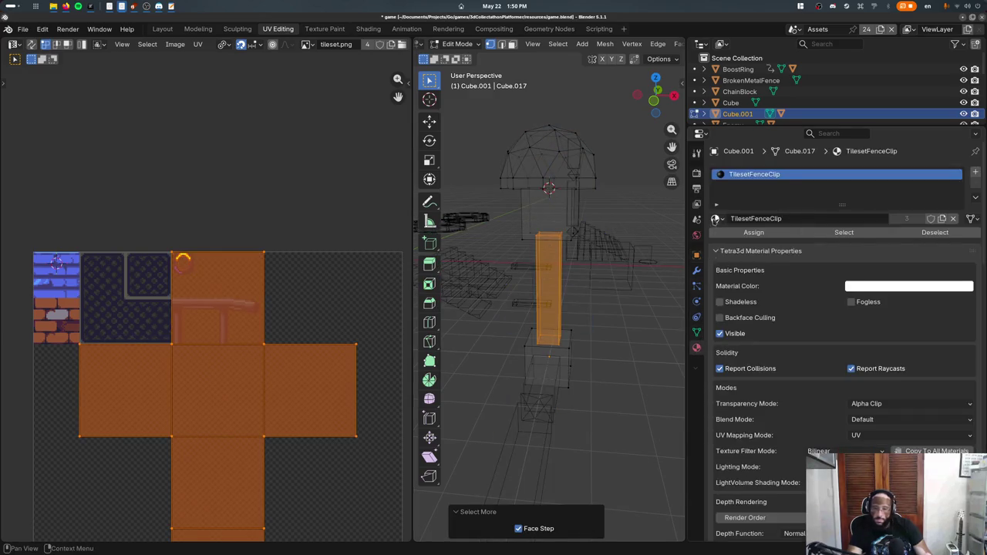
click(715, 219)
text(met)
key(Return)
- Preview the material shading and select the tower's upper and lower blocks
key(z)
click(568, 477)
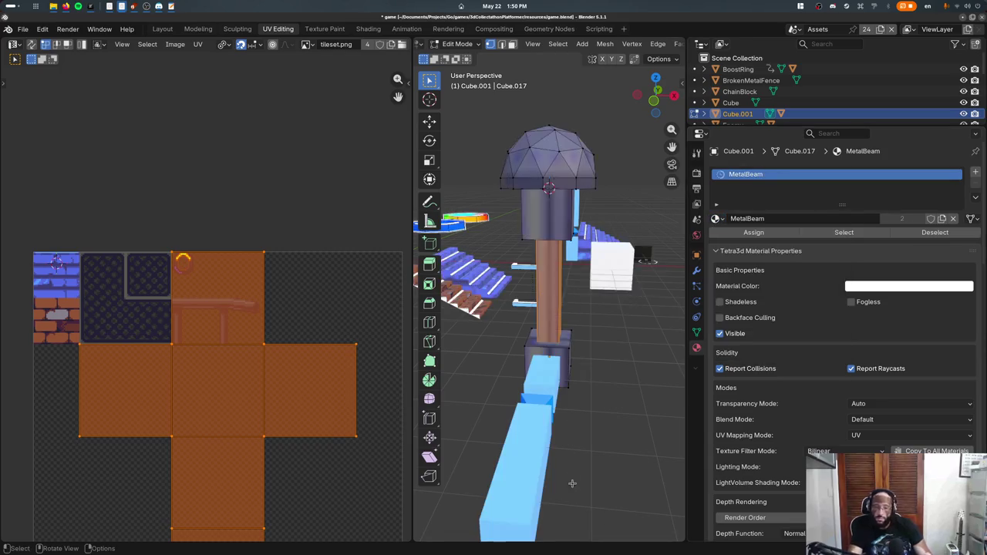
click(566, 235)
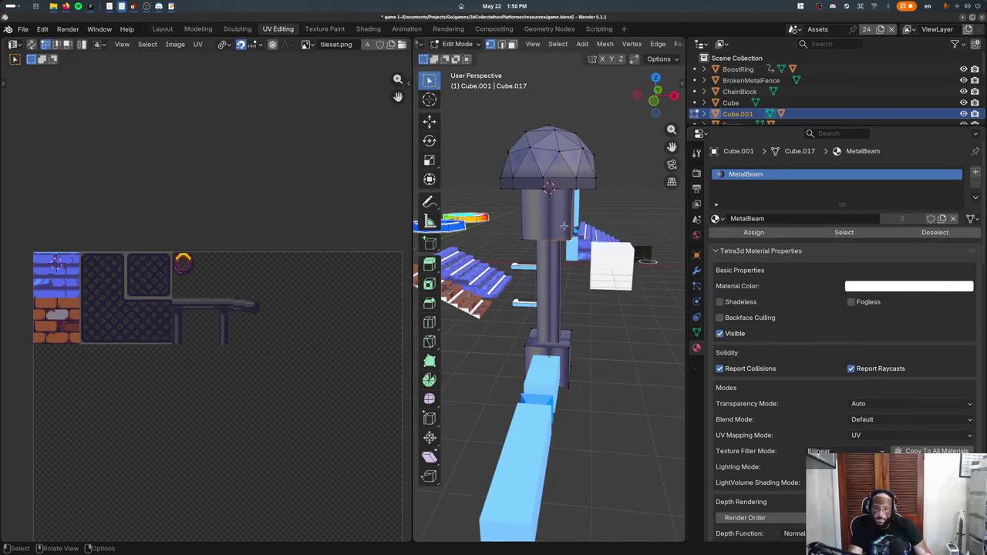
key(ctrl+KP_Add)
key(ctrl+KP_Add)
key(b)
drag(572, 347, 513, 374)
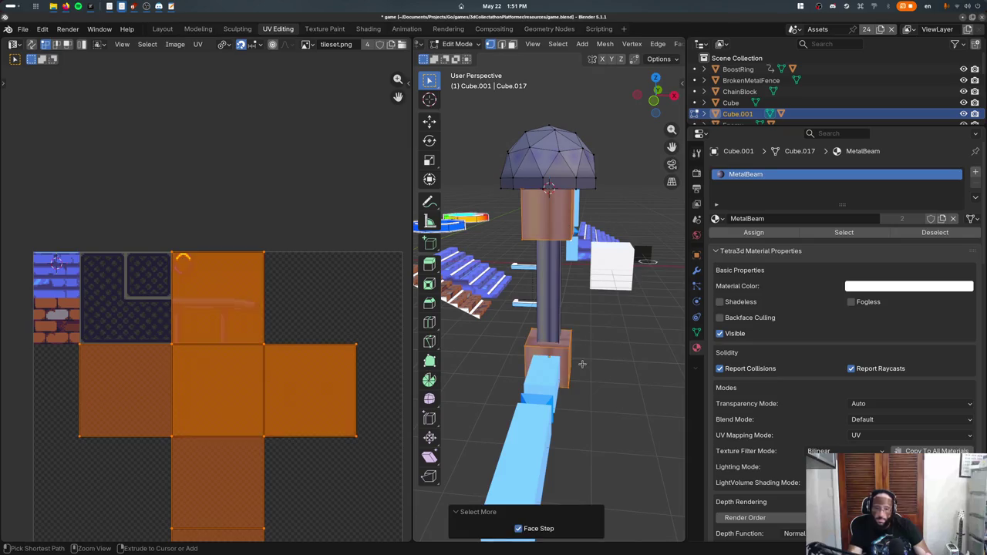
- Add a new material slot with VertexColor for the top and base blocks
click(715, 219)
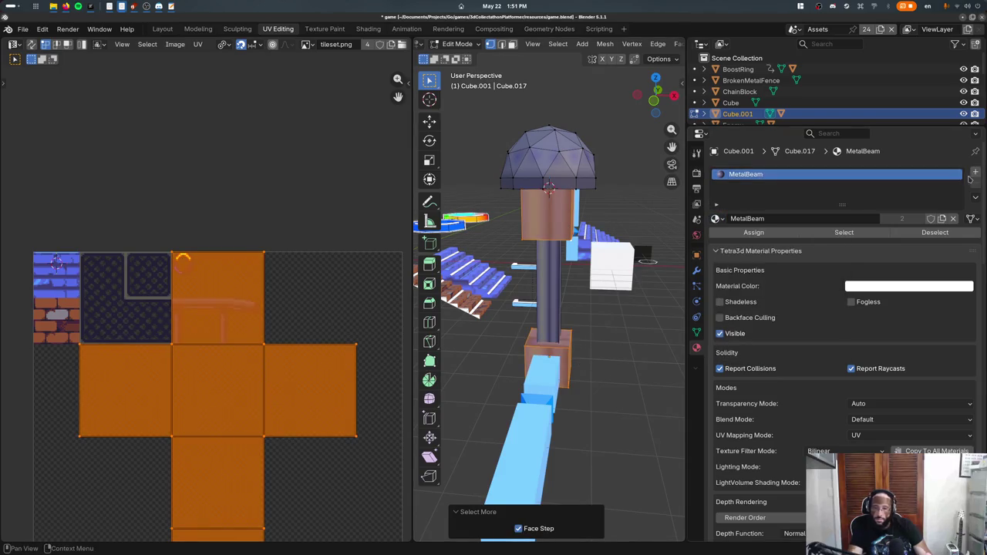
click(975, 172)
click(716, 241)
text(vert)
click(738, 259)
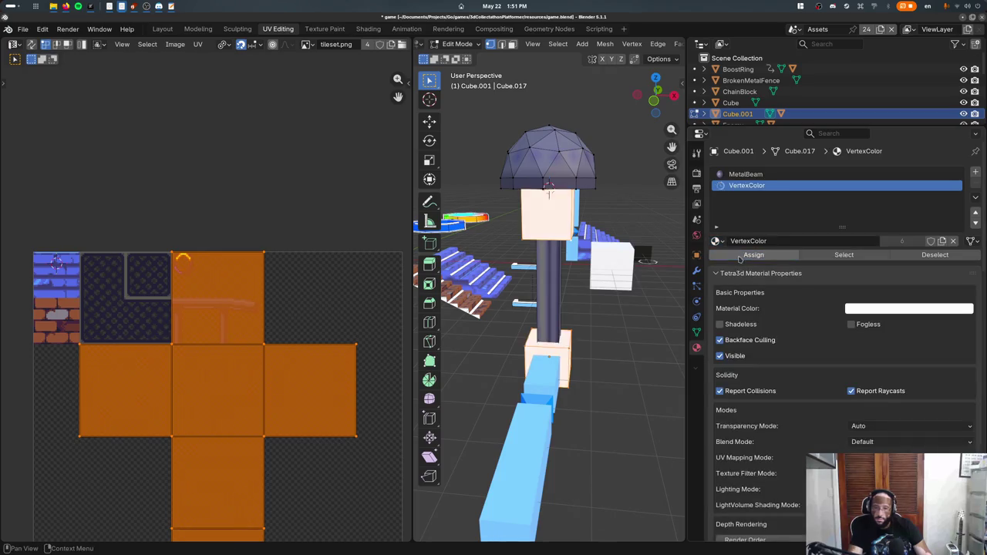
- Try Vertex Paint mode, then in Edit Mode select the dome's bottom loop and face band
key(ctrl+Tab)
mouse_move(546, 188)
middle_down()
mouse_move(648, 151)
mouse_move(470, 210)
middle_up()
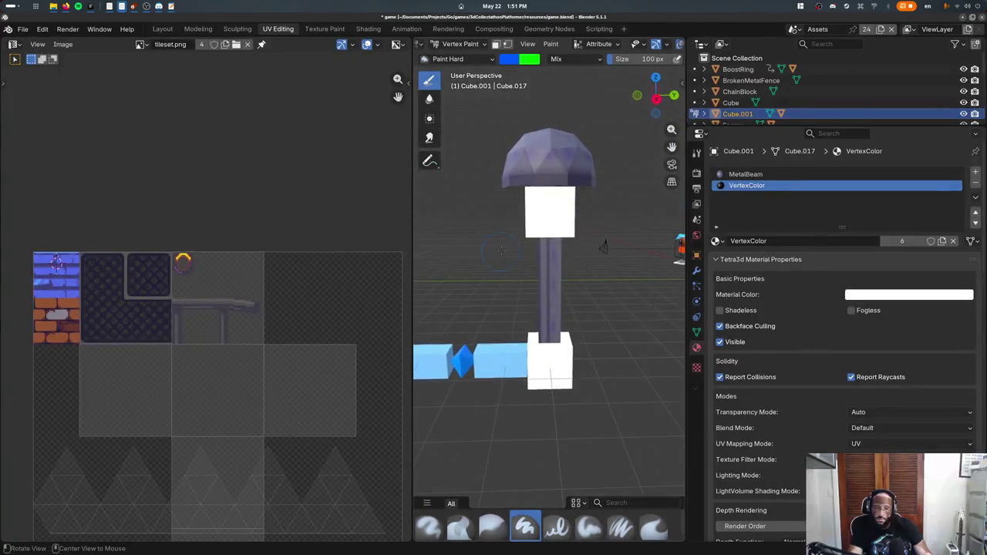
key(shift+z)
key(Tab)
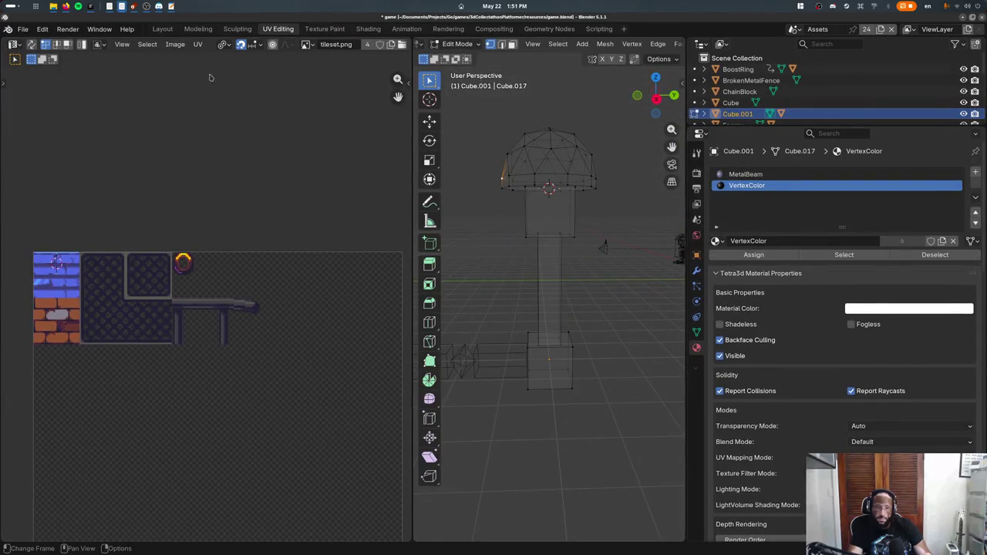
alt+click(482, 175)
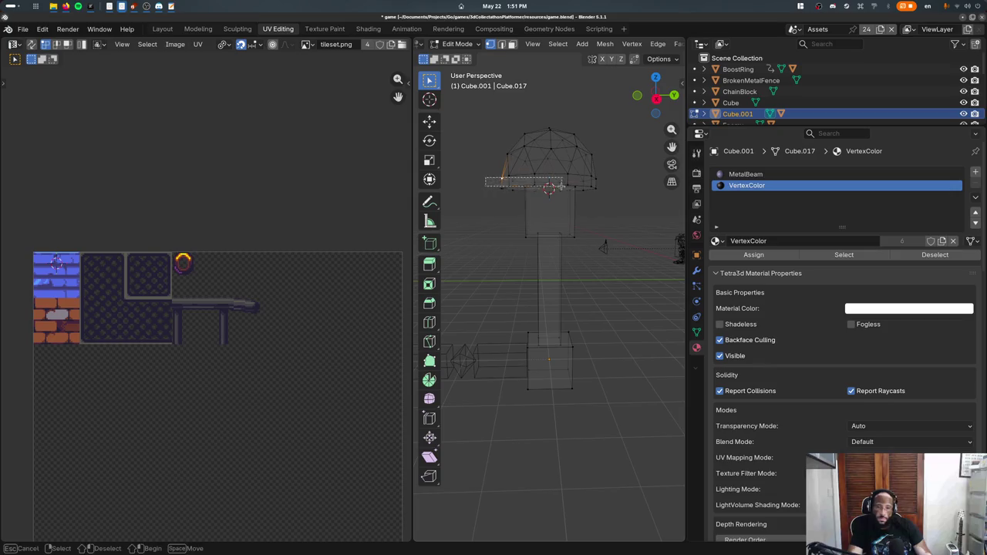
key(KP_1)
alt+shift+click(505, 192)
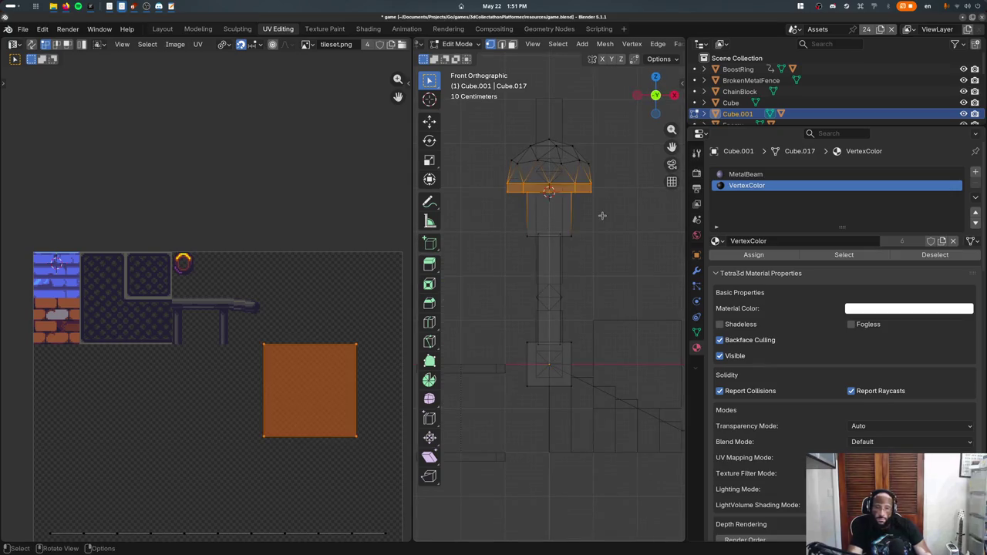
- Cancel a command search, save game.blend, and return to the Layout workspace
key(F3)
text(add)
key(Escape)
key(Tab)
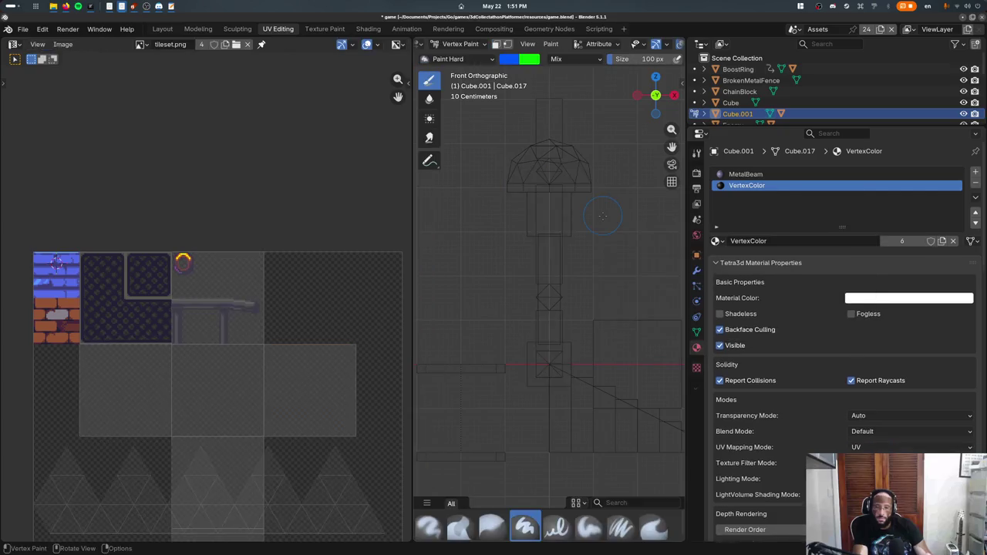
key(ctrl+s)
click(162, 29)
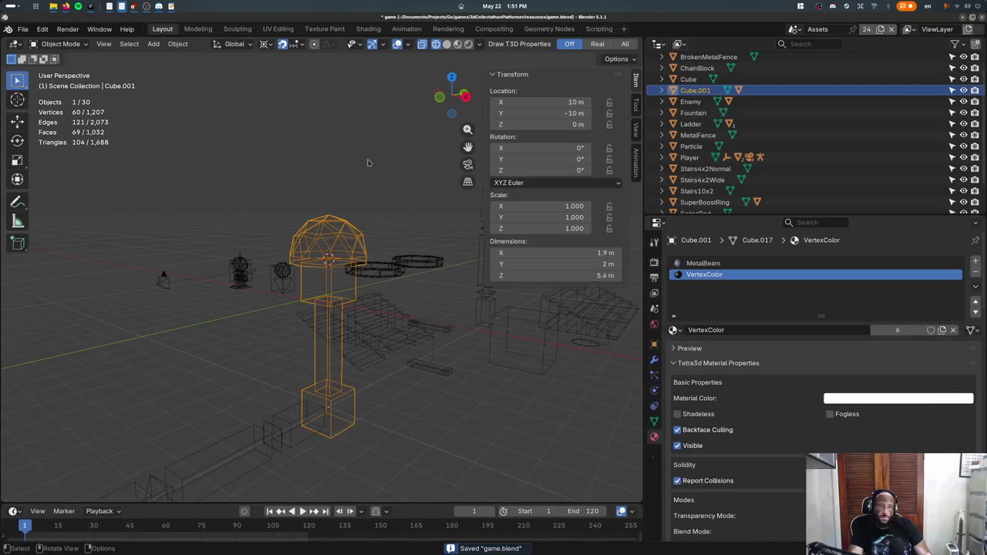
- Dismiss the command search and enter Edit Mode on the rod in front view
key(F3)
text(add)
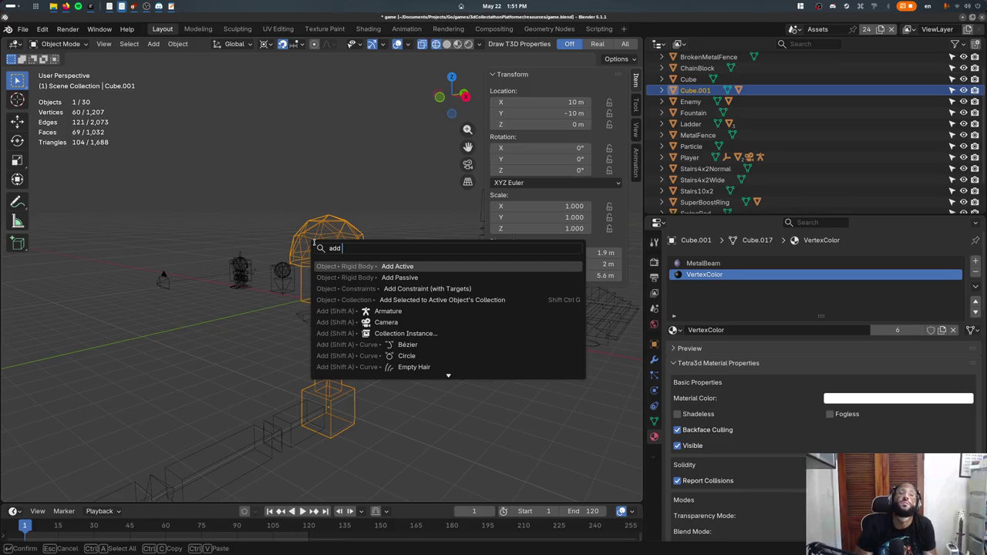
key(Escape)
key(KP_1)
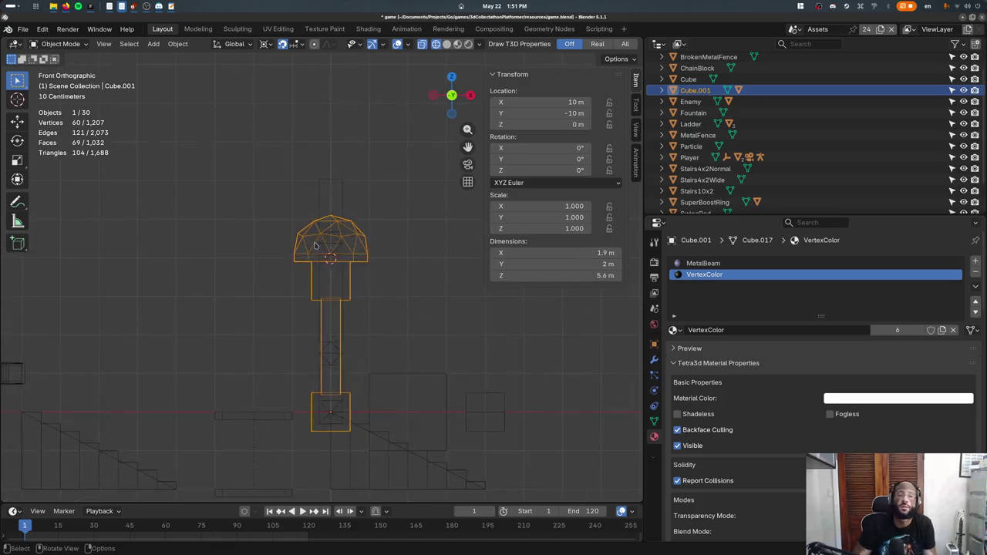
key(Tab)
- Select the connected cap and stem and lower them 1 m along Z, then move them vertically again
key(ctrl+l)
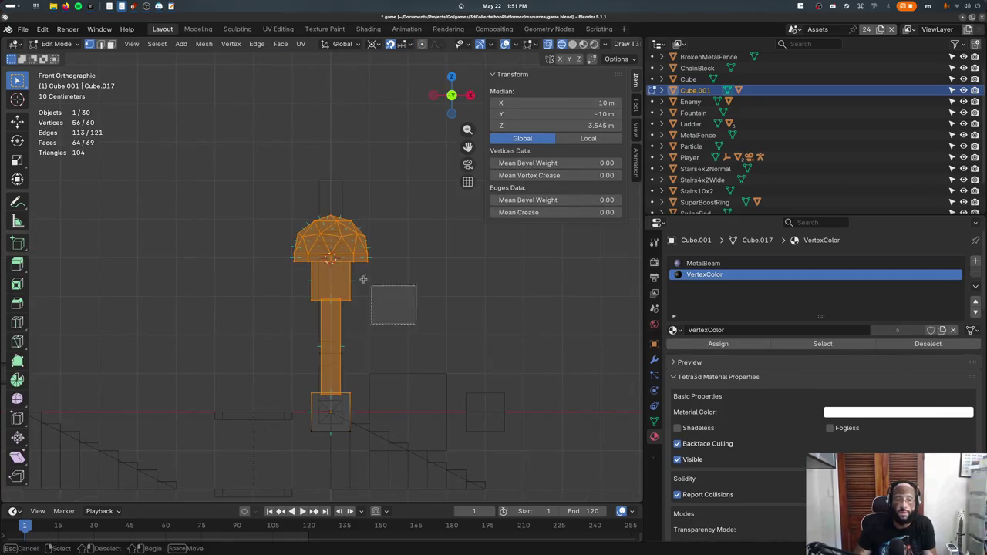
key(g)
key(z)
scroll(368, 308, down, 3)
click(368, 310)
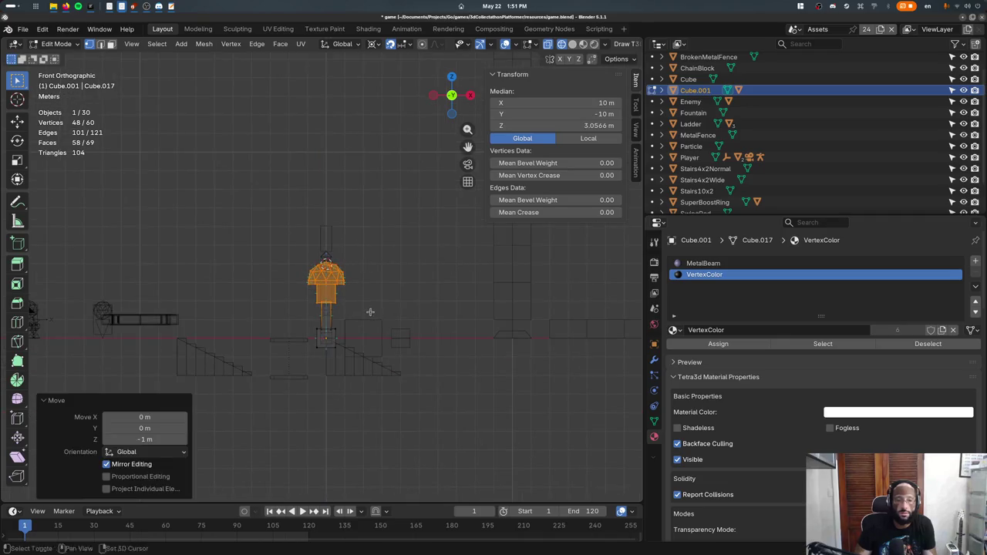
scroll(362, 285, up, 3)
scroll(354, 263, up, 2)
key(g)
key(z)
scroll(371, 274, down, 5)
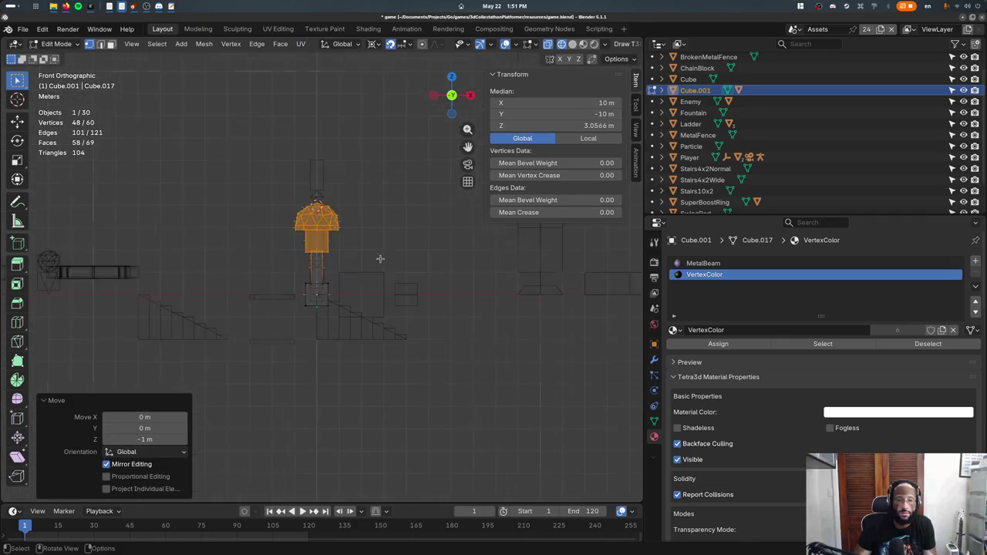
scroll(384, 275, up, 3)
click(335, 282)
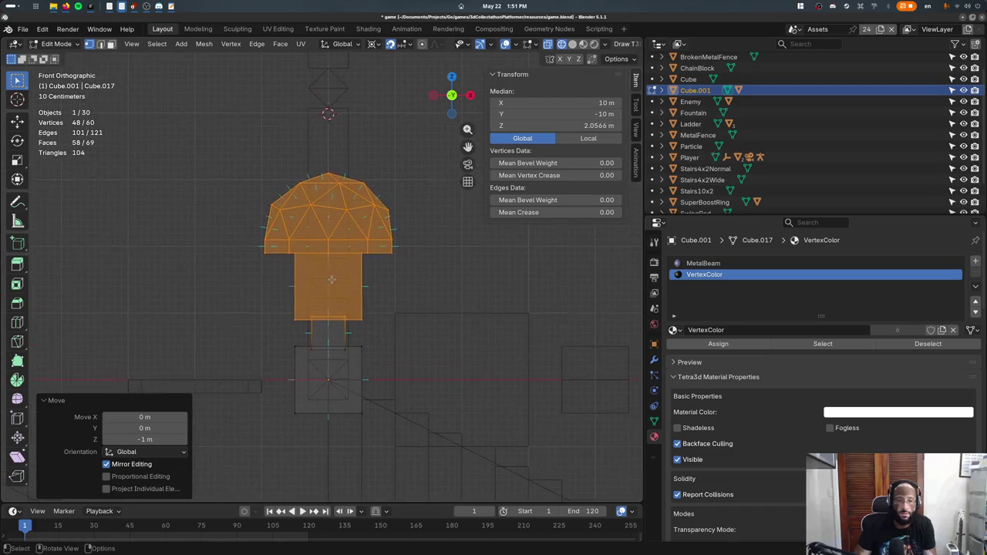
- Box-select the stem vertices and move them 0.5 m along Z
drag(280, 292, 377, 332)
key(g)
key(z)
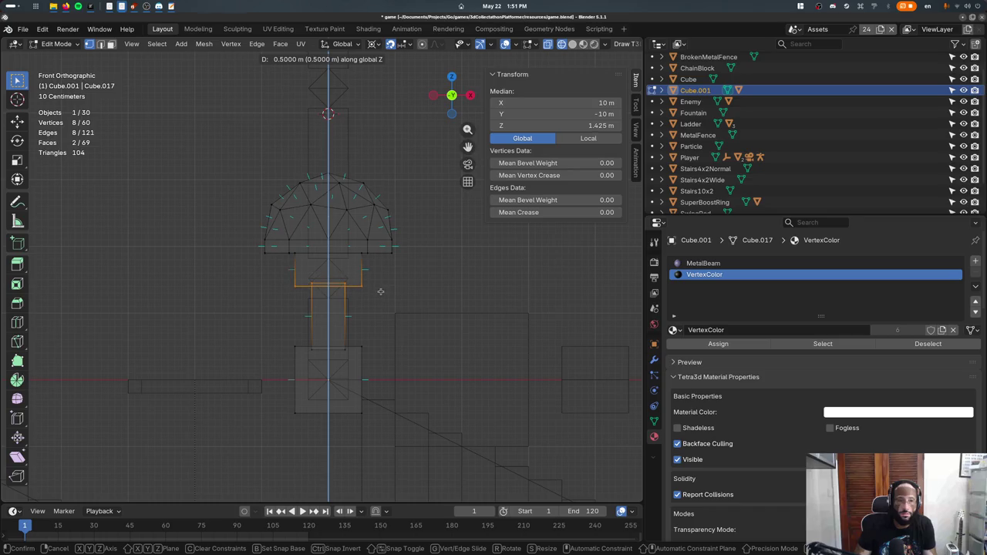
click(380, 295)
- Select the dome's bottom ring of faces, leave Edit Mode, and save game.blend
click(264, 246)
key(ctrl+KP_Add)
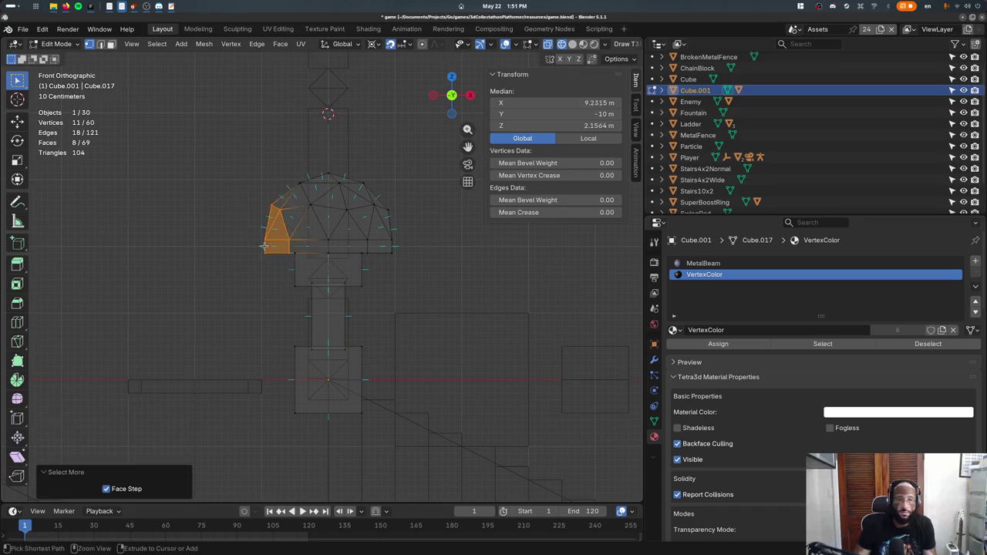
key(ctrl+KP_Add)
key(ctrl+KP_Add)
alt+click(264, 247)
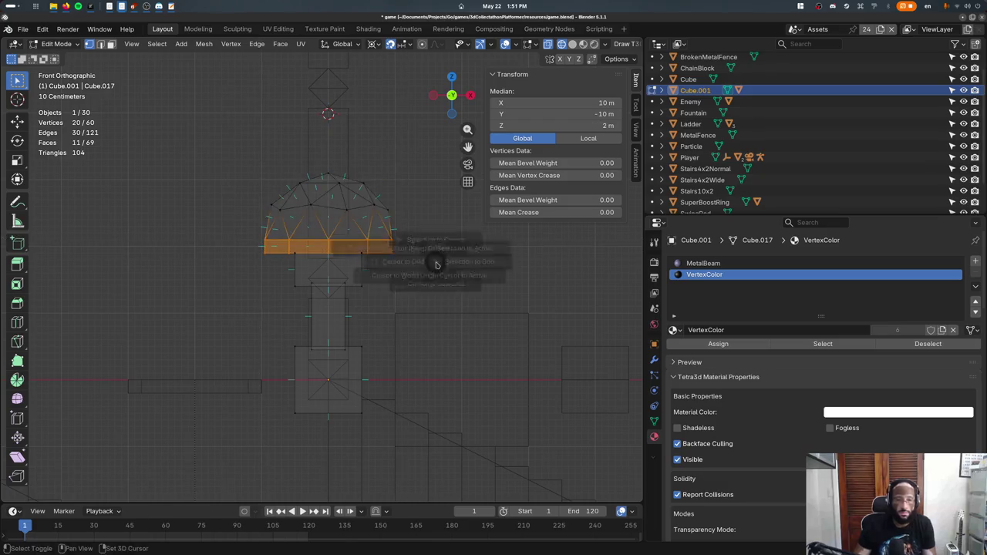
key(Tab)
key(ctrl+s)
key(F3)
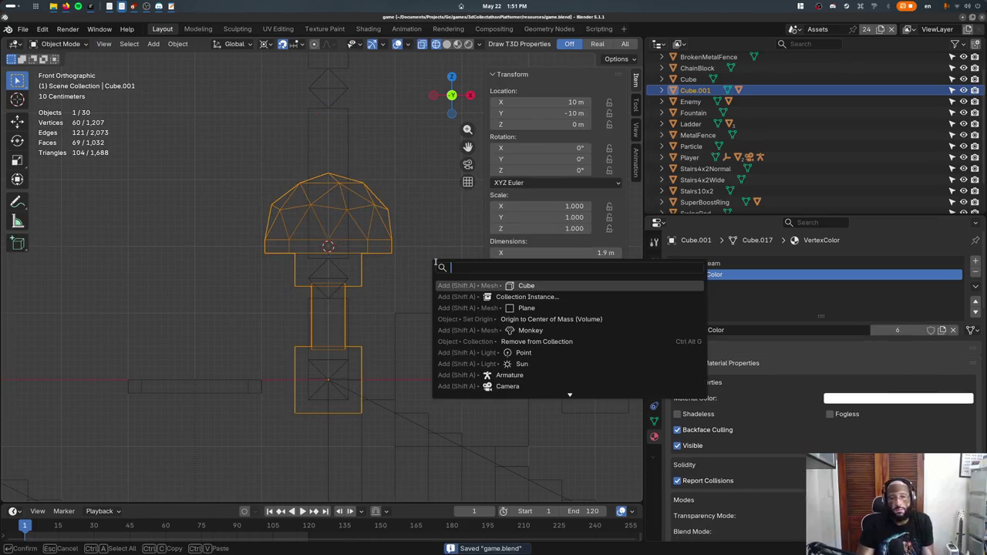
- Add a new cube at the rod's location and enter its Edit Mode in top view
key(Return)
key(KP_7)
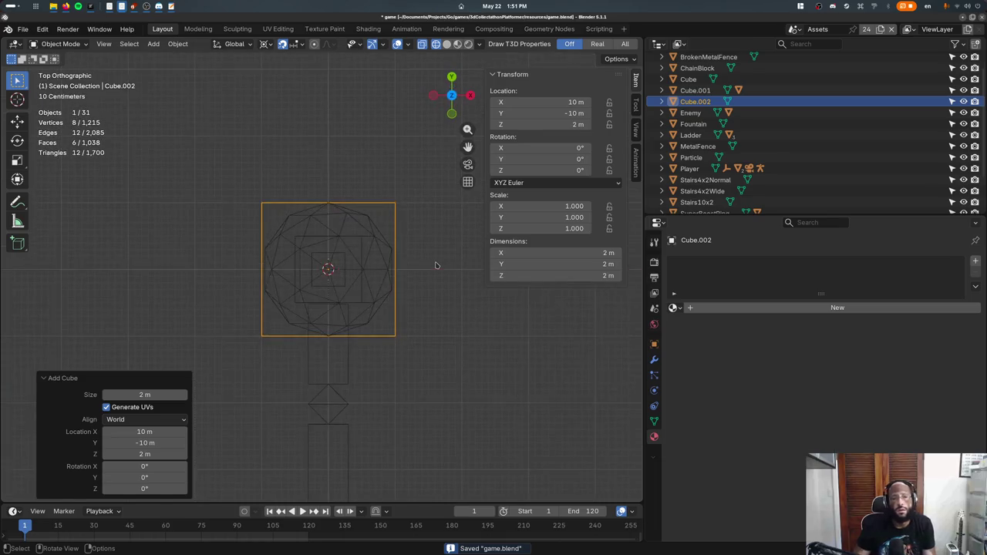
key(Tab)
key(ctrl+r)
click(350, 311)
right_click(350, 312)
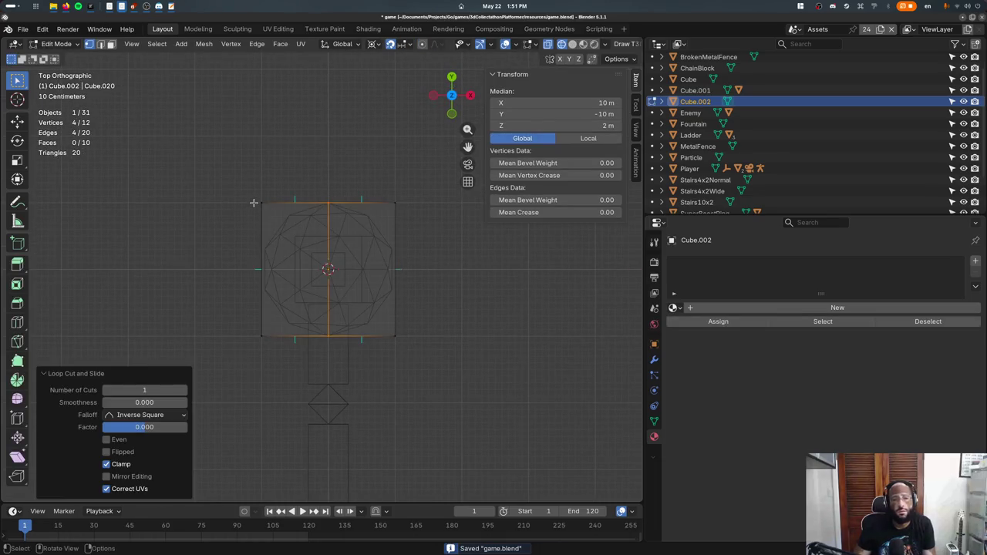
key(ctrl+z)
- Add a Mirror modifier to the new cube
click(654, 360)
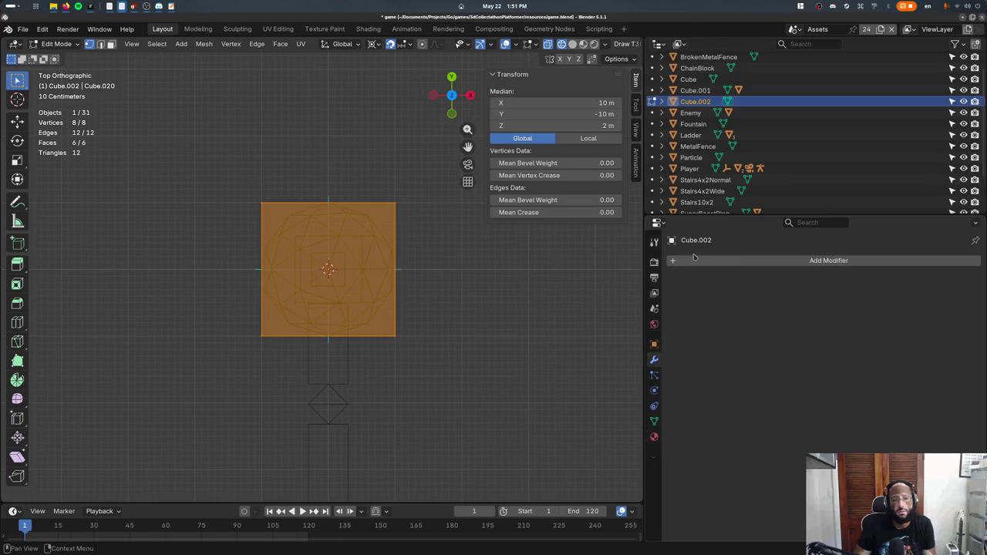
click(698, 260)
text(mi)
key(Return)
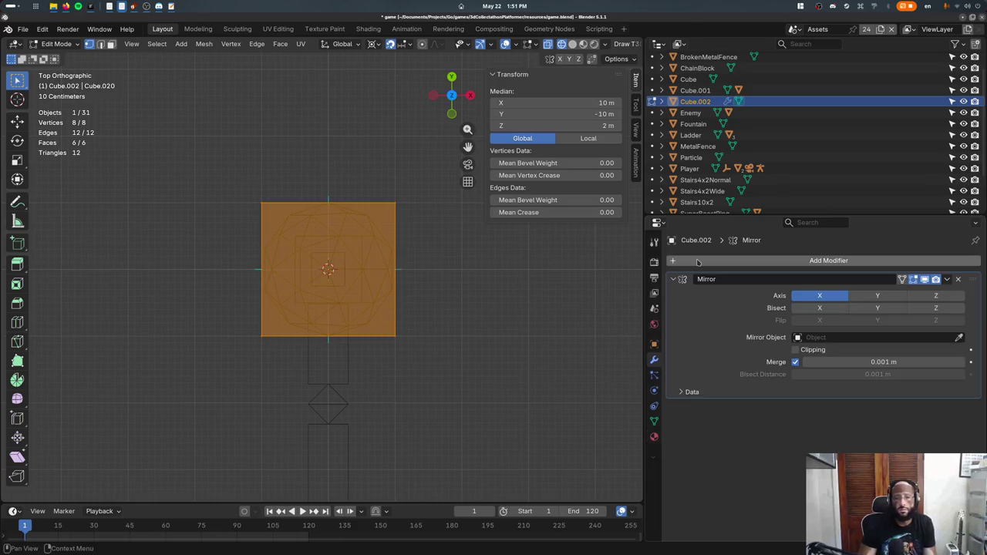
- Select the cube's left-side vertices and move them 1 m inward along X
mouse_move(228, 156)
mouse_down()
mouse_move(252, 185)
mouse_move(289, 349)
mouse_up()
key(x)
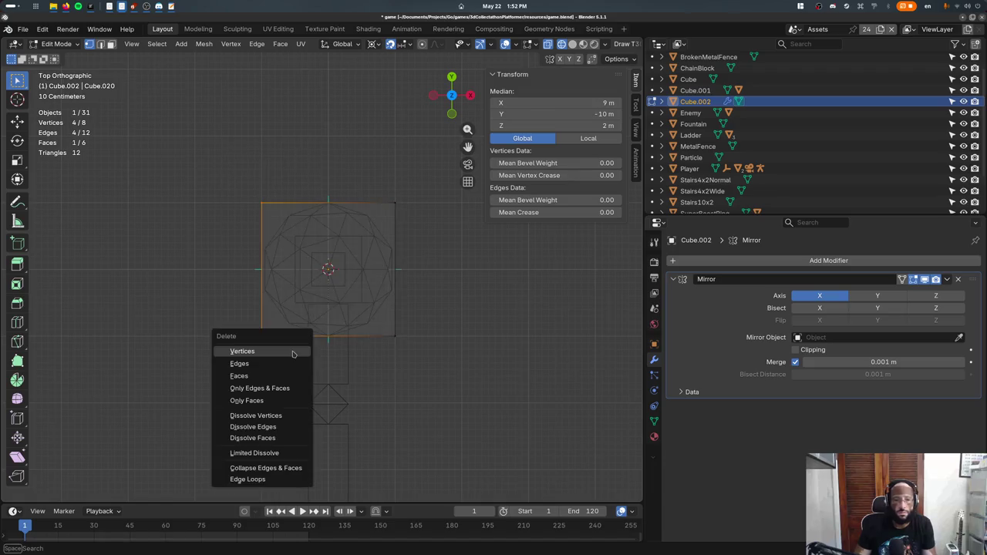
drag(202, 175, 268, 266)
key(x)
drag(202, 175, 312, 339)
key(g)
key(x)
click(380, 370)
- Pull the top vertices out along Y into a point and add a loop cut across the shape
drag(319, 189, 365, 213)
key(g)
key(y)
click(376, 184)
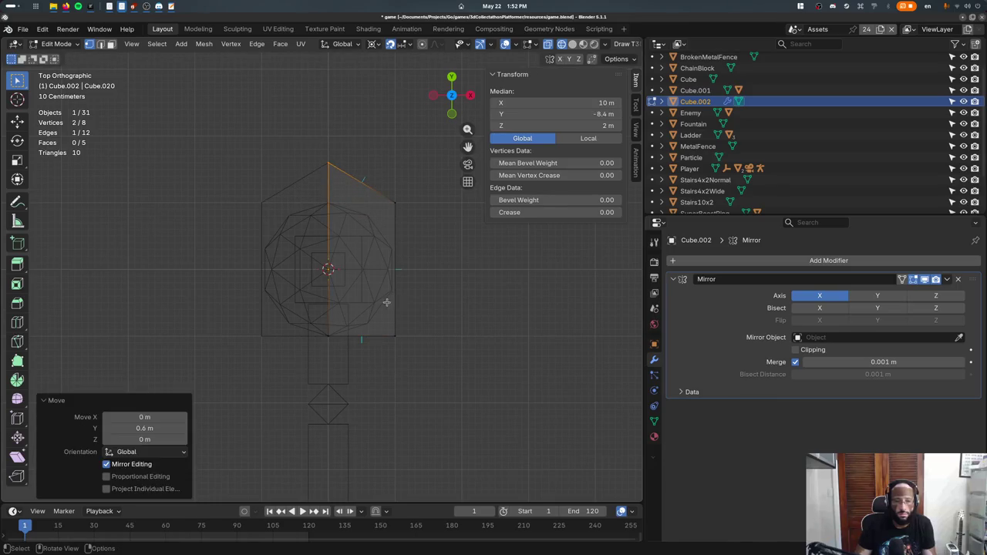
key(ctrl+r)
click(392, 280)
click(389, 358)
key(g)
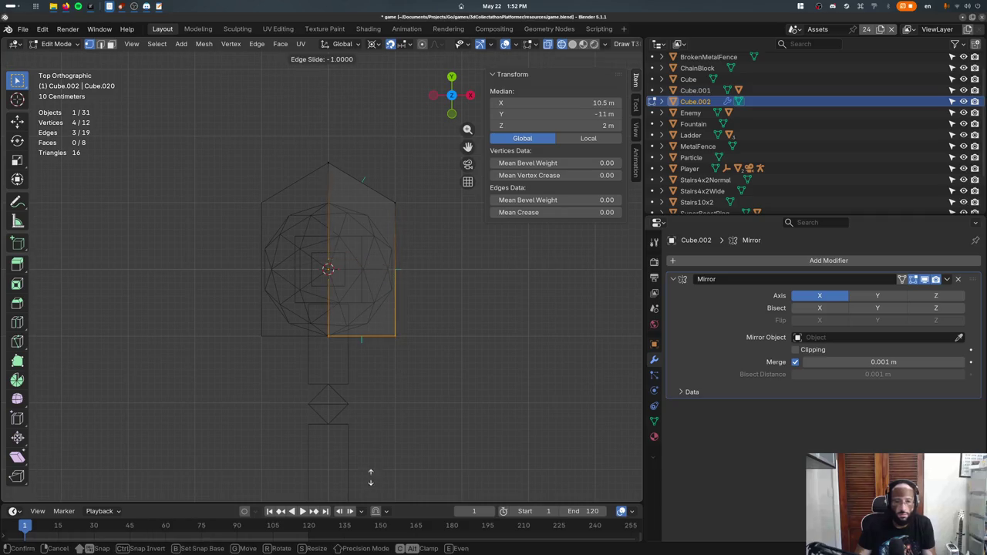
click(390, 342)
- Move several outer edges of the outline inward, one by 0.4 m, to taper the blade
click(390, 309)
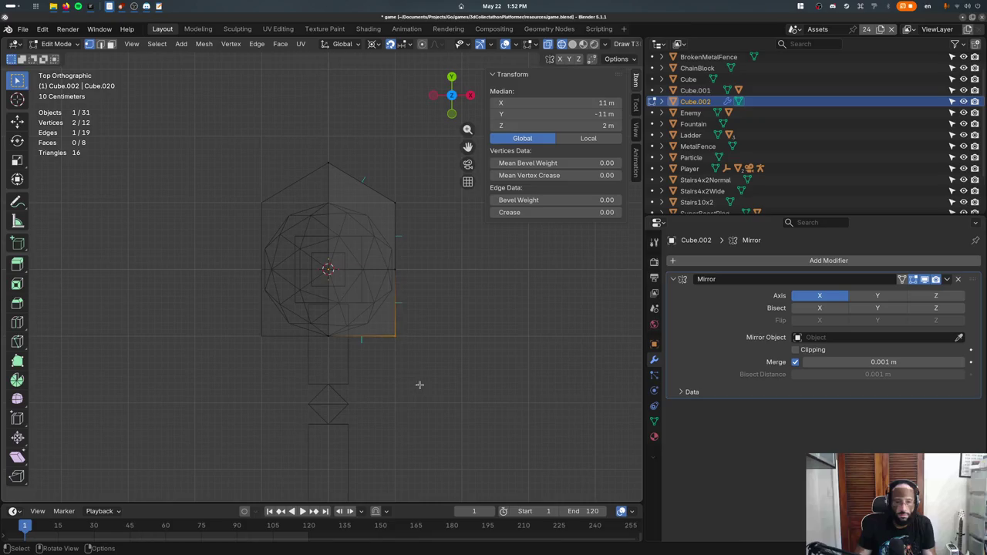
key(g)
click(375, 381)
click(367, 258)
key(g)
click(403, 301)
click(388, 239)
key(g)
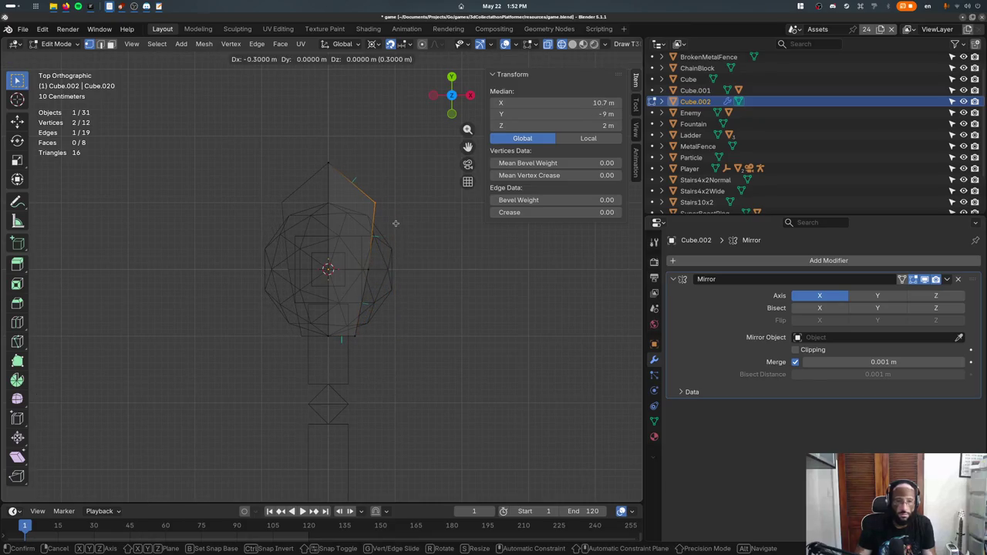
click(394, 222)
click(384, 274)
click(359, 259)
- Adjust a lower-right vertex and raise an upper-right edge of the blade outline
drag(354, 318, 382, 368)
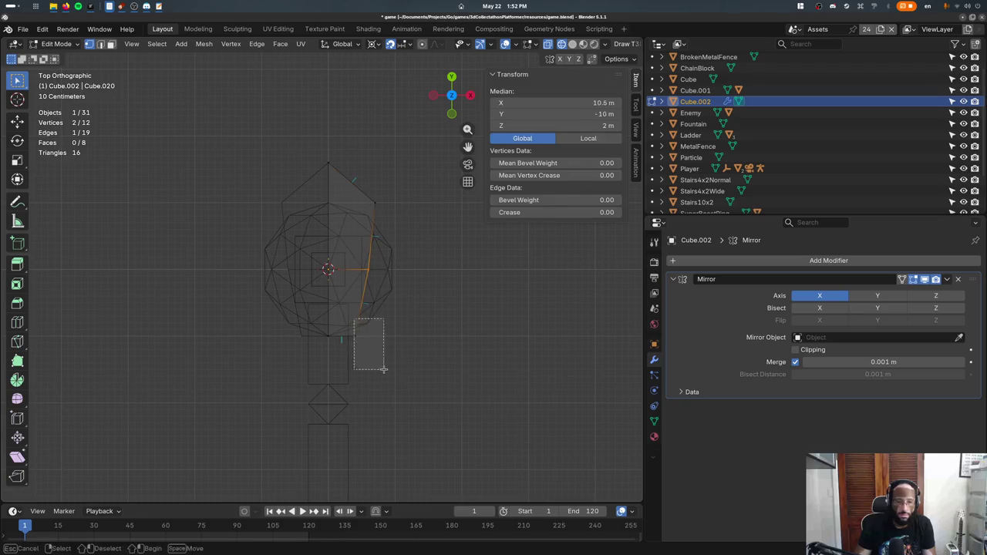
key(g)
click(354, 348)
click(365, 202)
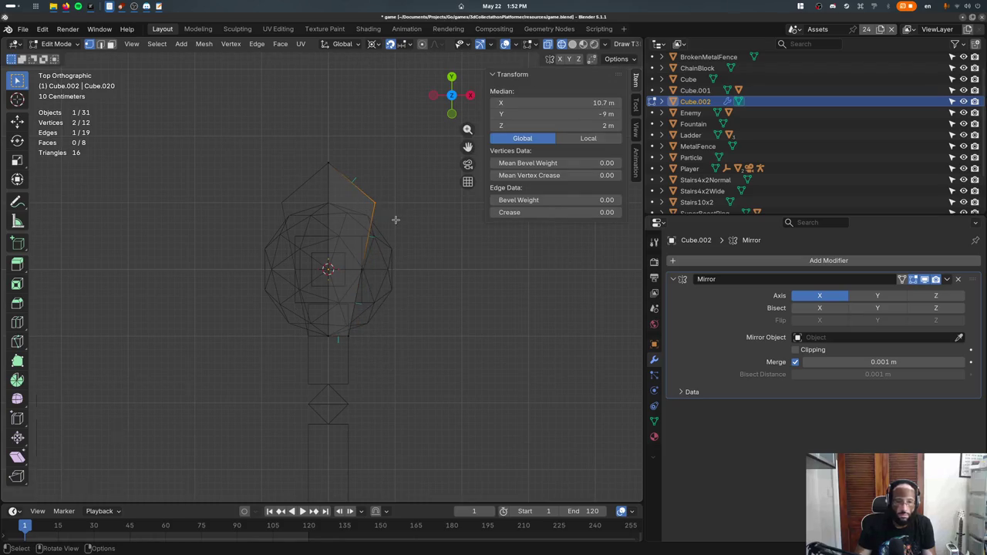
key(g)
click(388, 185)
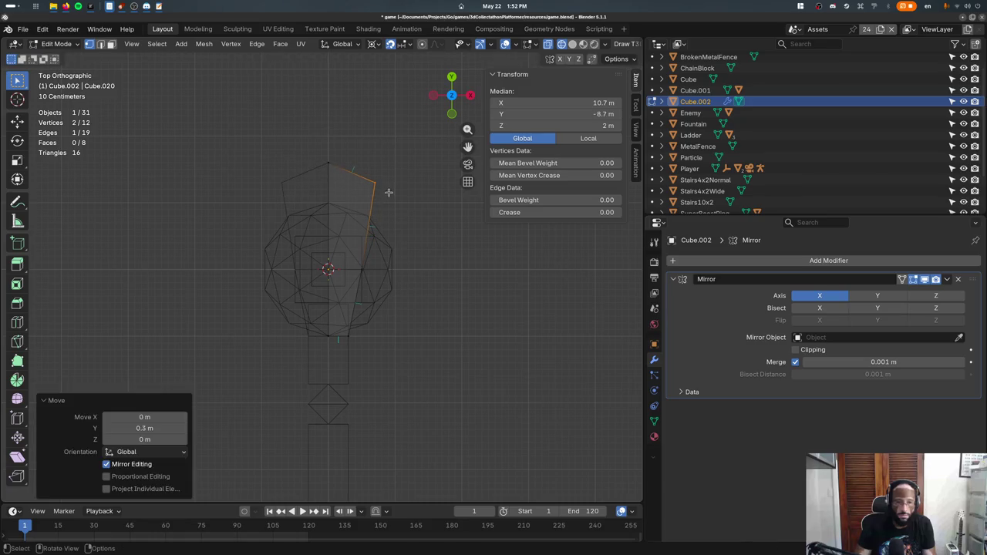
- Add a loop cut across the blade's upper part and position the new edge
key(ctrl+r)
click(382, 208)
key(g)
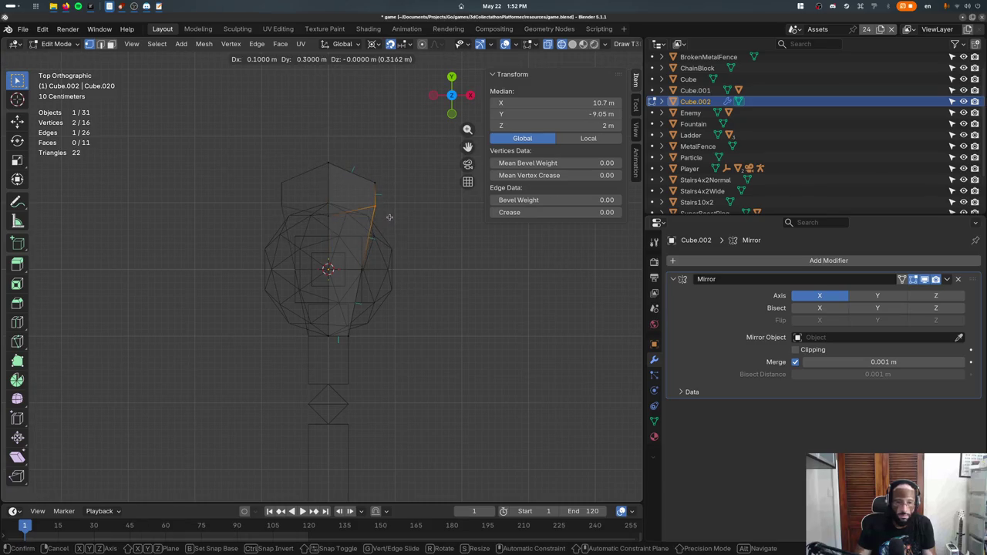
click(394, 231)
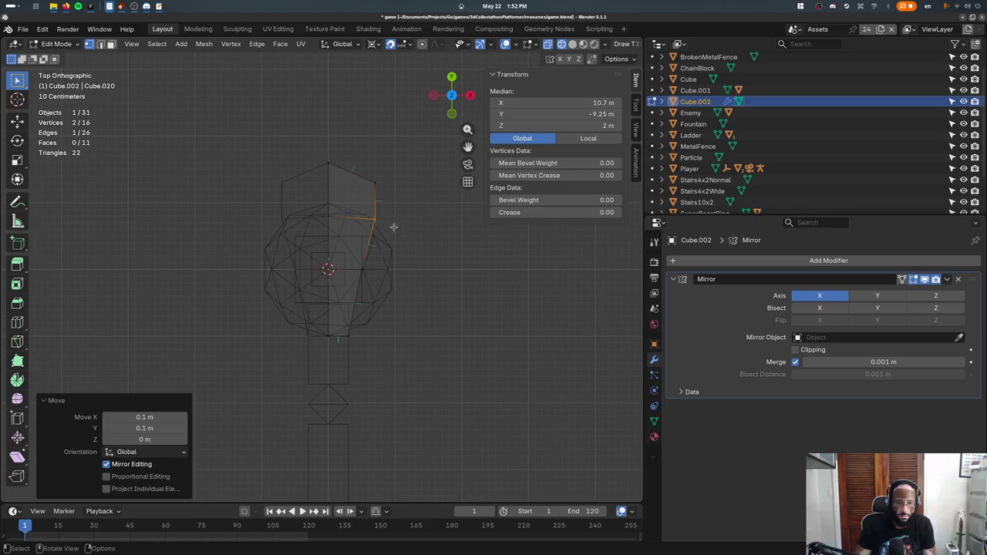
key(g)
click(390, 290)
key(g)
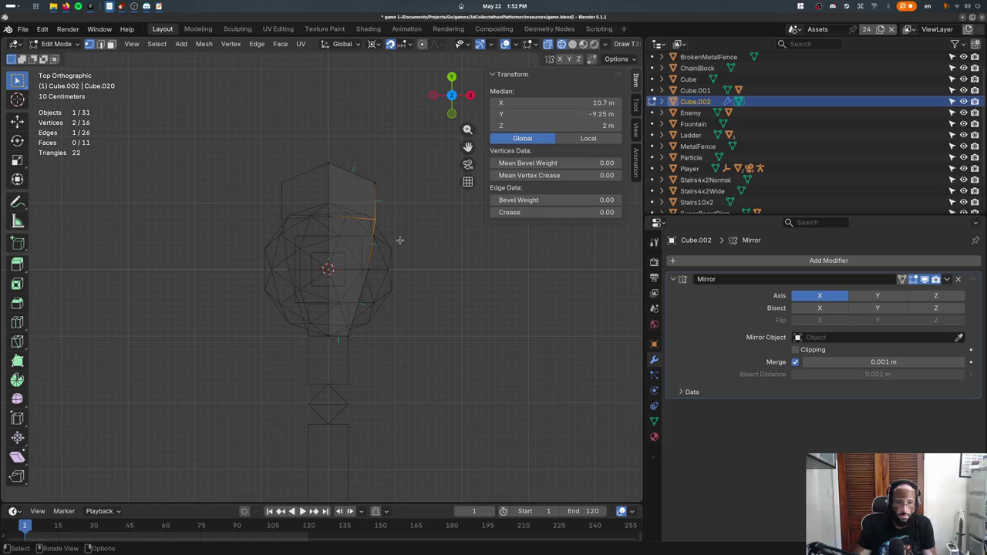
click(404, 227)
- Nudge an upper-edge vertex and raise the two upper vertices 0.2 m
drag(352, 165, 392, 193)
key(g)
click(371, 189)
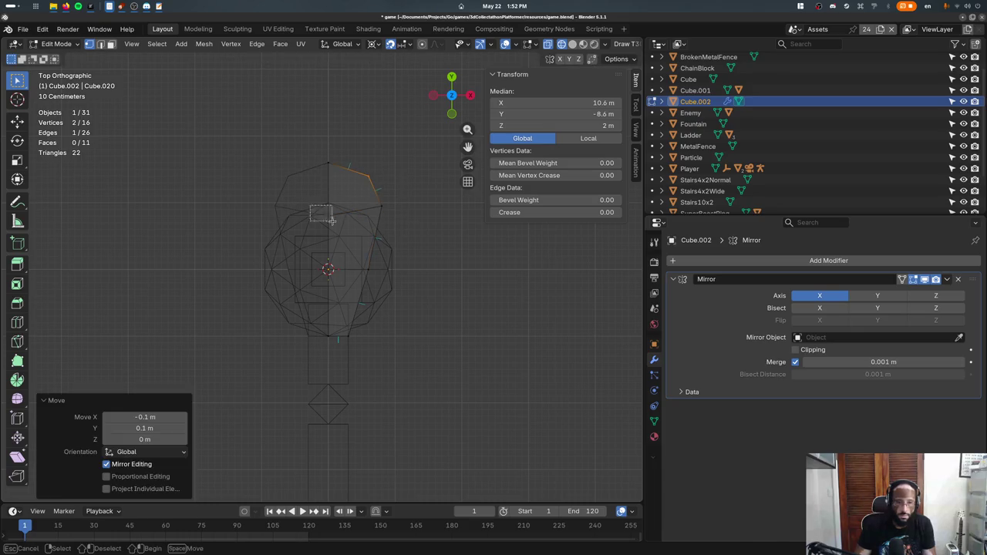
drag(294, 211, 335, 222)
key(g)
click(358, 213)
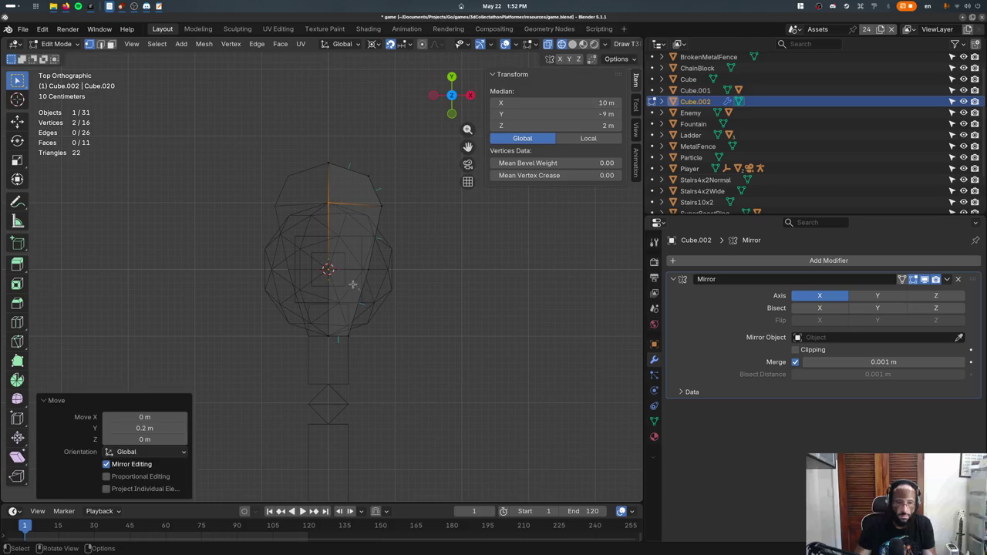
- Move the whole half blade 1.1 m along Y
drag(304, 138, 407, 407)
key(g)
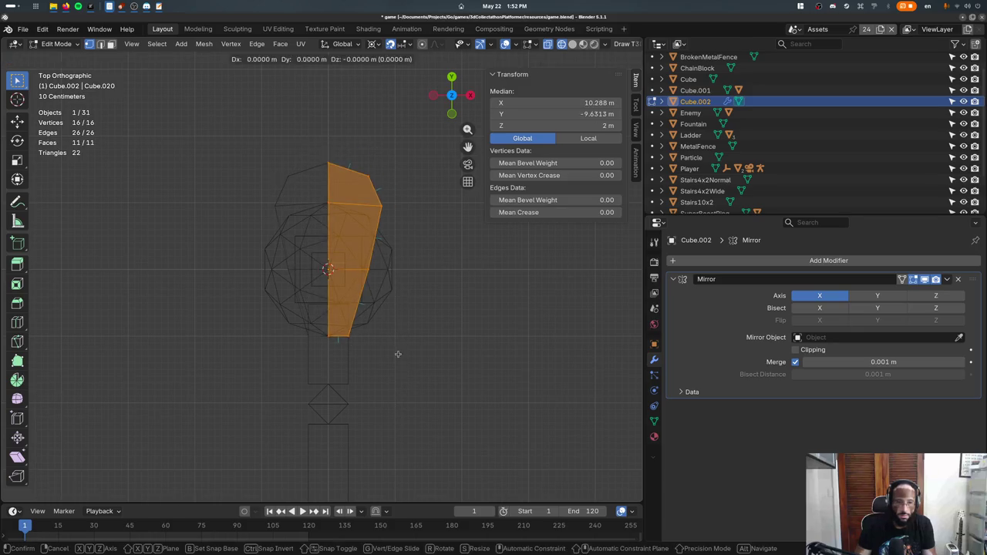
key(y)
click(394, 286)
mouse_move(394, 285)
shift+middle_down()
mouse_move(389, 364)
mouse_move(346, 381)
shift+middle_up()
- Flatten the blade in solid side view by scaling it 0.25 on Z
key(Tab)
key(shift+z)
key(KP_3)
key(Tab)
key(s)
text(z)
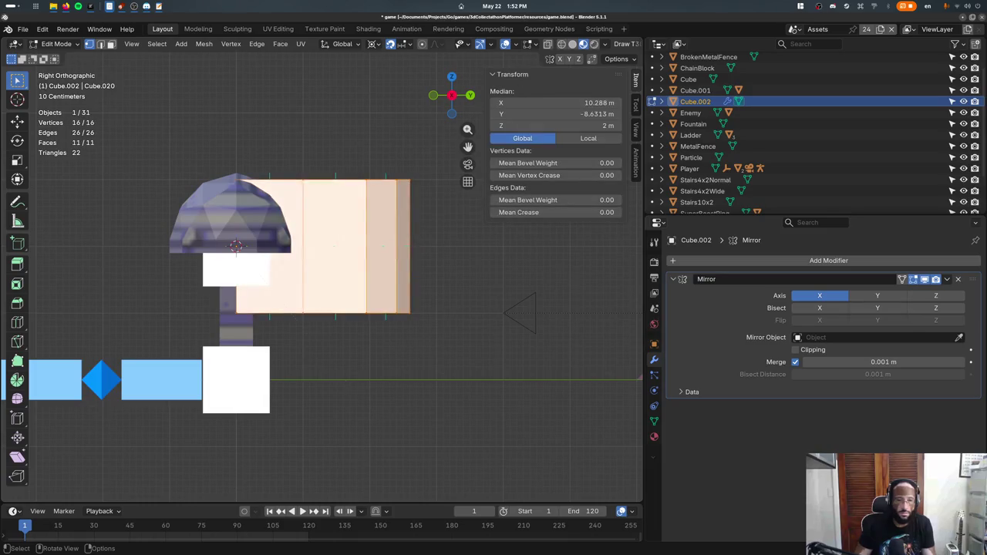
text(.25)
key(Return)
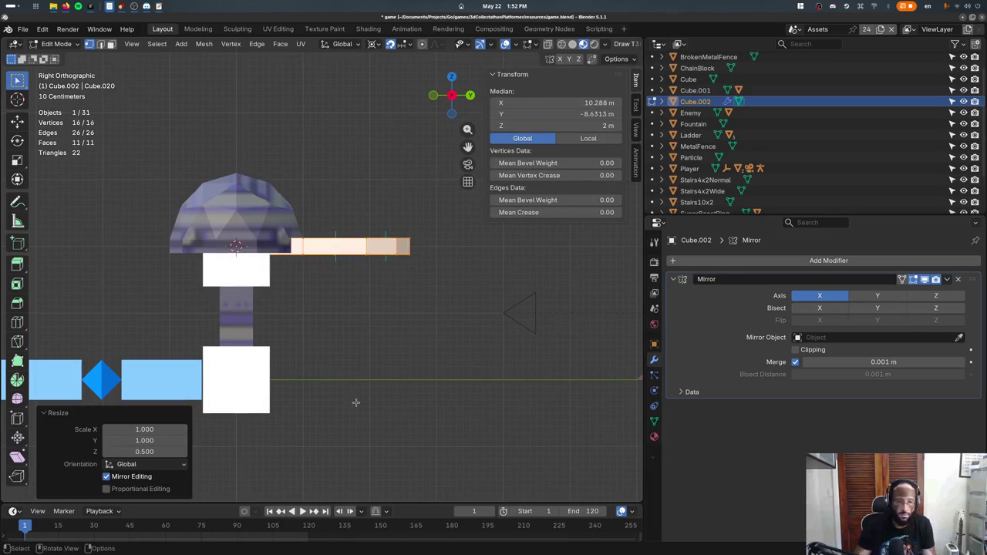
- Lower the blade object 0.3 m on Z and look down from Top view
key(Tab)
key(g)
key(z)
click(358, 377)
key(shift+s)
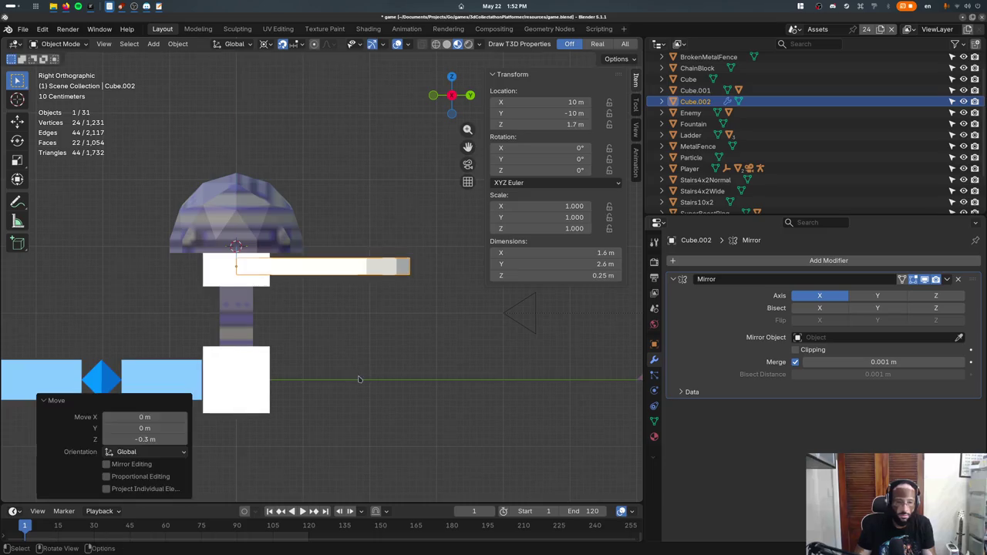
key(Escape)
middle_drag(358, 377, 357, 379)
key(KP_7)
scroll(378, 343, down, 3)
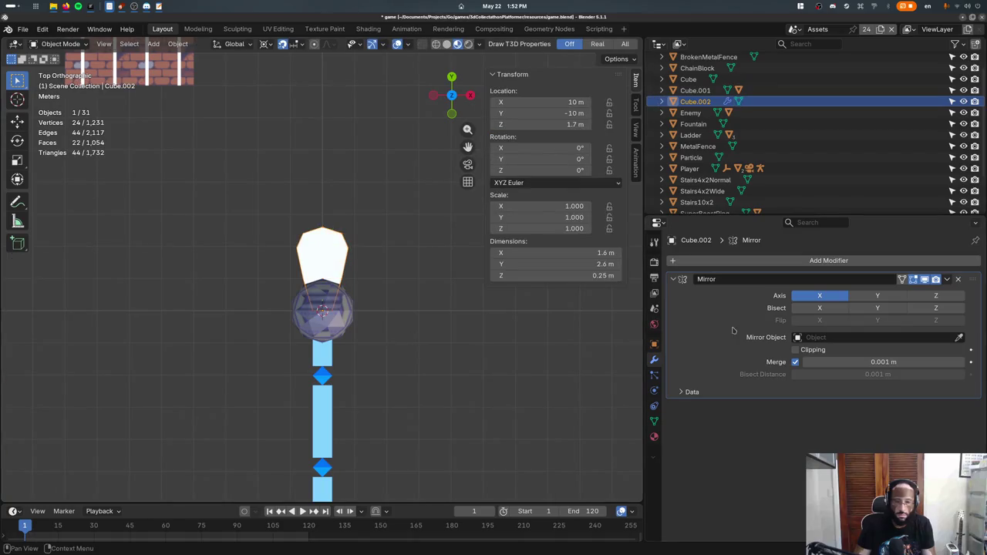
- Apply the Mirror modifier to bake the blade's mirrored half into geometry
click(947, 279)
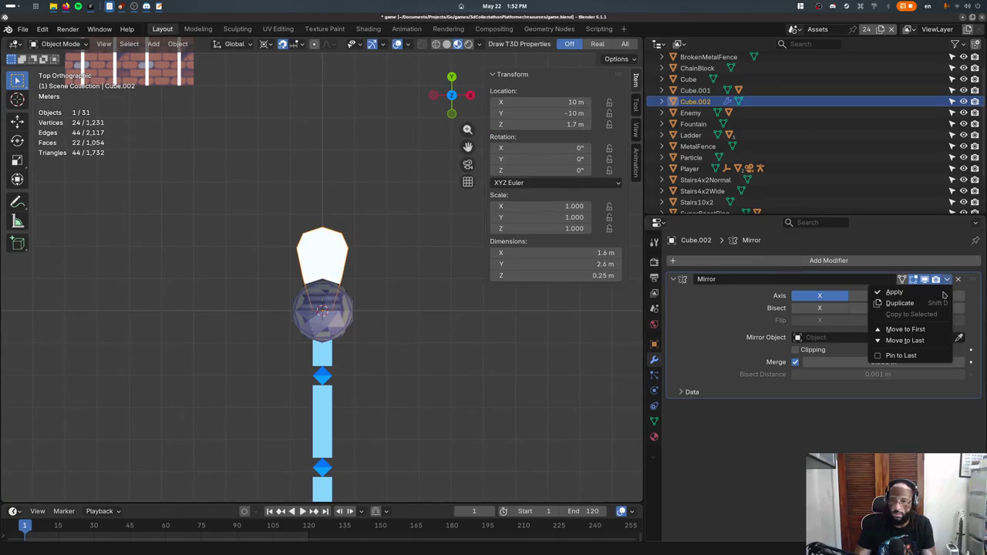
click(894, 294)
key(Tab)
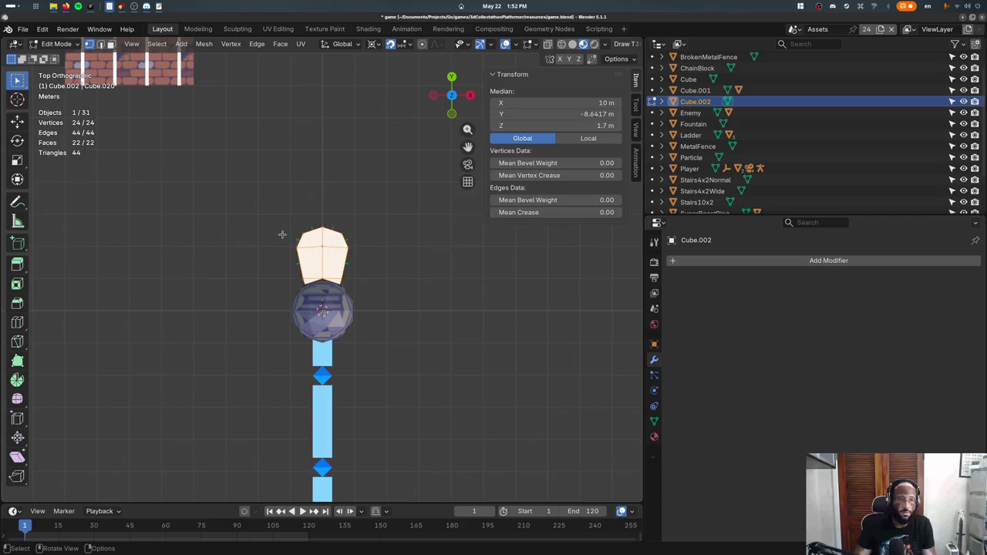
click(55, 44)
- Switch the blade to Vertex Paint mode and assign it the VertexColor material
click(58, 94)
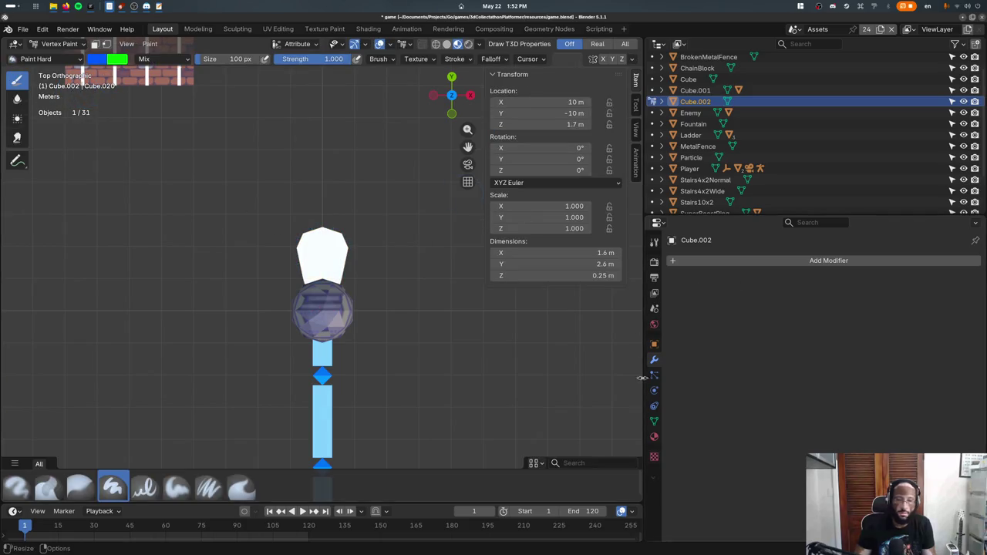
click(654, 437)
click(674, 307)
text(vert)
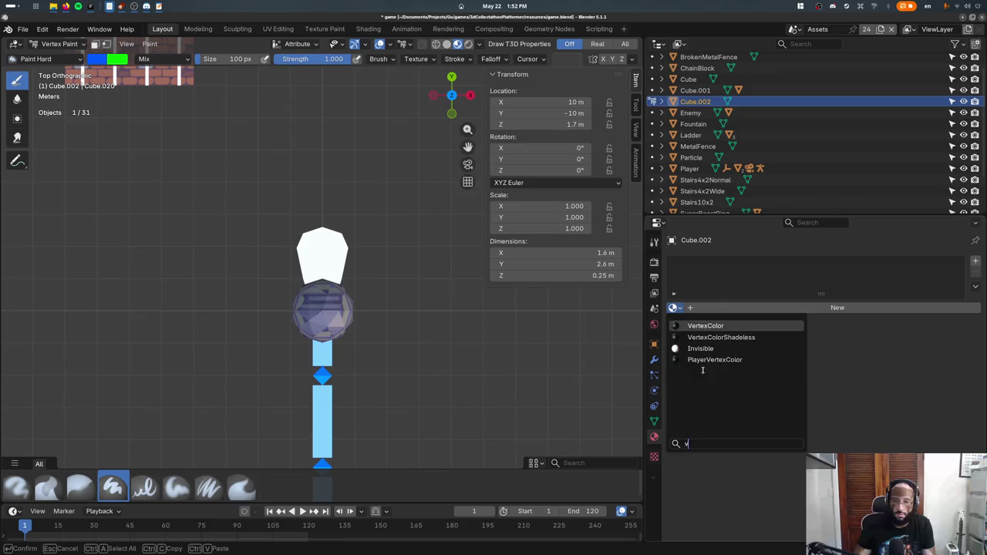
key(Return)
- Set the paint colour to orange and fill the whole blade with it
click(114, 62)
drag(146, 112, 114, 155)
key(Escape)
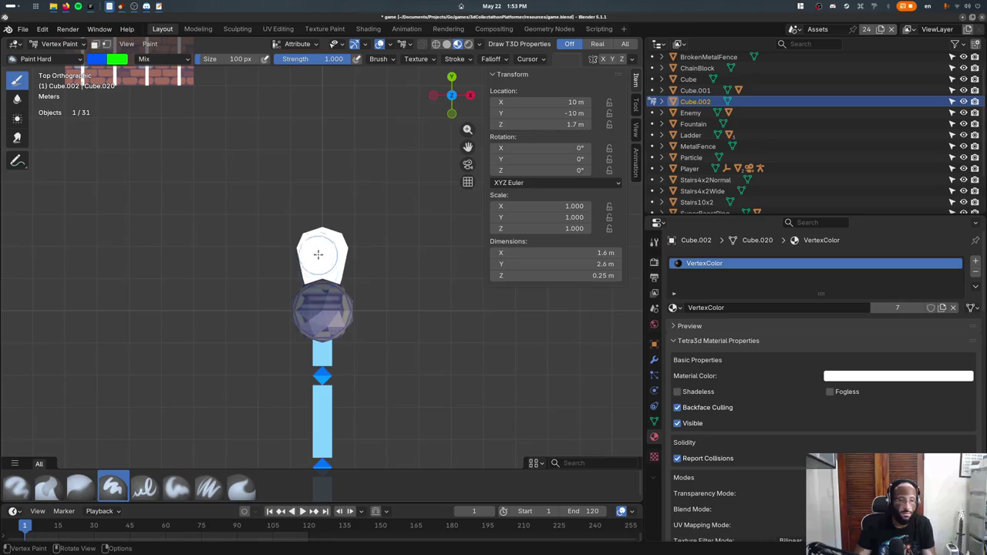
key(shift+k)
click(92, 59)
drag(116, 152, 110, 152)
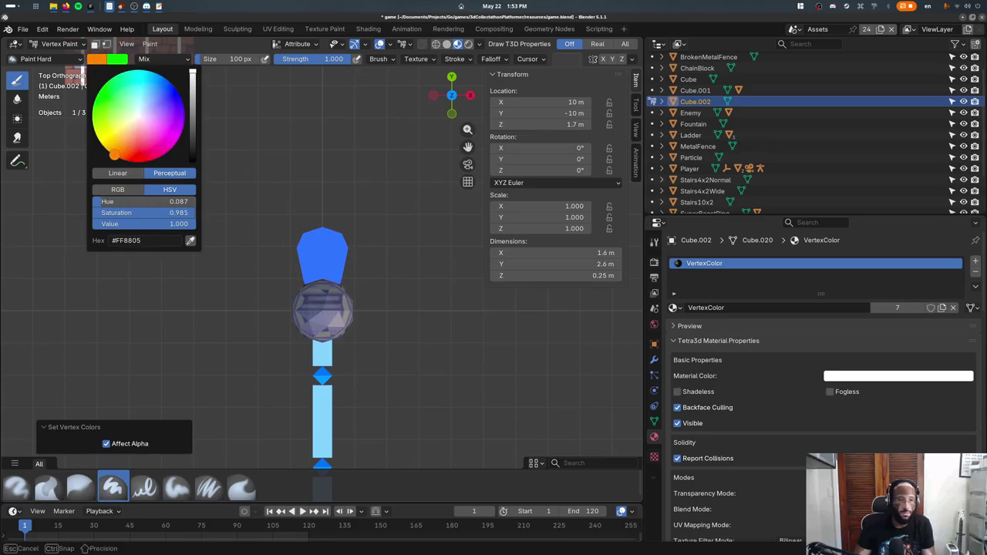
key(shift+k)
- Return to Object Mode and switch the viewport to wireframe
click(58, 44)
click(50, 54)
key(shift+z)
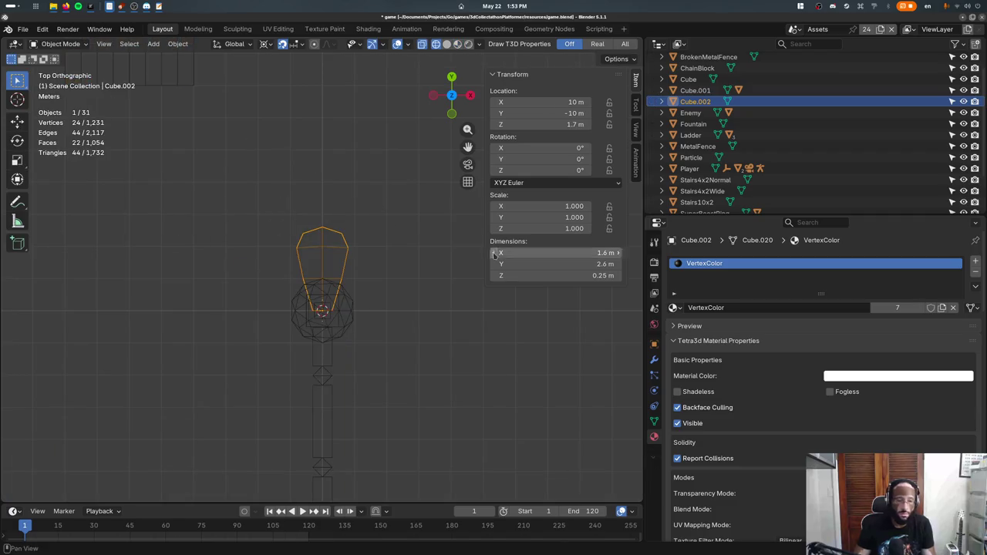
- Stretch the blade longer by moving its tip faces outward along Y
key(Tab)
key(g)
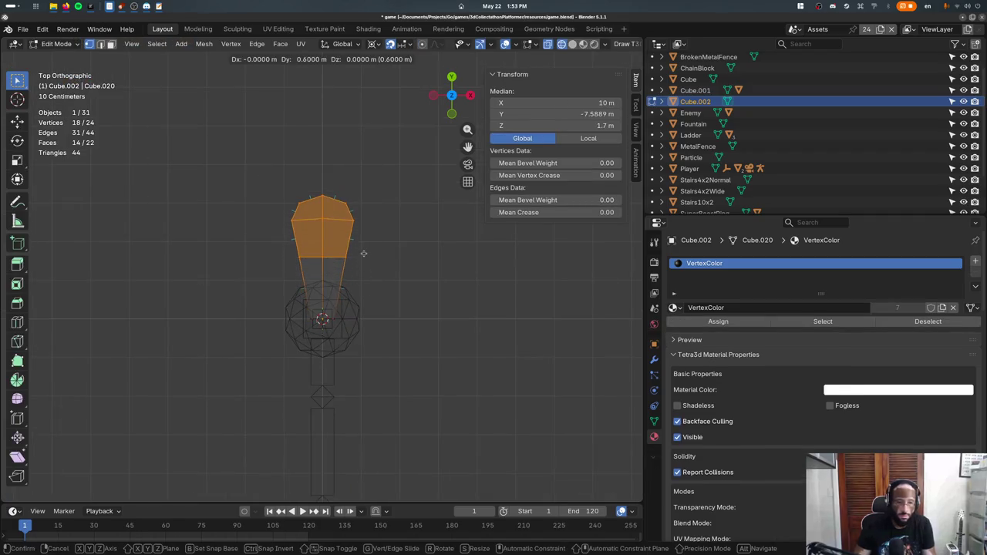
key(y)
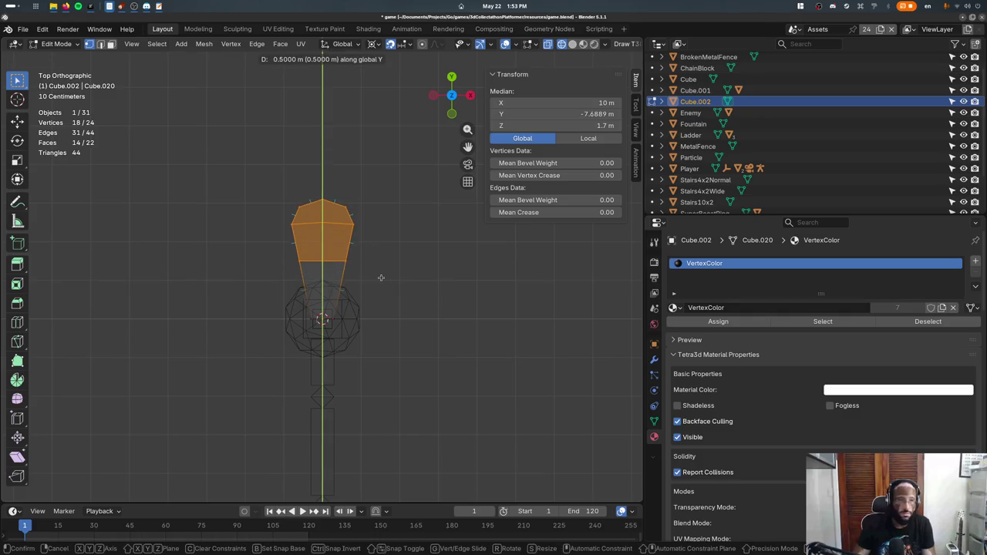
click(381, 275)
drag(374, 259, 209, 151)
key(g)
key(y)
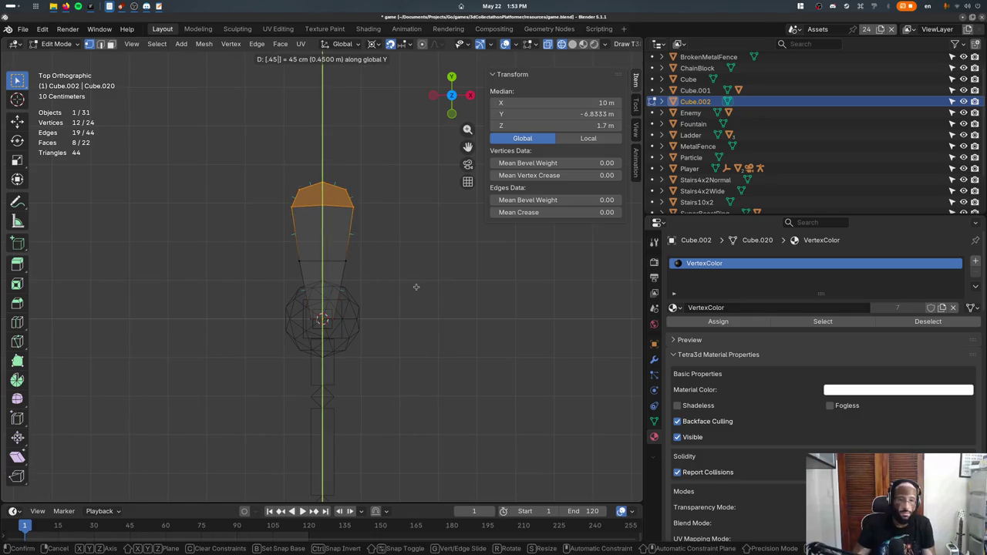
click(415, 285)
- Duplicate the whole blade and try a rotation angle, then cancel the rotation
key(Tab)
key(Tab)
key(a)
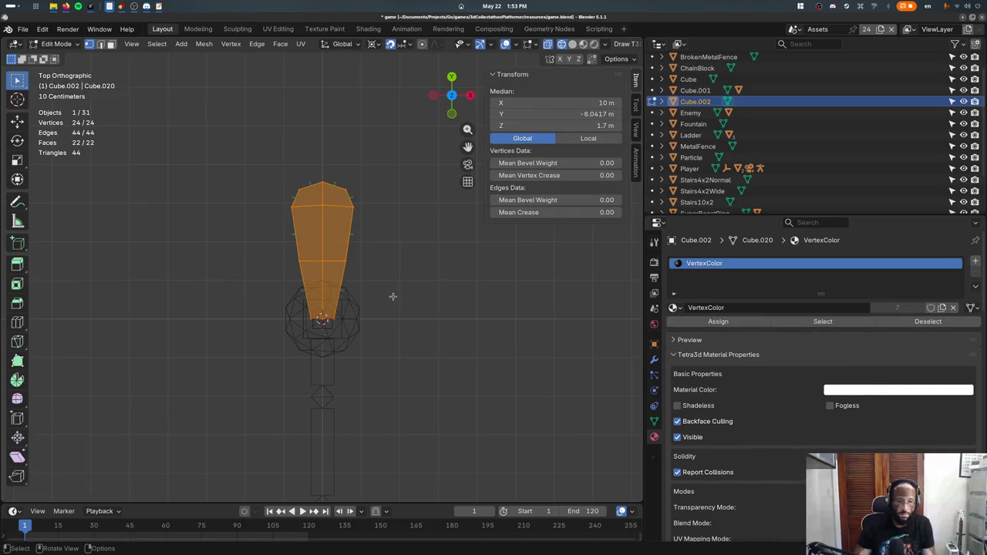
key(shift+d)
key(r)
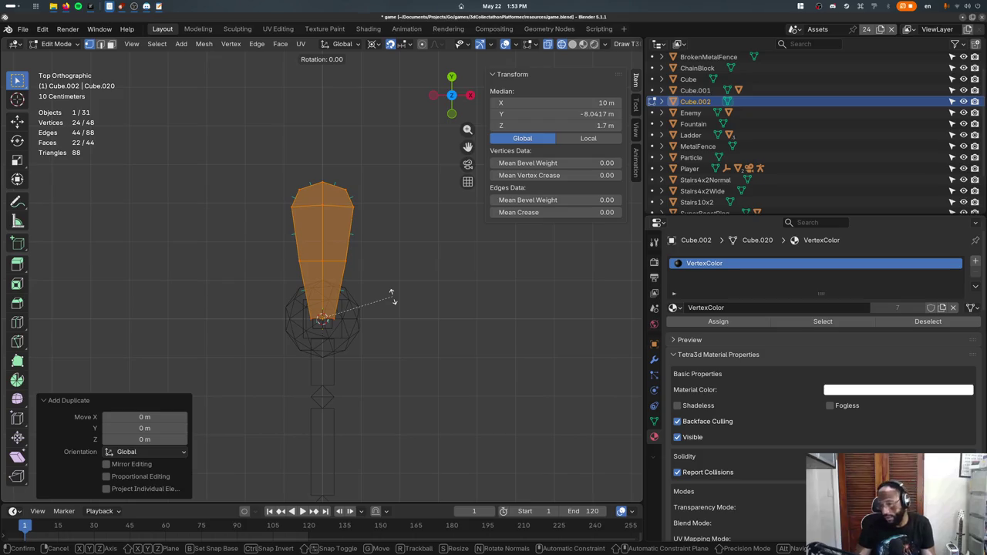
text(1/(3603)
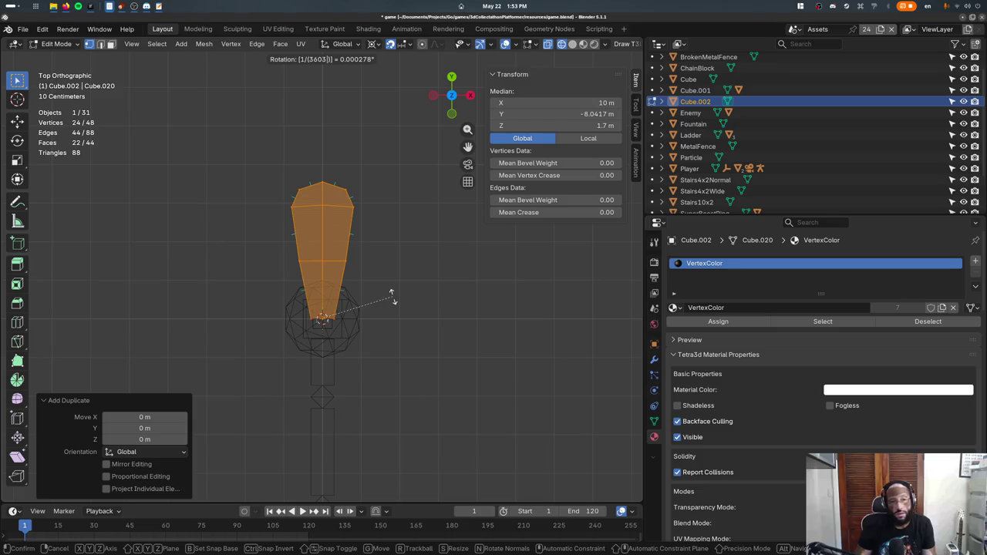
key(Home)
key(Delete)
key(Delete)
key(Delete)
key(End)
key(Delete)
key(BackSpace)
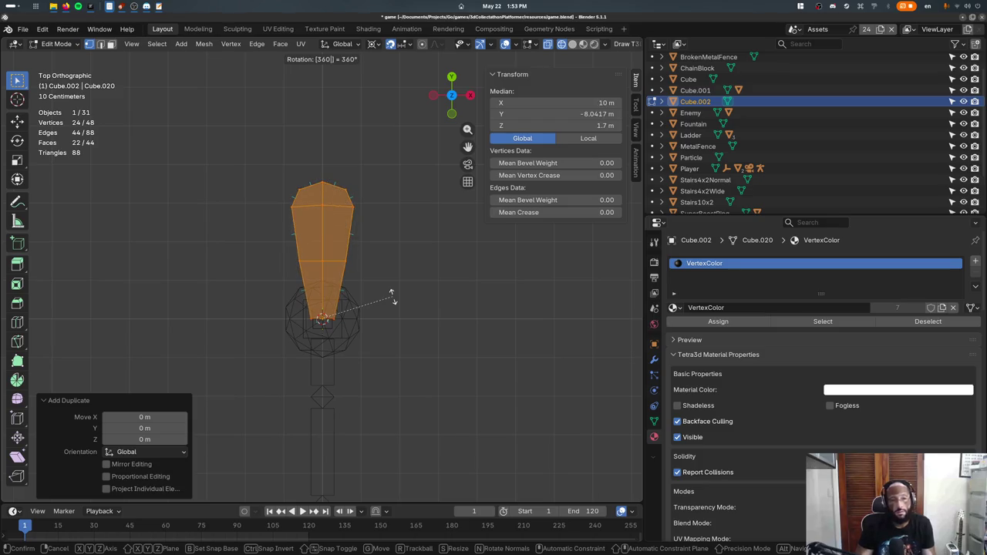
key(Home)
text(1/()
key(BackSpace)
key(BackSpace)
key(BackSpace)
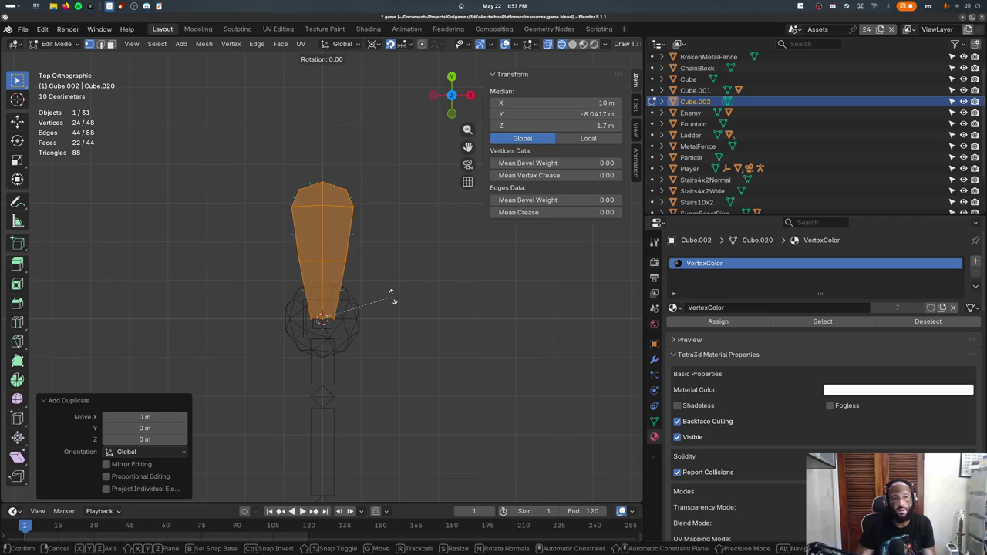
key(Escape)
- Rotate the duplicated blade 120° about Z using the expression 1/3*360
key(KP_1)
key(KP_7)
text(r1/(13)
key(BackSpace)
key(BackSpace)
text(3)
key(BackSpace)
key(BackSpace)
key(BackSpace)
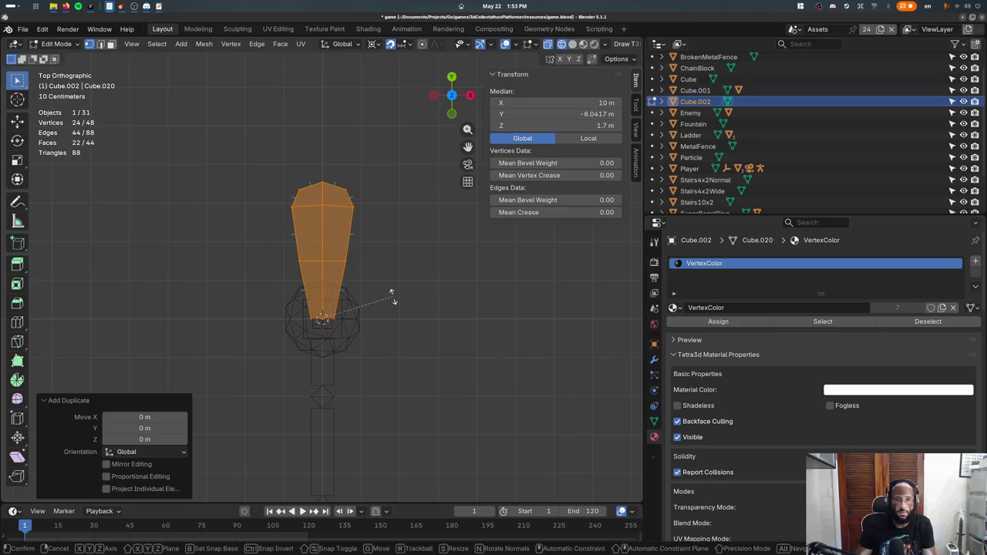
text(1/(360)
key(BackSpace)
key(BackSpace)
key(BackSpace)
key(BackSpace)
key(BackSpace)
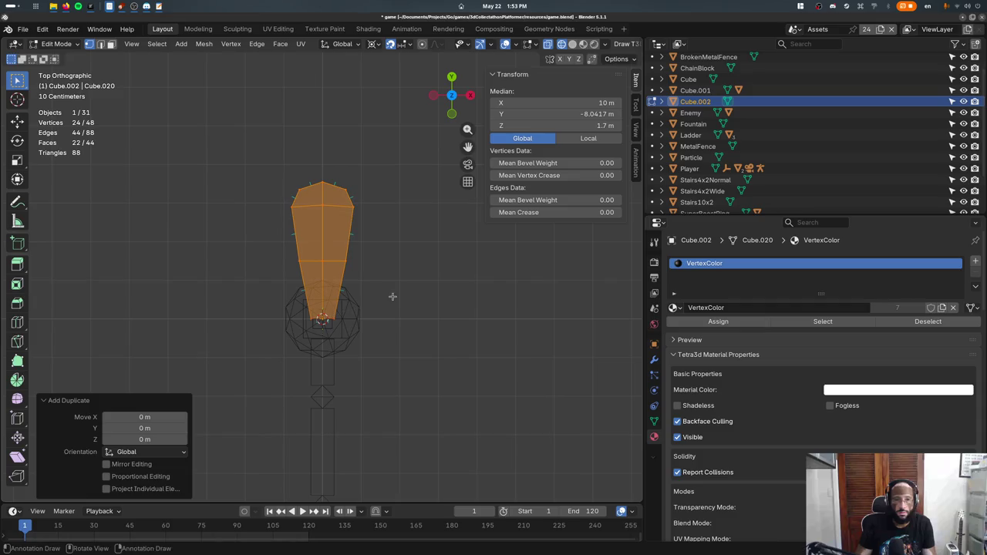
text(36)
key(slash)
key(slash)
key(slash)
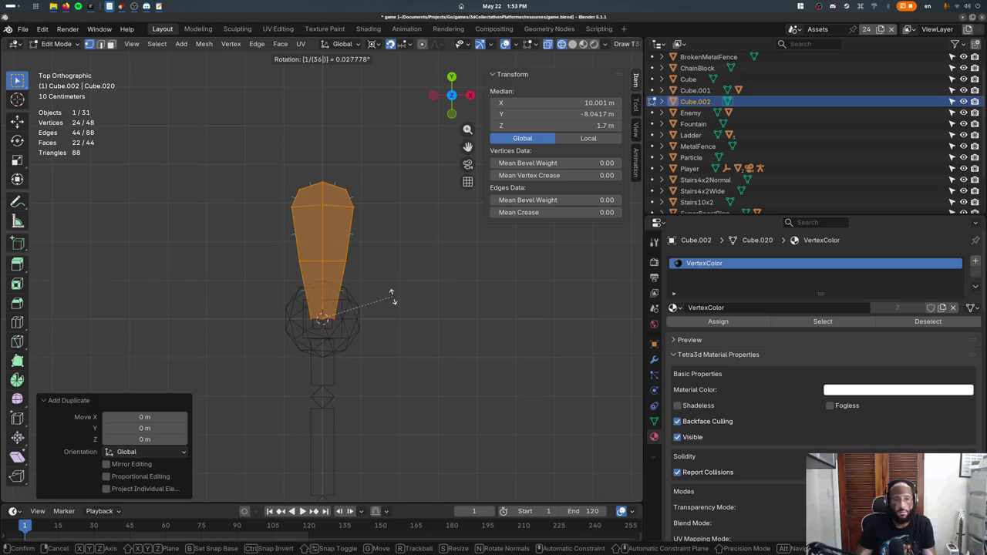
key(slash)
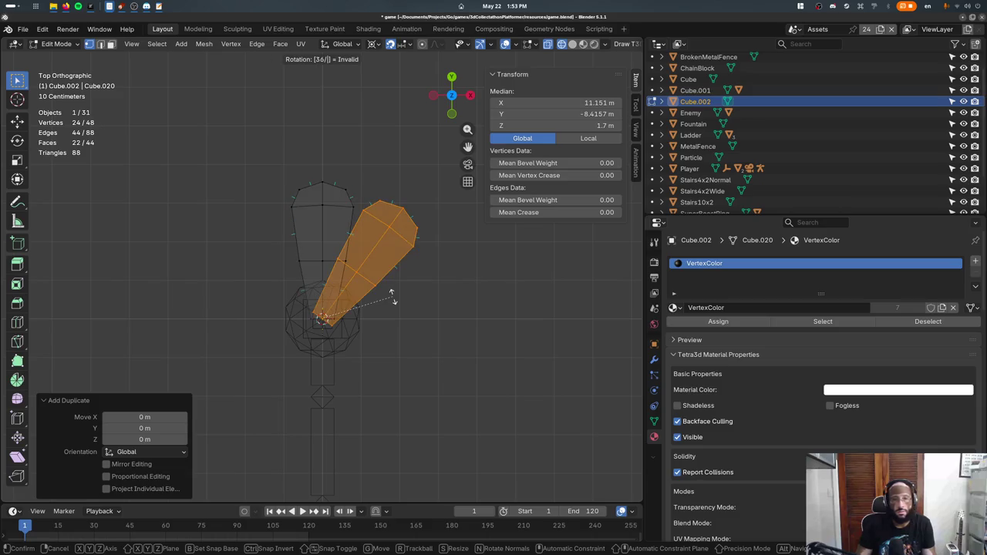
key(BackSpace)
key(BackSpace)
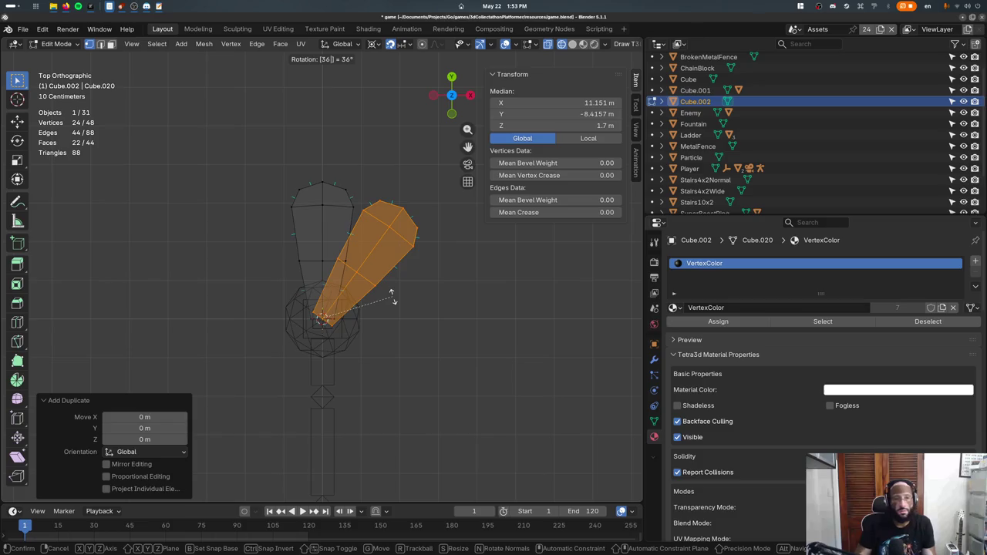
key(BackSpace)
key(BackSpace)
text(1/3*)
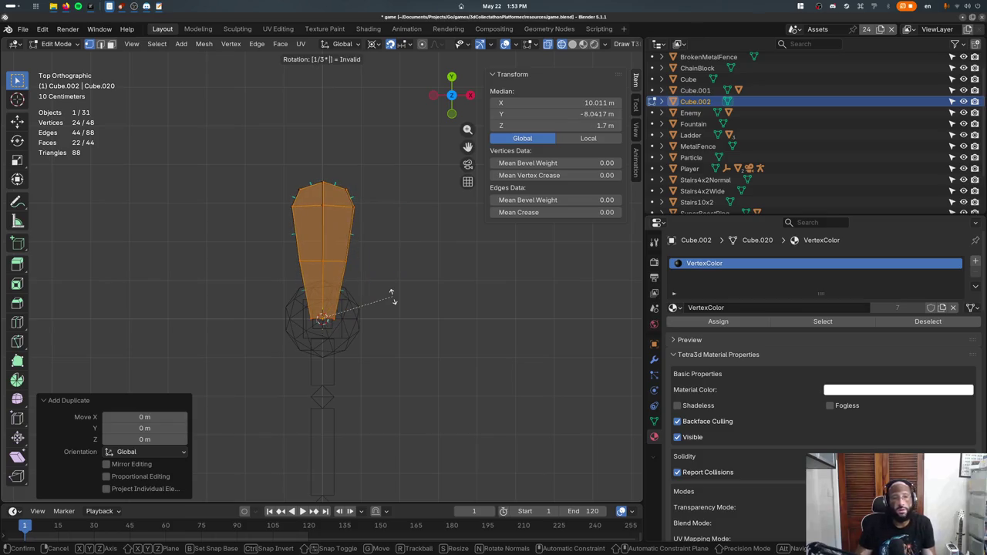
text(360)
key(Return)
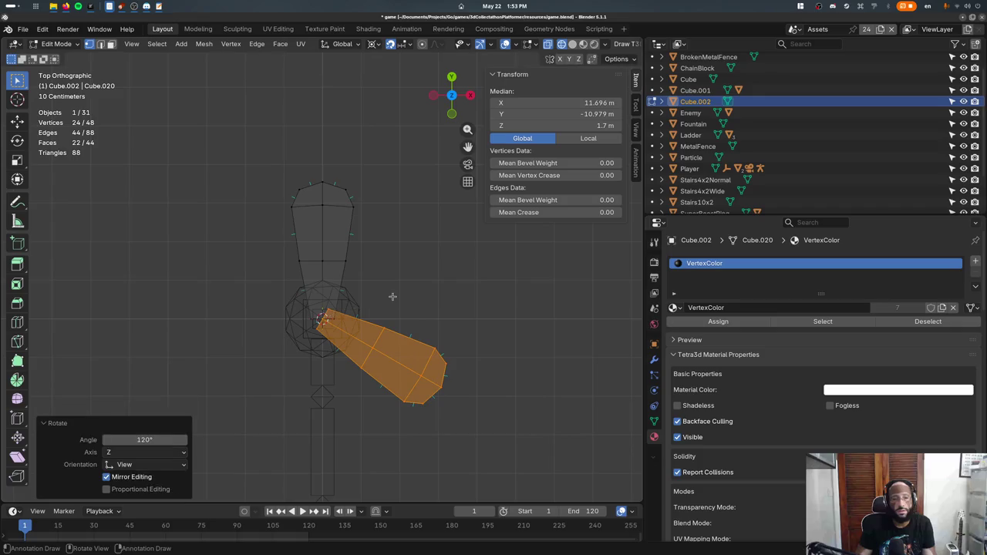
- Duplicate the blades again for a third copy and begin a one-third-turn rotation
key(shift+d)
text(r1/13360)
key(BackSpace)
key(BackSpace)
key(BackSpace)
key(BackSpace)
key(BackSpace)
text(3*3)
key(BackSpace)
key(BackSpace)
key(BackSpace)
key(BackSpace)
key(BackSpace)
key(BackSpace)
text(1/())
key(Left)
text(1/())
key(Left)
text(3)
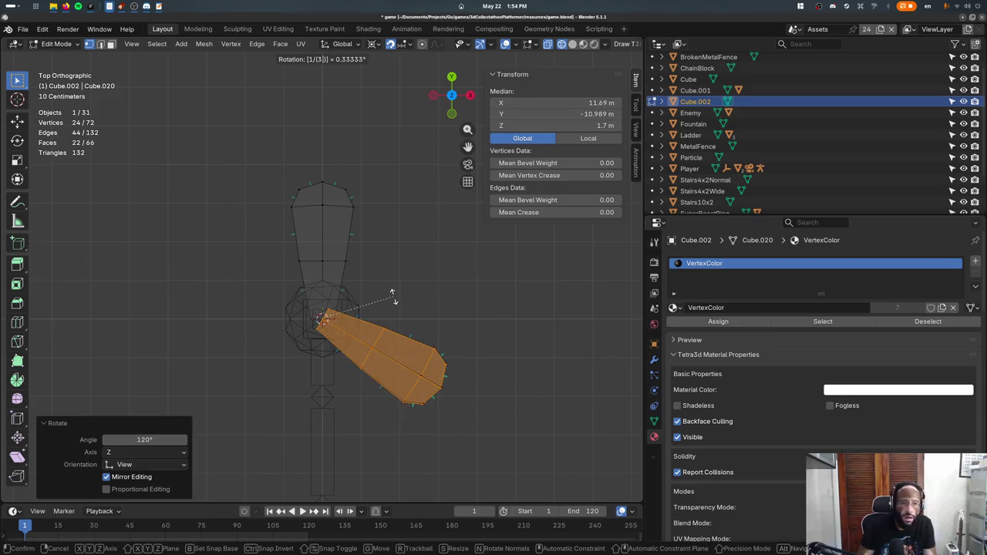
- Undo the extra copy and retry a one-third rotation expression for the blade
key(Escape)
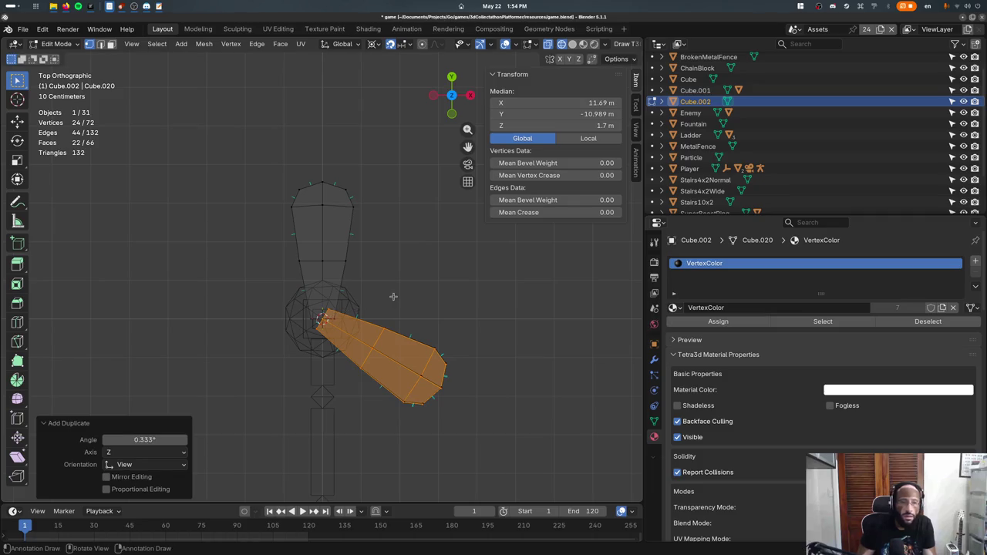
key(ctrl+z)
text(r3601)
key(BackSpace)
key(ctrl+slash)
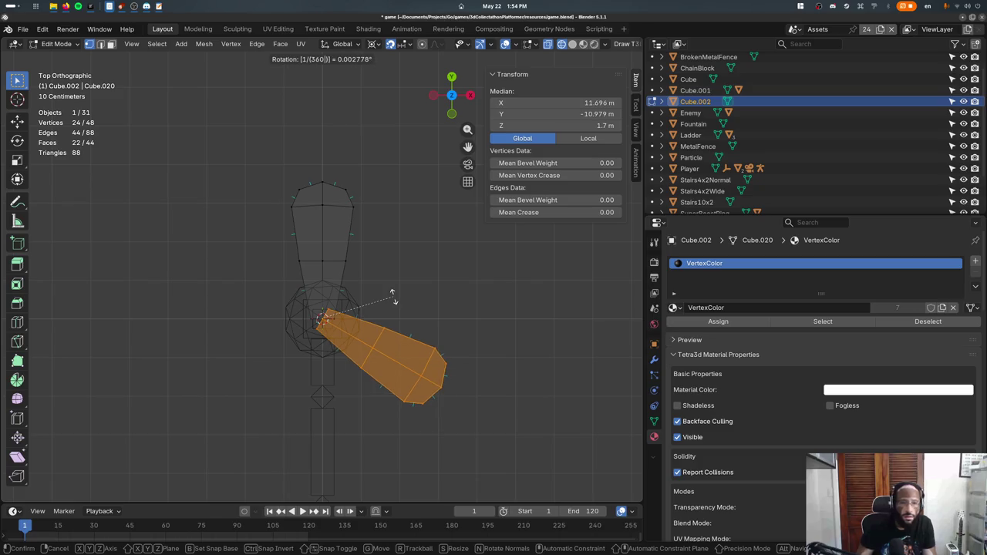
key(BackSpace)
key(BackSpace)
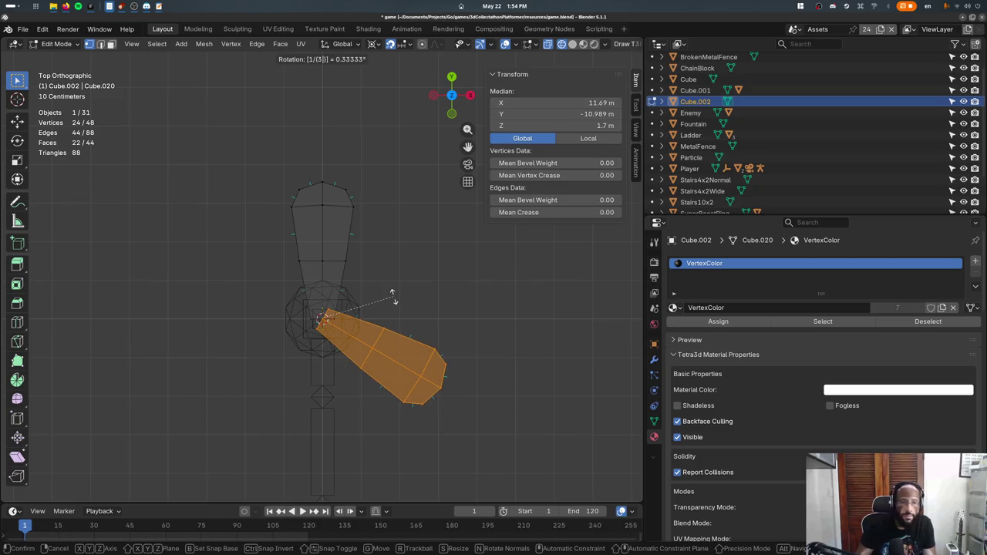
text(**)
text(*)
text(360)
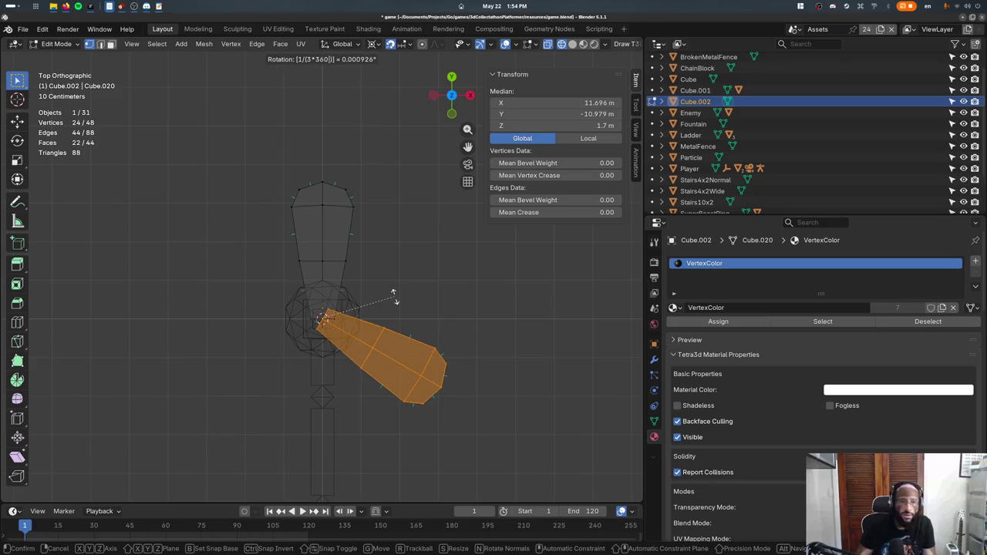
text())
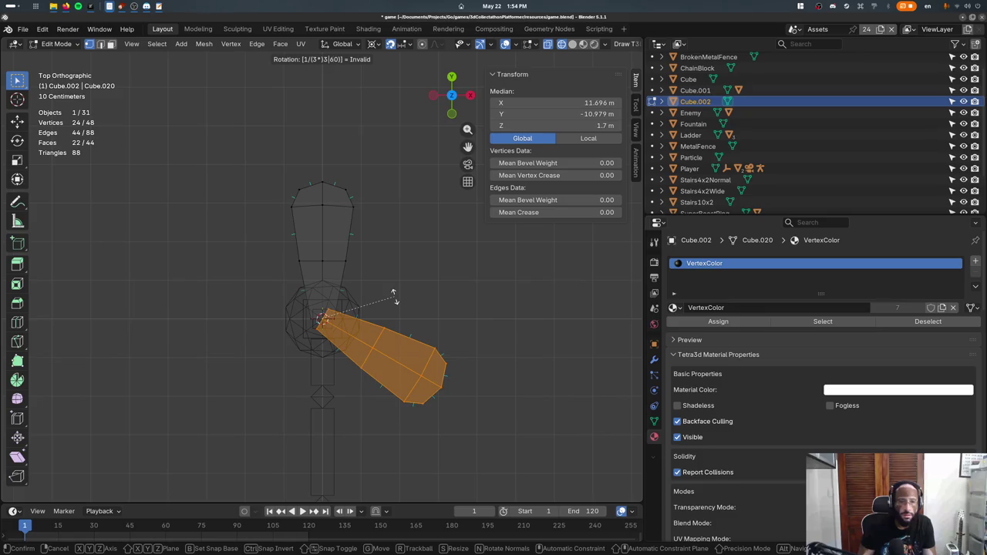
text(*)
key(BackSpace)
key(BackSpace)
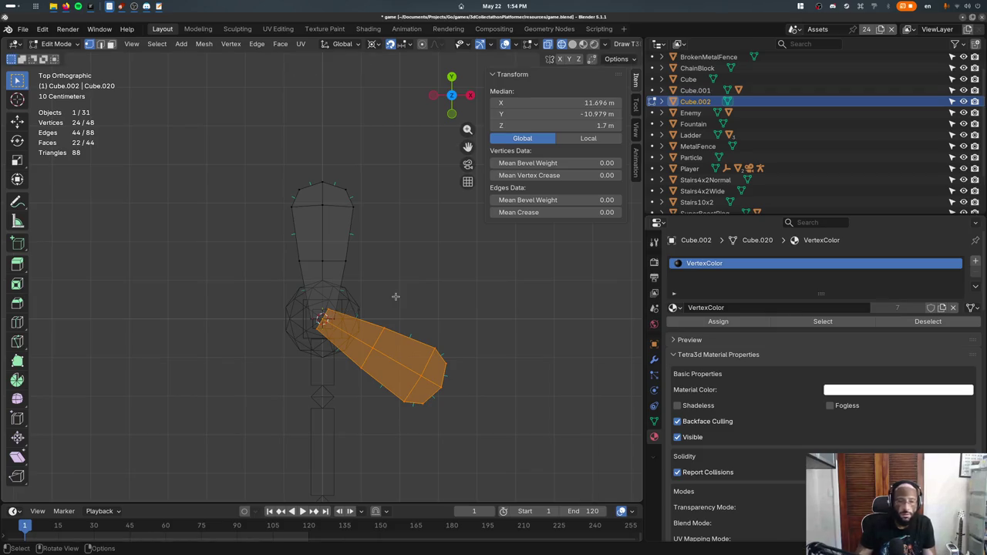
- Duplicate the blade and turn the copy 110° around the hub, checking front and top views
key(Escape)
key(shift+d)
key(Escape)
key(r)
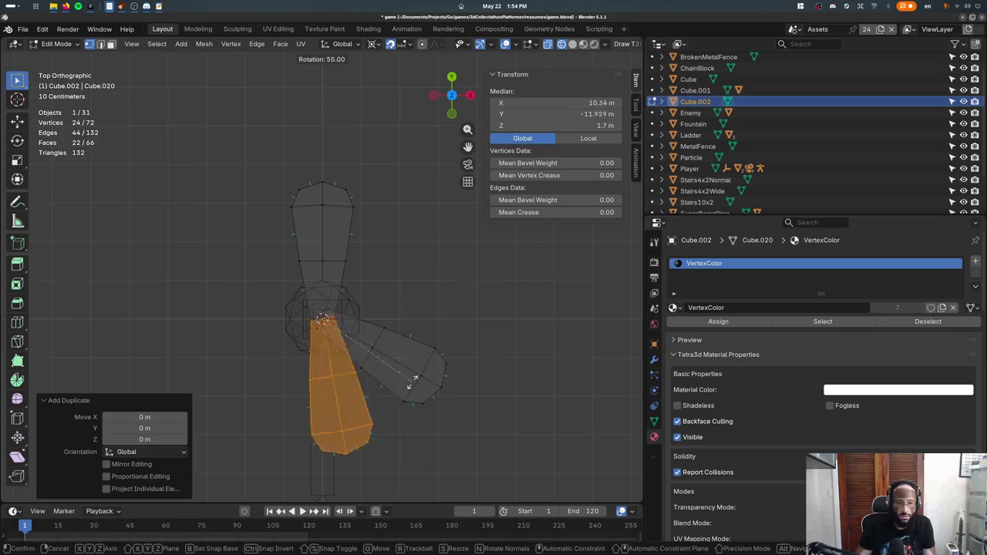
click(305, 449)
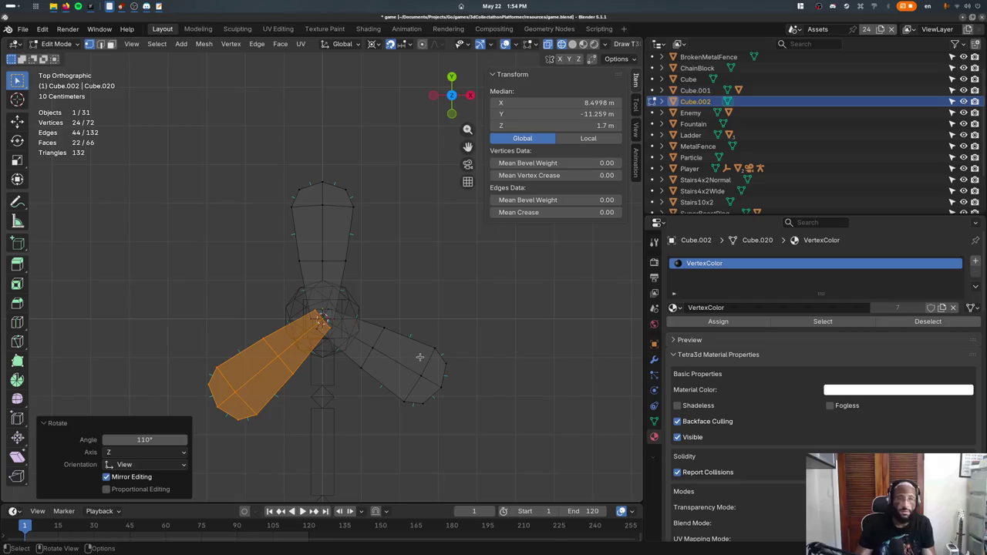
key(KP_1)
key(KP_7)
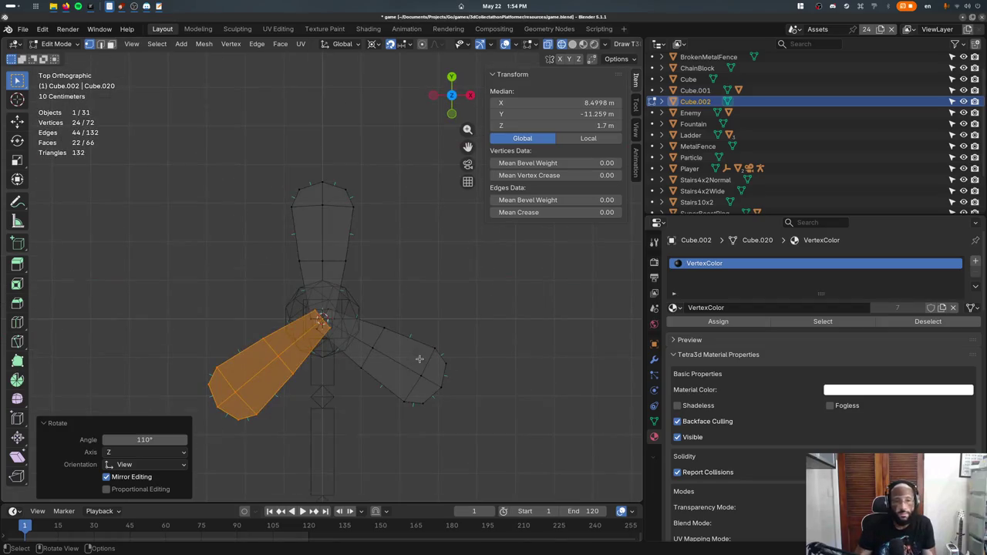
key(r)
key(Escape)
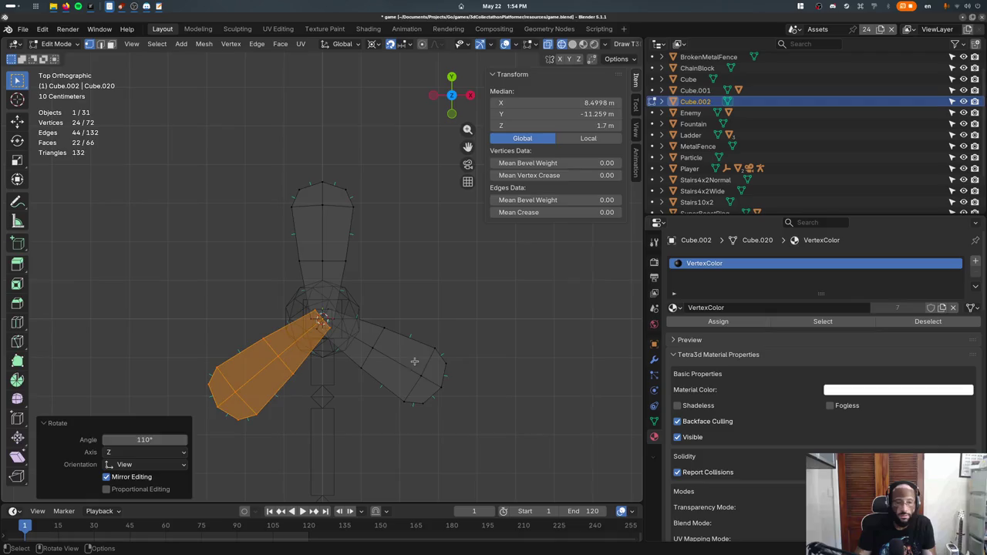
- Switch to Material Preview shading and rotate all three blades 10° in top view
key(Tab)
key(z)
click(418, 469)
middle_drag(418, 469, 377, 401)
key(Tab)
key(KP_7)
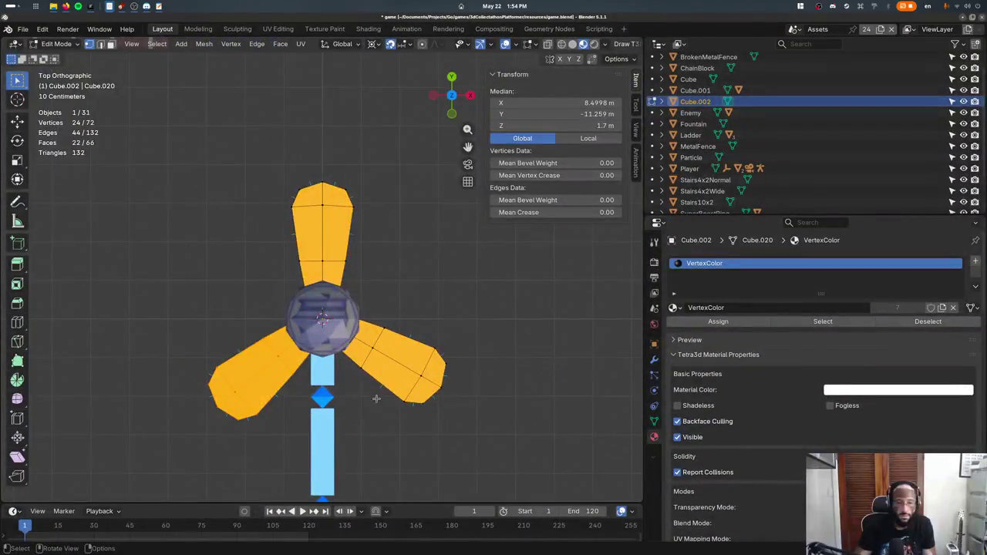
key(r)
click(400, 410)
- Select the pillar Cube.001, save, and select all its faces in Edit Mode
key(Tab)
mouse_move(401, 411)
middle_down()
mouse_move(267, 290)
mouse_move(307, 293)
middle_up()
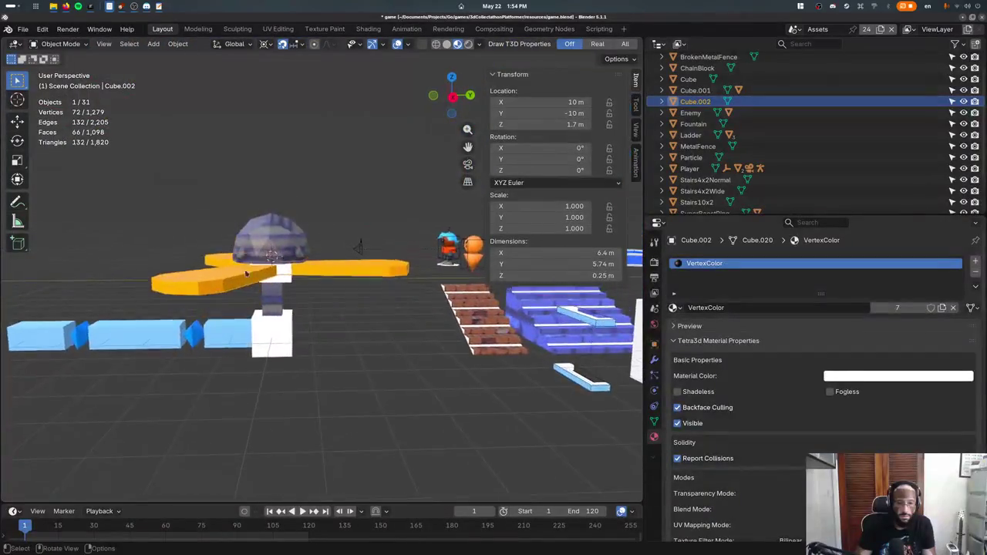
scroll(306, 293, down, 4)
click(307, 293)
key(ctrl+s)
scroll(314, 289, up, 2)
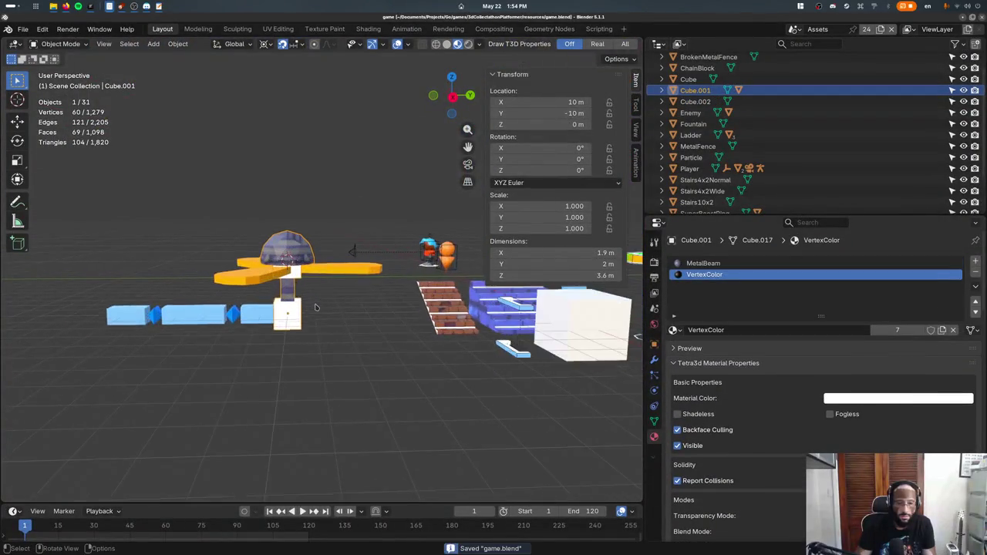
key(Tab)
click(293, 305)
key(ctrl+KP_Add)
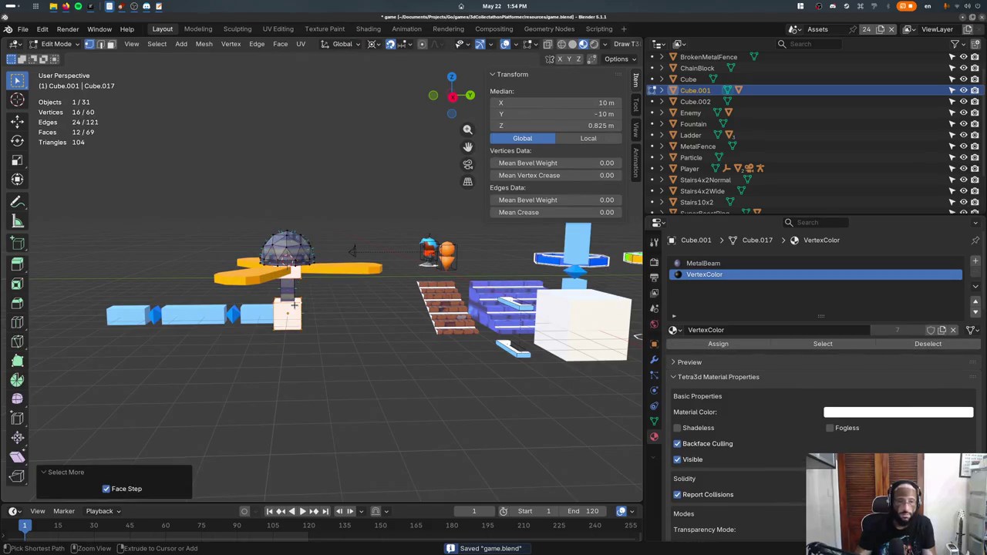
key(Tab)
- In Vertex Paint with face masking, fill the pillar faces with a grey brush colour
click(66, 46)
click(63, 94)
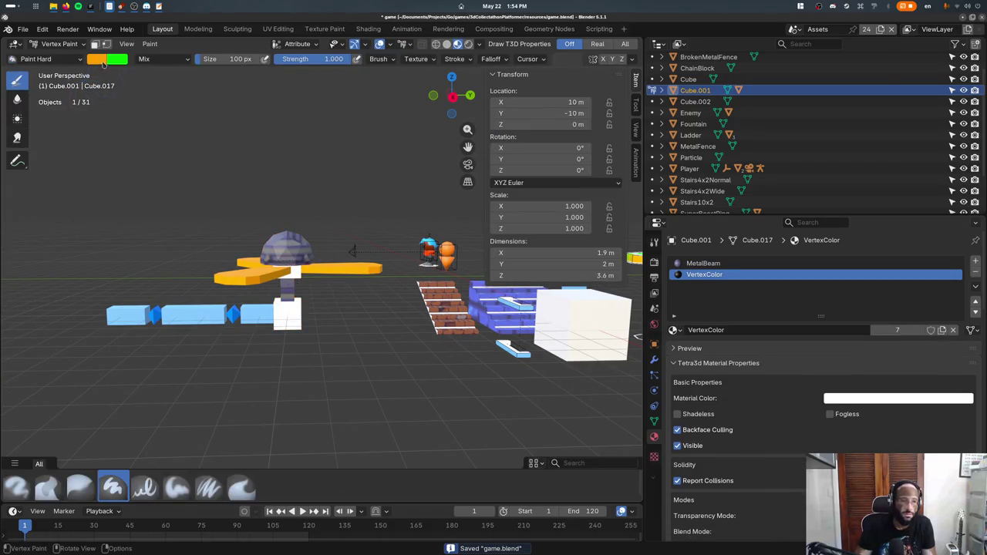
click(99, 59)
drag(136, 120, 138, 115)
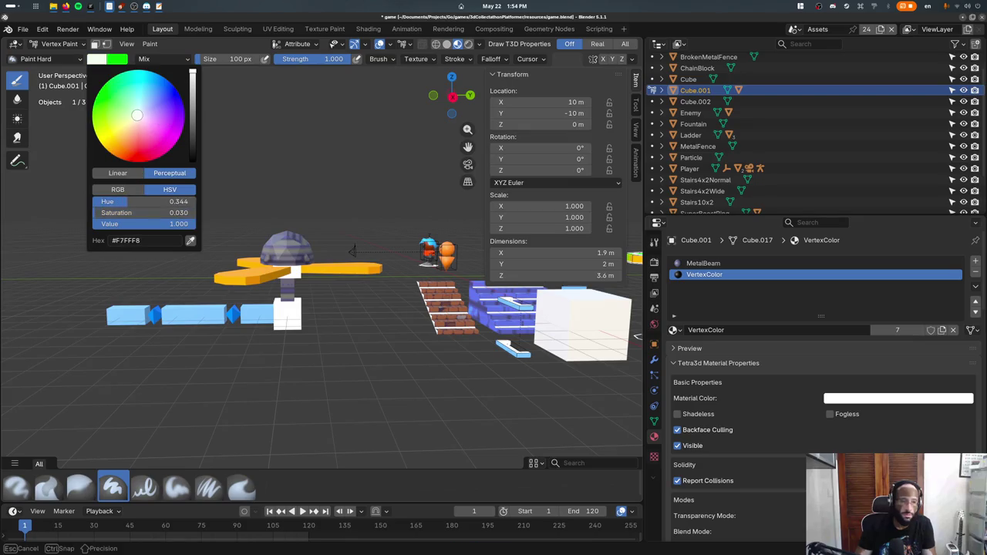
drag(195, 155, 193, 139)
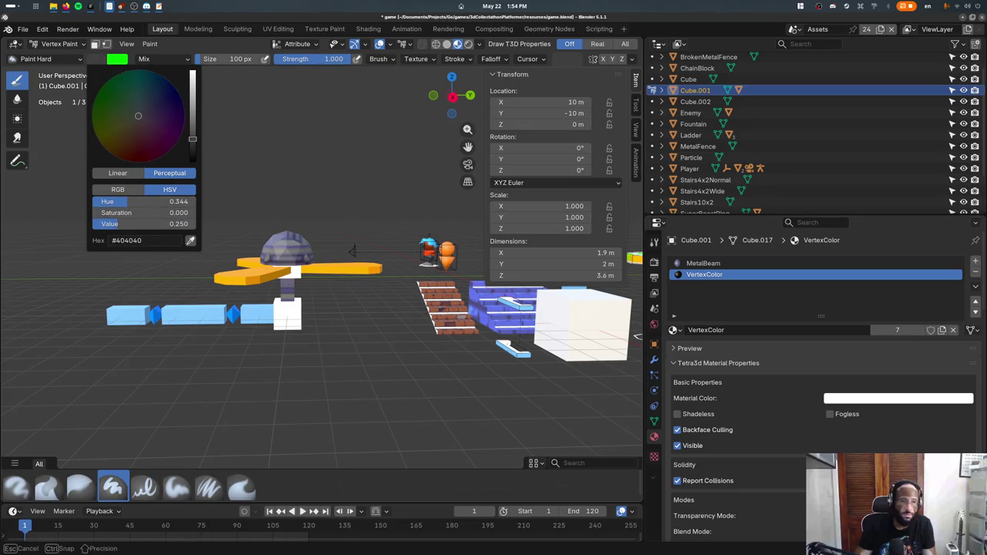
key(Tab)
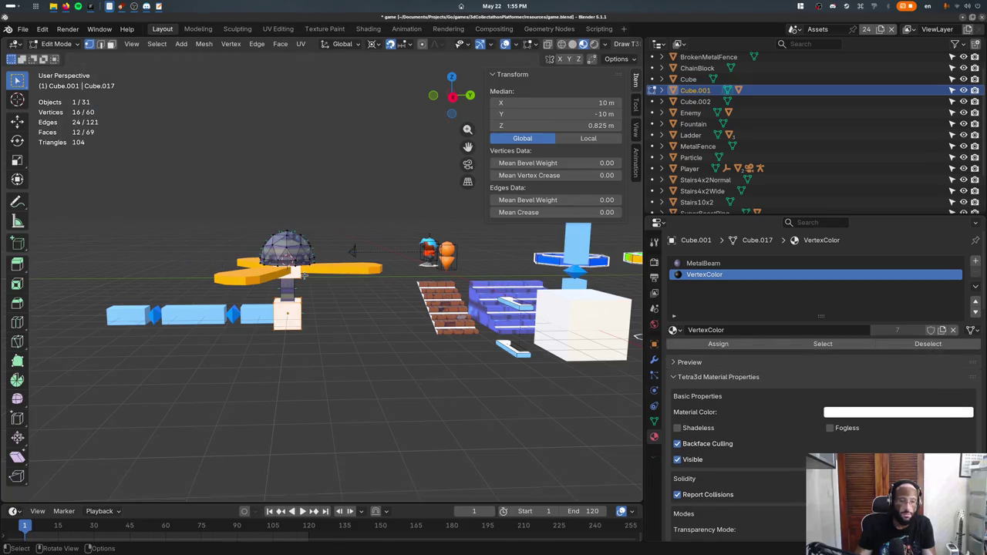
key(Tab)
key(m)
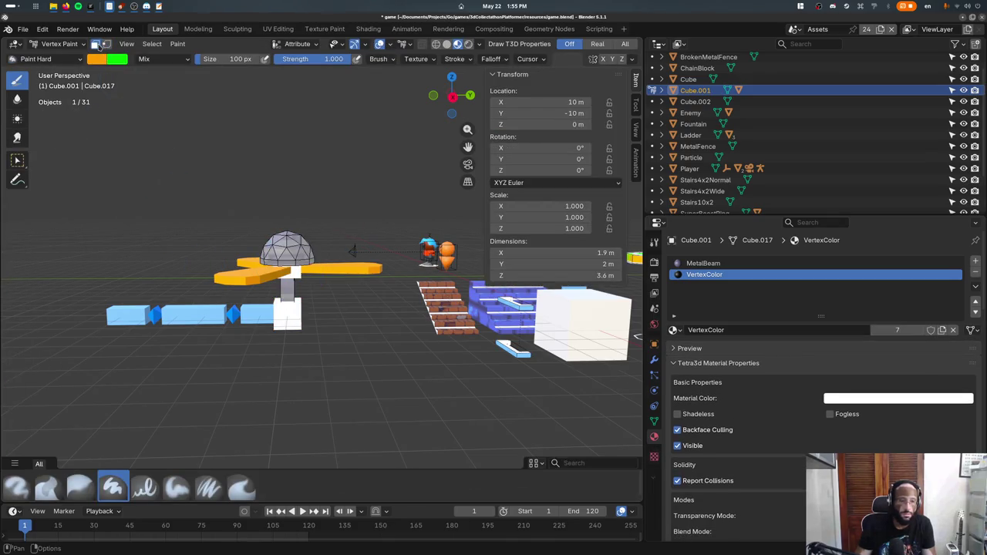
key(shift+k)
- Refill the pillar with dark grey #292929, return to Object Mode and save
click(102, 61)
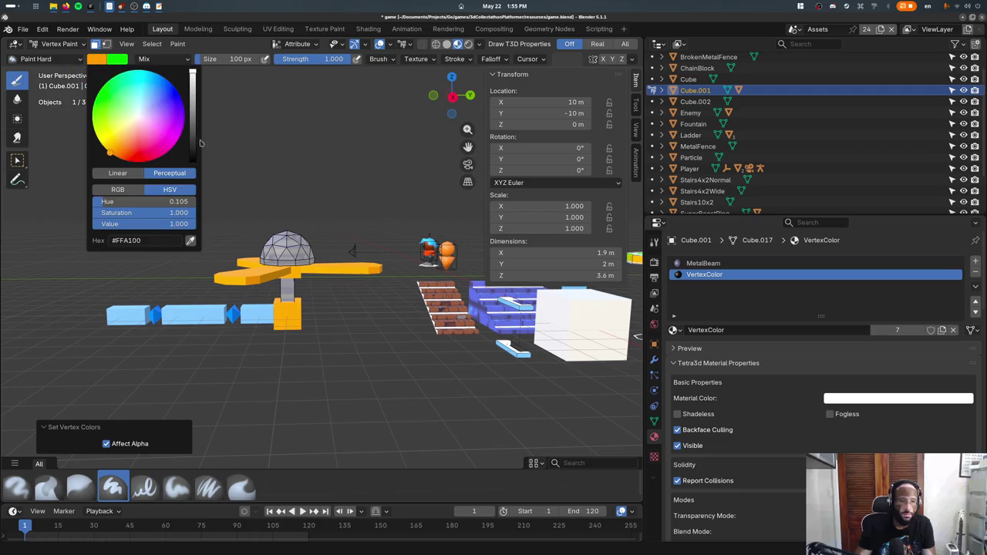
mouse_move(155, 212)
mouse_down()
mouse_move(92, 212)
mouse_move(110, 223)
mouse_up()
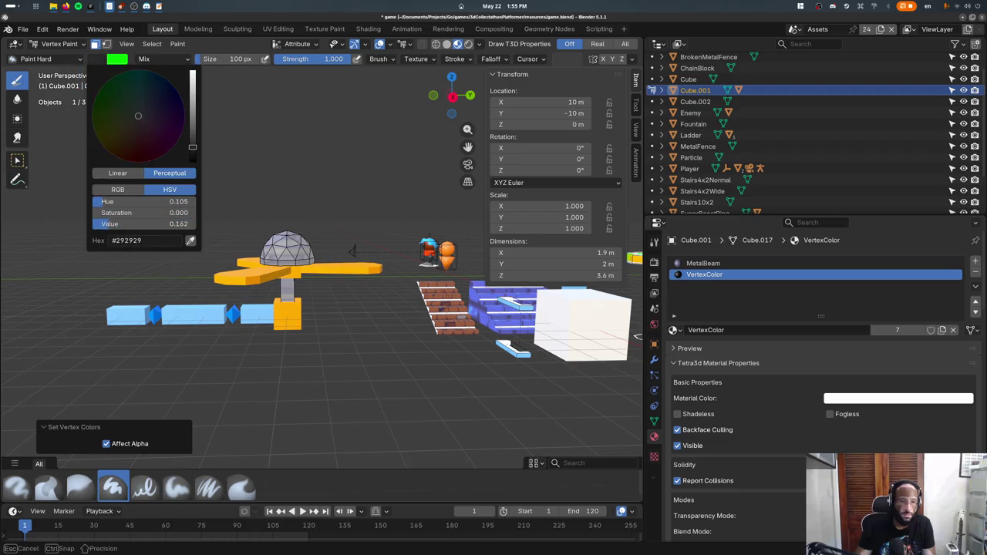
key(shift+k)
click(58, 43)
click(58, 56)
key(ctrl+s)
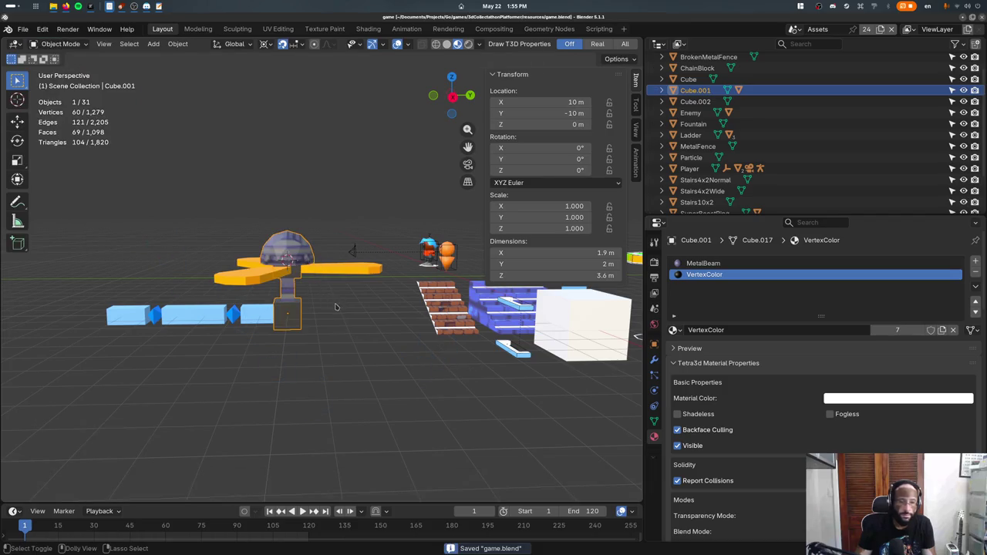
ctrl+scroll(336, 310, up, 5)
- Rename the pillar Cube.001 to FlyingRod in Object properties
shift+right_click(356, 303)
click(654, 344)
text(FlyingRod)
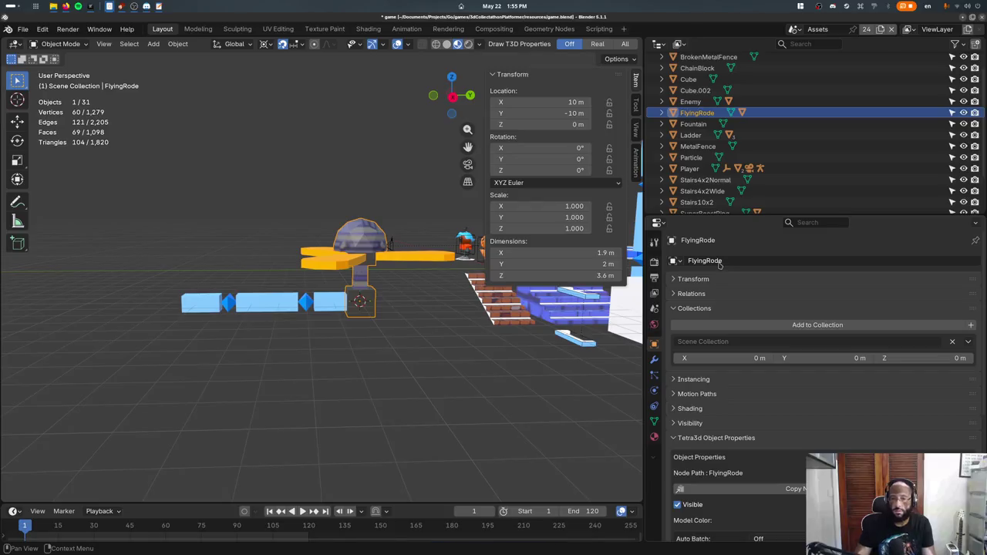
- Parent the propeller object Cube.002 to FlyingRod, with FlyingRod as the active object
click(350, 312)
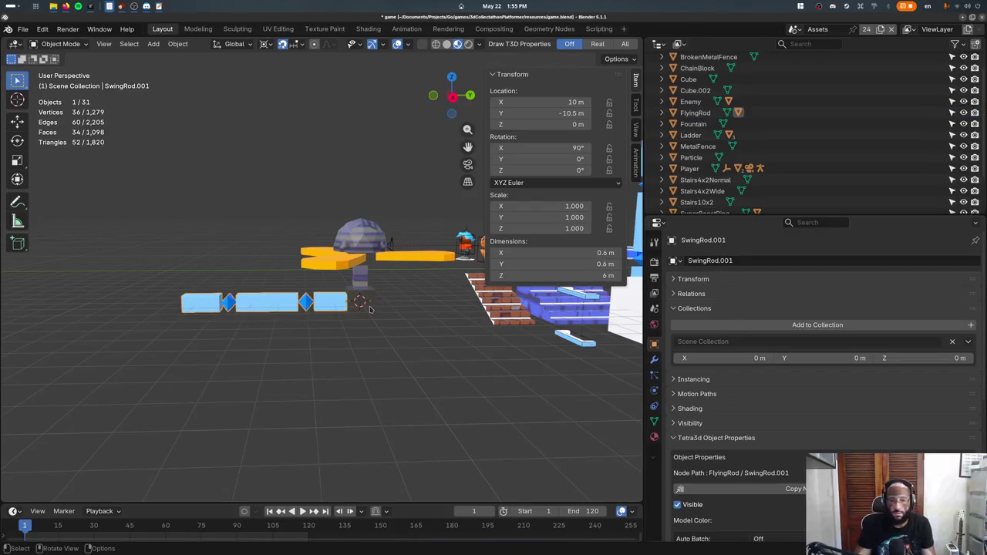
click(375, 261)
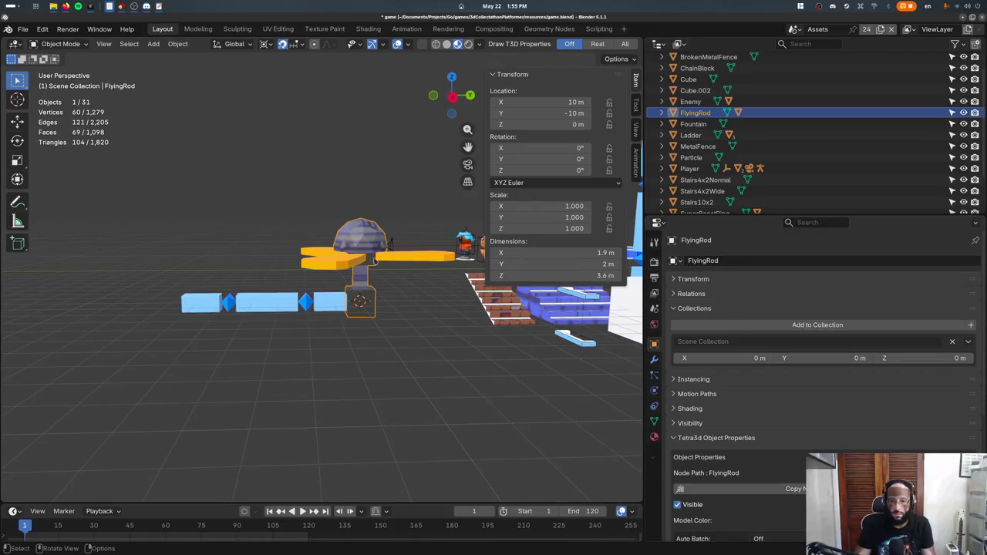
shift+click(343, 307)
click(970, 329)
key(ctrl+z)
key(ctrl+z)
key(r)
key(Escape)
click(360, 235)
shift+click(401, 256)
key(ctrl+p)
click(372, 289)
- Rename the propeller object Cube.002 to FlyingRodPropellers
click(404, 255)
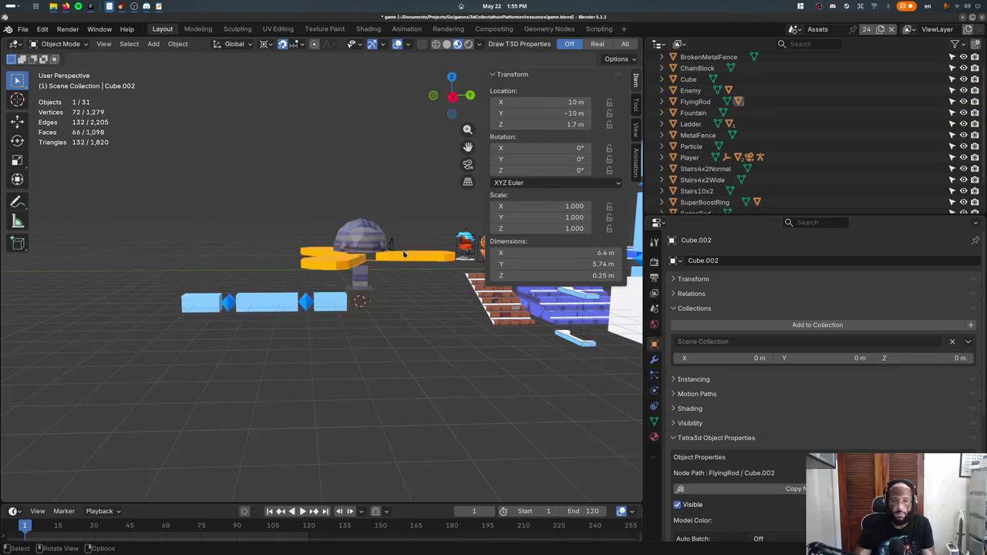
click(715, 262)
text(FlyingRodPropellers)
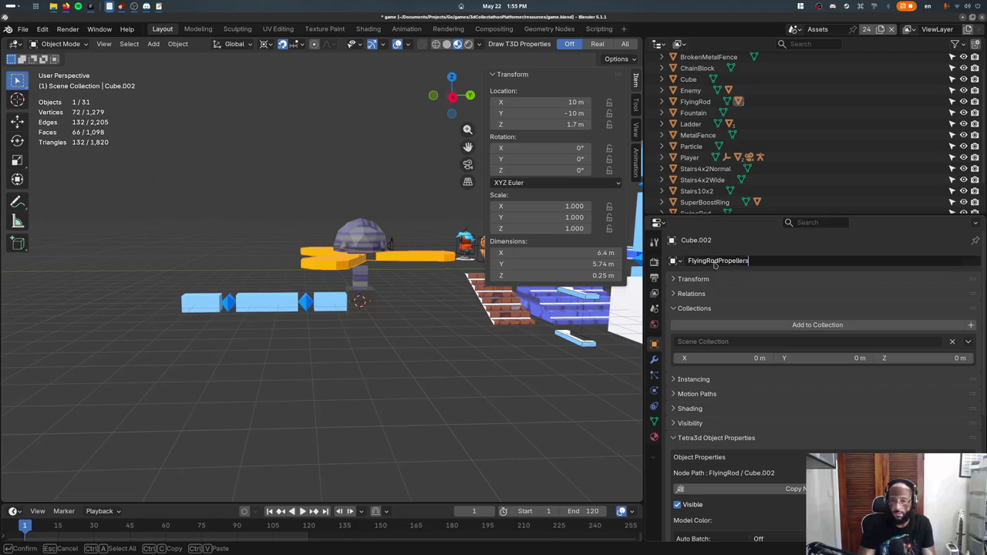
key(Return)
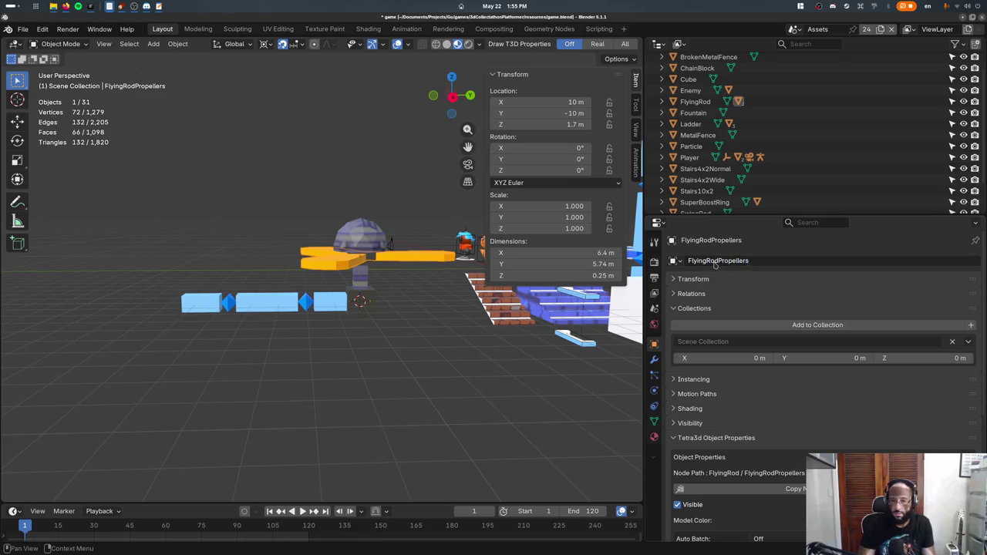
click(387, 273)
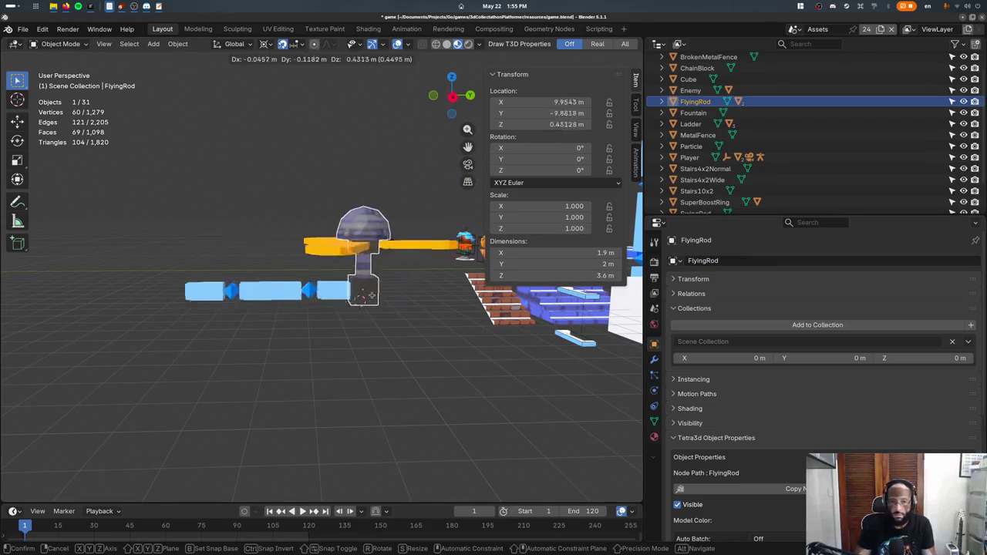
- Put FlyingRod and its parts into a new collection named FlyingRod
shift+click(349, 241)
shift+click(401, 262)
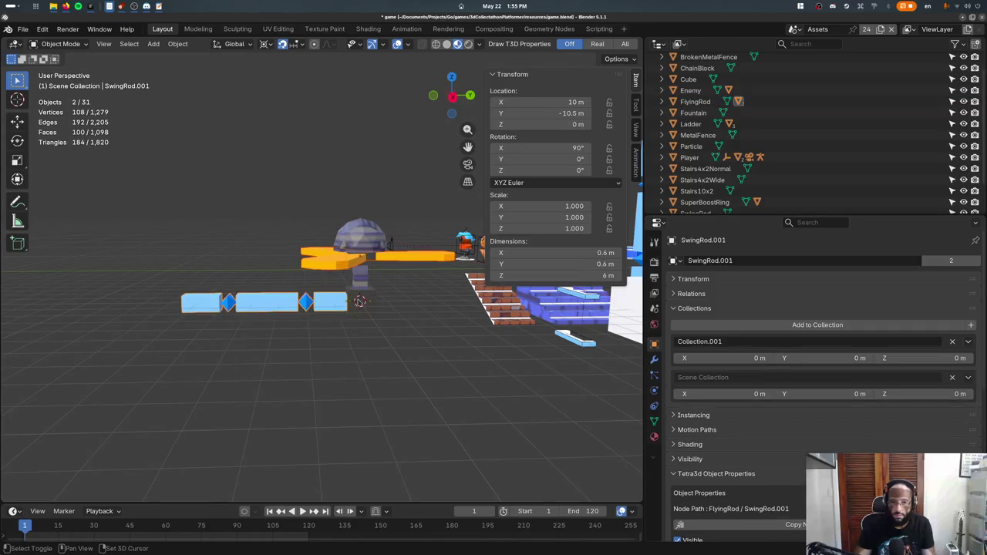
shift+click(360, 274)
click(971, 325)
key(ctrl+shift+g)
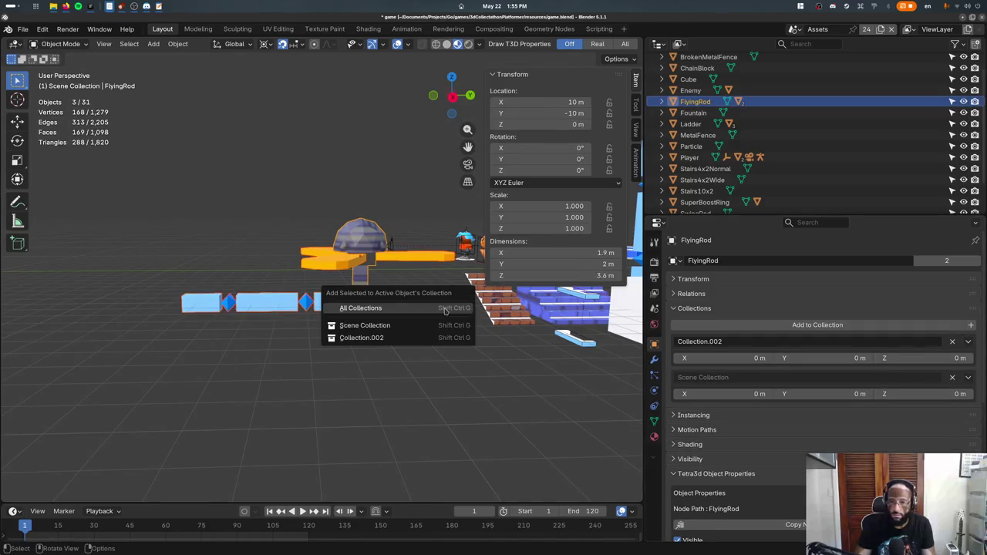
click(443, 339)
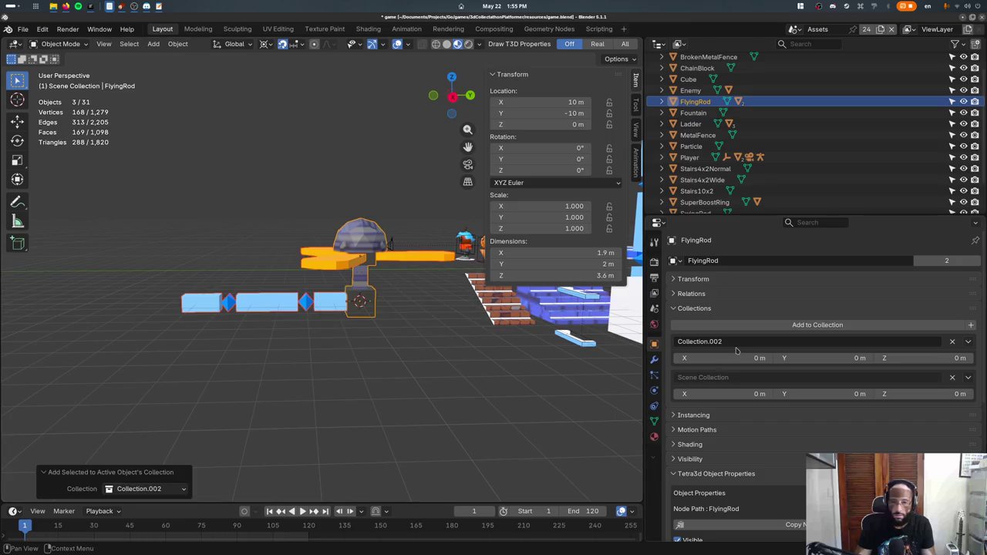
click(781, 341)
text(F)
text(Rod)
key(Return)
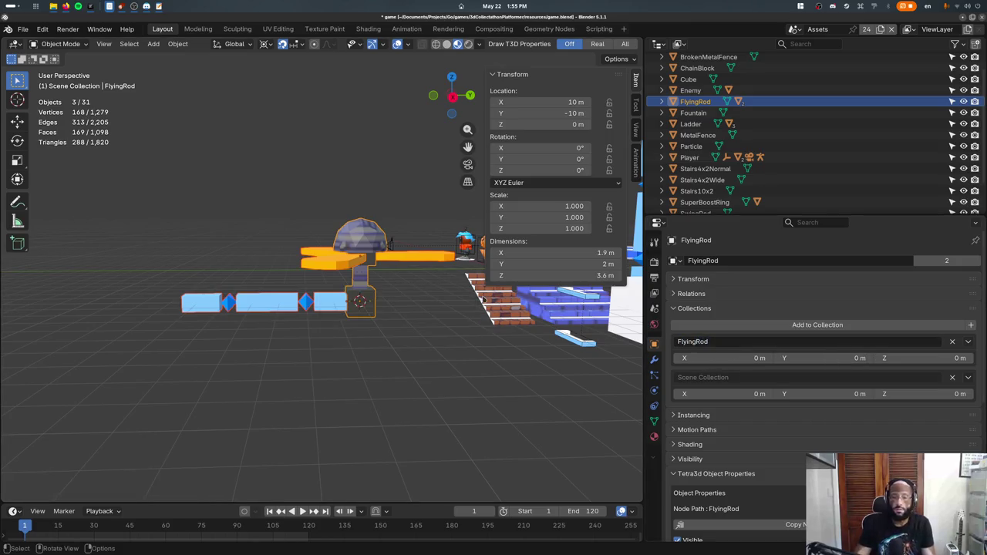
- Set the collection's instance offset from the cursor to 10 m, -10 m, 0 m and save
click(968, 342)
click(902, 378)
key(ctrl+s)
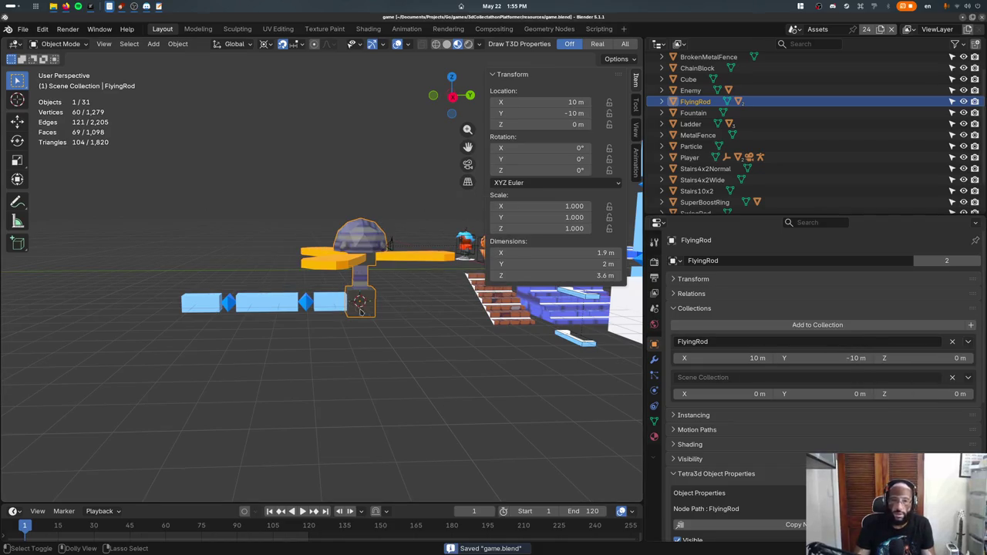
mouse_move(362, 327)
middle_down()
mouse_move(360, 265)
mouse_move(362, 290)
middle_up()
- Give FlyingRodPropellers a game property named 'default action' of type Action
click(360, 265)
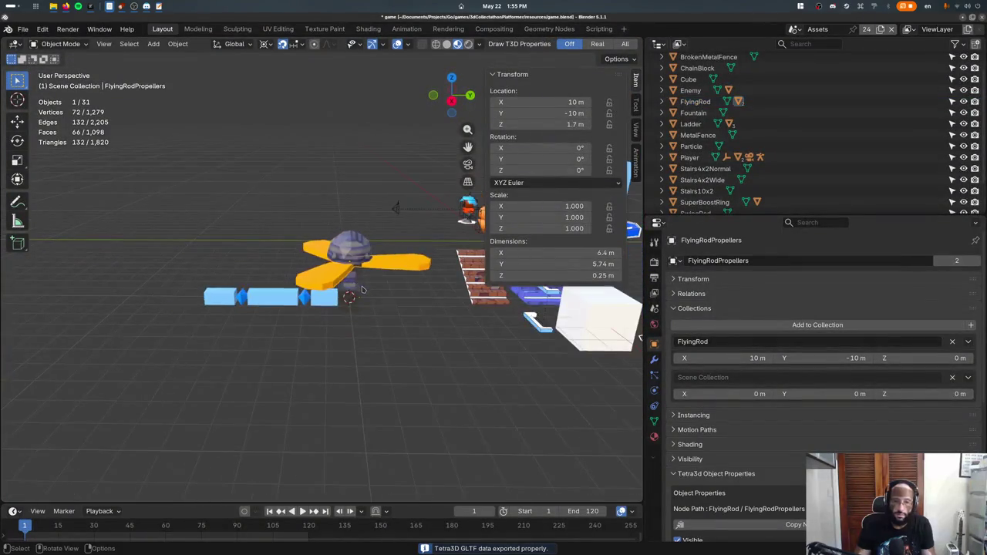
key(shift+s)
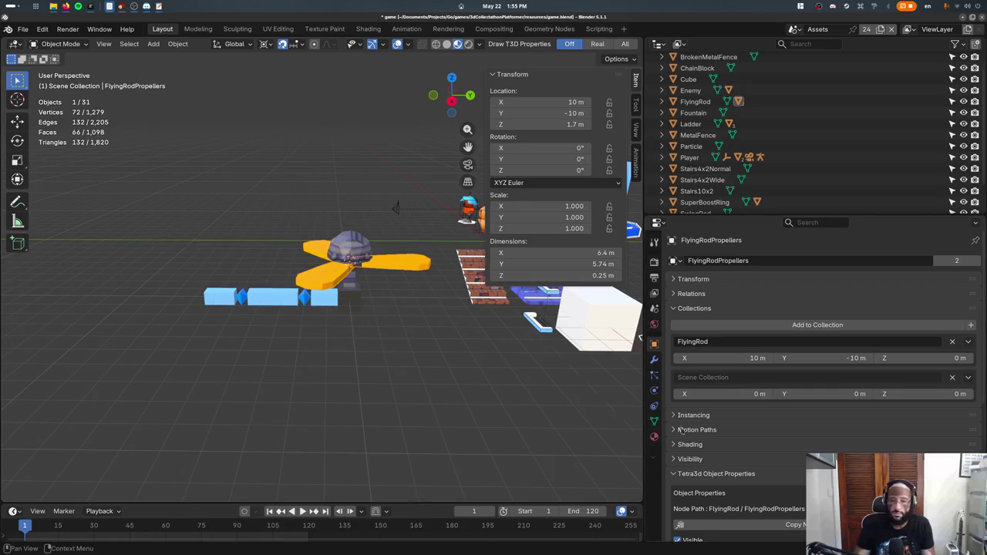
scroll(700, 429, down, 5)
scroll(700, 429, down, 2)
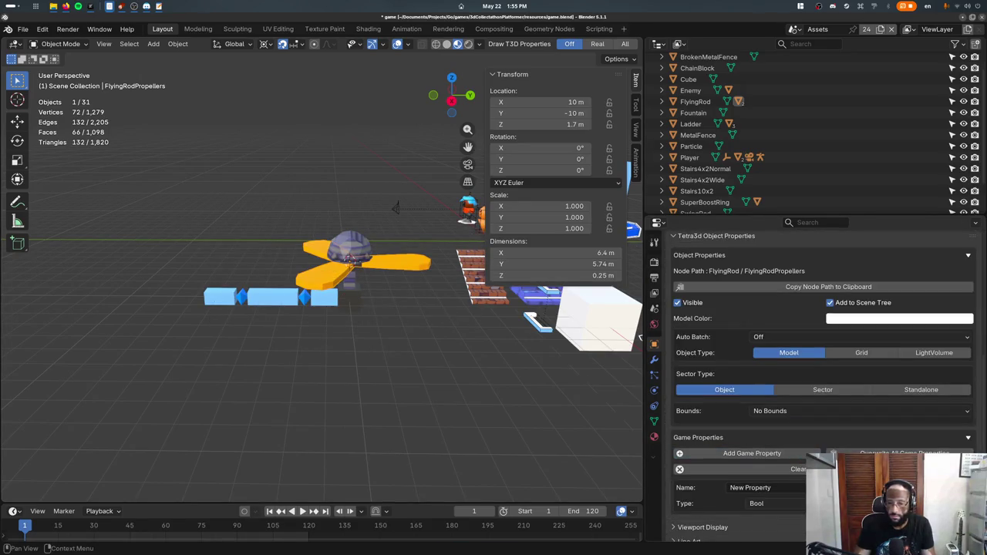
click(771, 487)
text(d)
key(Return)
click(763, 502)
click(775, 466)
- Save, then switch to the Animation workspace with a top view framing the propellers
key(ctrl+s)
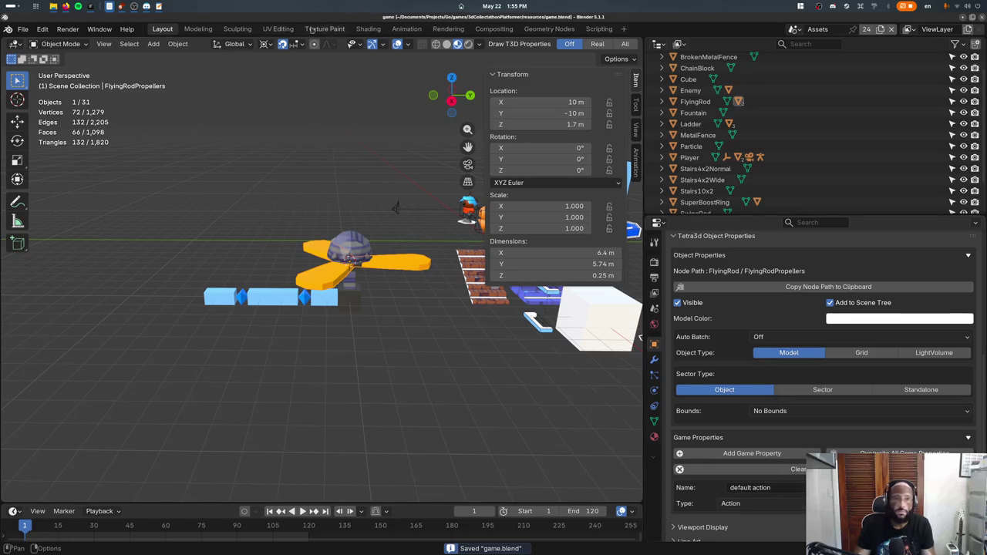
click(406, 28)
key(KP_Decimal)
key(KP_7)
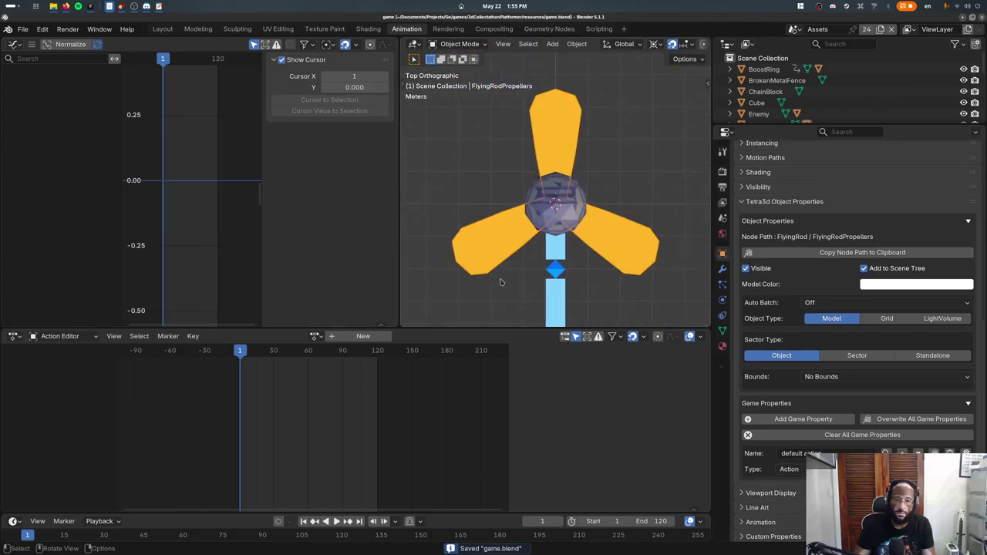
- Create a new action for the propellers and key Location & Rotation at frame 1
scroll(501, 282, down, 4)
click(363, 337)
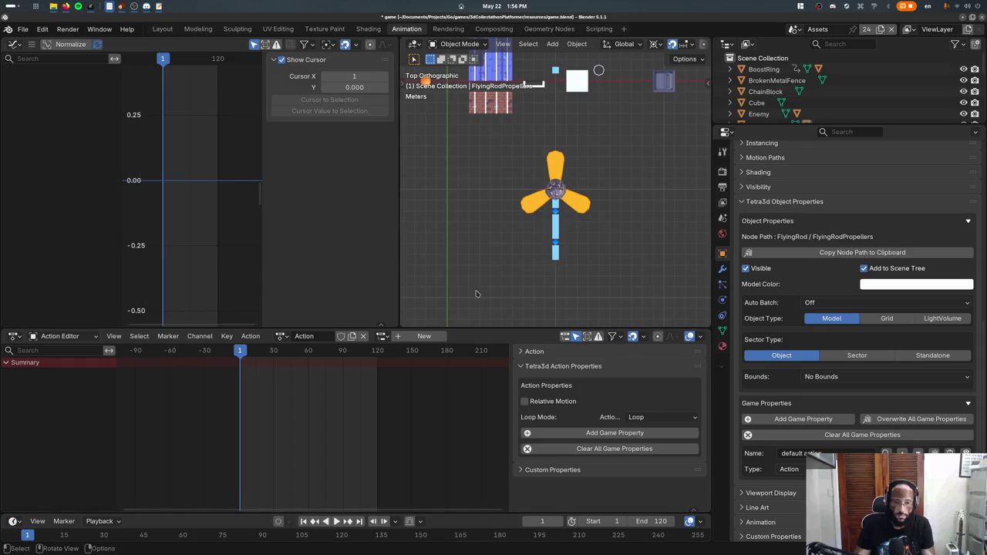
key(r)
click(499, 299)
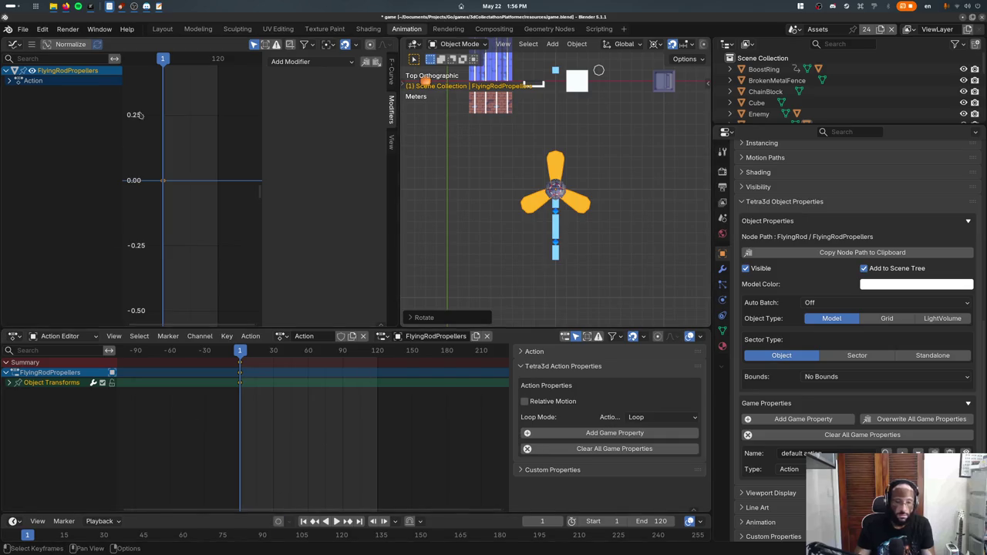
- Expand the Object Transforms channels in the Graph Editor, undoing a misplaced Generator modifier
click(308, 61)
click(304, 85)
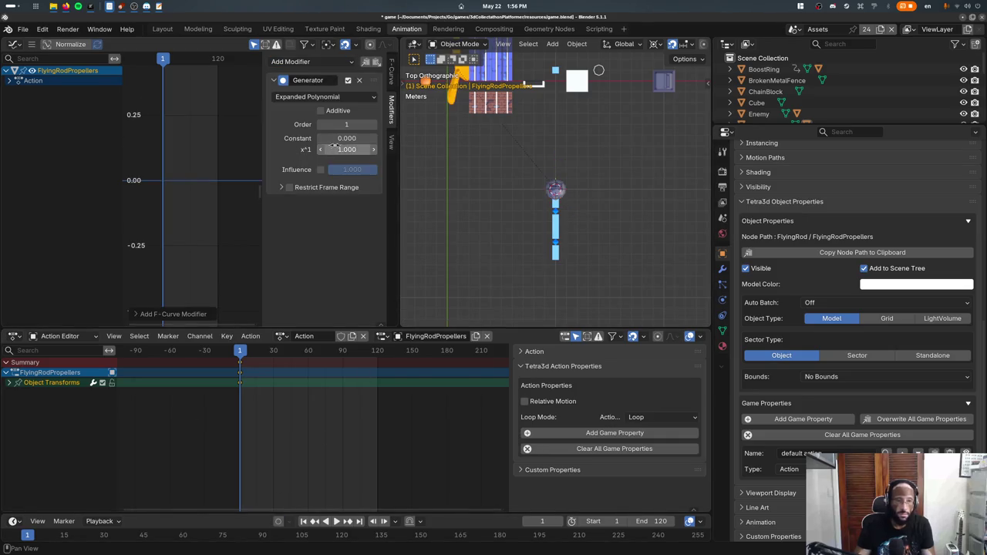
scroll(443, 199, down, 3)
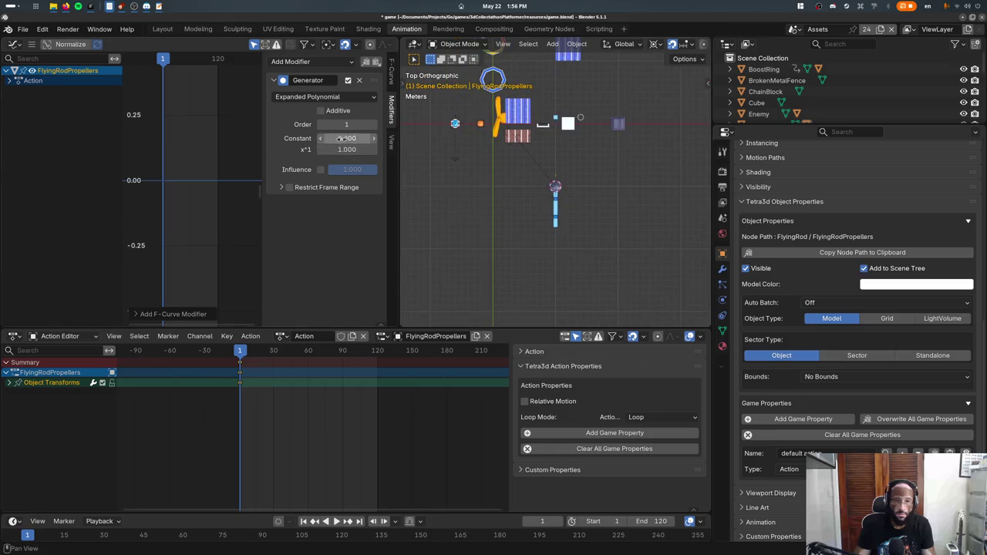
click(9, 383)
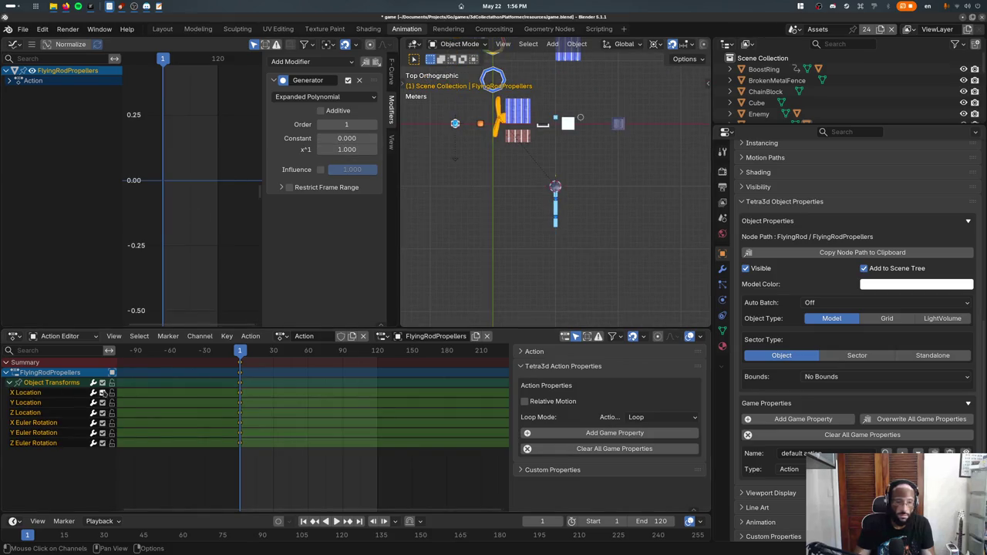
key(ctrl+z)
key(ctrl+z)
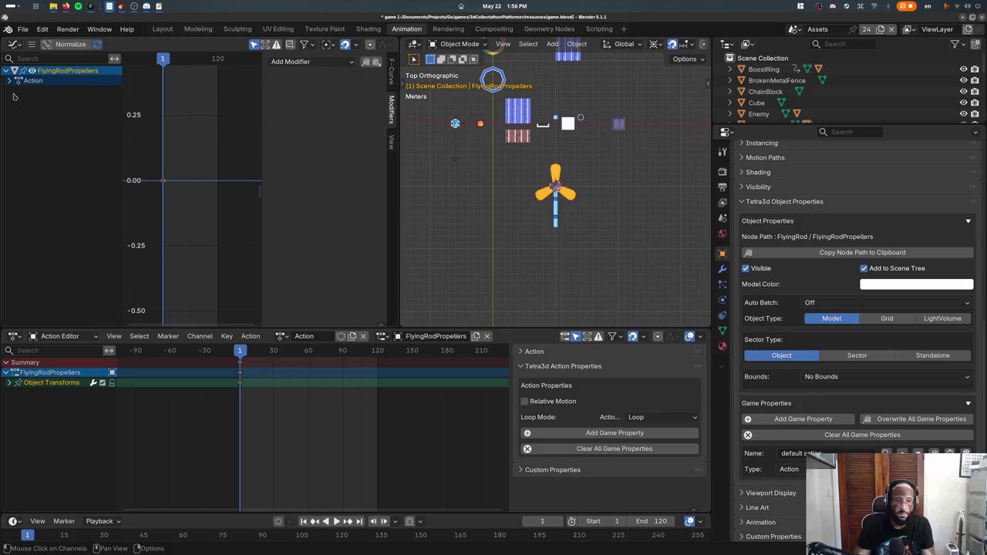
click(13, 91)
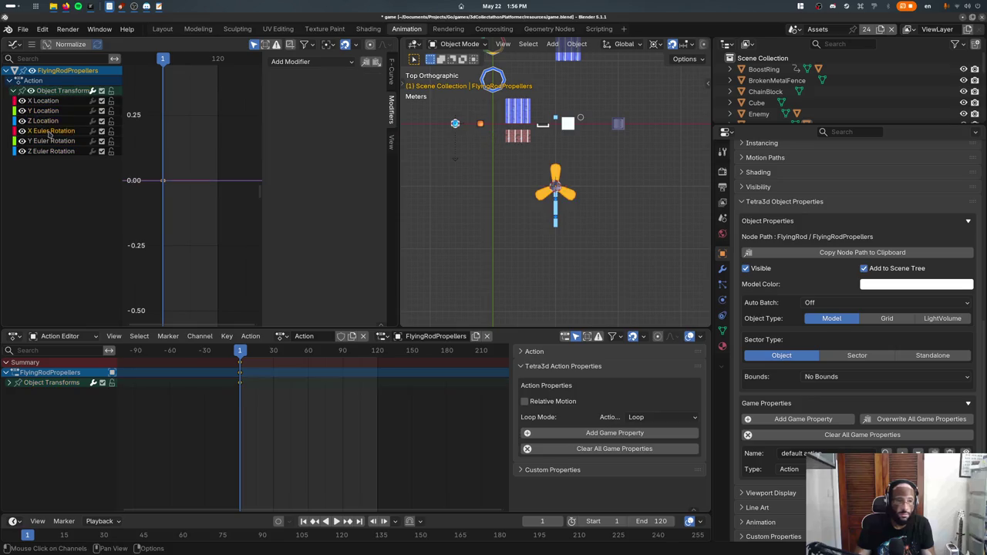
- Trial a propeller rotation without applying it, and save game.blend
key(r)
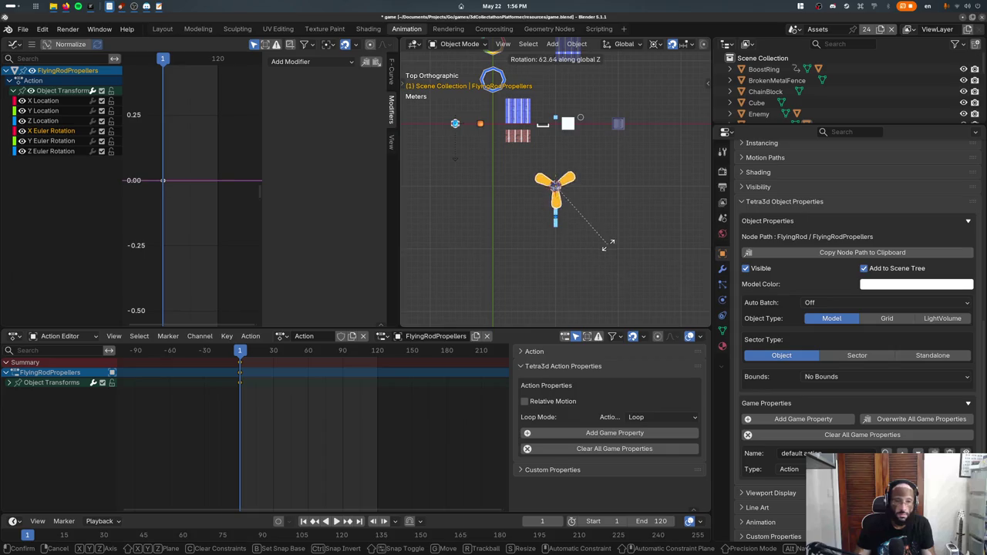
right_click(610, 244)
scroll(609, 244, up, 1)
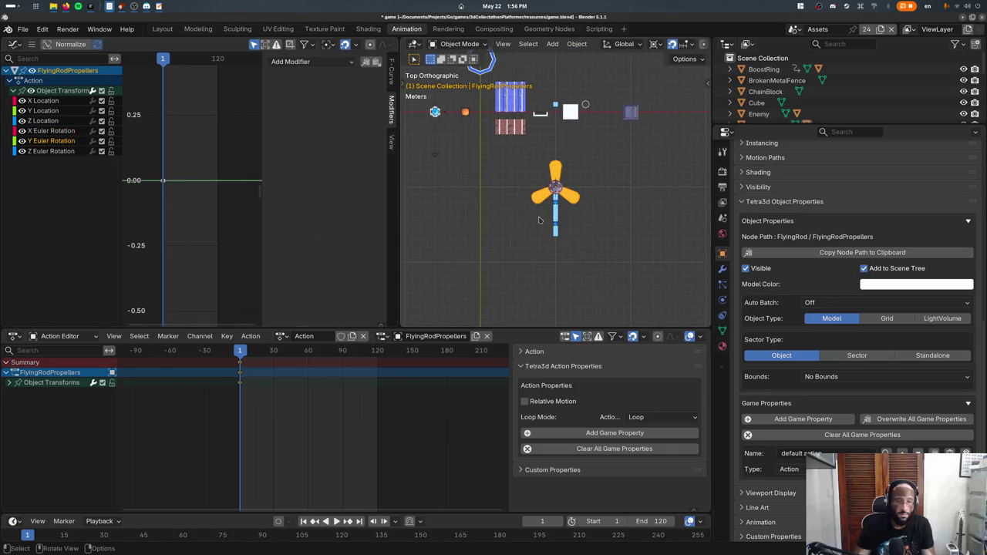
scroll(539, 220, up, 1)
scroll(540, 221, up, 1)
scroll(573, 221, up, 1)
key(ctrl+s)
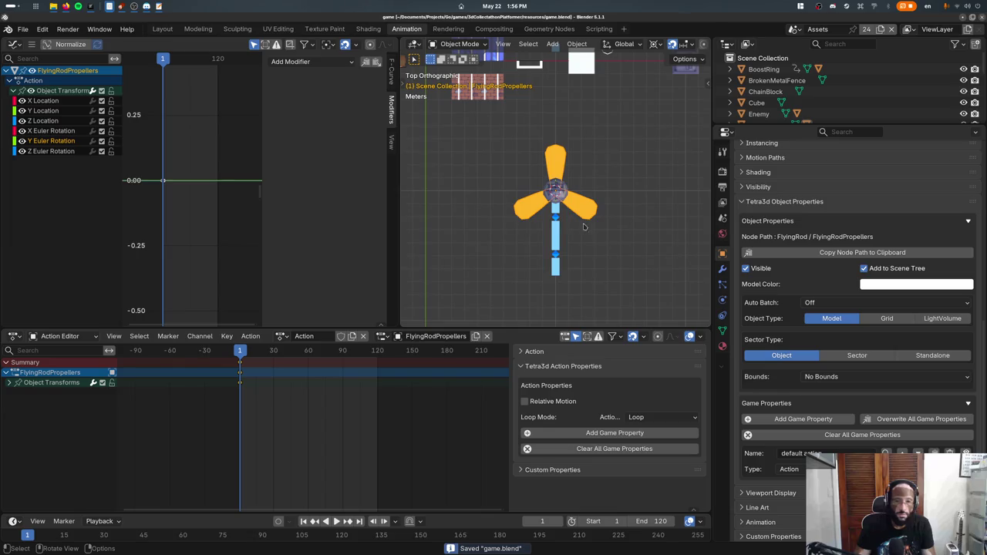
- Cancel a few more trial rotations and select the Z Euler Rotation channel
key(r)
right_click(609, 248)
key(r)
right_click(604, 302)
key(r)
key(Escape)
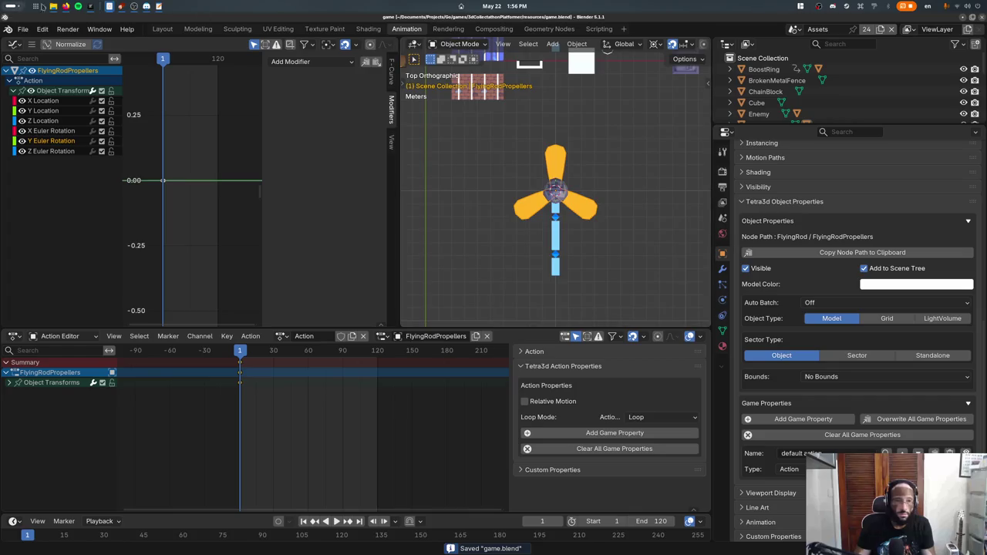
right_click(48, 152)
click(308, 62)
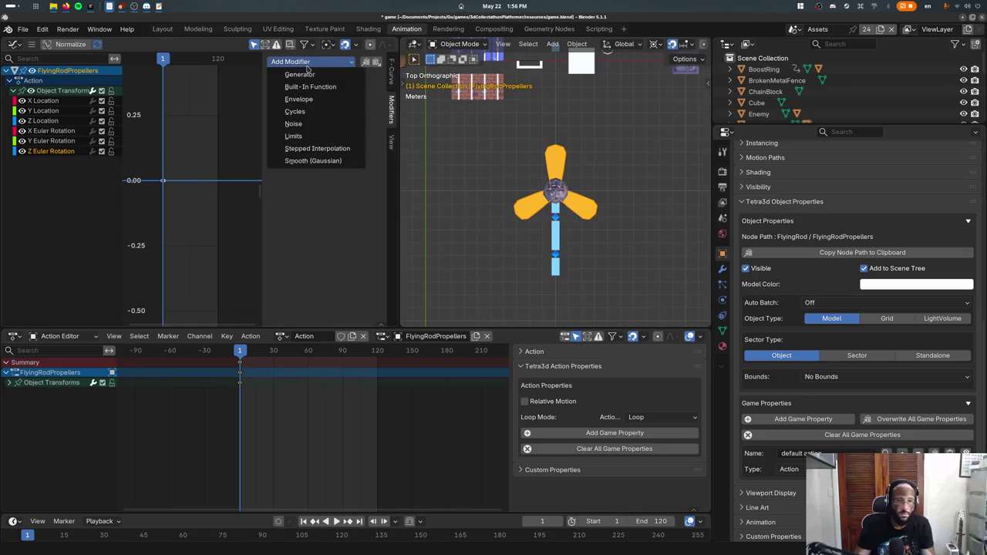
- Add a Generator modifier to Z Euler Rotation and try x^1 slopes like 1/3 and 1/pi
click(305, 79)
key(space)
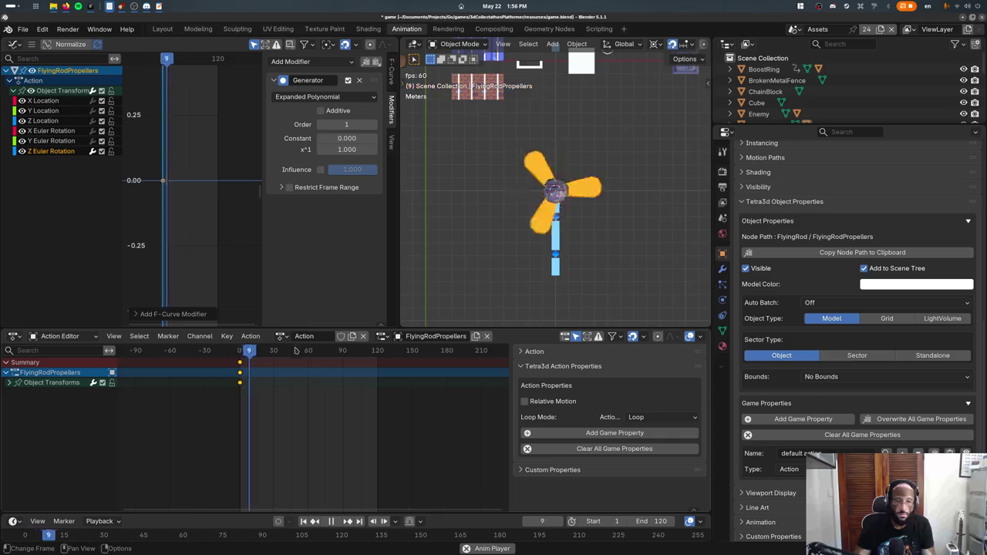
click(354, 148)
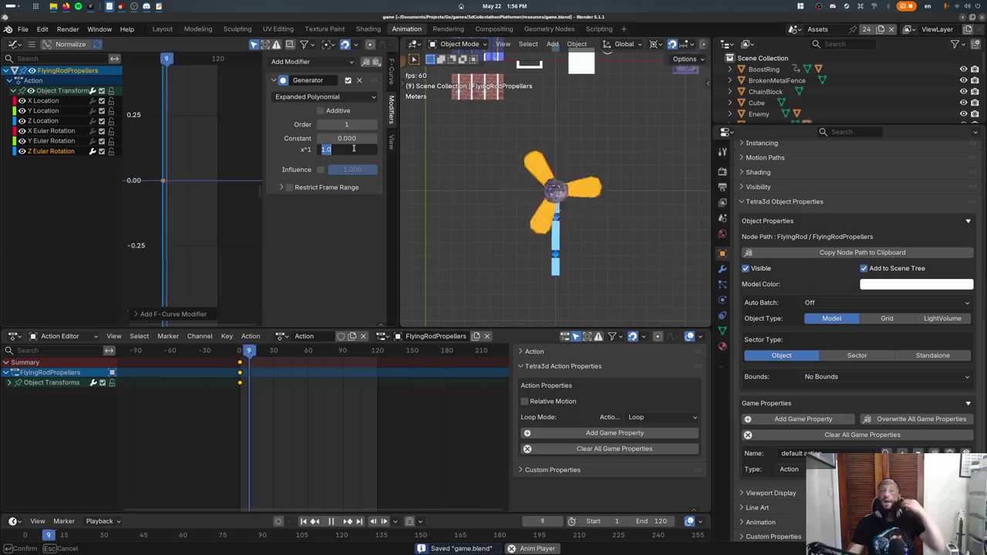
text(1/3)
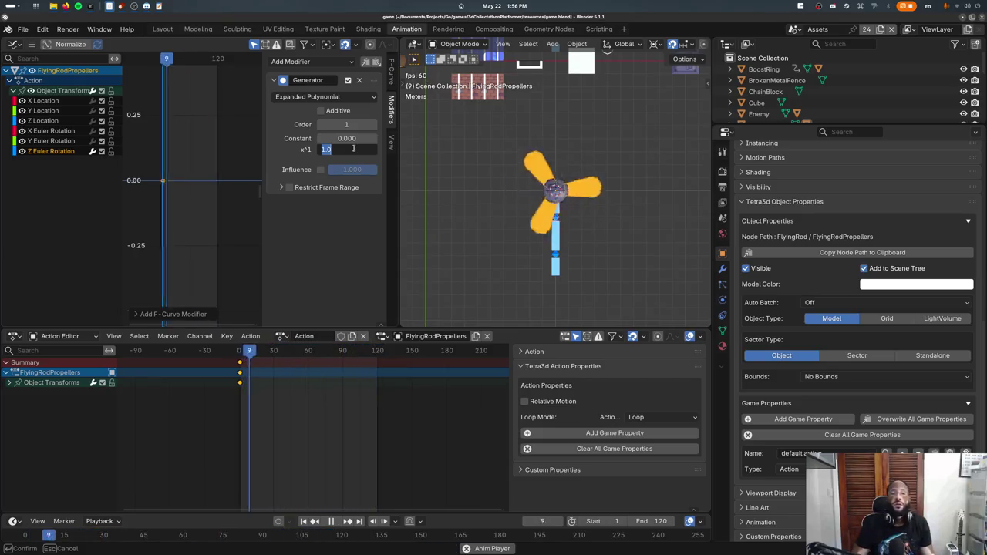
text(0.068)
key(Return)
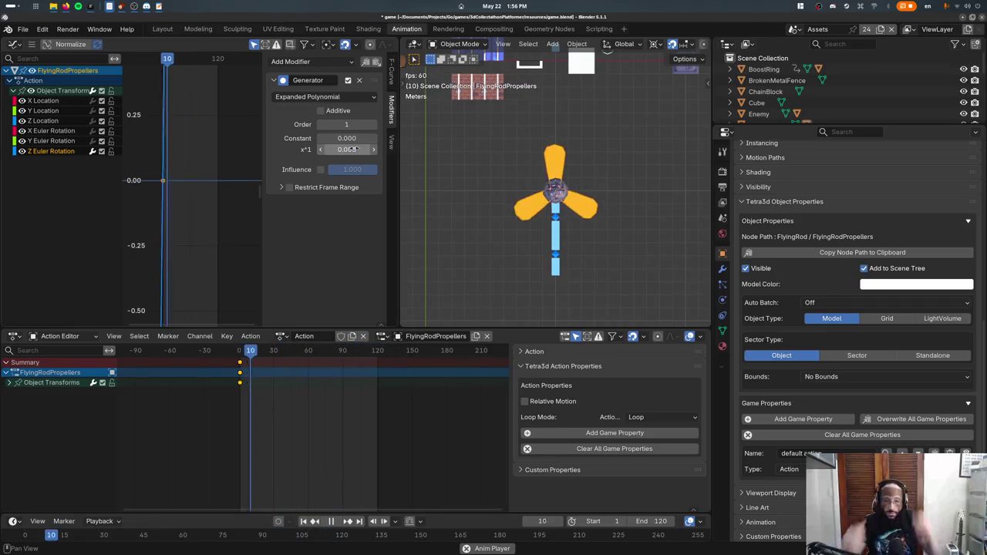
click(351, 149)
text(1/pi)
key(Return)
- Settle the Generator's x^1 coefficient at 1.571 (half of pi)
click(347, 148)
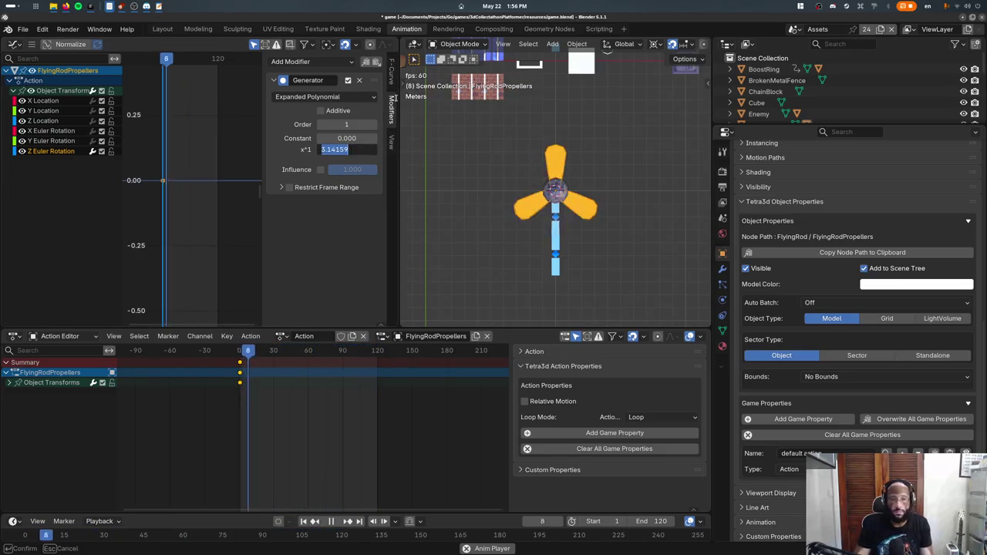
text(1.571)
key(Return)
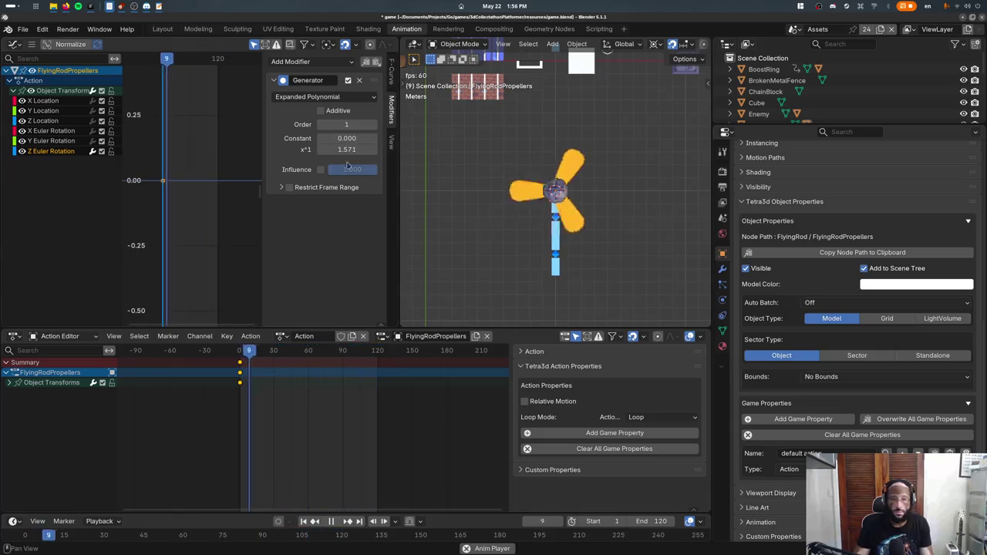
click(357, 148)
text(/120)
key(Return)
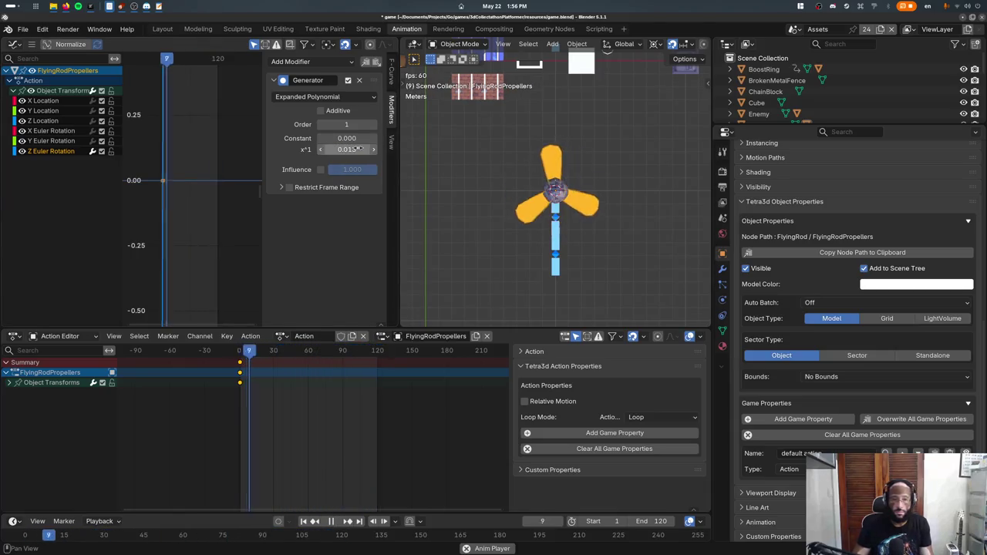
click(339, 149)
text(1.571)
key(Escape)
- Save game.blend and move the playhead back to frame 2
middle_drag(404, 197, 477, 137)
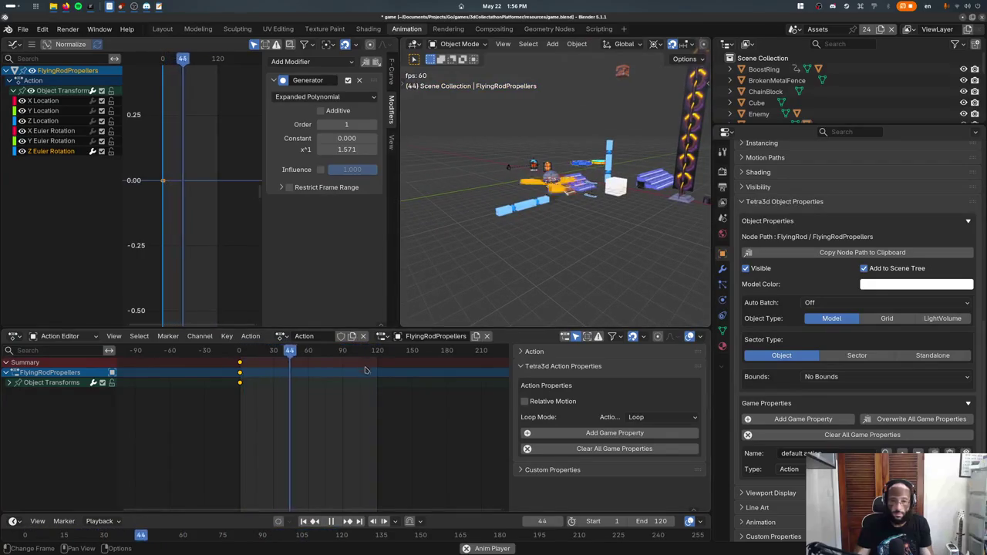
key(ctrl+s)
scroll(497, 225, up, 3)
scroll(486, 200, up, 2)
scroll(474, 173, up, 2)
drag(244, 353, 240, 356)
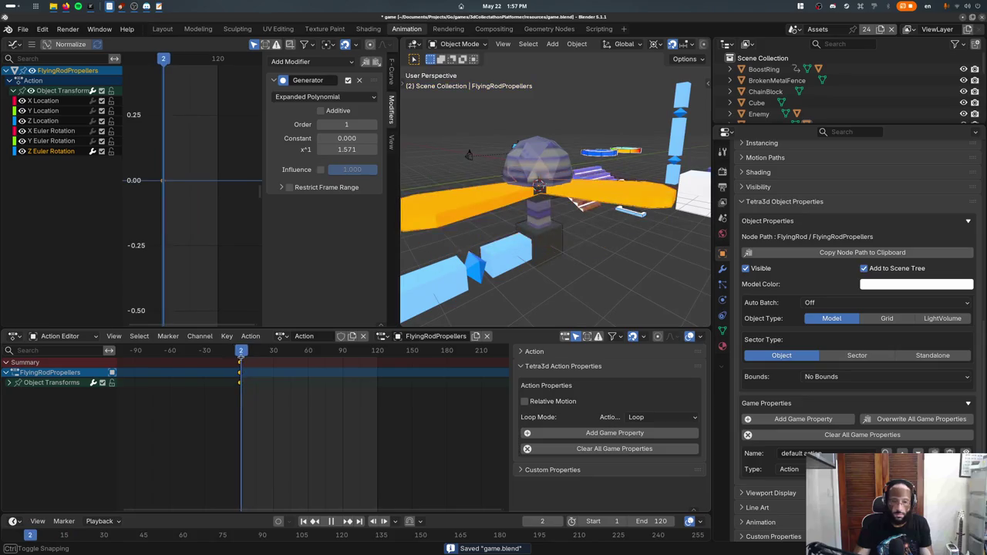
- Duplicate the keyframe and place the copy later in the timeline
key(space)
click(240, 383)
key(shift+d)
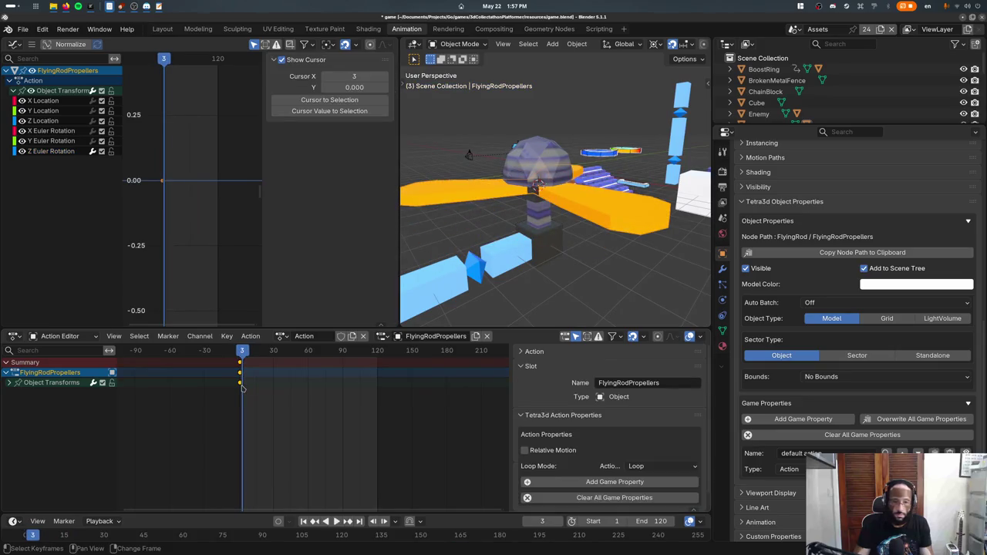
click(276, 383)
- Set the scene's end frame to 30 while previewing playback
key(space)
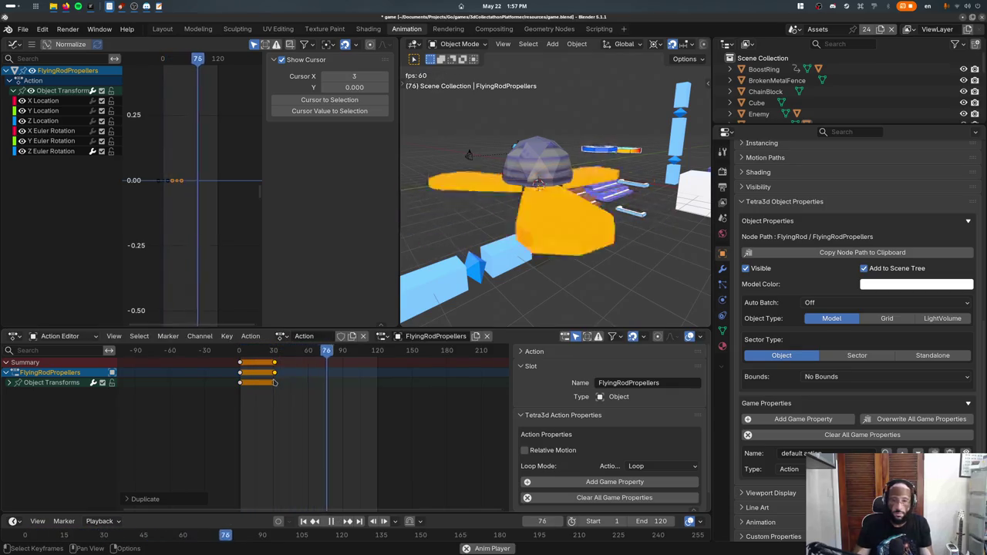
click(661, 521)
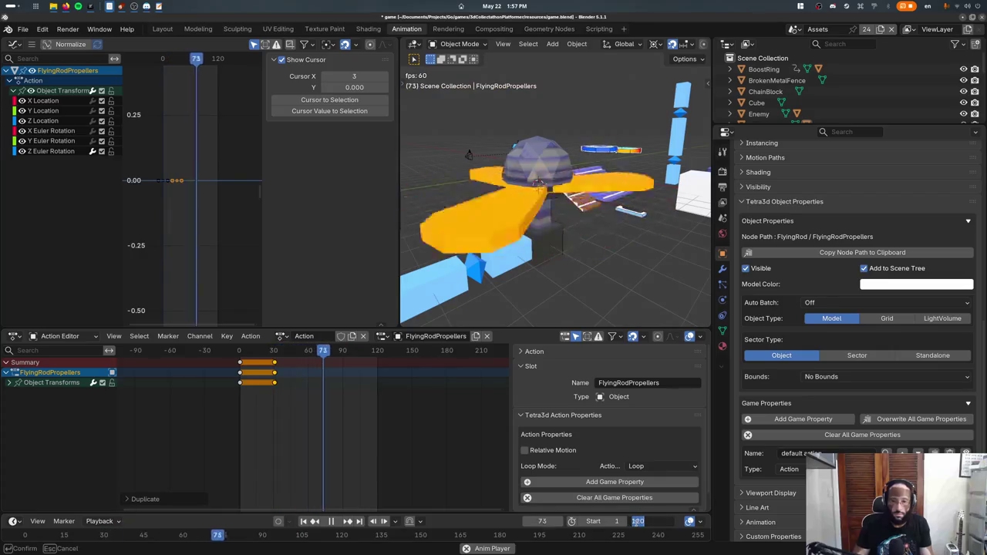
text(30)
key(Return)
key(space)
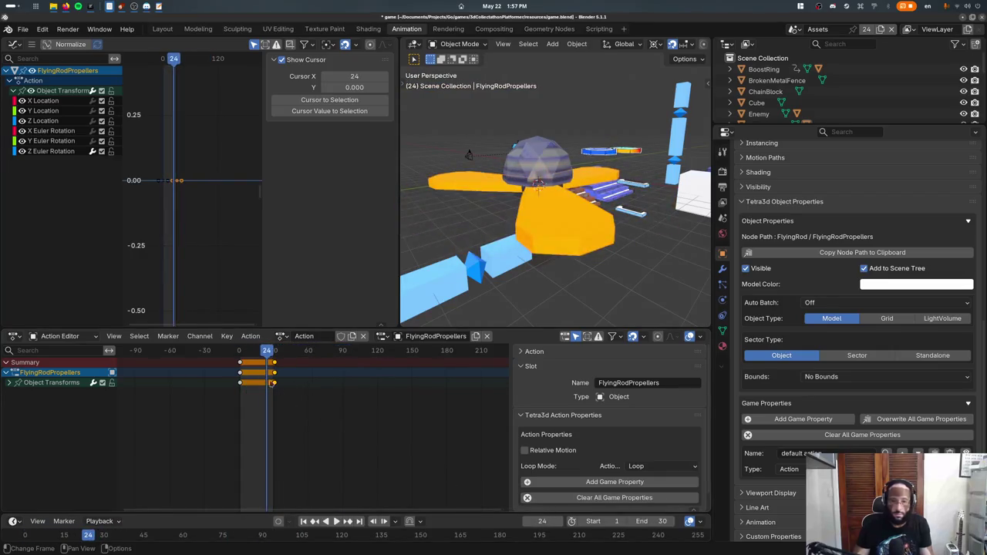
- Step forward a few frames, replay the propeller spin, and save game.blend
key(Right)
key(Right)
key(Right)
key(Right)
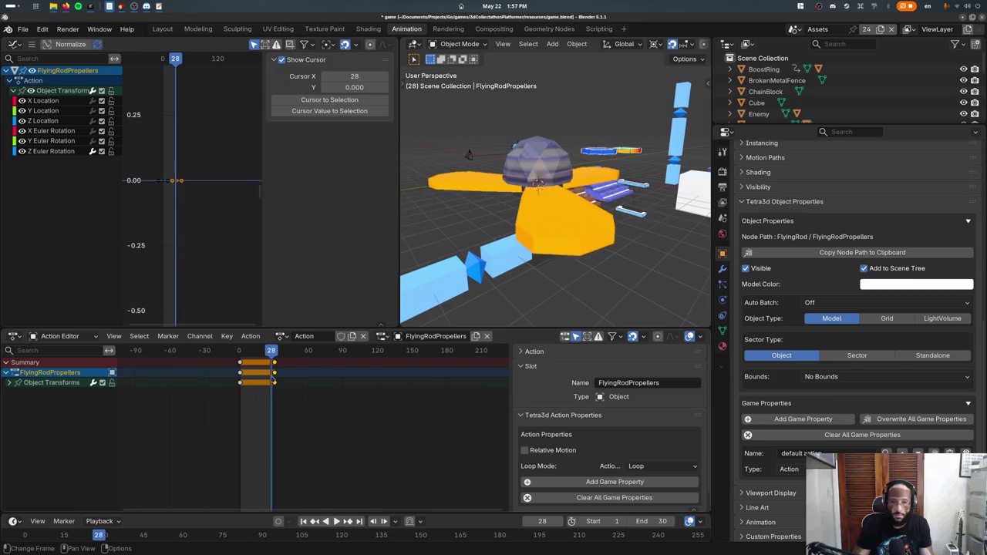
key(Right)
key(space)
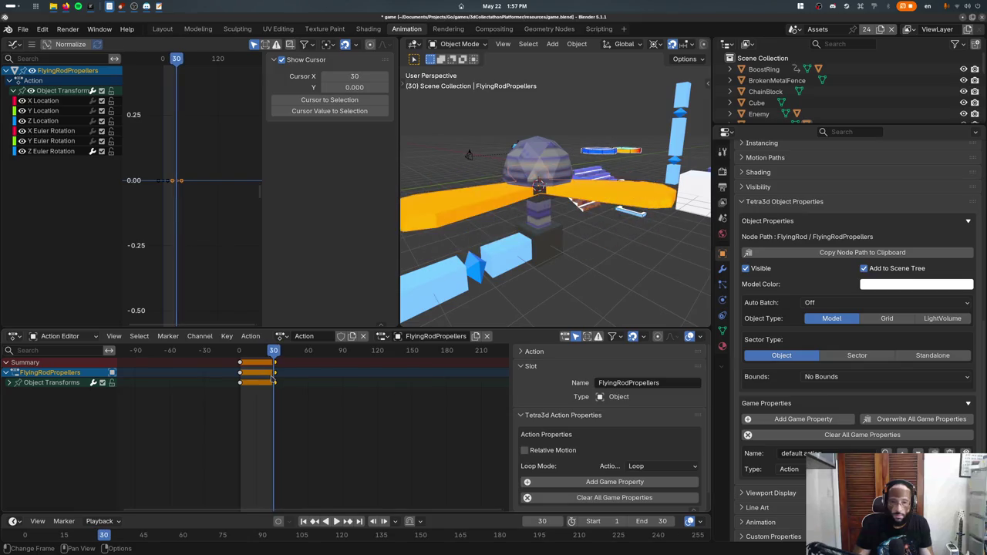
key(ctrl+s)
scroll(621, 270, down, 5)
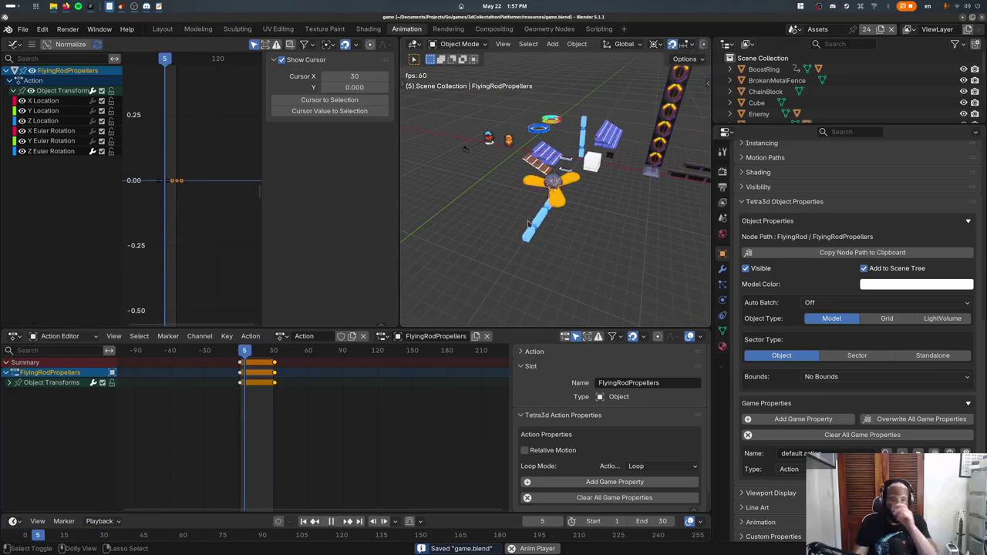
mouse_move(529, 224)
middle_down()
mouse_move(463, 155)
mouse_move(489, 166)
middle_up()
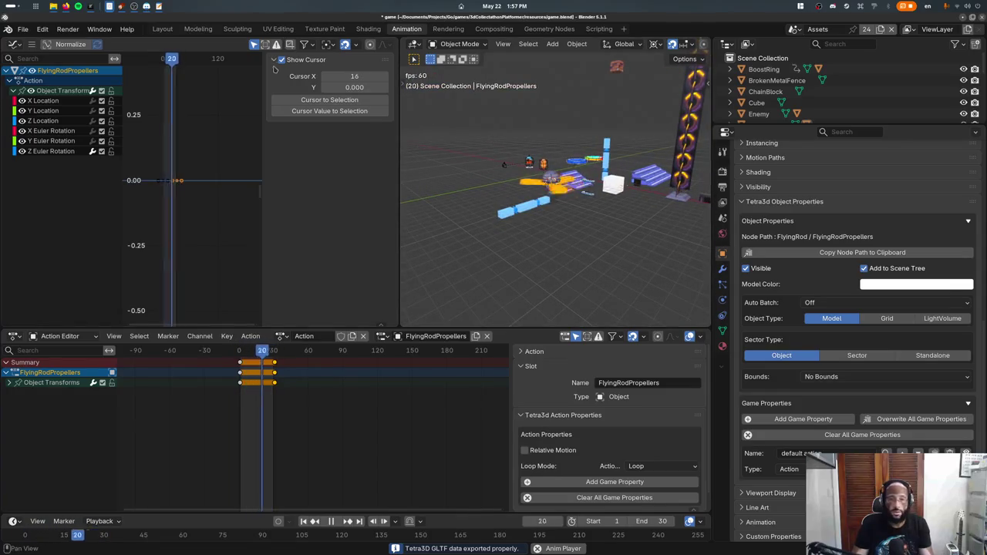
- Rename the action to FlyingRodPropellers, save, and stop playback
click(308, 336)
text(Fly)
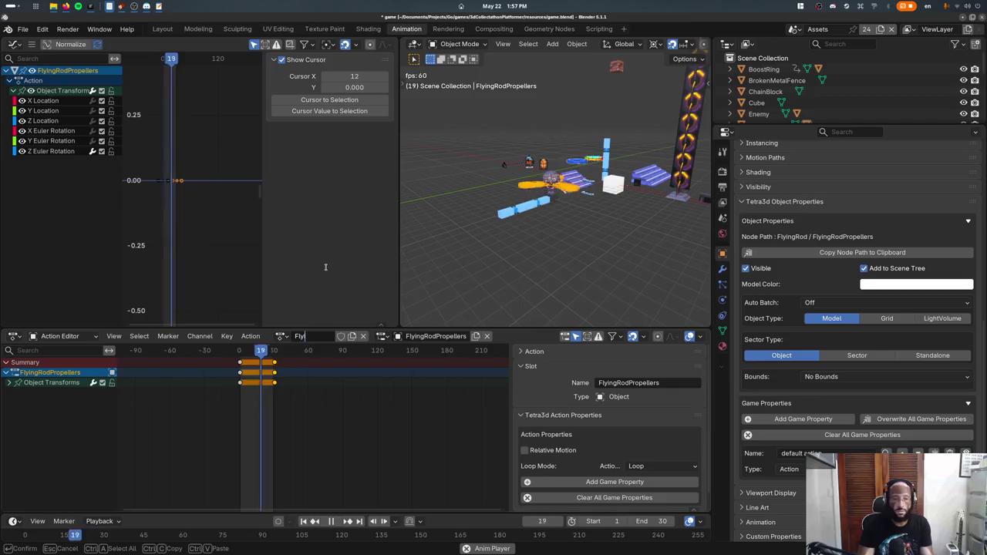
text(ingRodPropellers)
key(Return)
key(ctrl+s)
key(space)
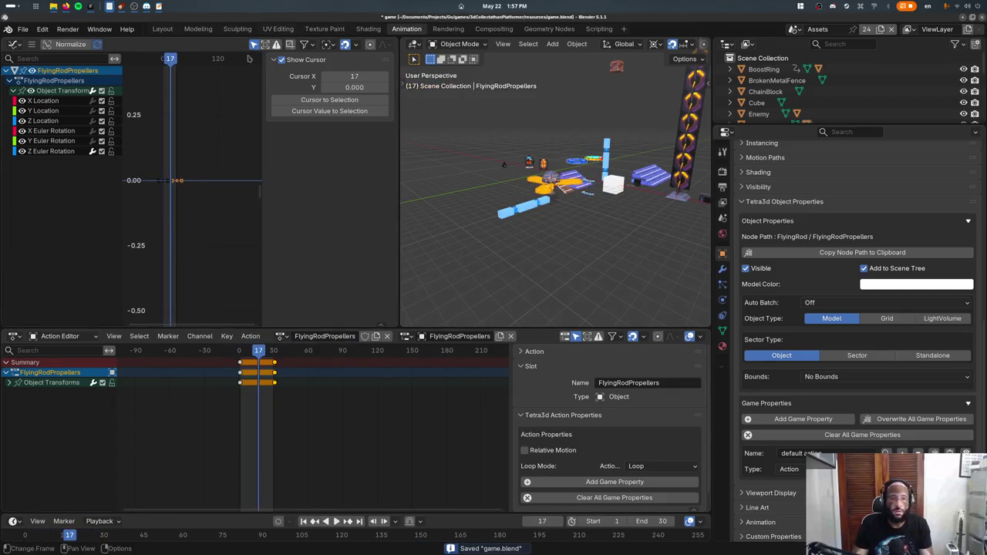
click(163, 29)
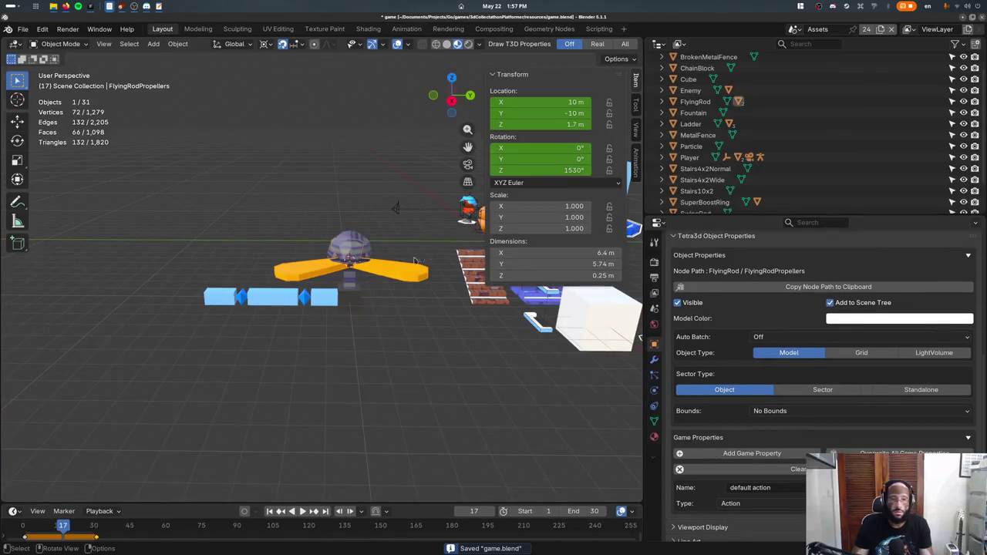
click(887, 503)
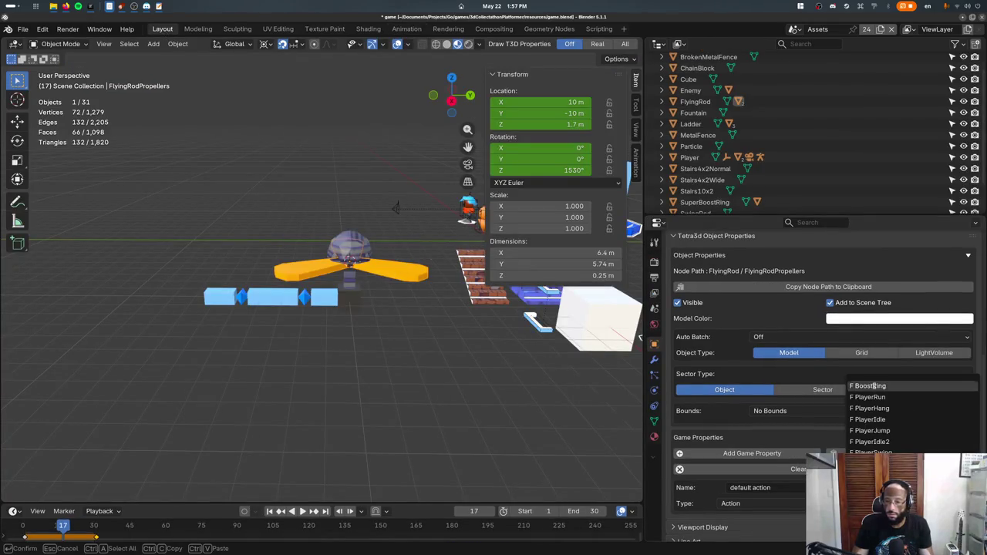
key(Escape)
click(886, 503)
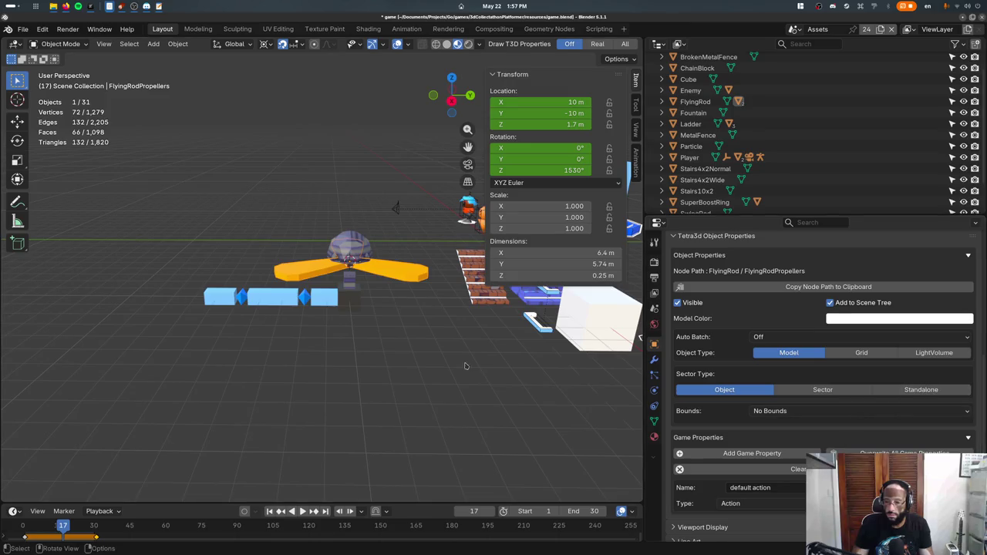
click(404, 30)
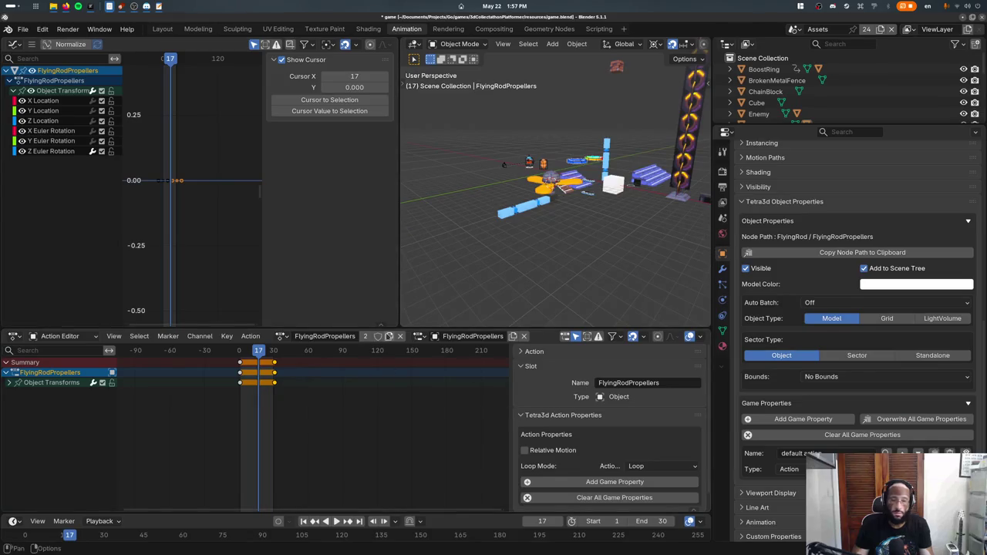
click(162, 29)
key(ctrl+s)
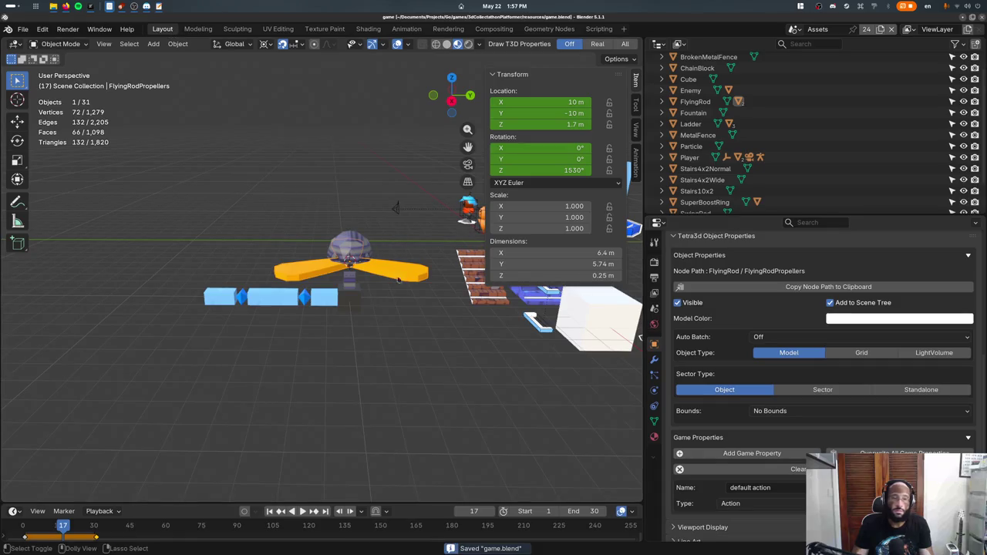
click(348, 298)
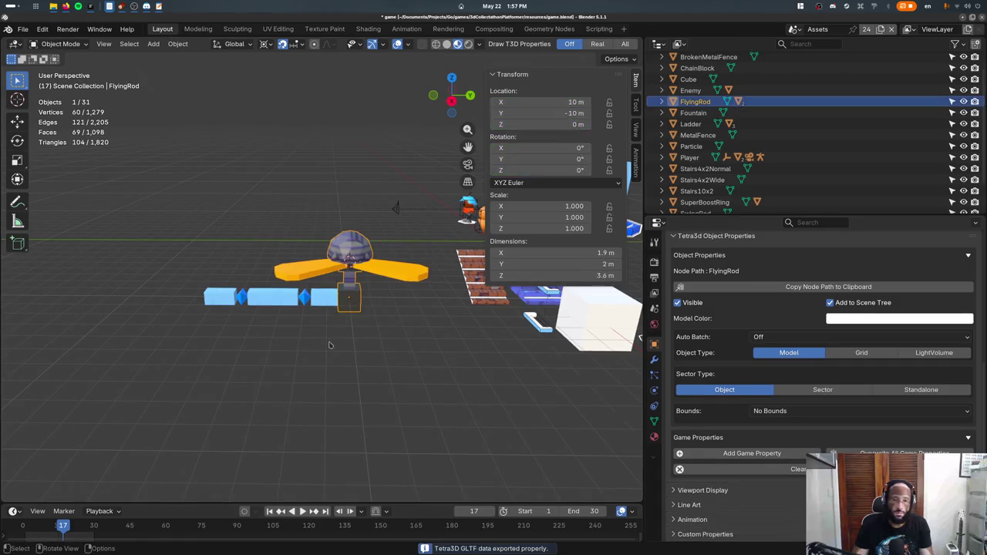
click(406, 28)
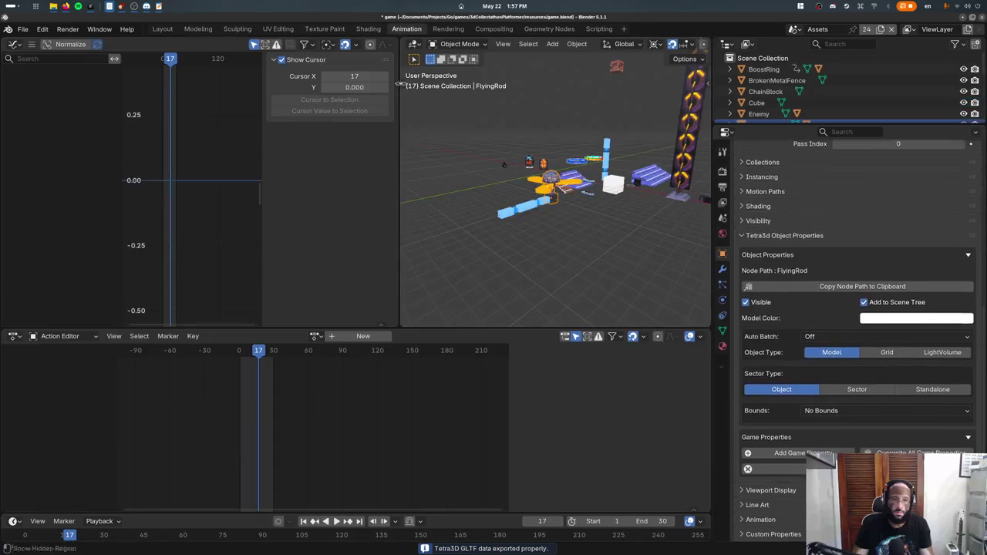
- Enable Relative Motion on the propellers' action and save game.blend
click(567, 182)
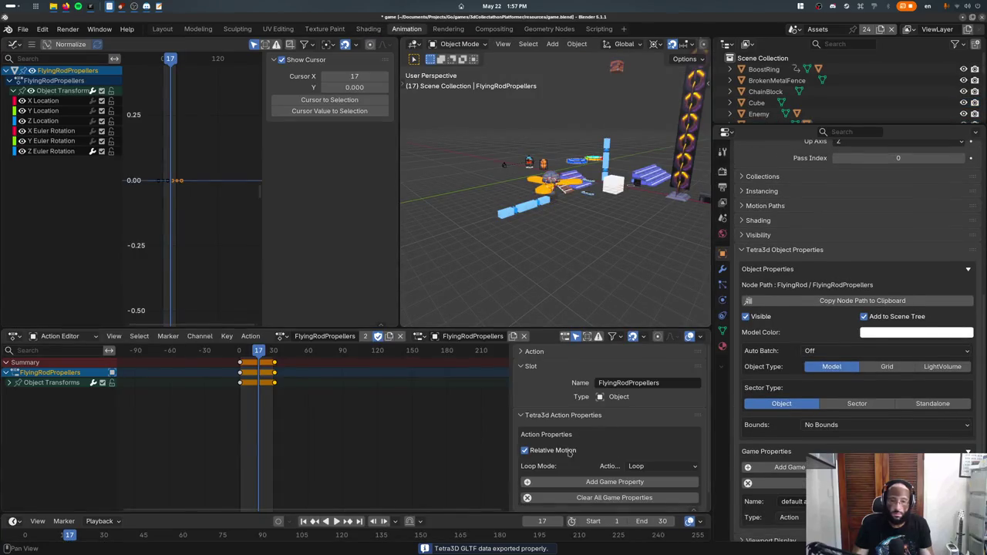
click(524, 450)
click(162, 29)
key(ctrl+s)
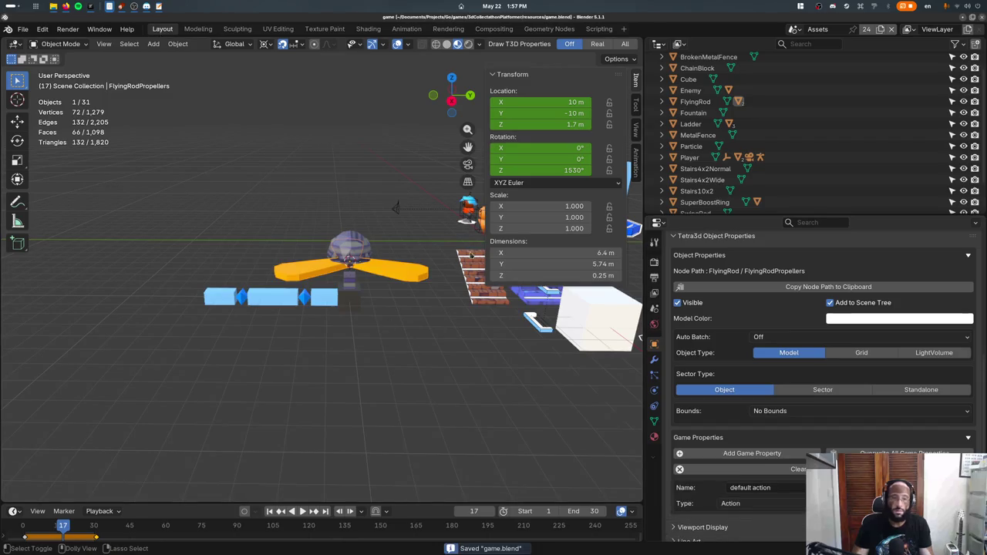
- Switch to the Test scene and orbit around the brick castle
click(810, 29)
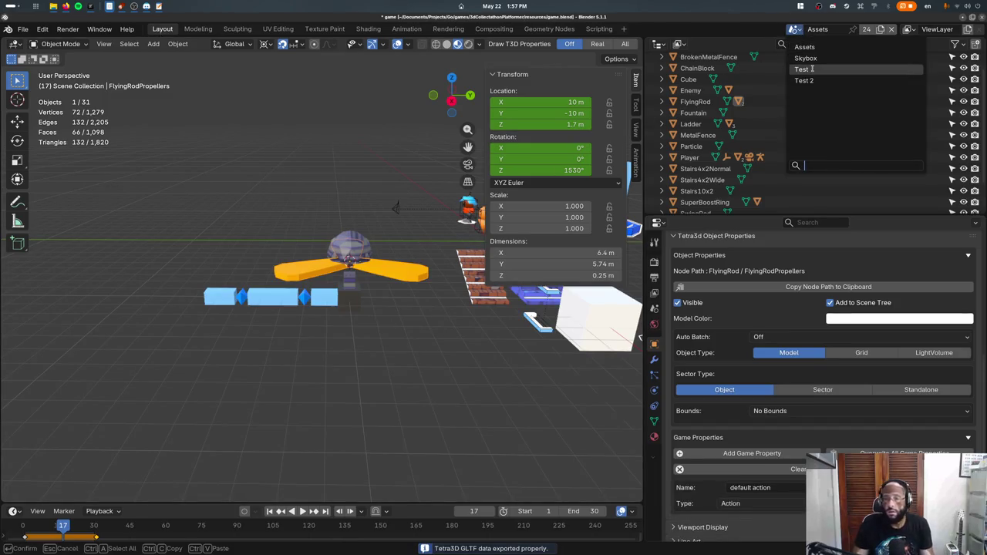
key(super)
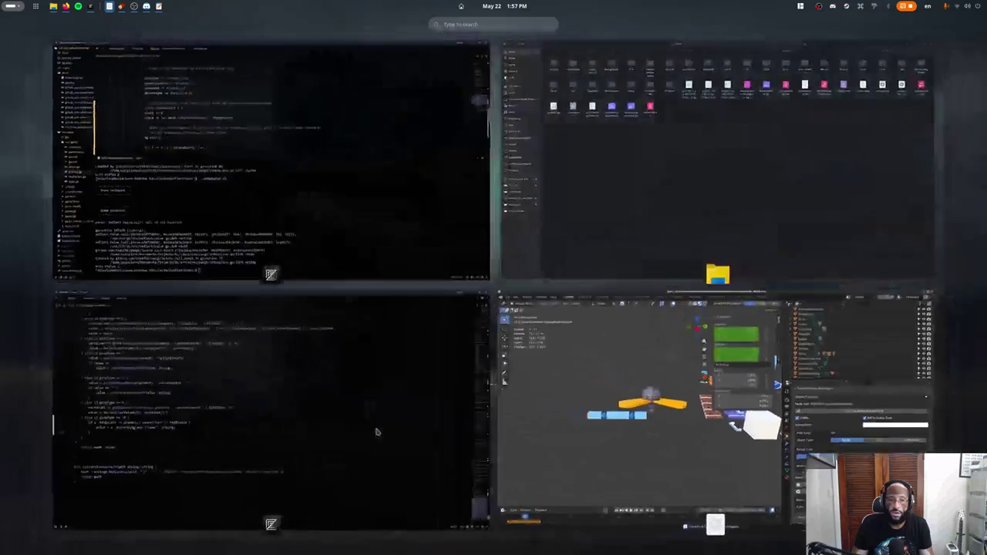
key(super)
click(810, 29)
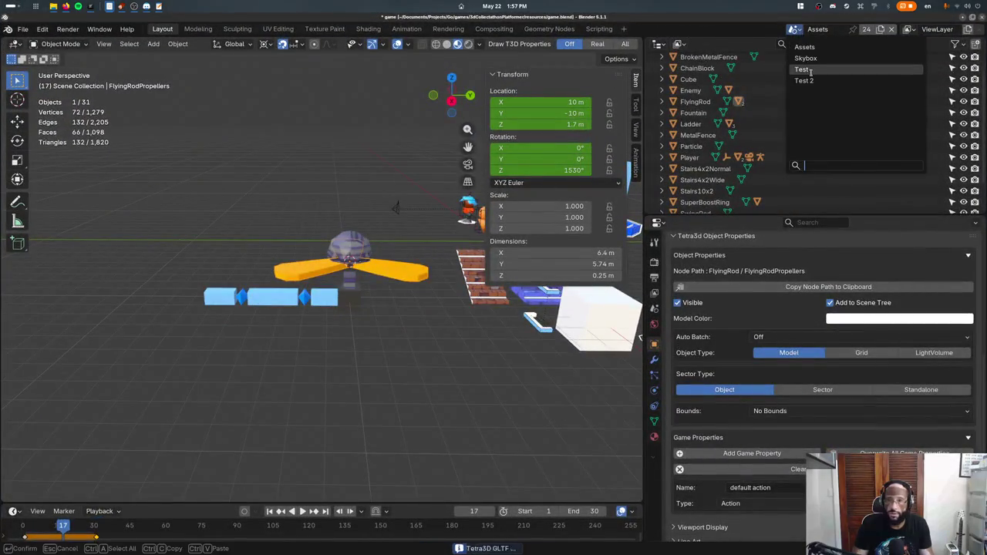
click(805, 70)
mouse_move(374, 302)
middle_down()
mouse_move(386, 295)
mouse_move(434, 382)
mouse_move(418, 316)
middle_up()
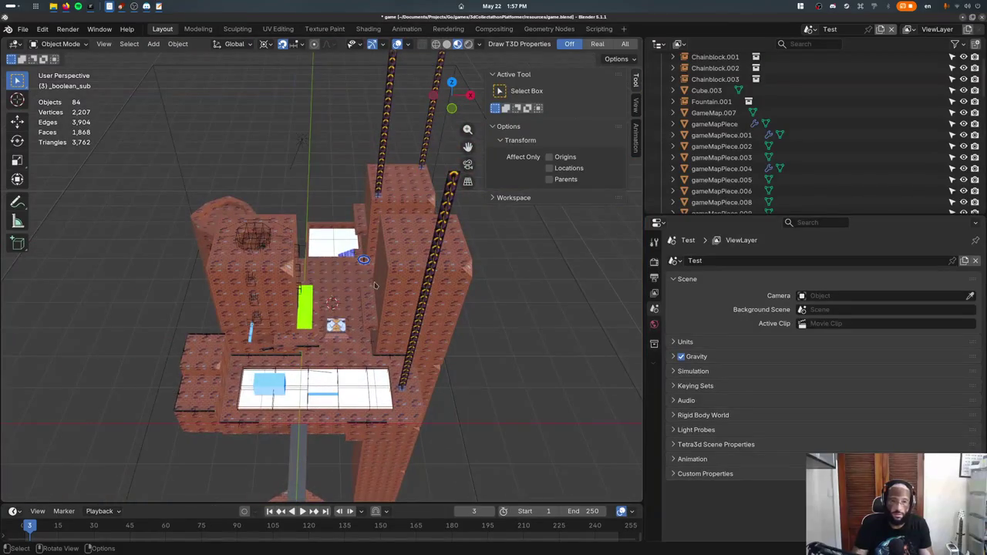
- Add a FlyingRod collection instance near the boost ring and position it horizontally
click(367, 256)
click(363, 256)
key(F3)
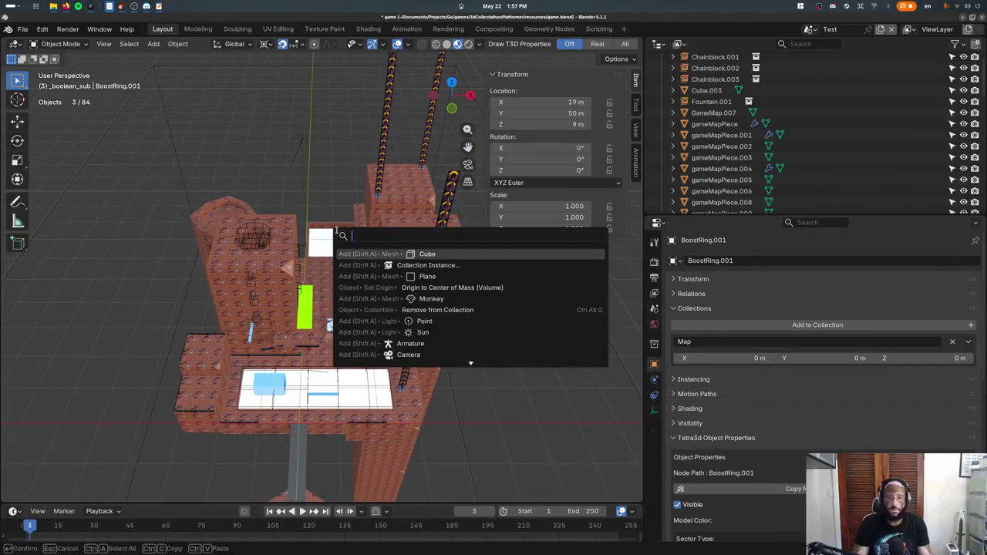
text(fol)
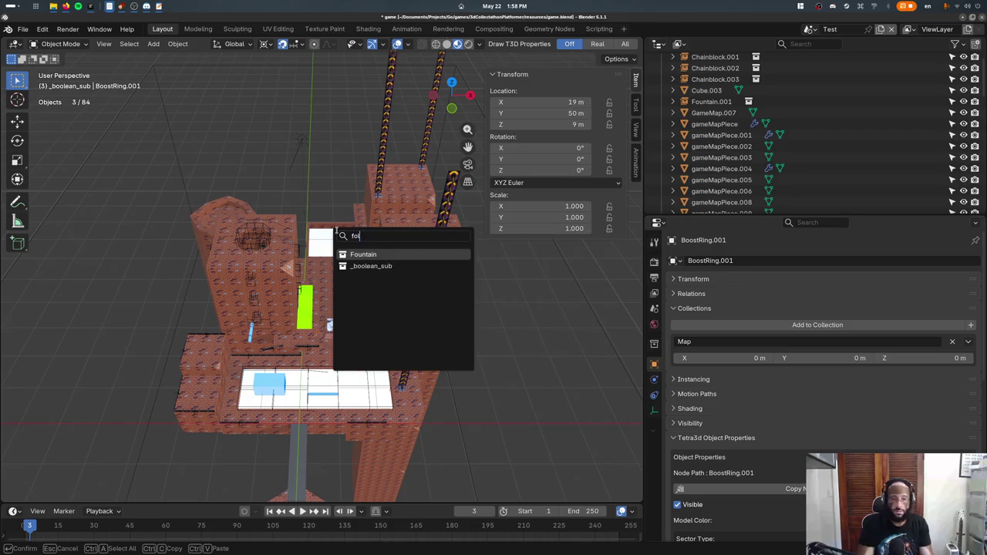
key(Return)
key(g)
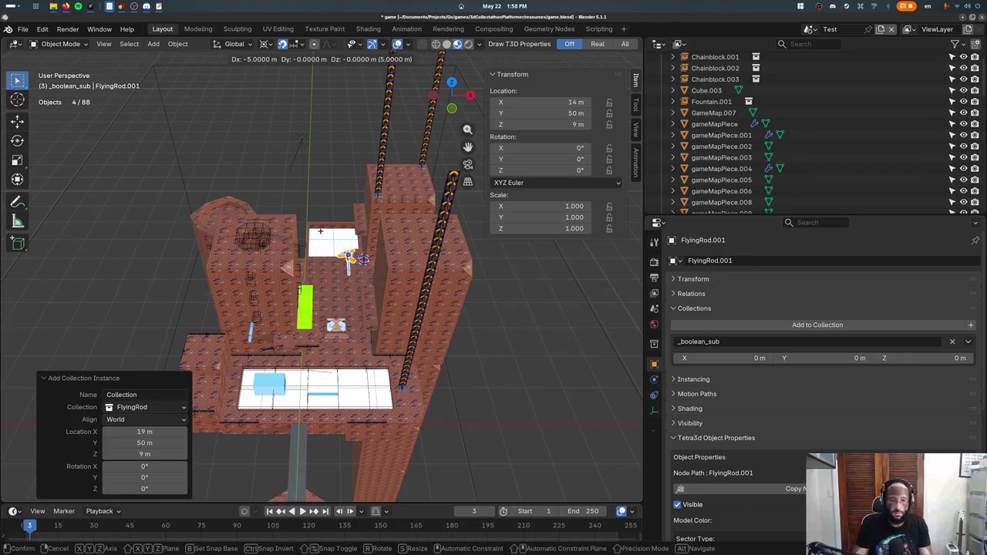
key(shift+z)
click(306, 230)
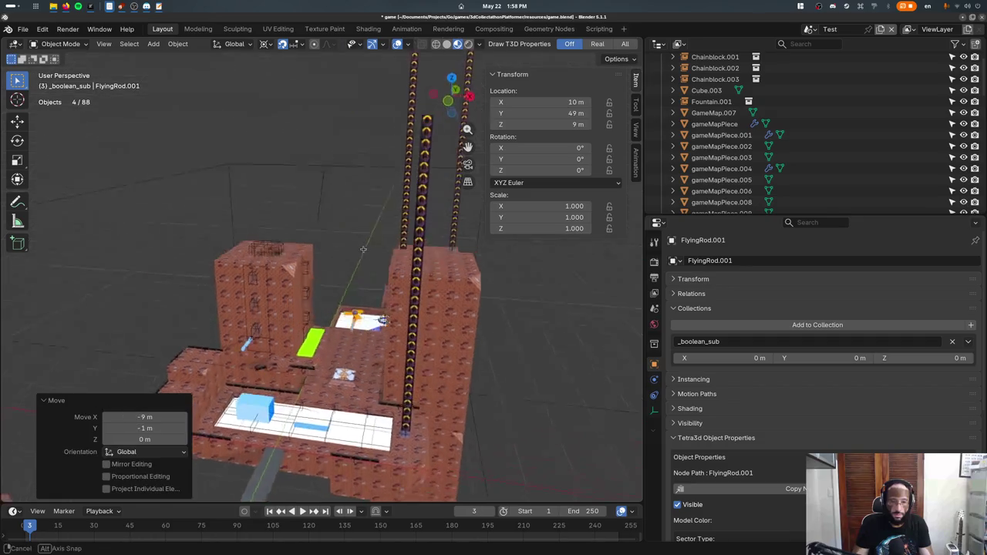
- Turn the rod instance -90° about Z and move it -4 along X
scroll(305, 230, up, 5)
key(shift+s)
text(rz90)
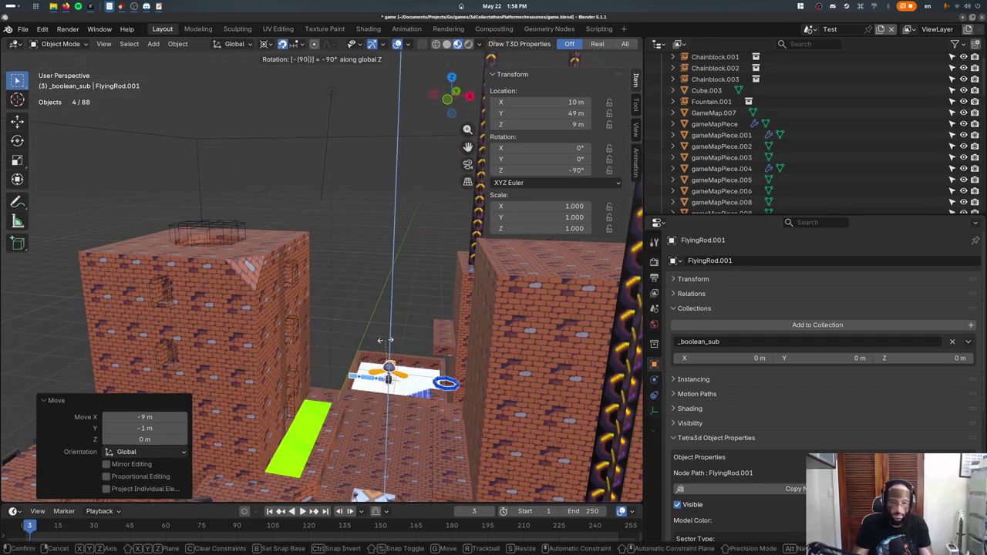
key(Return)
text(gx-4)
key(Return)
- Rerun ./runDesktop.sh in the terminal to relaunch the game
key(alt+Tab)
key(Up)
key(Return)
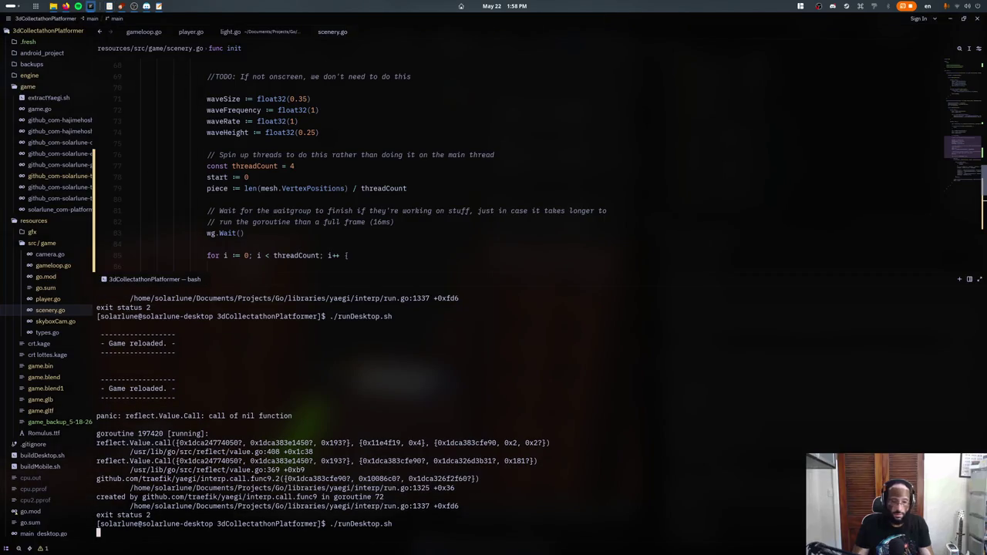
- Run and jump the character across brick ledges and wall tops past the propeller rod
key(space)
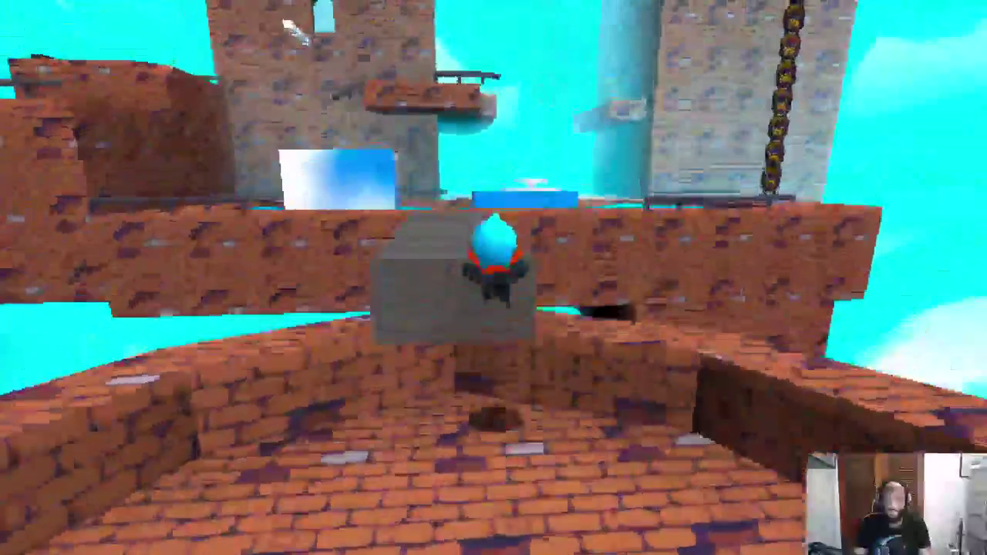
key(w)
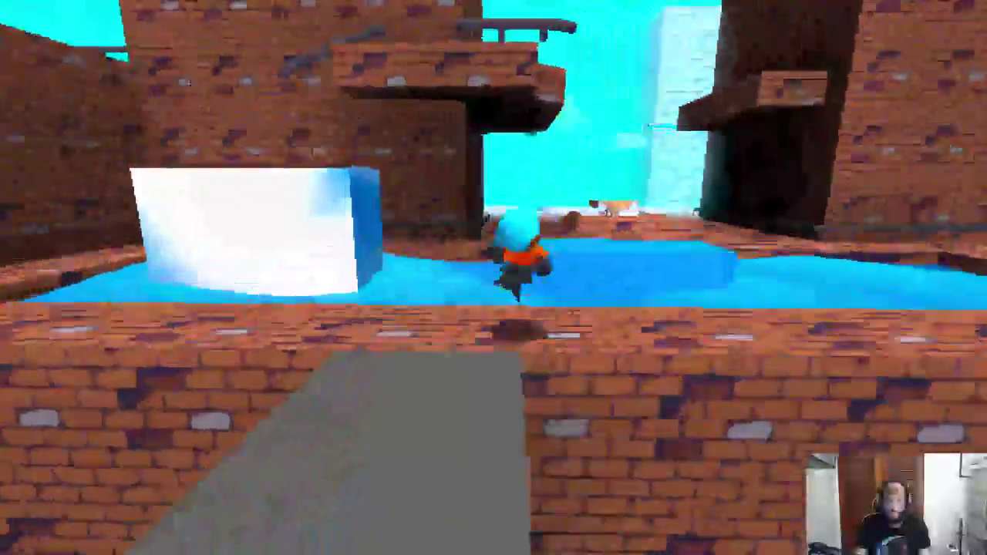
key(space)
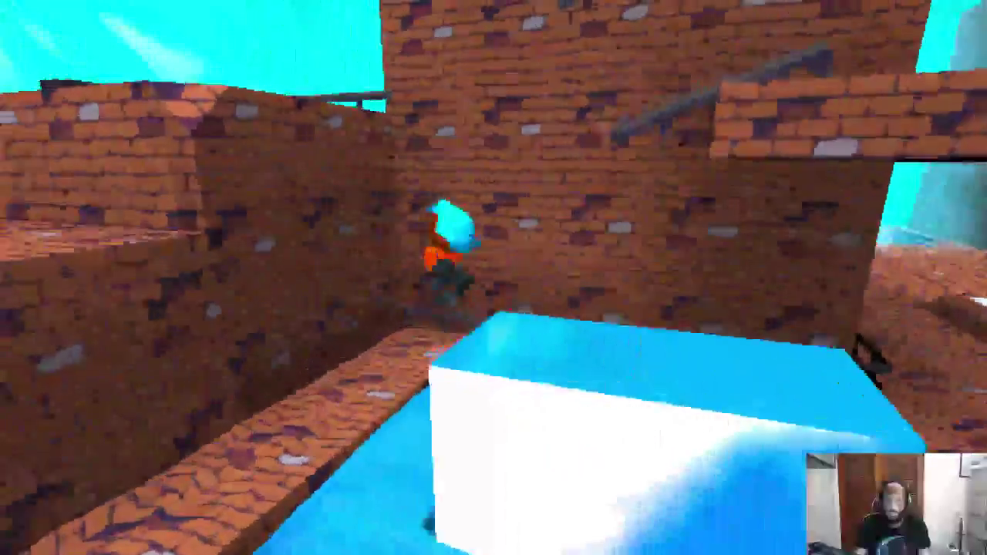
key(w)
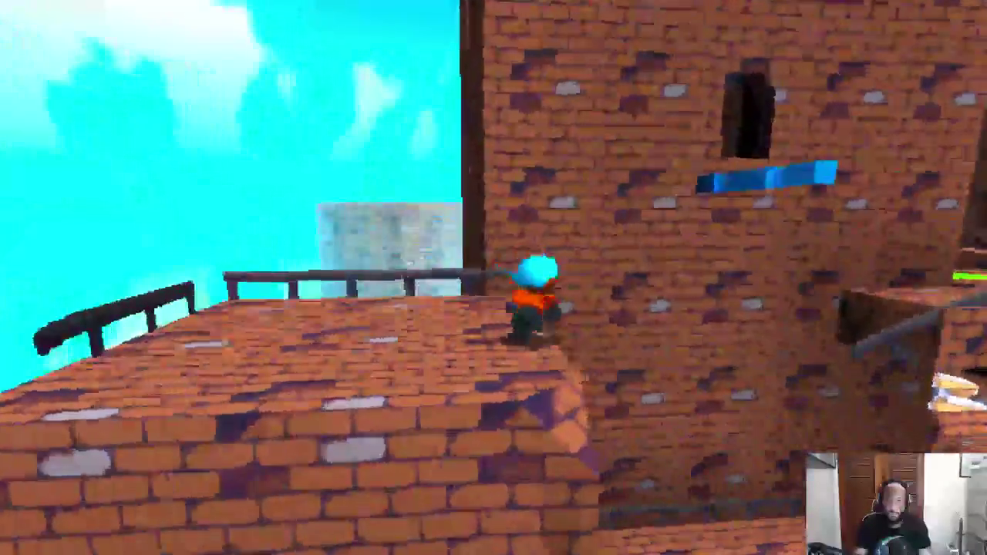
key(space)
key(w)
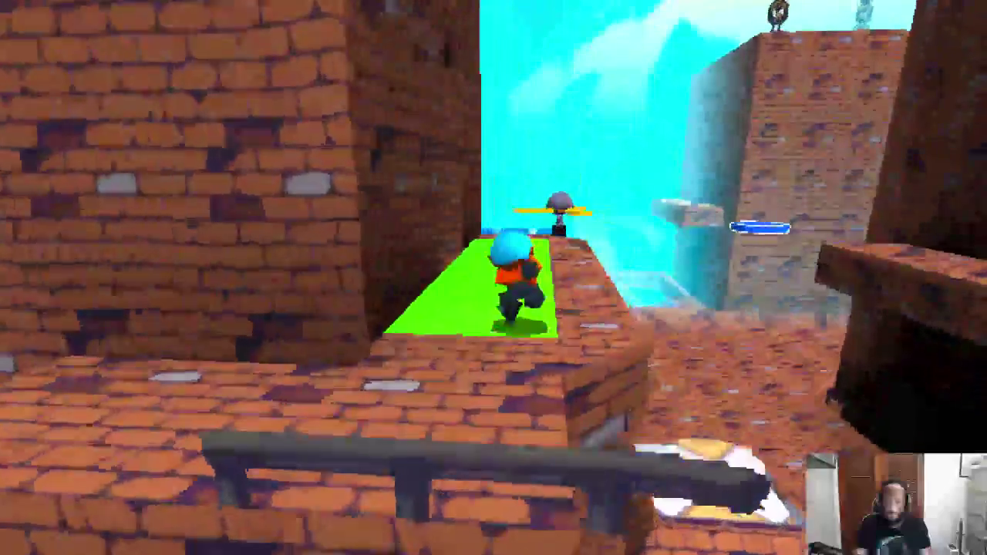
key(space)
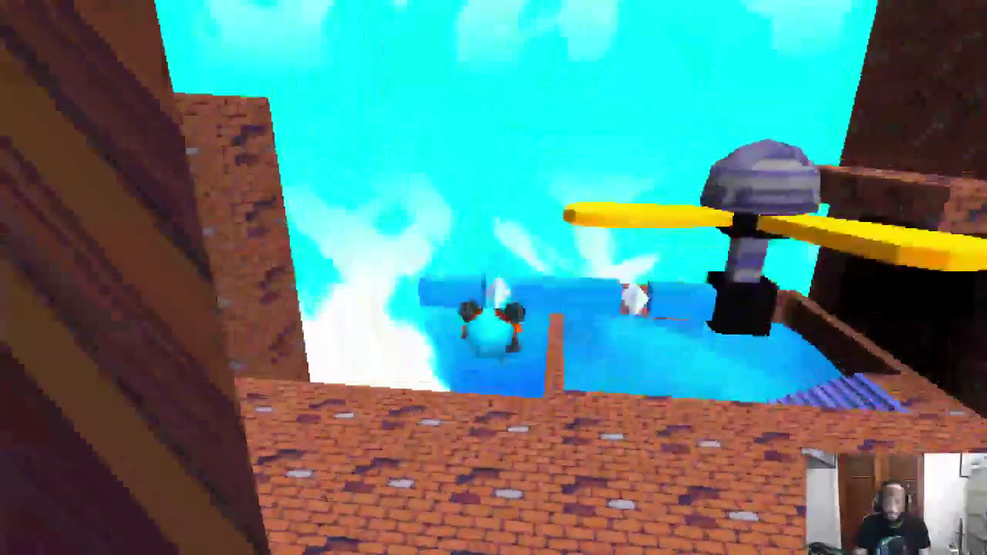
key(w)
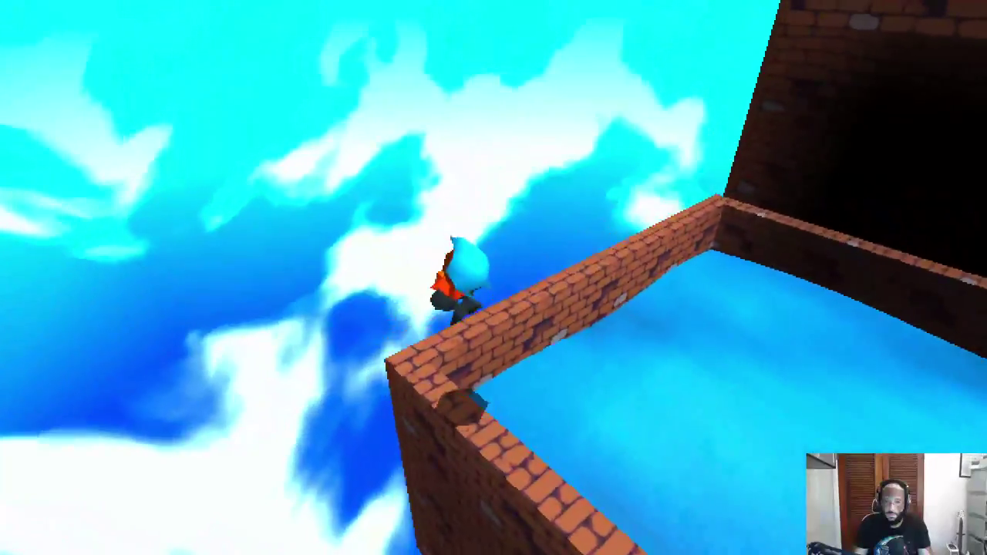
key(w)
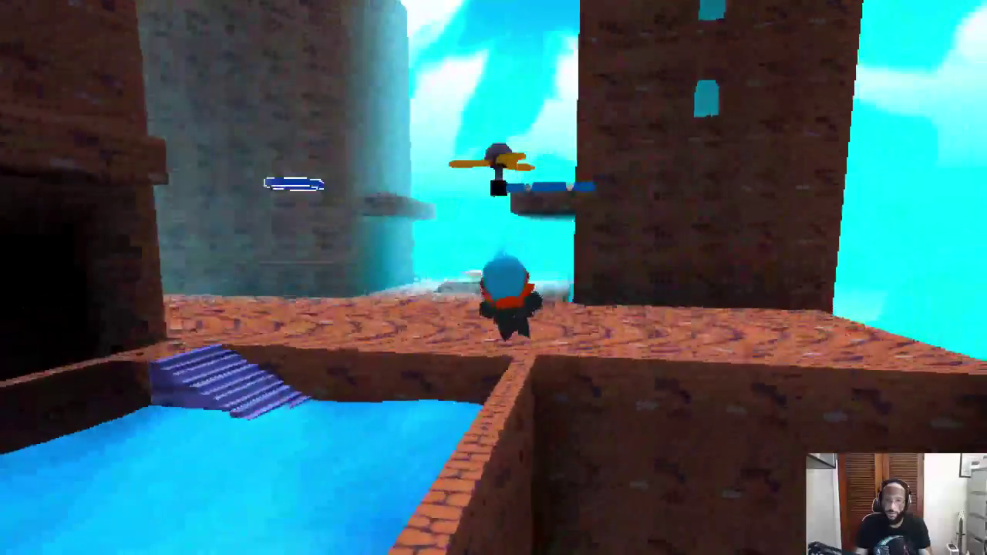
key(w)
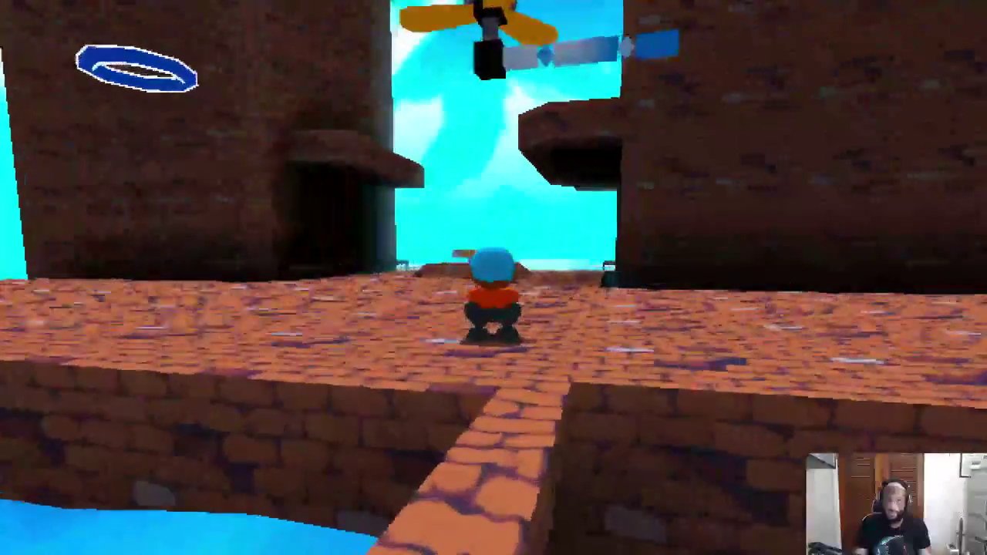
key(w)
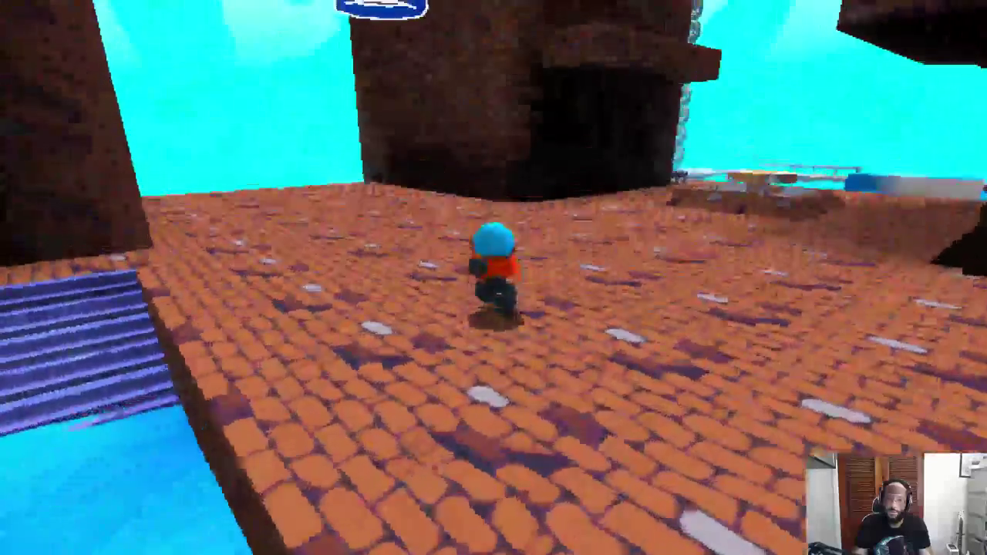
- Cross the ice block, climb the brick and tall walls, and reach the pool rim
key(w)
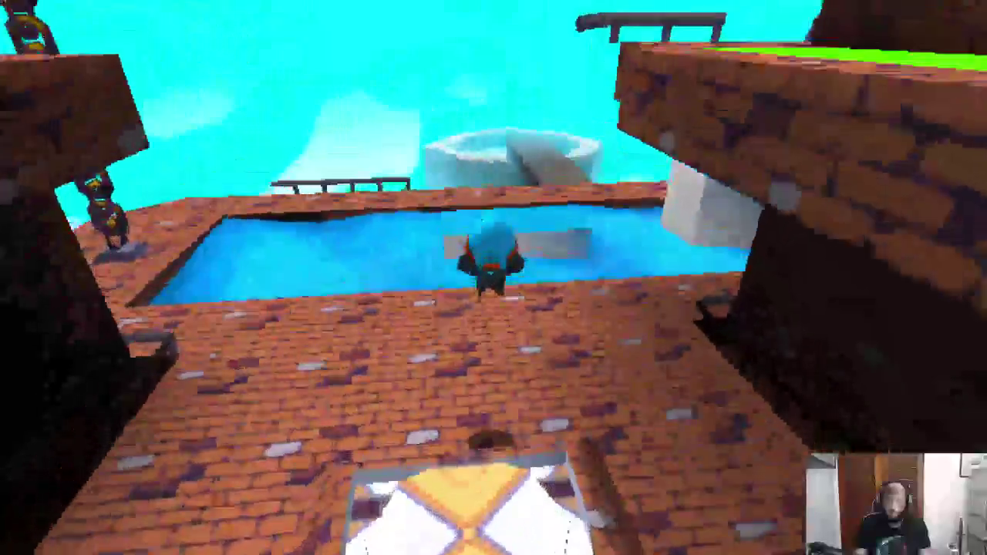
key(space)
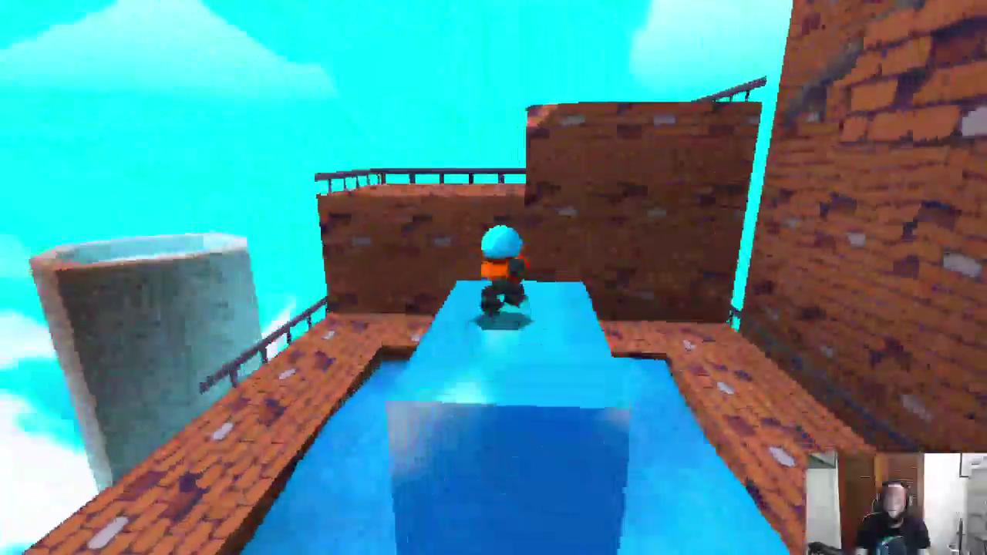
key(w)
key(space)
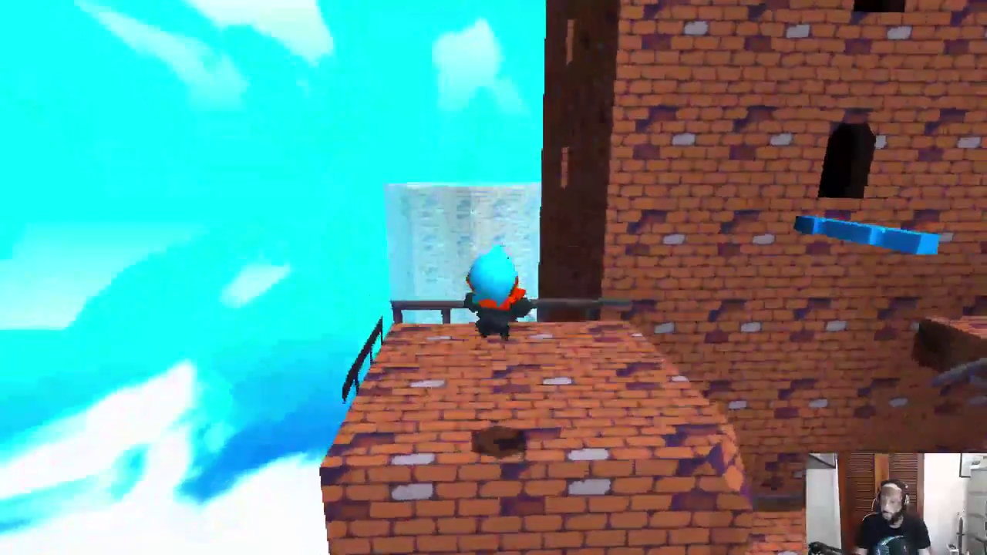
key(w)
key(space)
key(w)
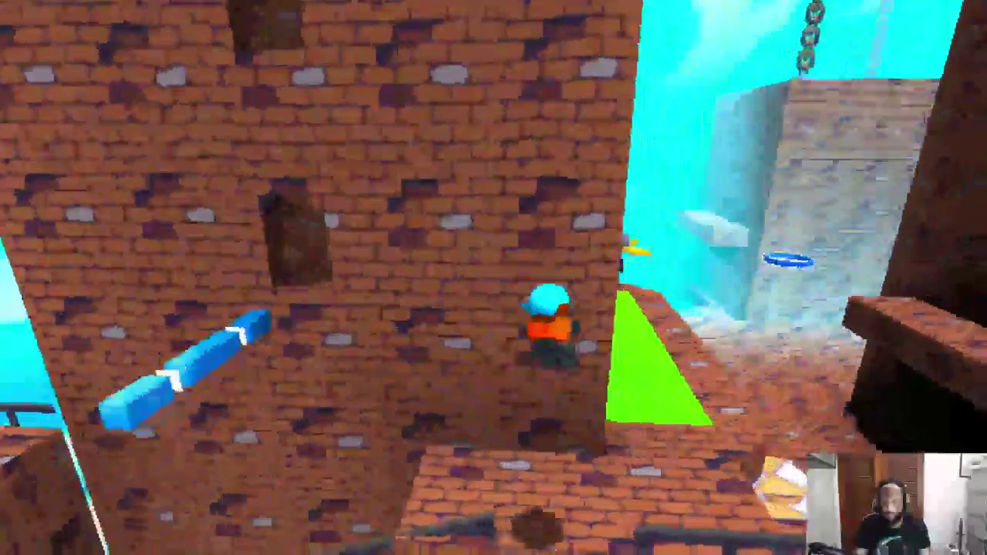
key(w)
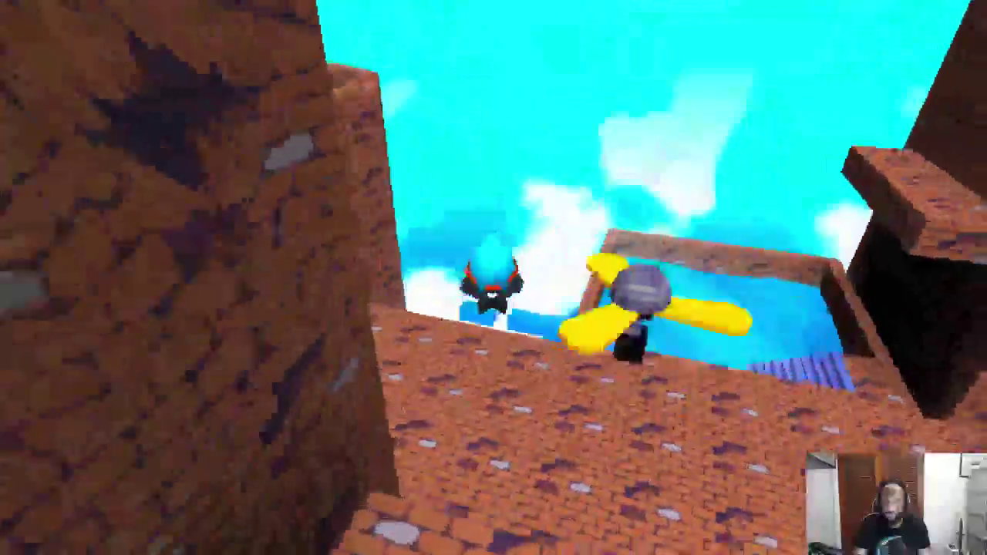
key(space)
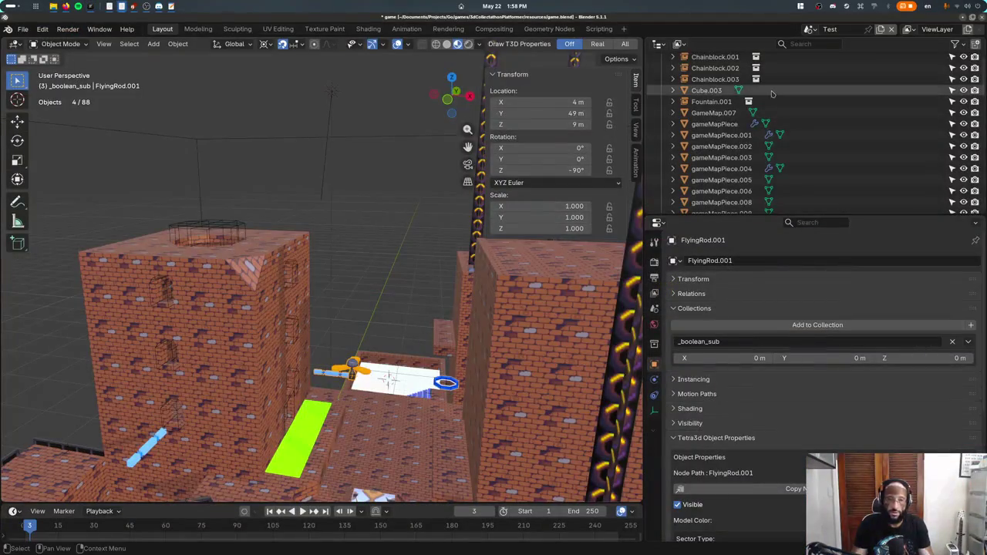
- Switch to the Assets scene and frame the FlyingRodPropellers in front view
click(809, 28)
click(821, 56)
key(KP_Decimal)
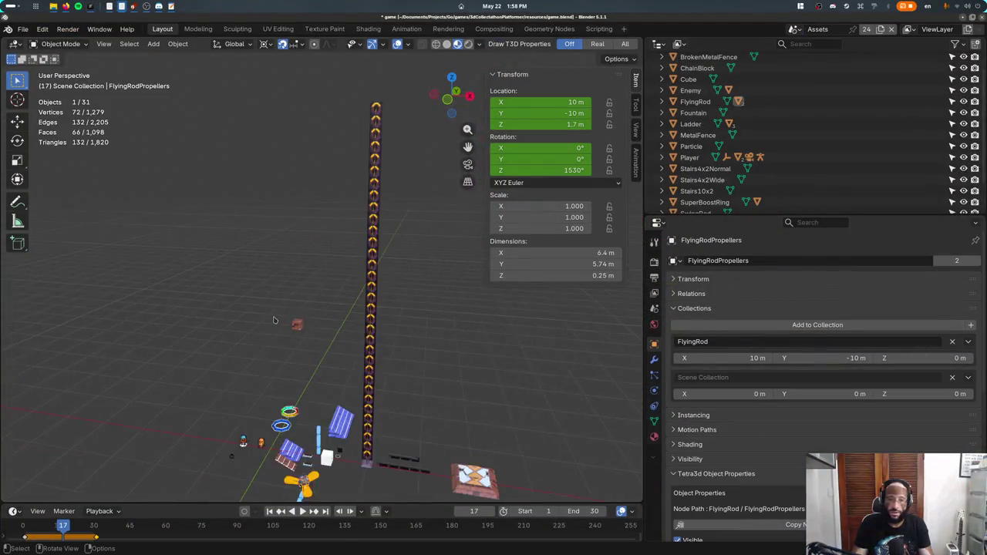
key(KP_1)
- Put the FlyingRod body into Edit Mode, viewed from the right in wireframe shading
key(Tab)
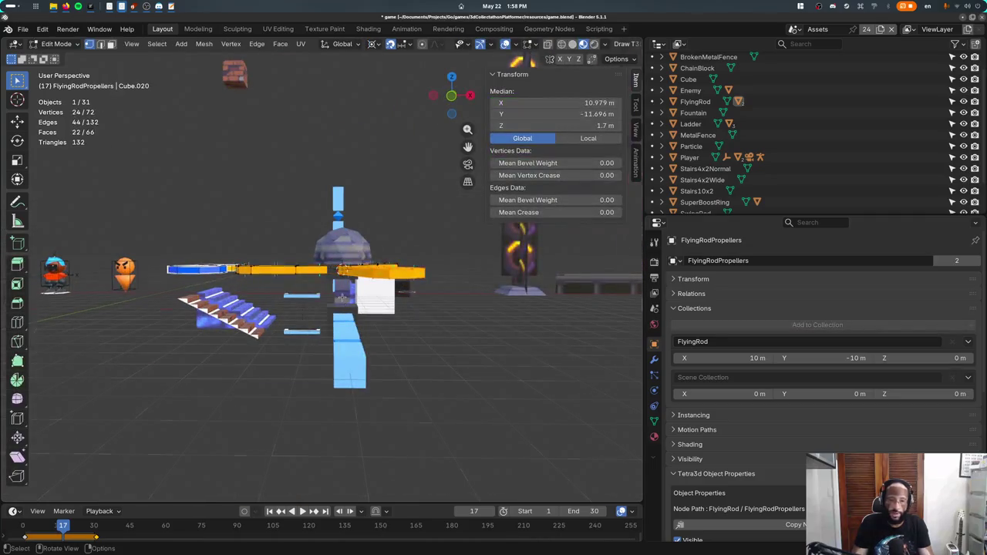
key(KP_3)
key(Tab)
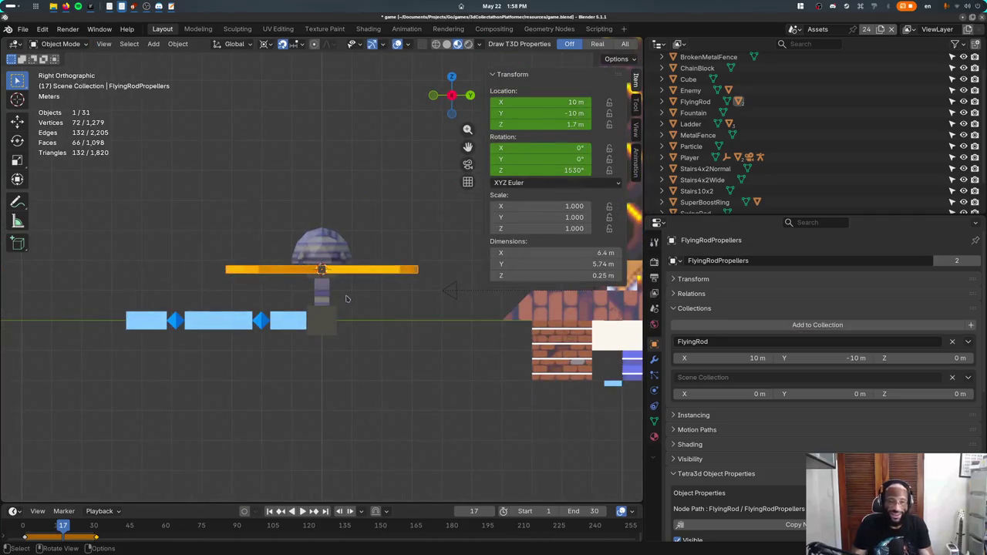
click(321, 320)
key(Tab)
key(z)
click(222, 288)
- Select the FlyingRod's dome and raise it 2 m along Z
key(l)
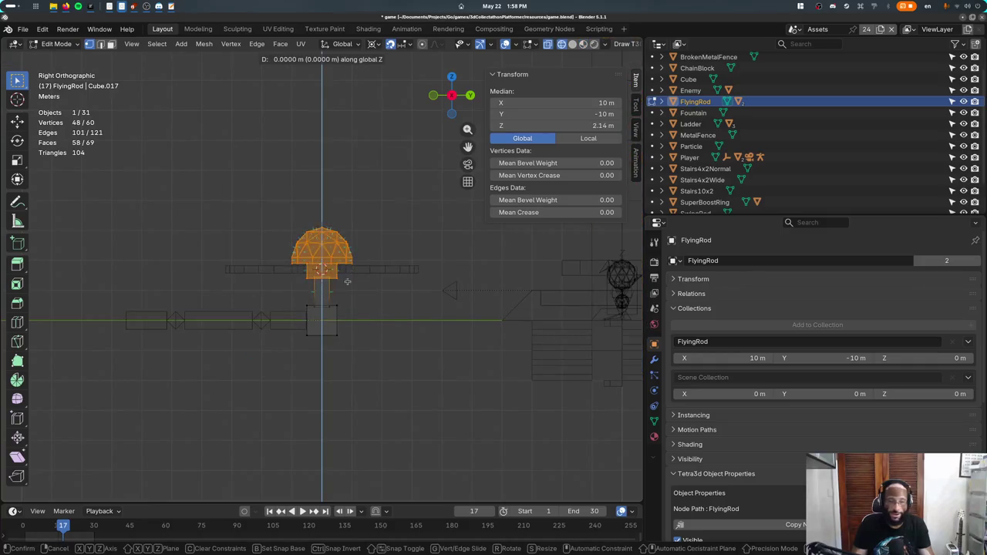
key(g)
key(z)
key(2)
key(Return)
- Attempt raising the propellers 2 m along Z, then undo it
key(Tab)
click(305, 321)
key(Tab)
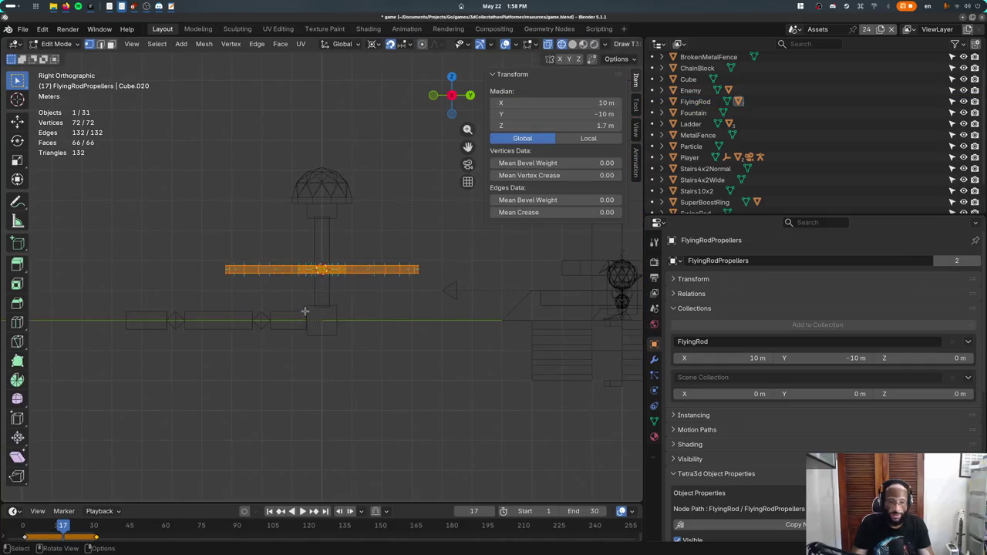
key(Tab)
key(g)
key(z)
key(2)
key(Return)
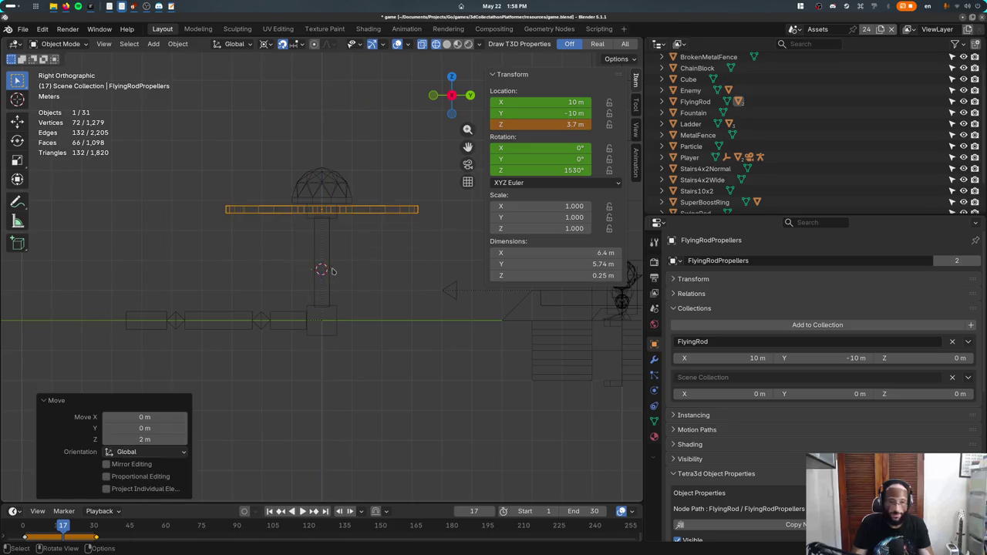
key(ctrl+z)
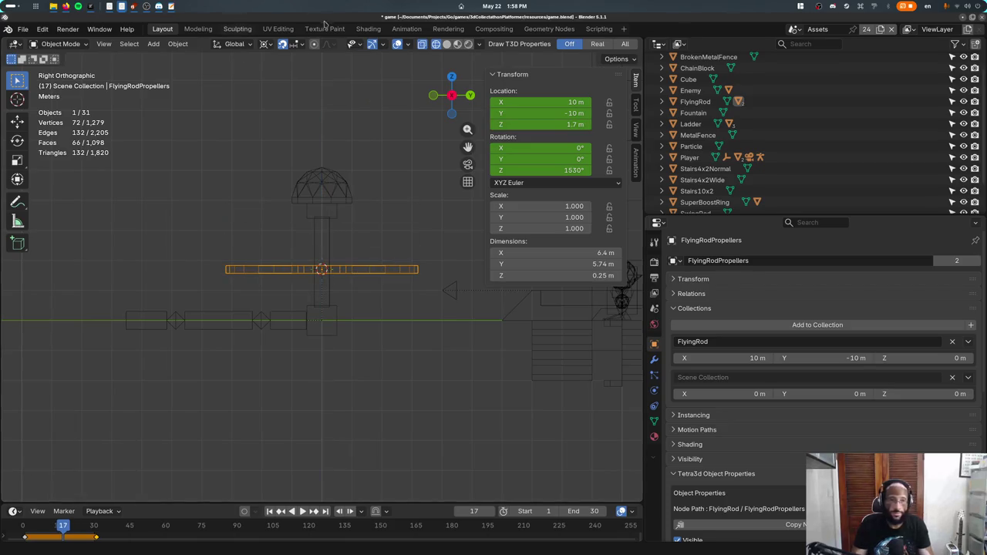
- Delete the propellers' Location channels in the Action Editor, keeping only rotation keys
click(406, 28)
click(7, 383)
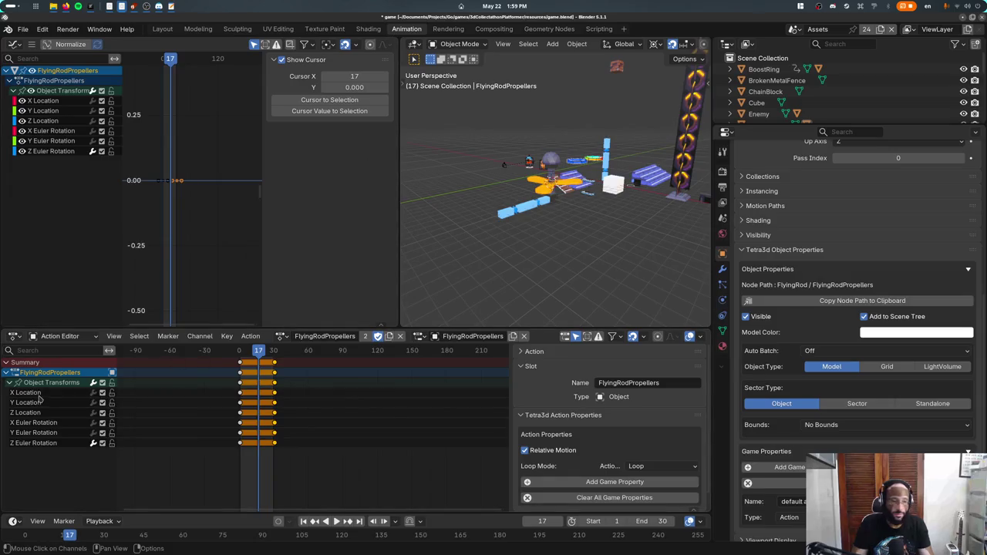
key(x)
- Raise the propellers 2 m along Z, save the blend file, and maximise Renoise
click(162, 29)
text(gz2)
key(Return)
key(ctrl+s)
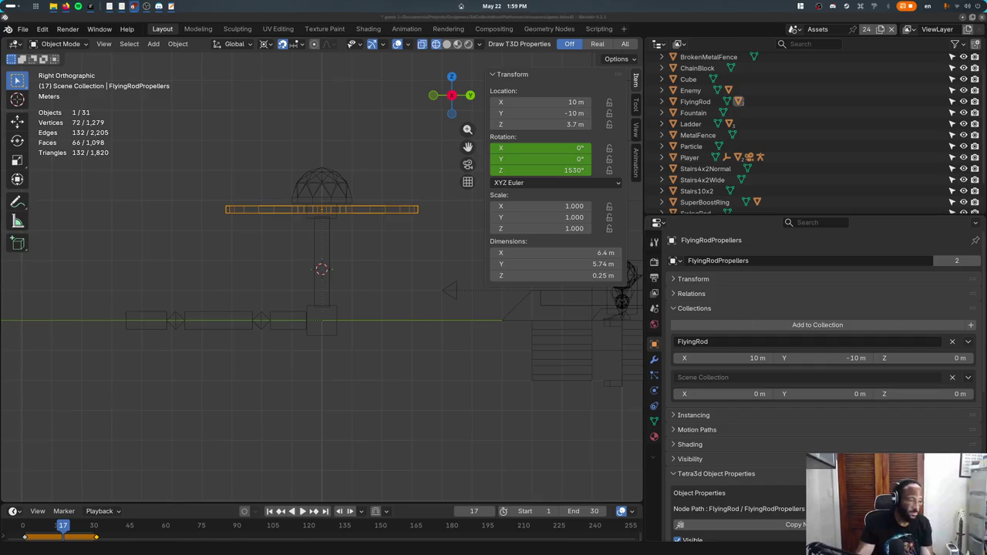
key(alt+Tab)
double_click(430, 109)
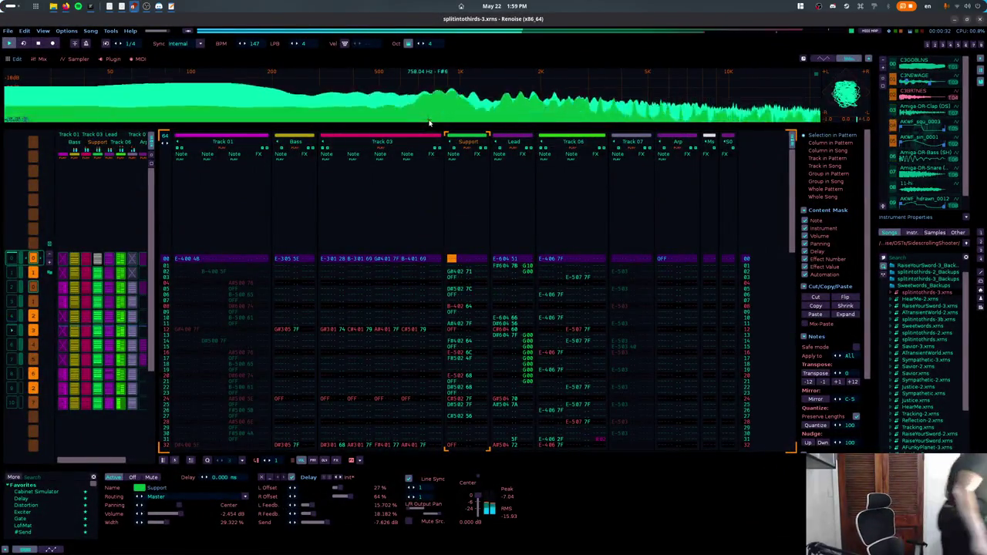
- Show the Renoise Sampler's Modulation settings with F3
key(F3)
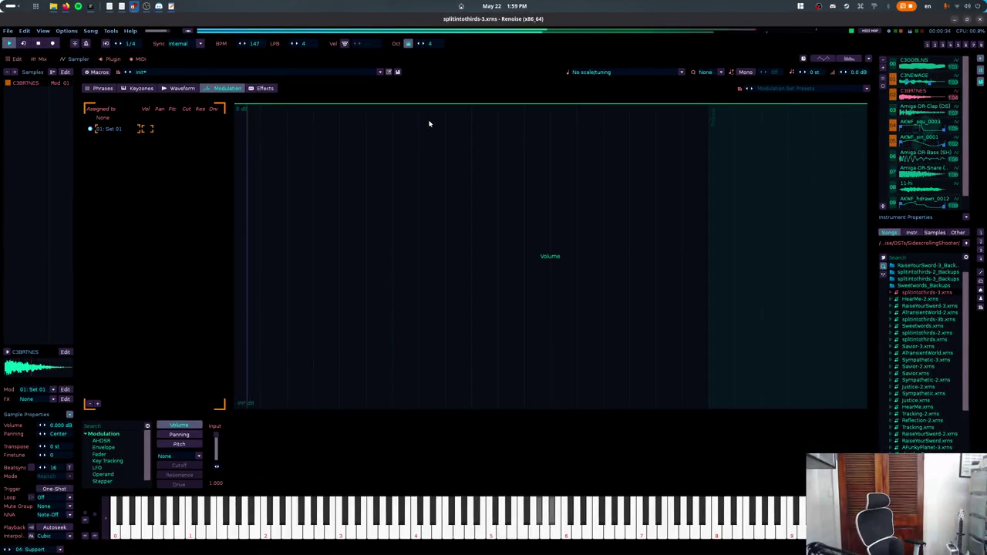